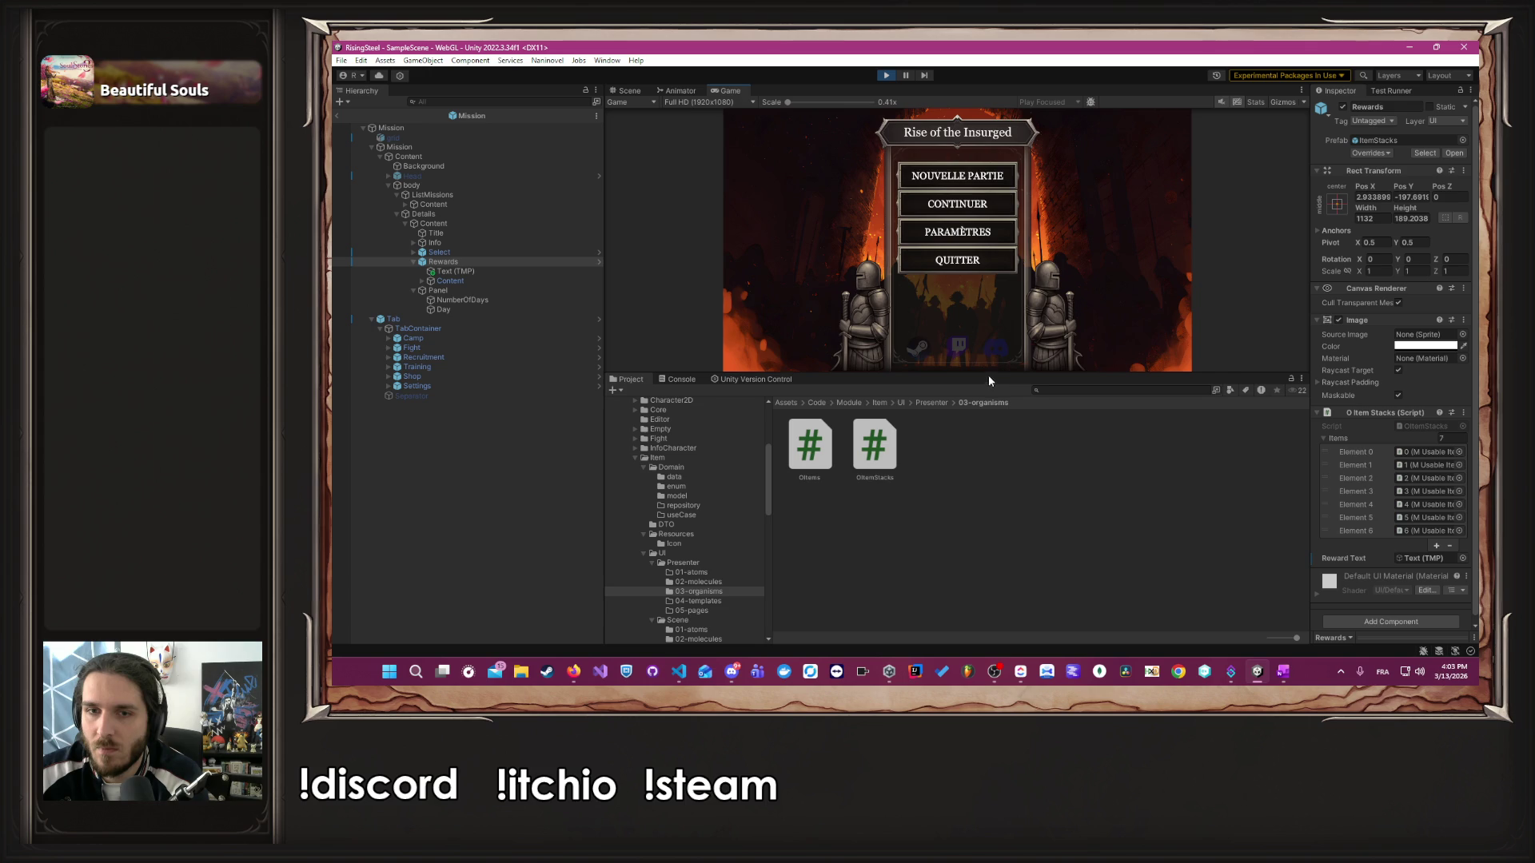
# - Enlarge the Game view, start a Nouvelle Partie, submit a name, pick the right-hand hero and skip the tutorial
pyautogui.moveTo(990, 375); pyautogui.dragTo(990, 420)
pyautogui.click(955, 192)
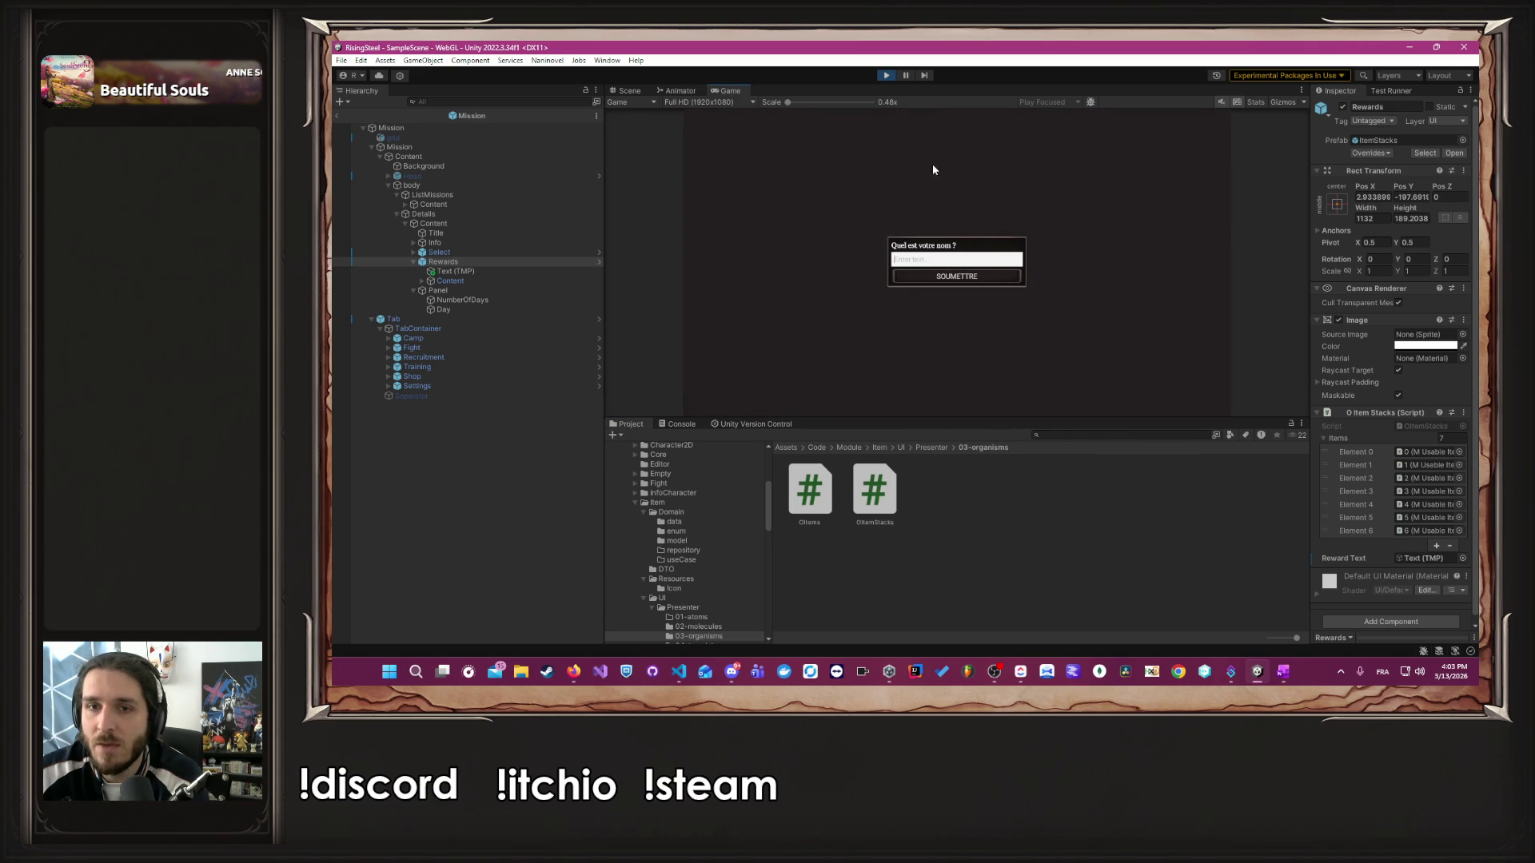
pyautogui.click(958, 272)
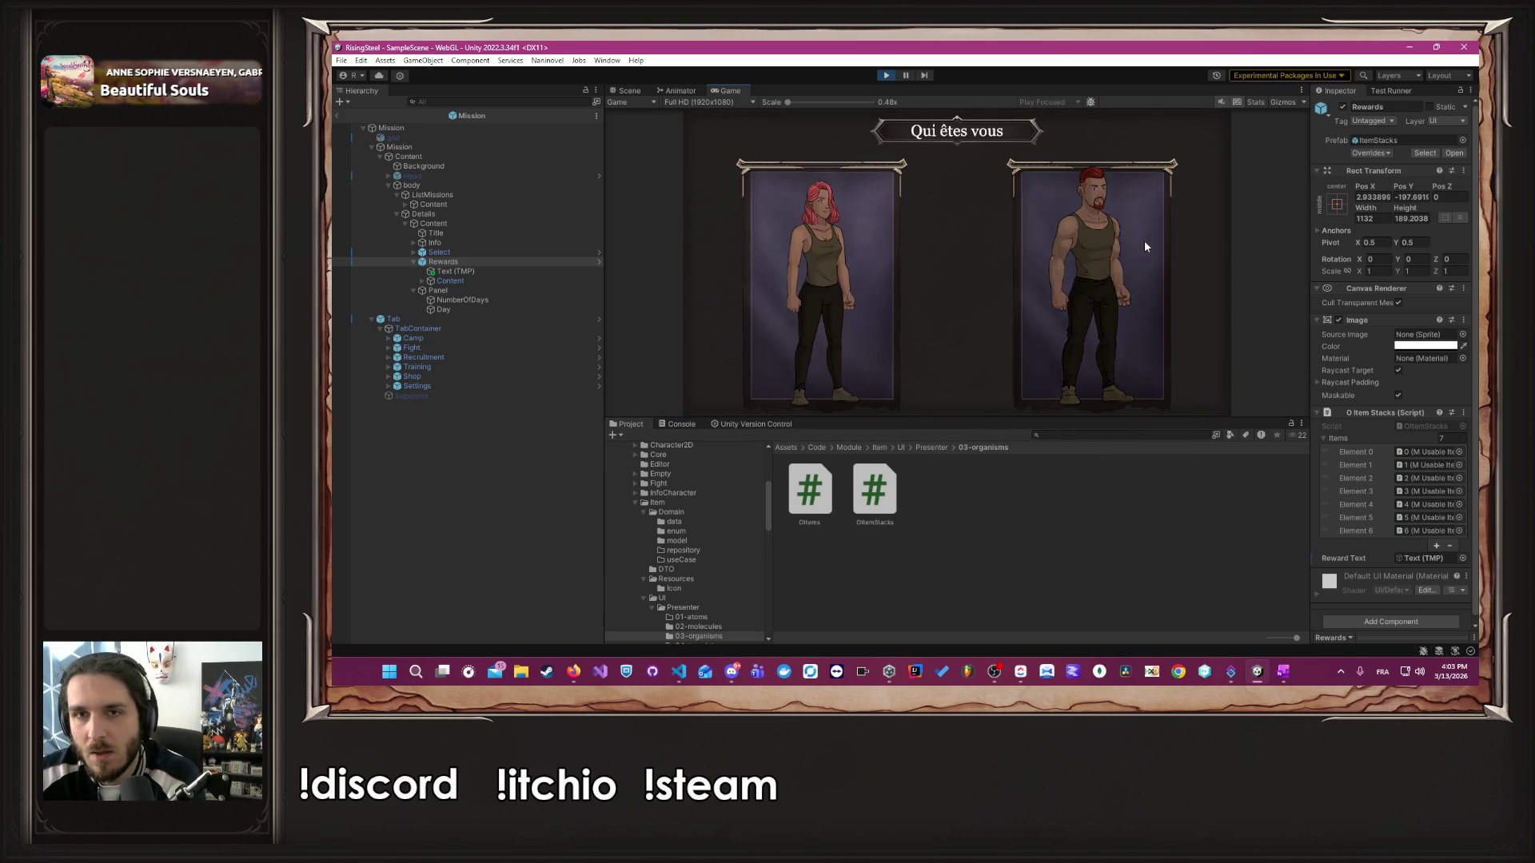
pyautogui.click(1147, 244)
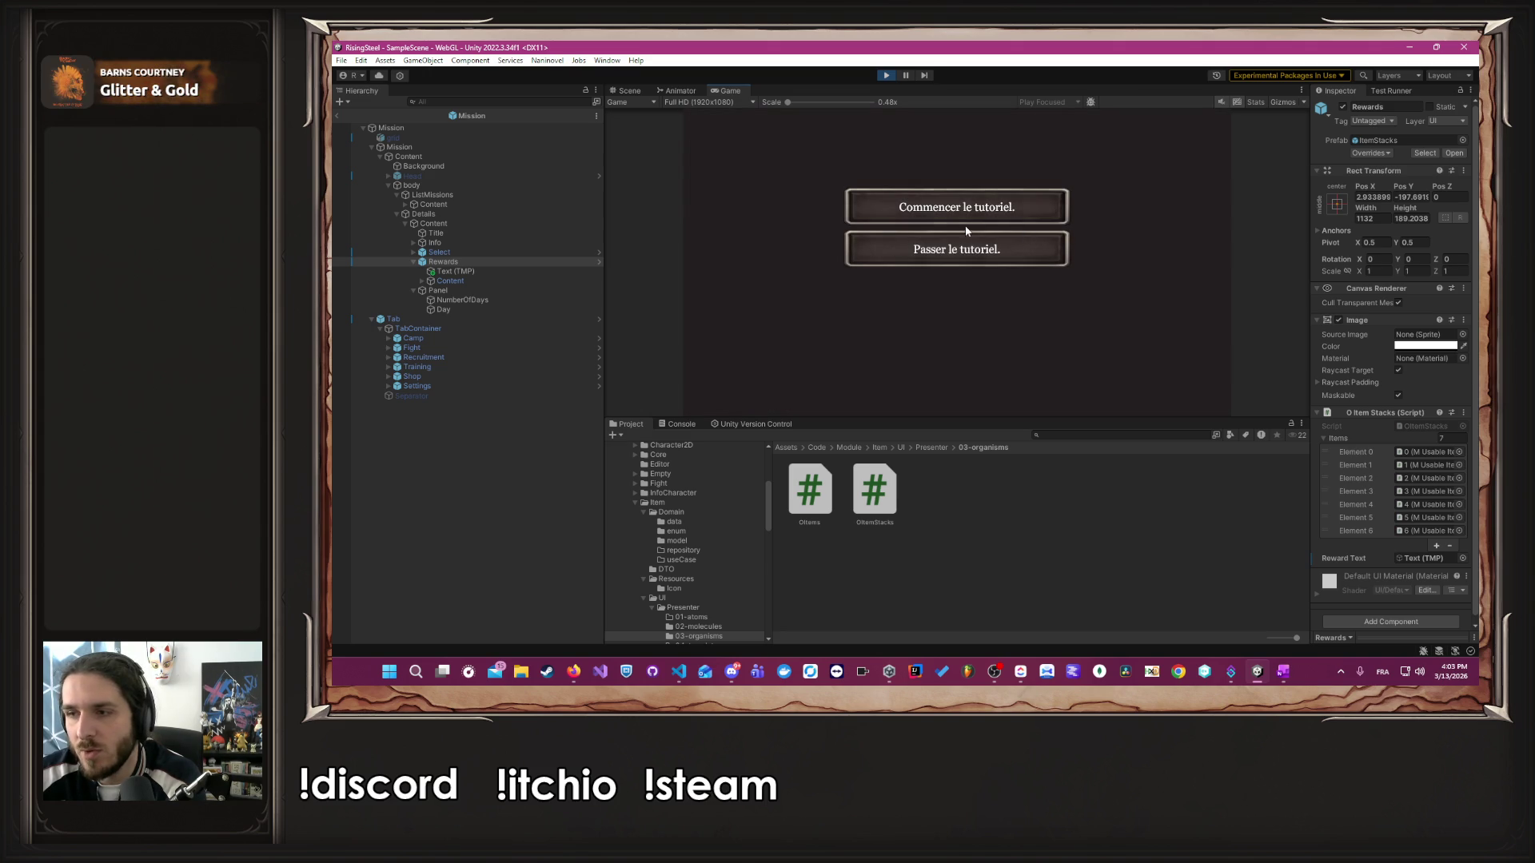
pyautogui.click(982, 249)
# - Click through the Mentor's intro, answering 'Un mensonge'
pyautogui.click(1009, 288)
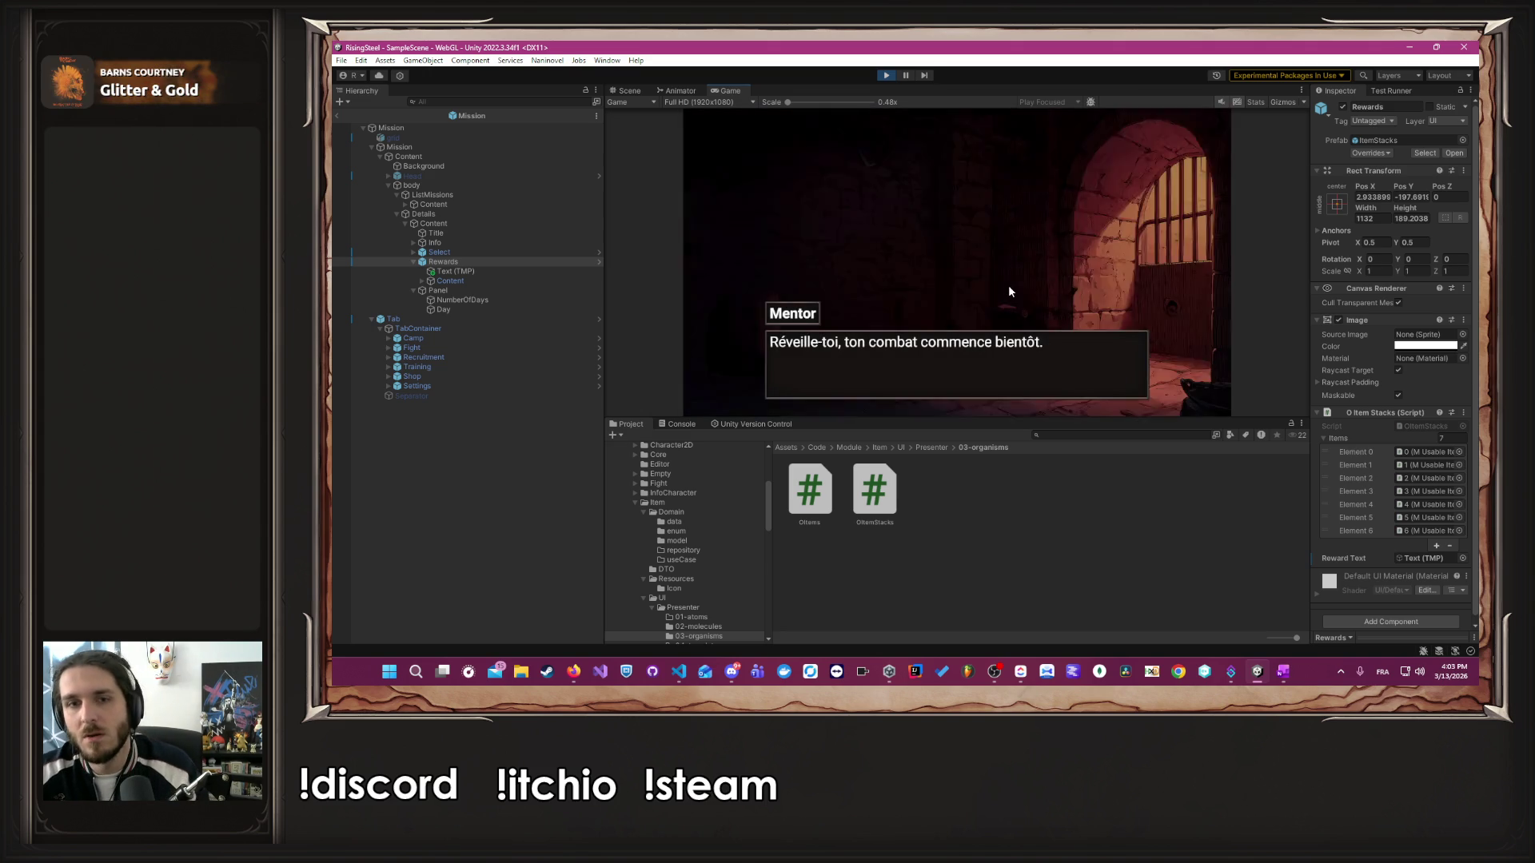
pyautogui.click(1009, 288)
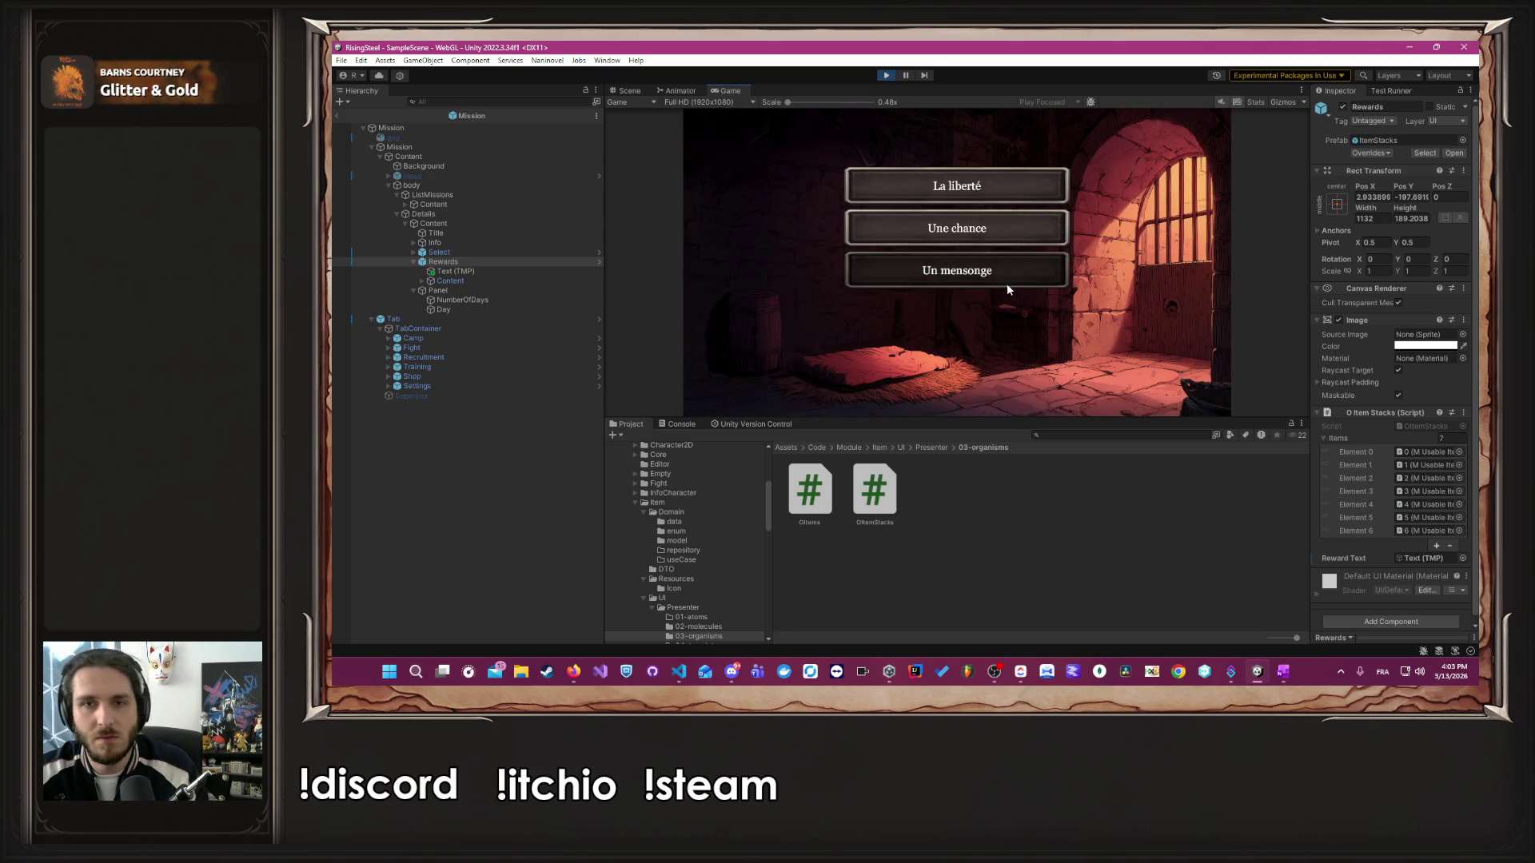
pyautogui.click(1009, 281)
pyautogui.click(990, 315)
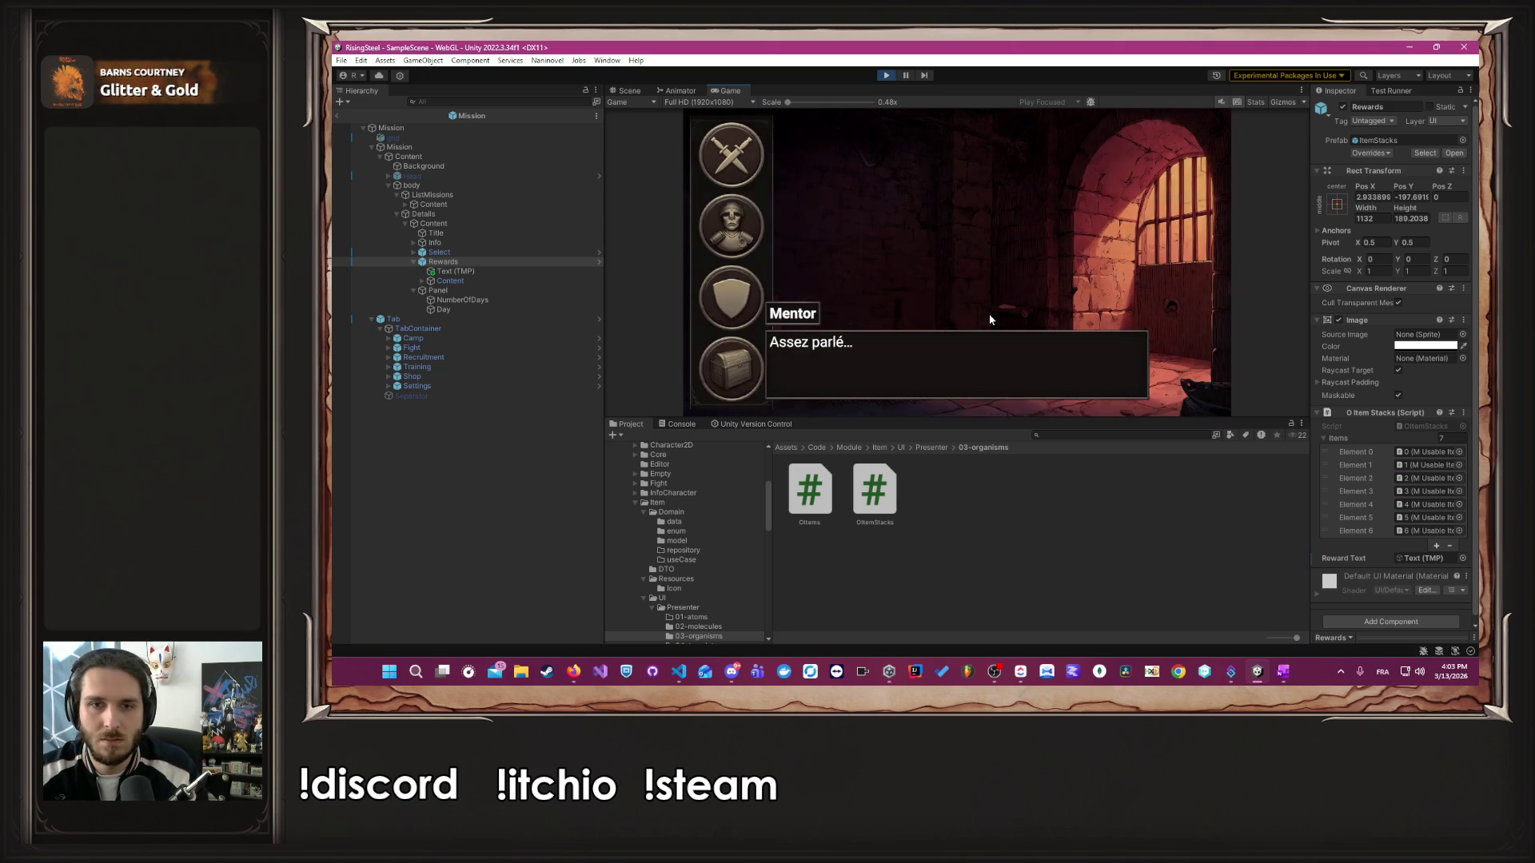
pyautogui.click(989, 315)
pyautogui.click(989, 315)
pyautogui.click(990, 315)
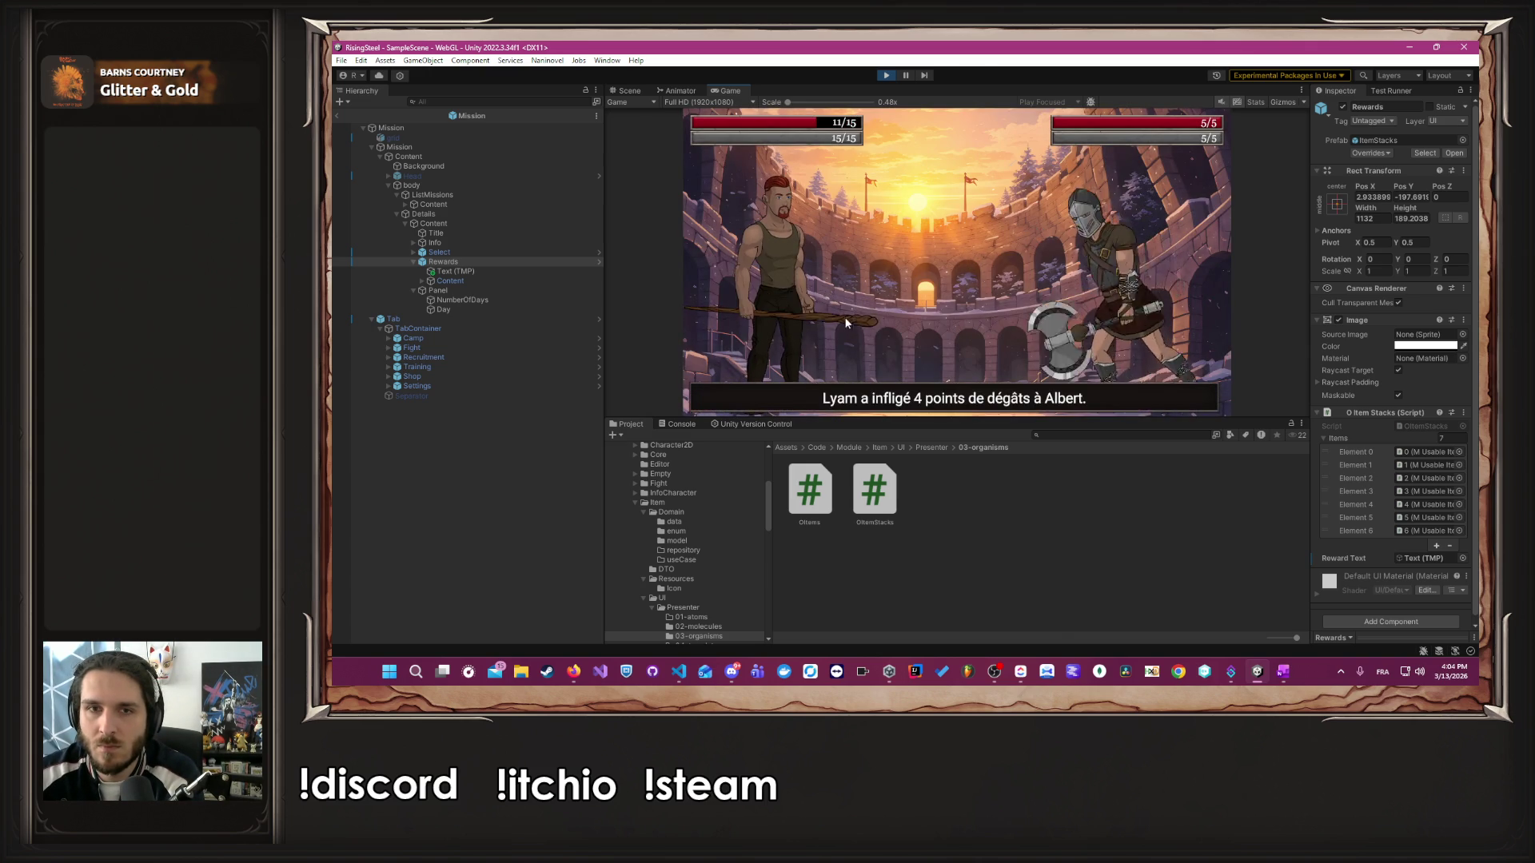
# - Defeat the enemy gladiator with two Attaque moves and dismiss the victory message
pyautogui.click(775, 285)
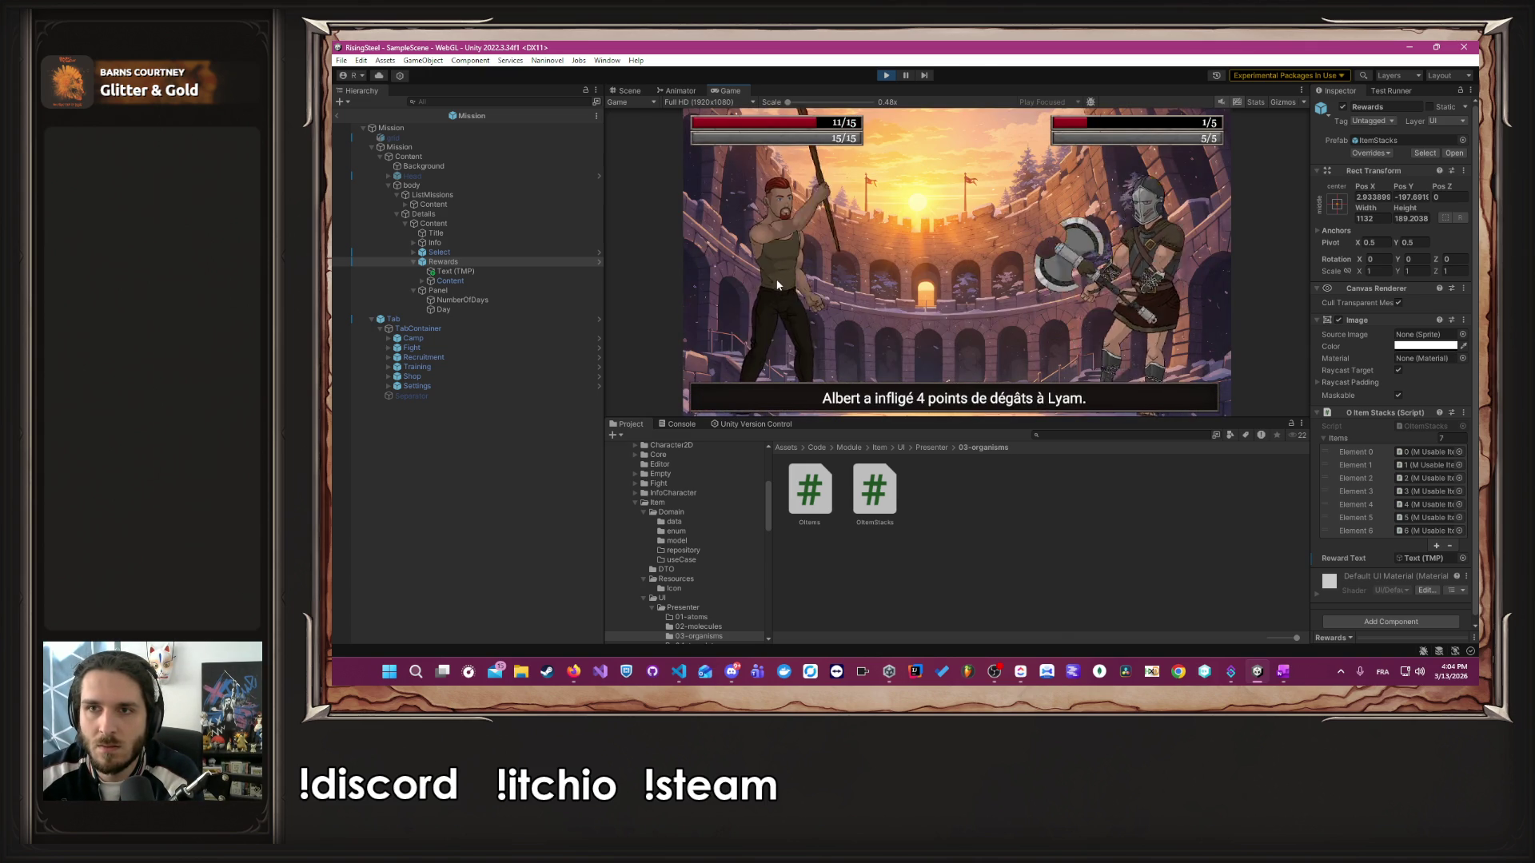
pyautogui.click(778, 288)
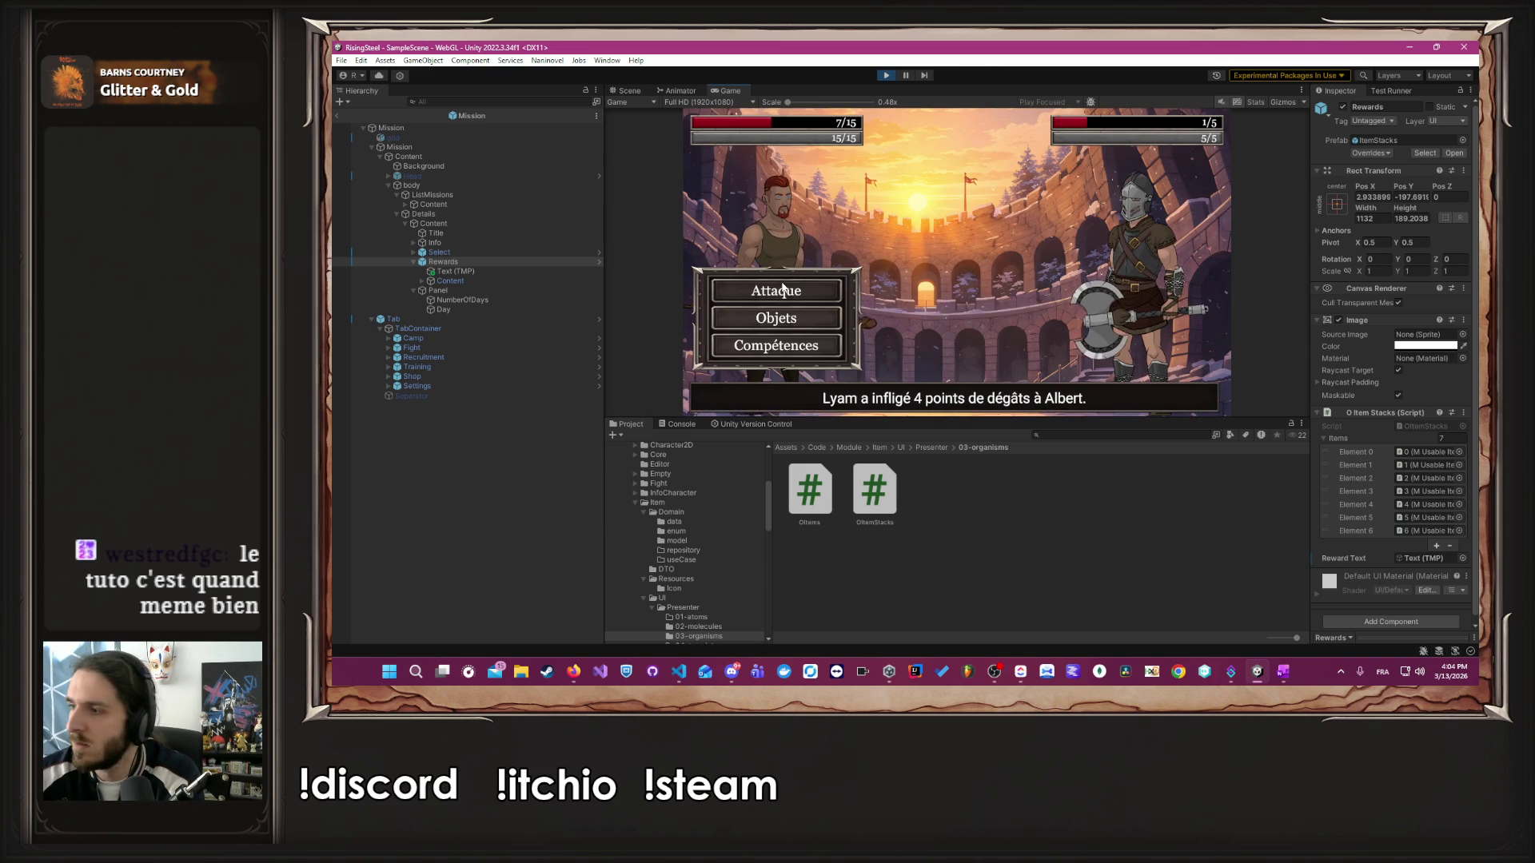
pyautogui.click(782, 287)
# - Click through all the Mentor's post-fight dialogue lines
pyautogui.click(781, 286)
pyautogui.click(782, 286)
pyautogui.click(782, 285)
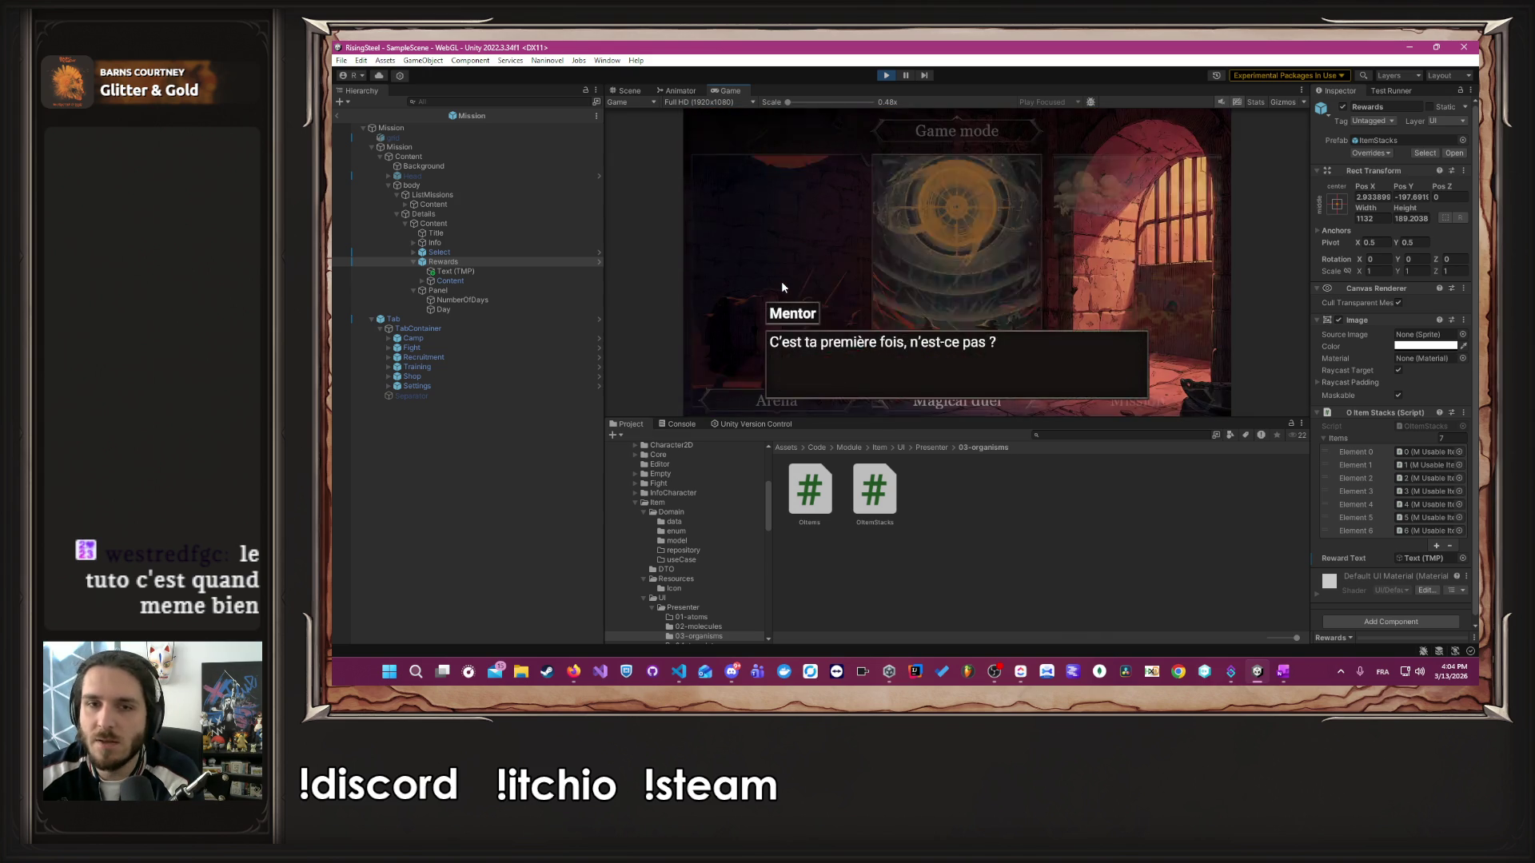
pyautogui.click(782, 286)
pyautogui.click(782, 285)
pyautogui.click(782, 285)
pyautogui.click(782, 286)
pyautogui.click(782, 286)
pyautogui.click(782, 286)
pyautogui.click(782, 286)
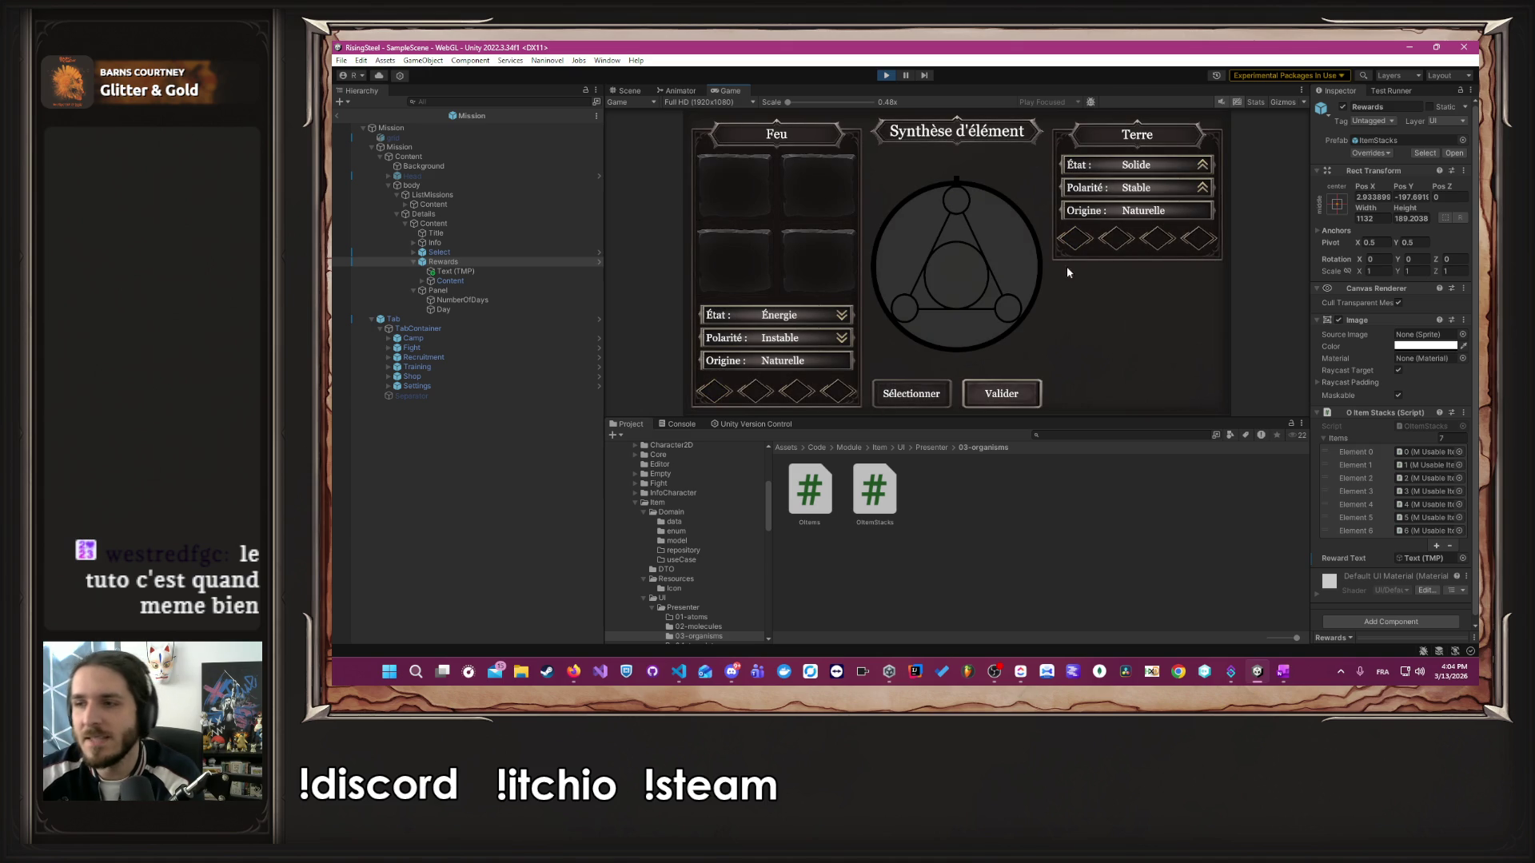
# - Synthesize Fire and Earth with Valider, then stop Play mode
pyautogui.click(1027, 390)
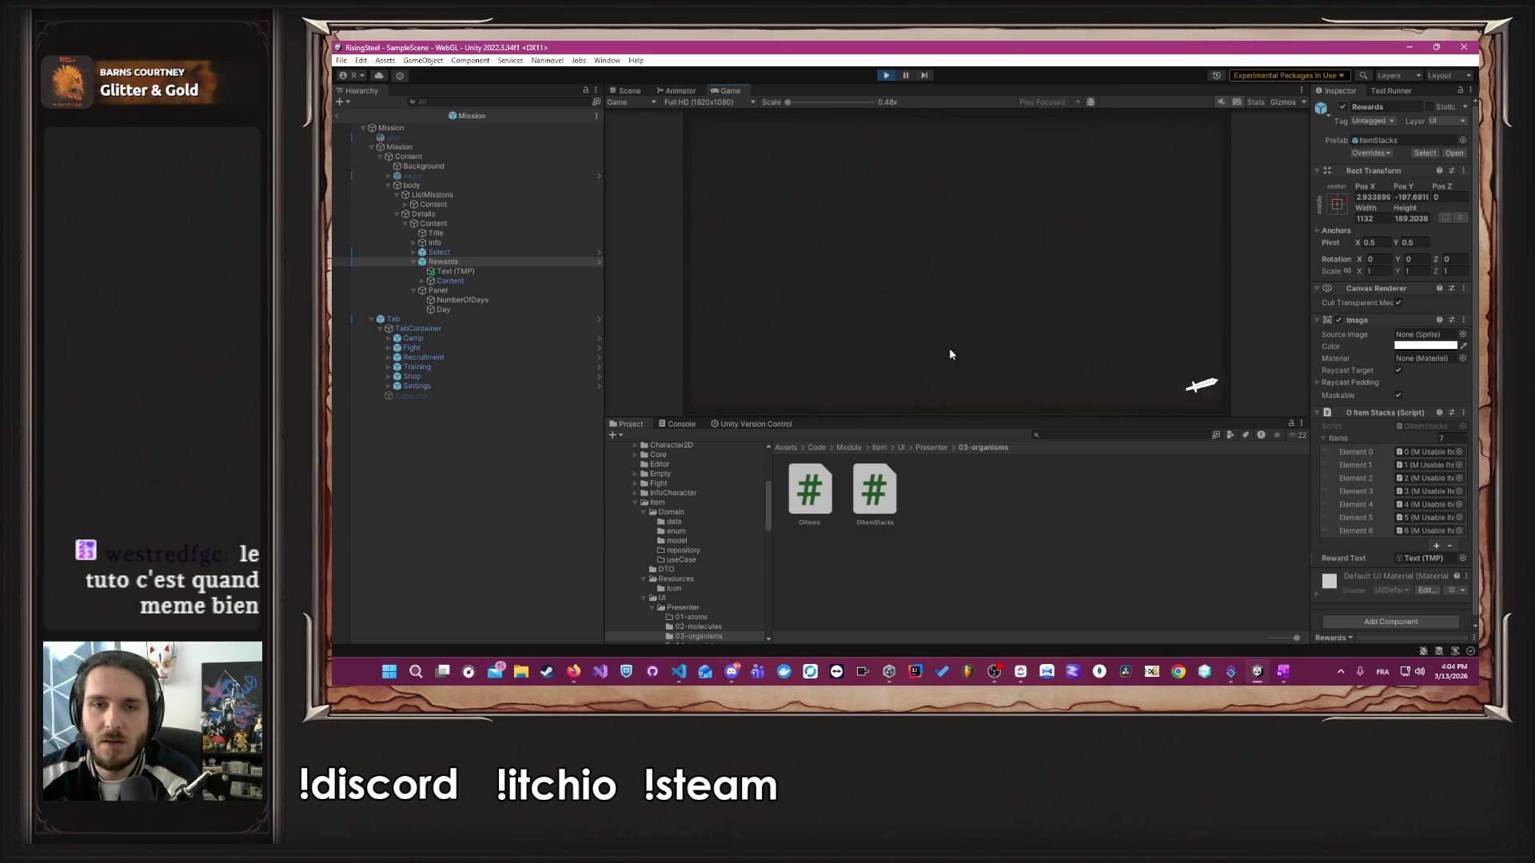
pyautogui.click(881, 272)
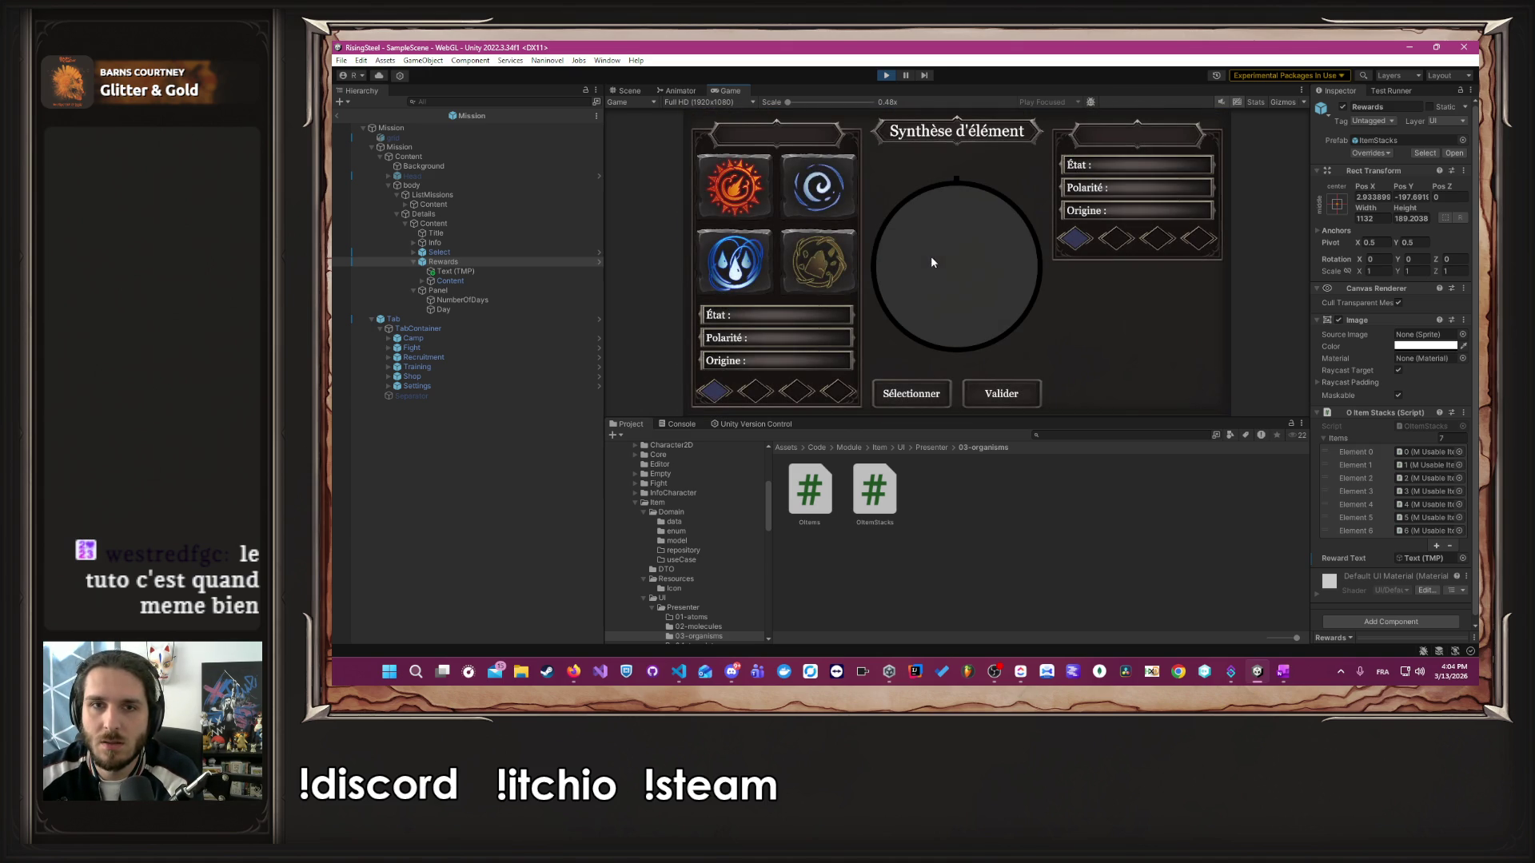
pyautogui.click(969, 399)
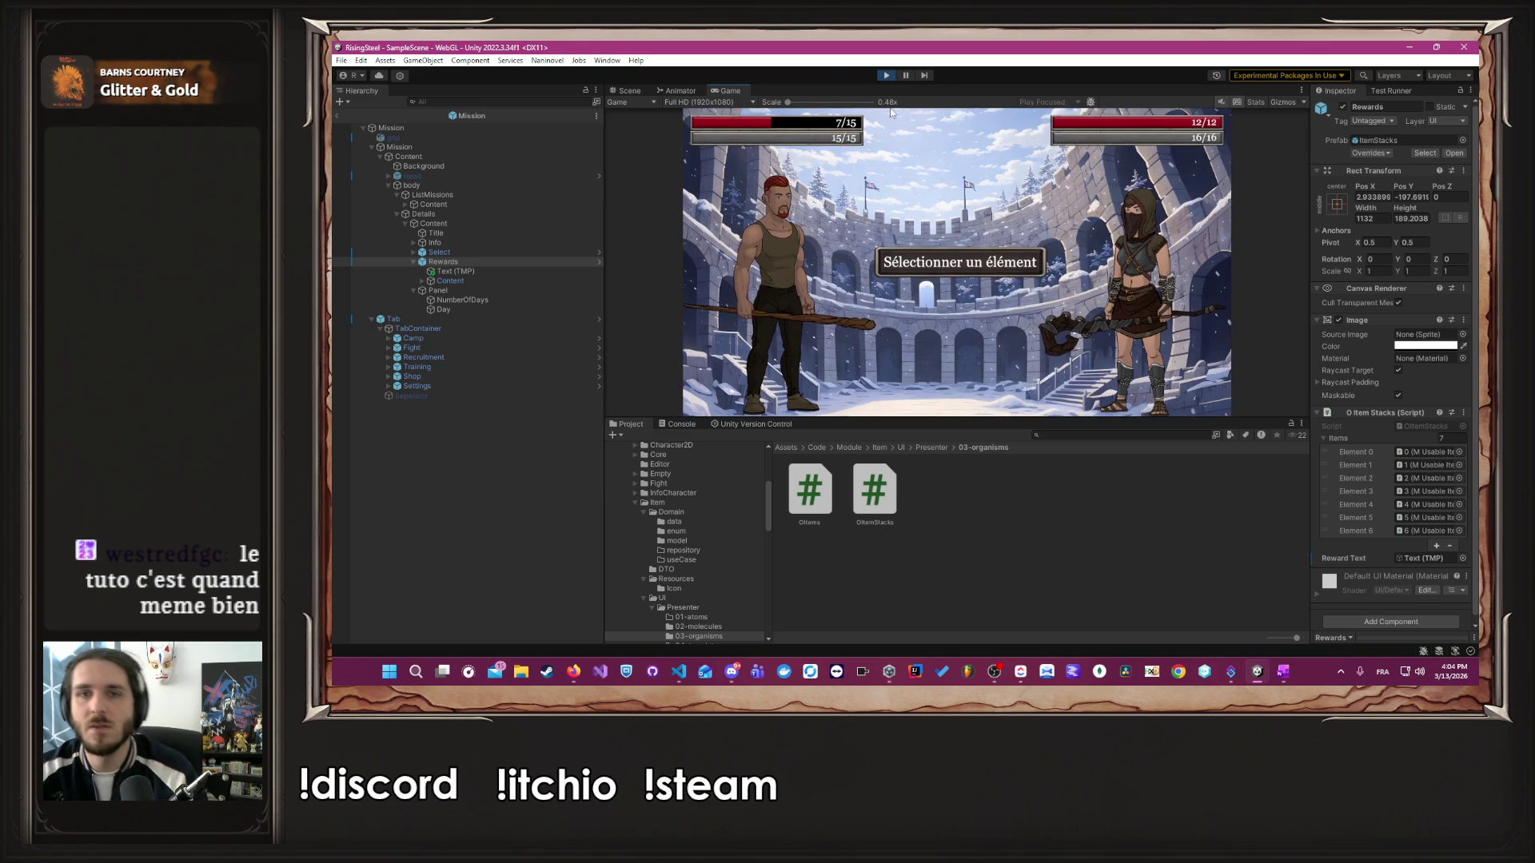
pyautogui.click(890, 74)
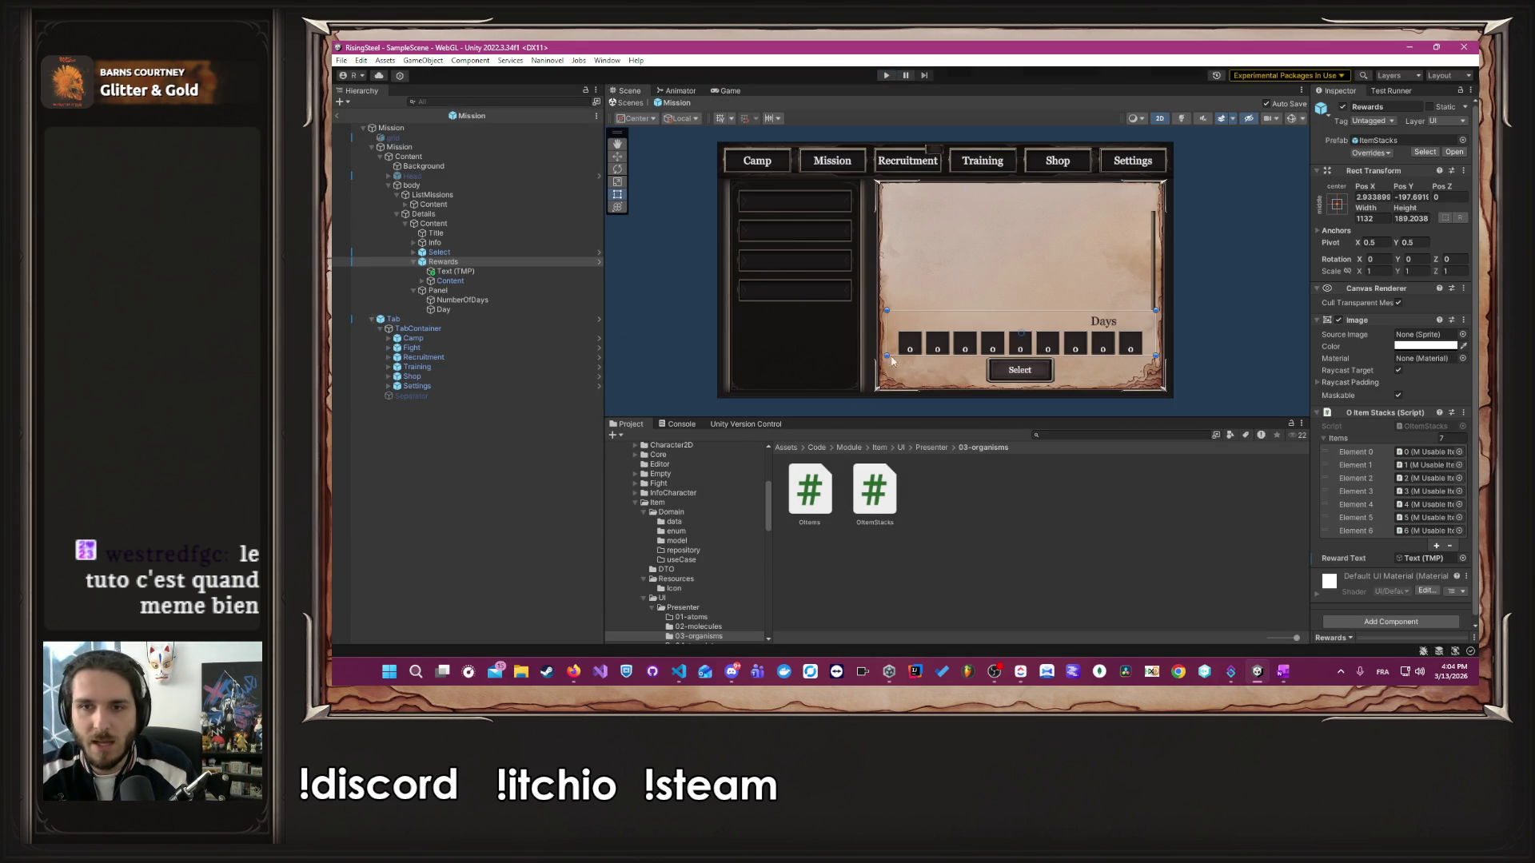
# - Deselect Rewards and browse the Item module, opening its Scene/03-organisms folder
pyautogui.click(1199, 329)
pyautogui.scroll(-5, 707, 515)
pyautogui.scroll(10, 707, 521)
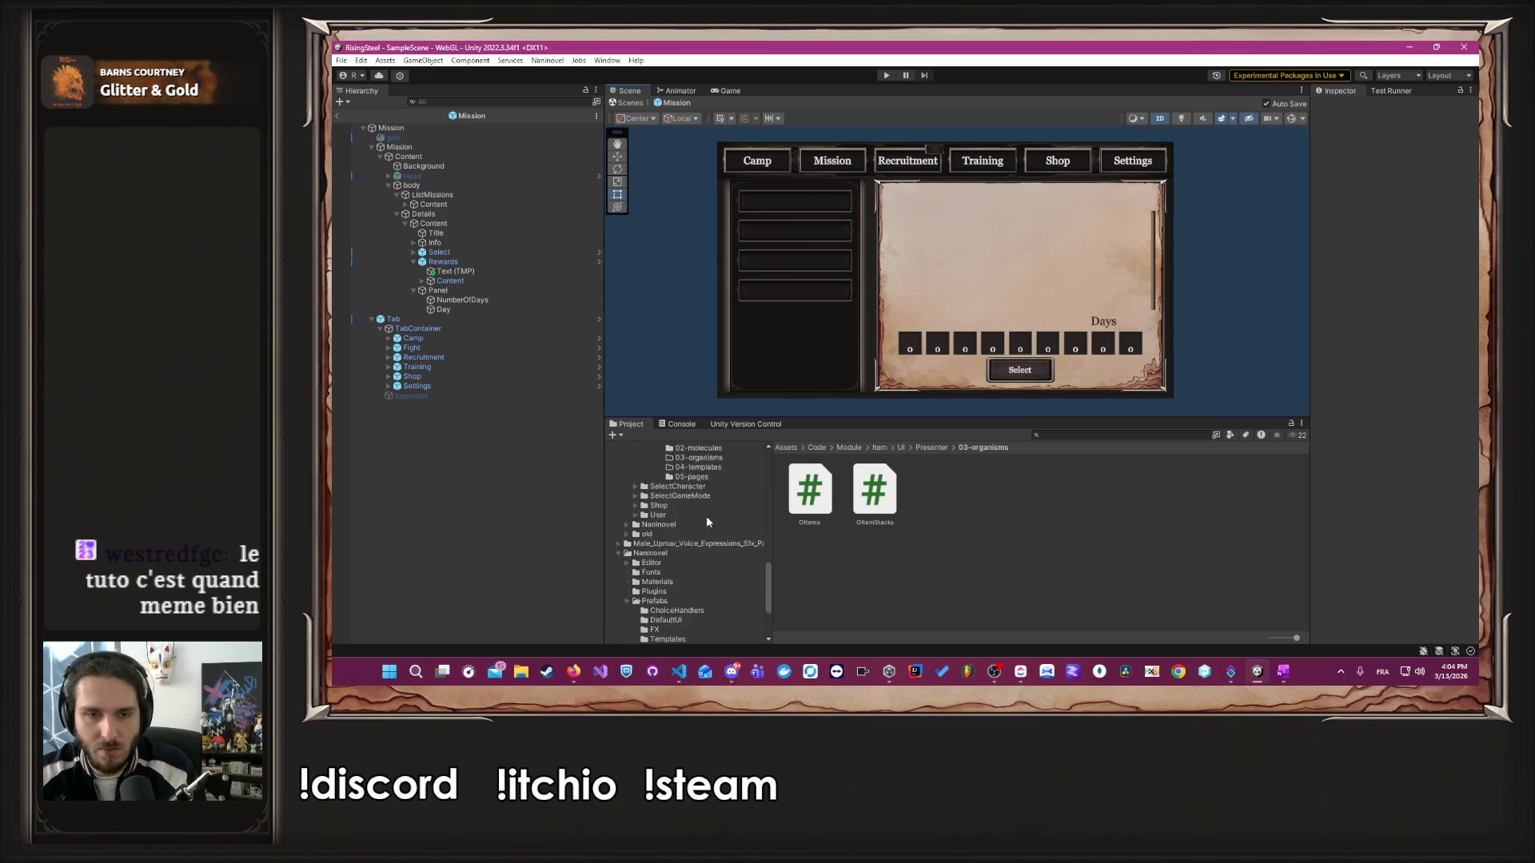
pyautogui.scroll(-6, 711, 524)
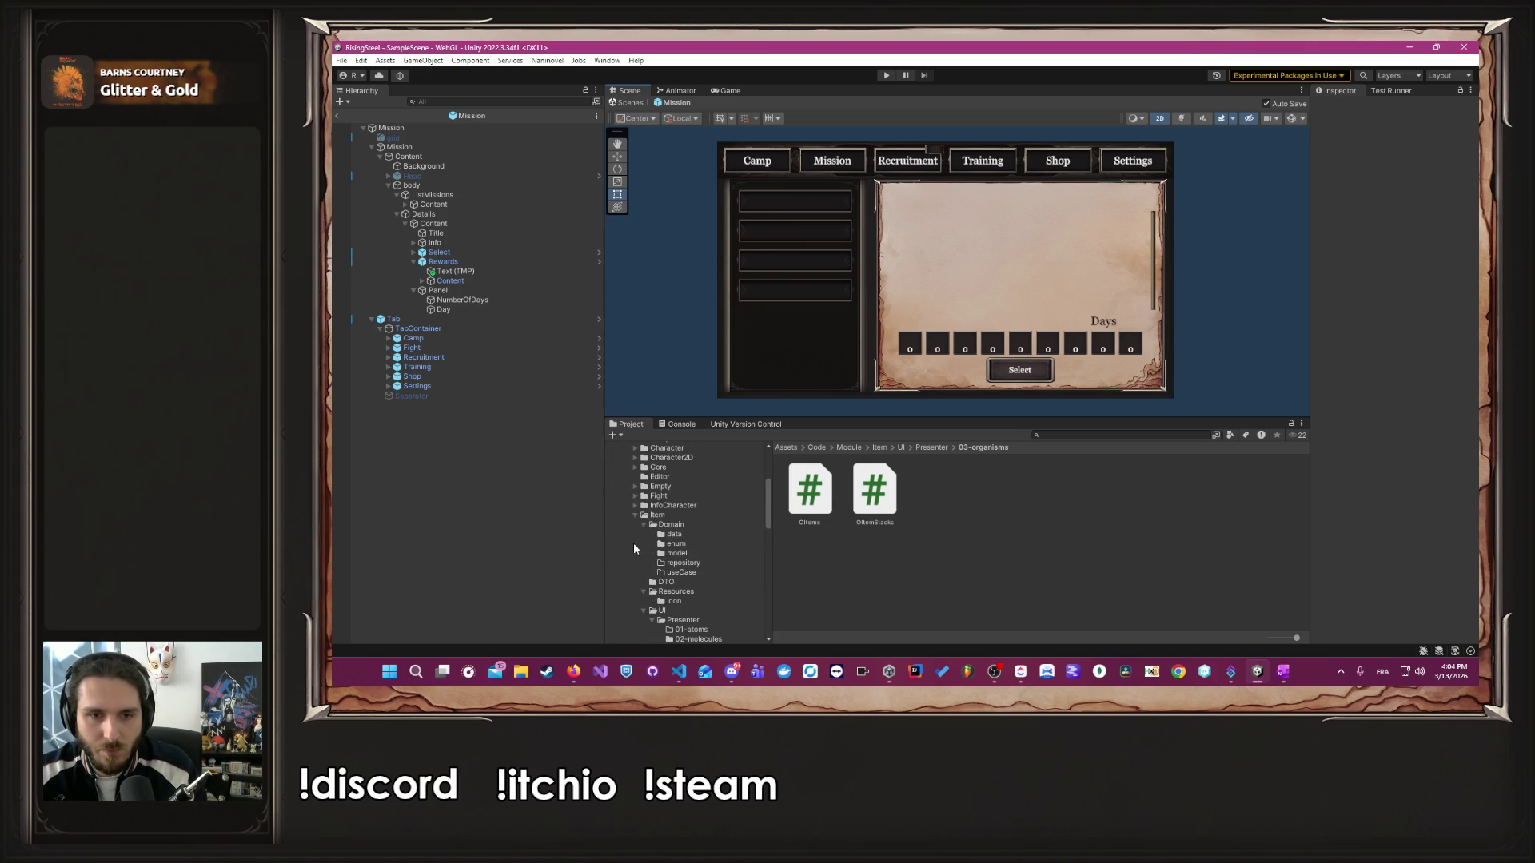
pyautogui.scroll(2, 643, 513)
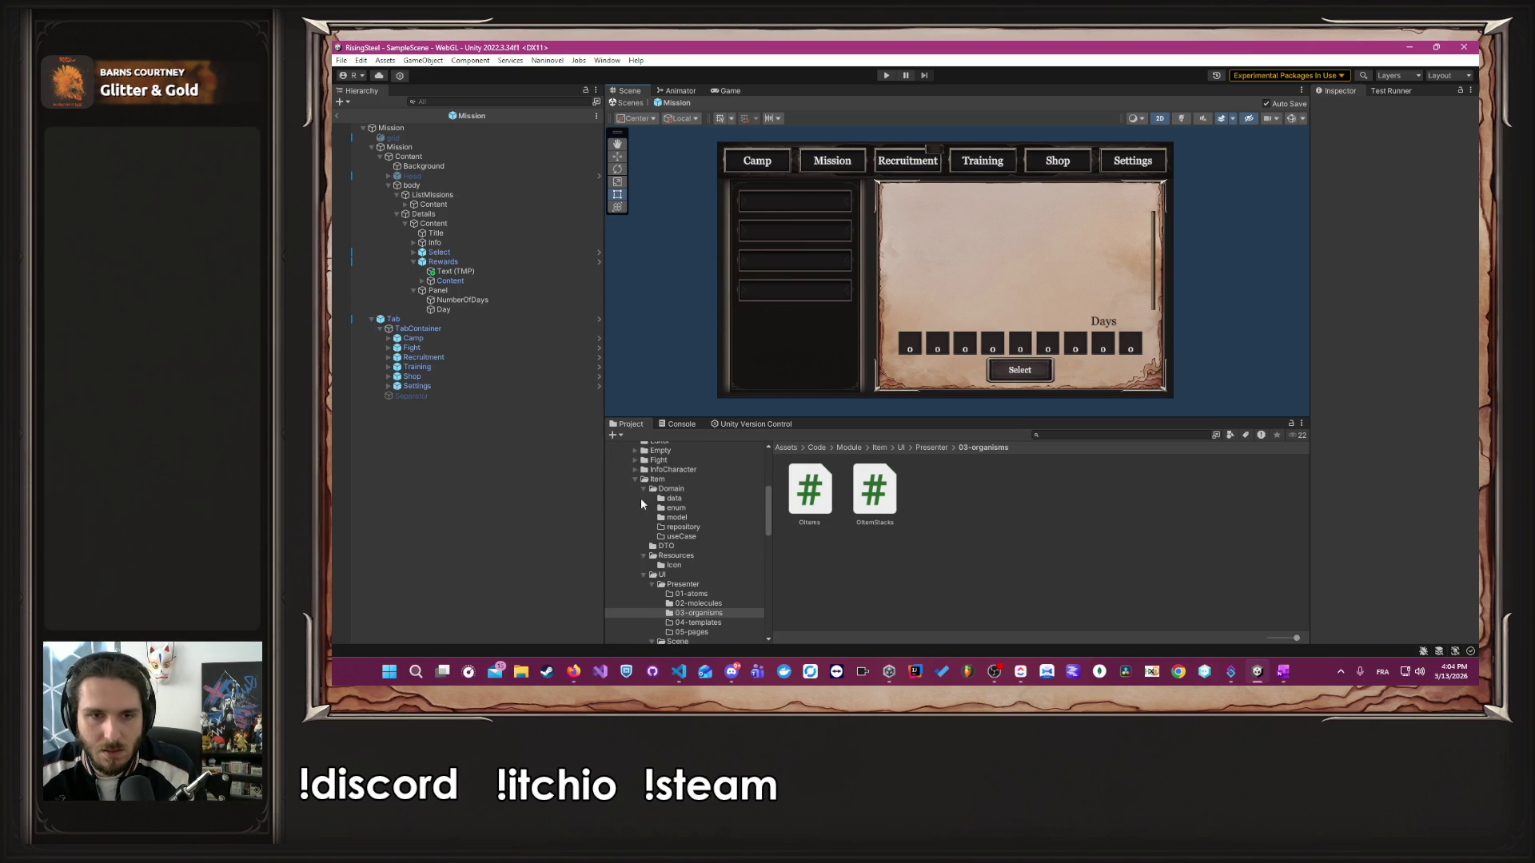
pyautogui.click(642, 488)
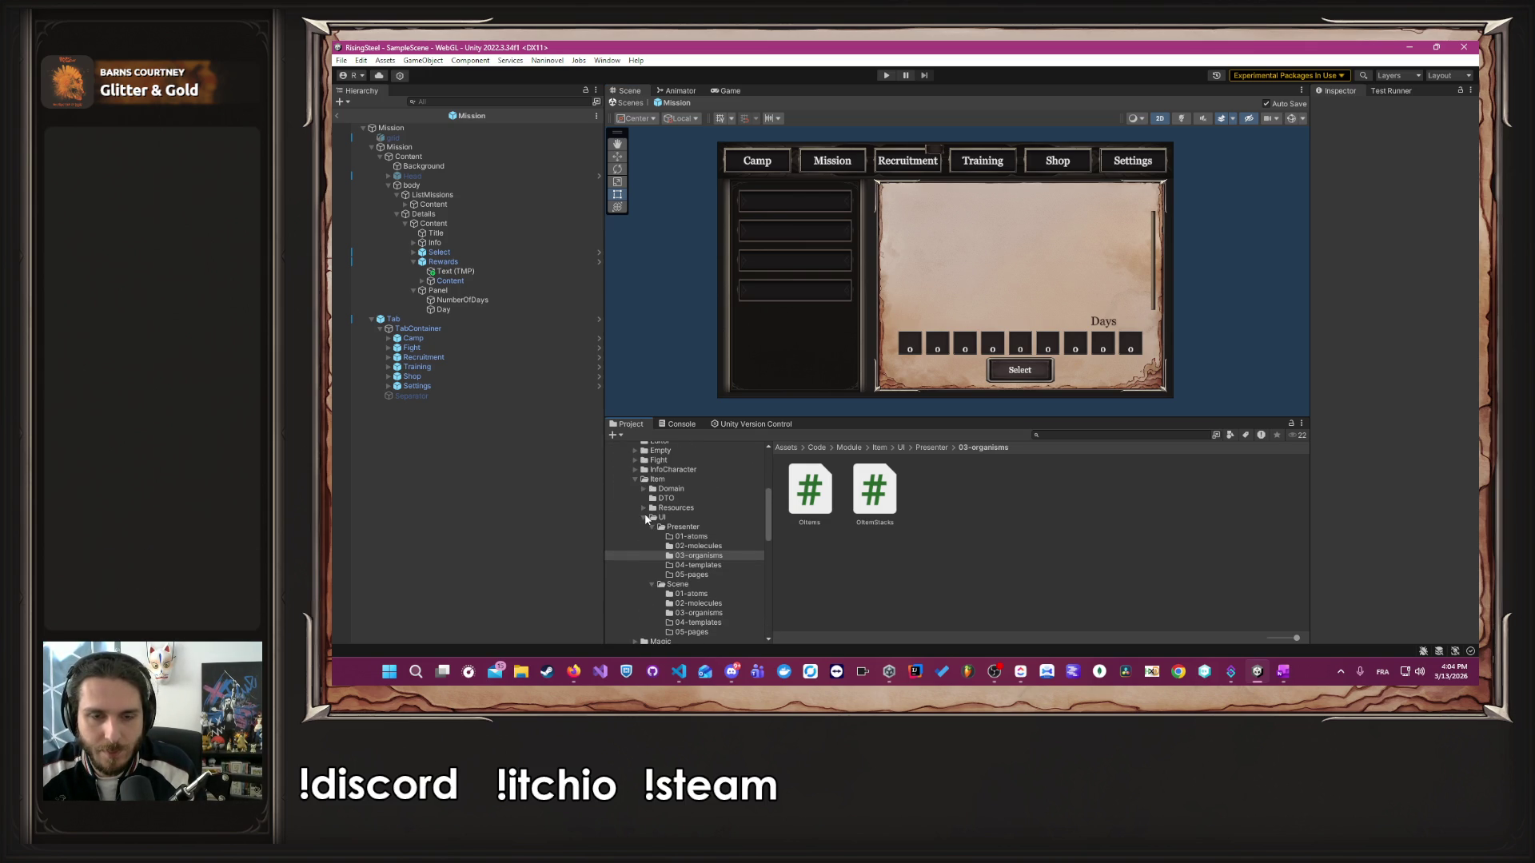
pyautogui.scroll(-2, 748, 599)
pyautogui.click(703, 577)
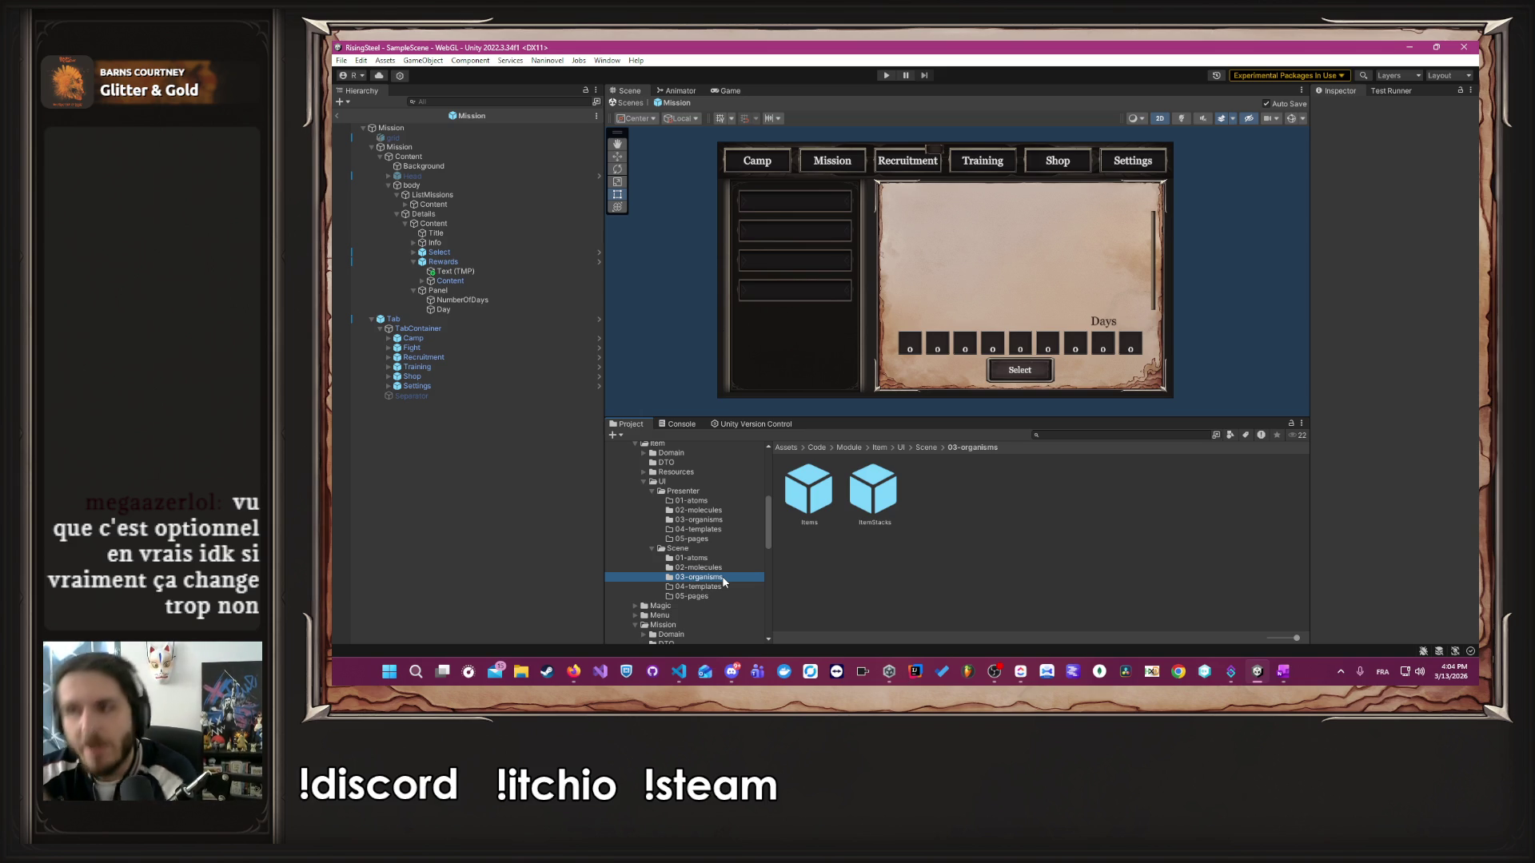
# - Open Mission's UI/Scene/05-pages folder, then collapse the Item and Mission folders
pyautogui.scroll(-3, 653, 564)
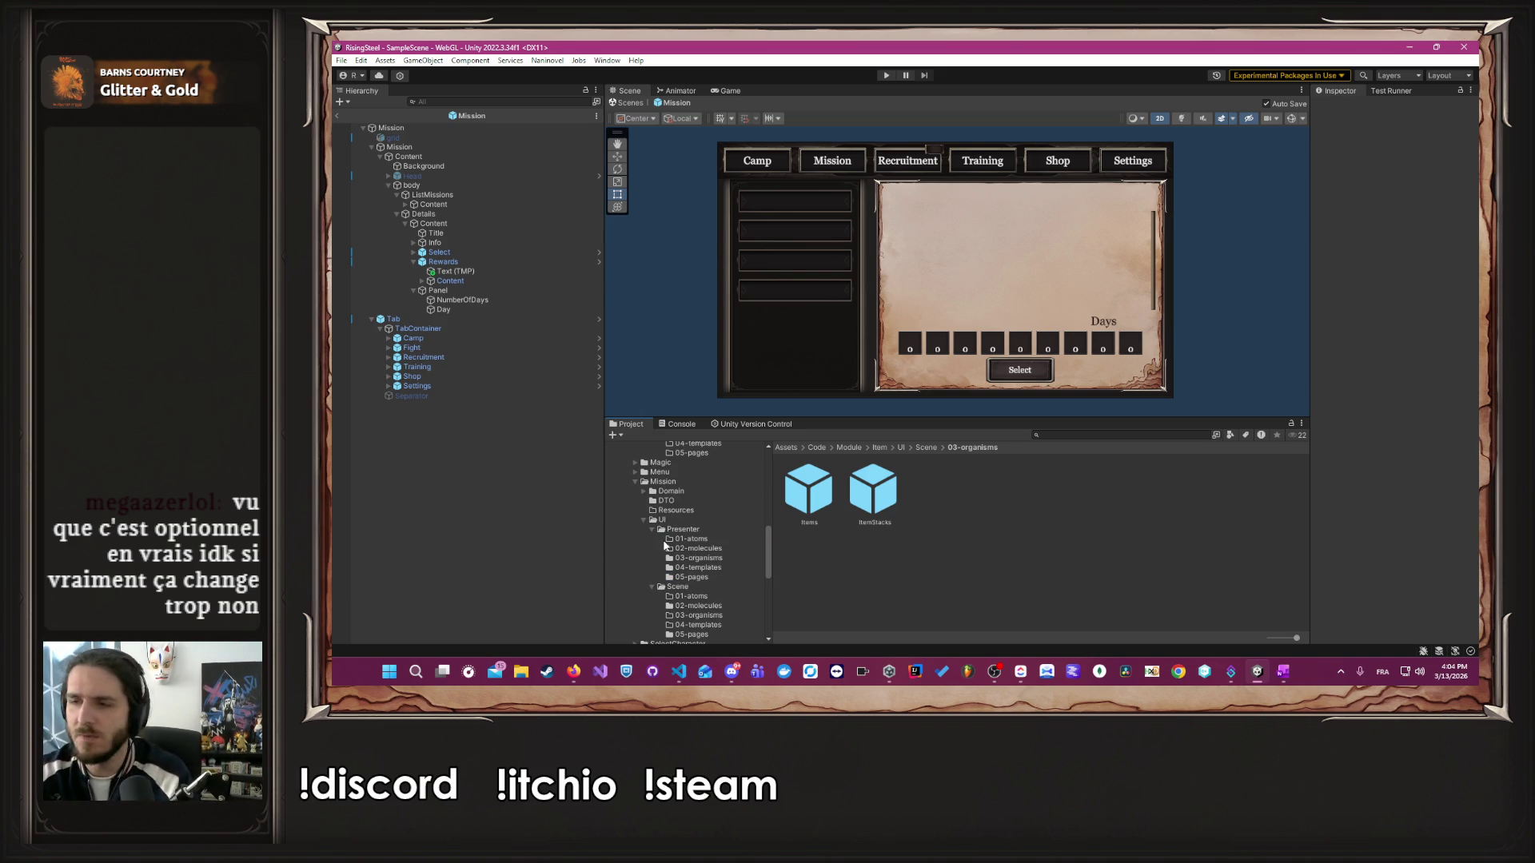
pyautogui.scroll(-3, 712, 532)
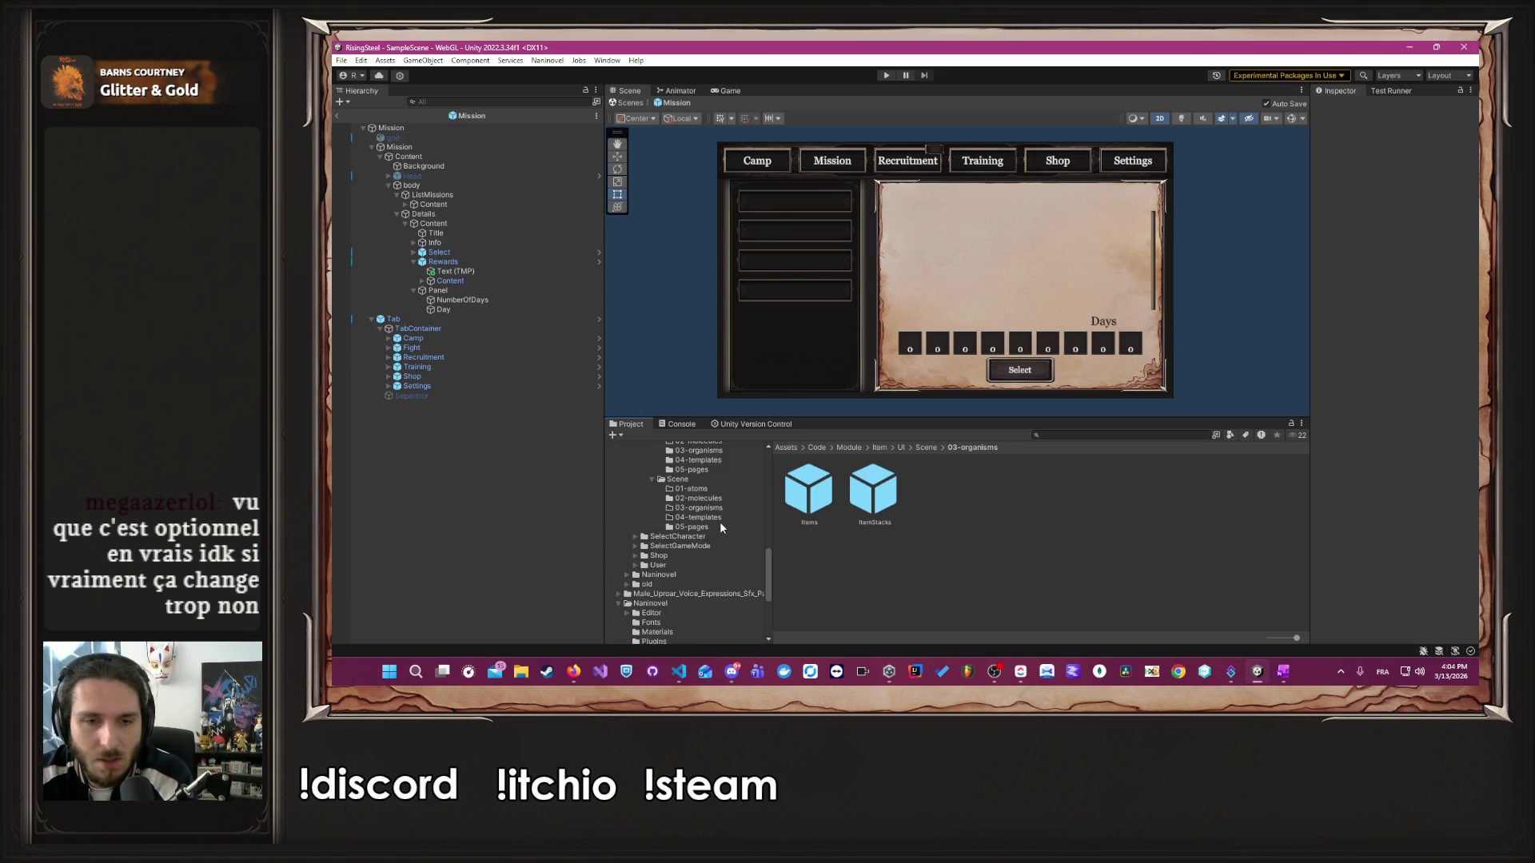
pyautogui.scroll(2, 718, 527)
pyautogui.click(703, 596)
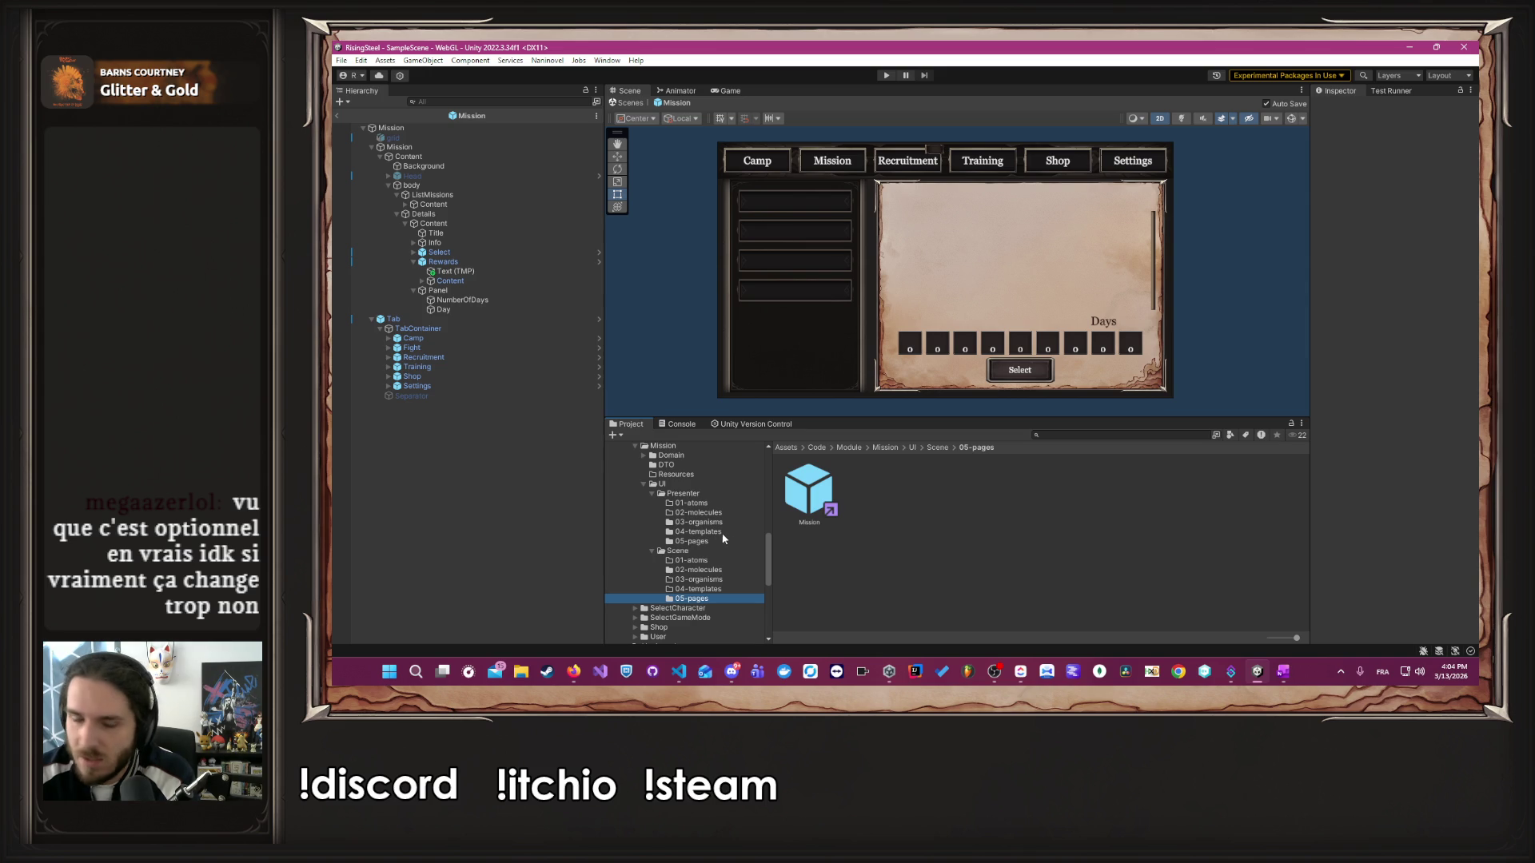
pyautogui.scroll(5, 722, 532)
pyautogui.click(636, 516)
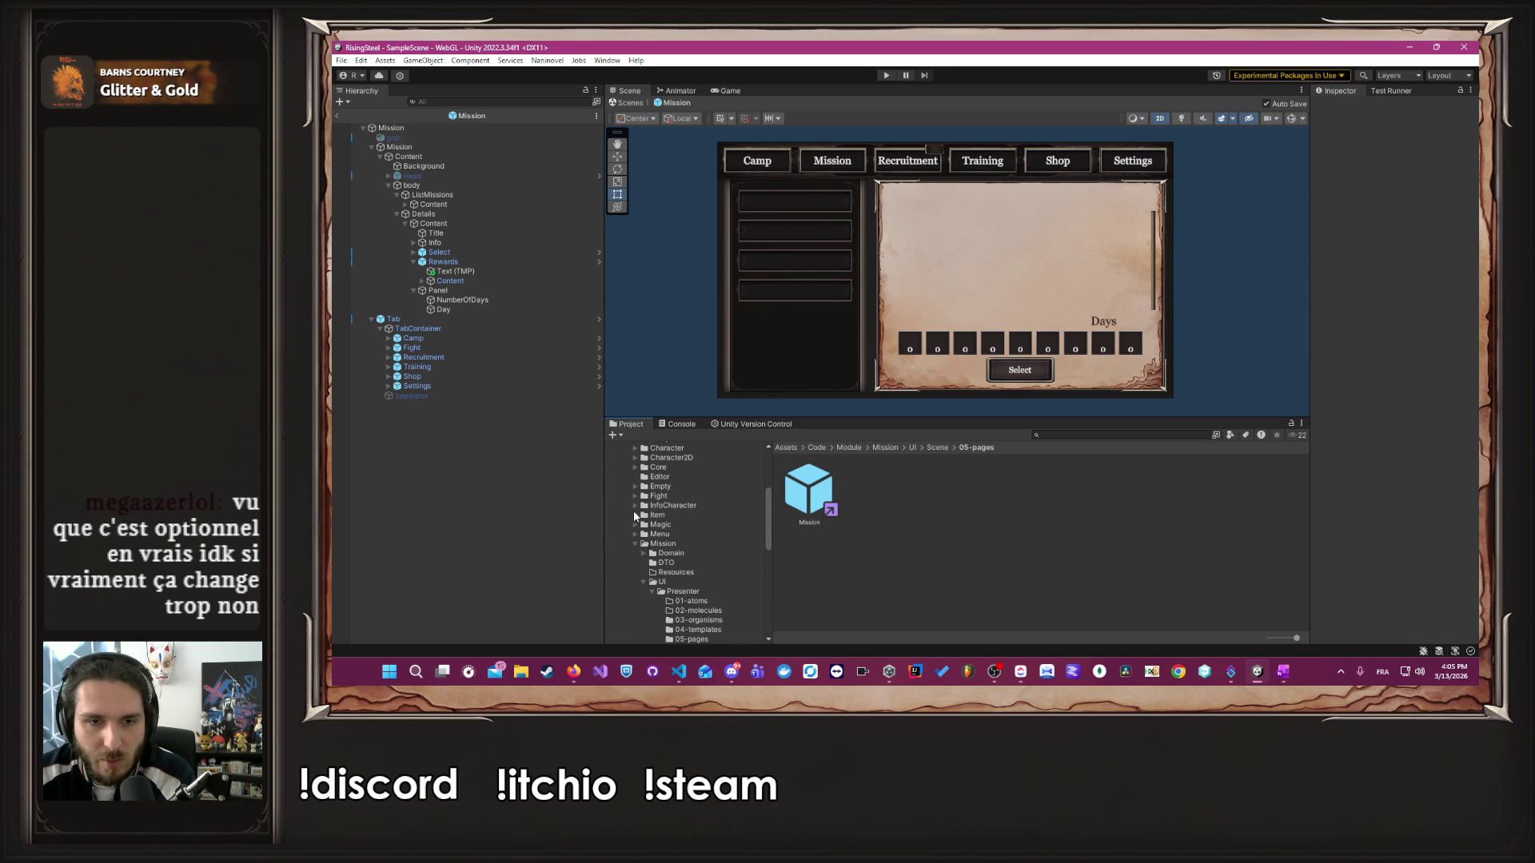
pyautogui.click(635, 545)
pyautogui.scroll(2, 698, 557)
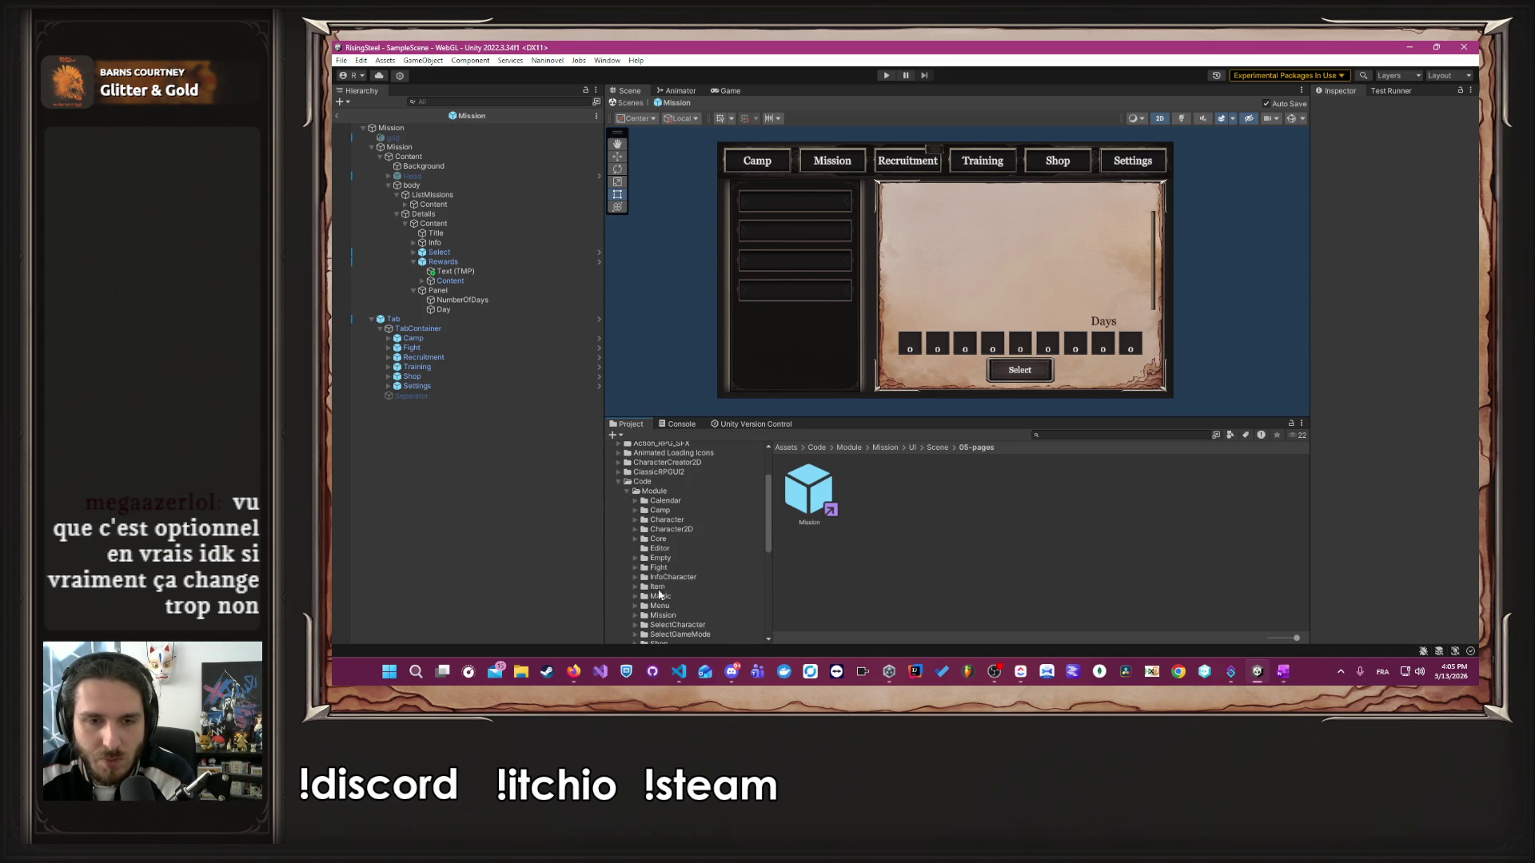
# - Look through the Shop, Magic, Empty, User, Core and Camp folders under Code/Module
pyautogui.click(683, 607)
pyautogui.click(682, 560)
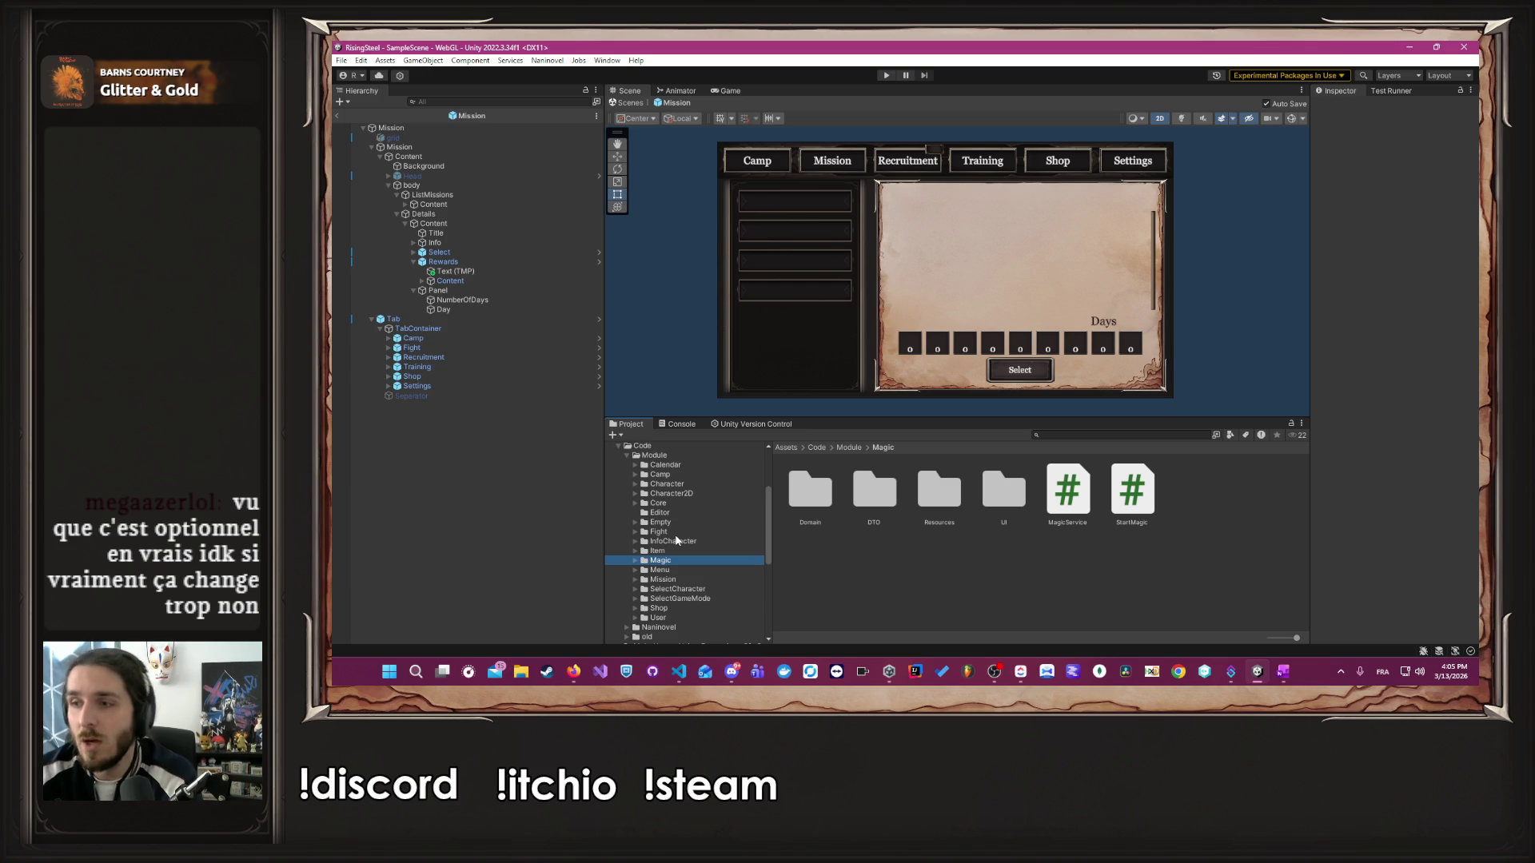
pyautogui.click(704, 522)
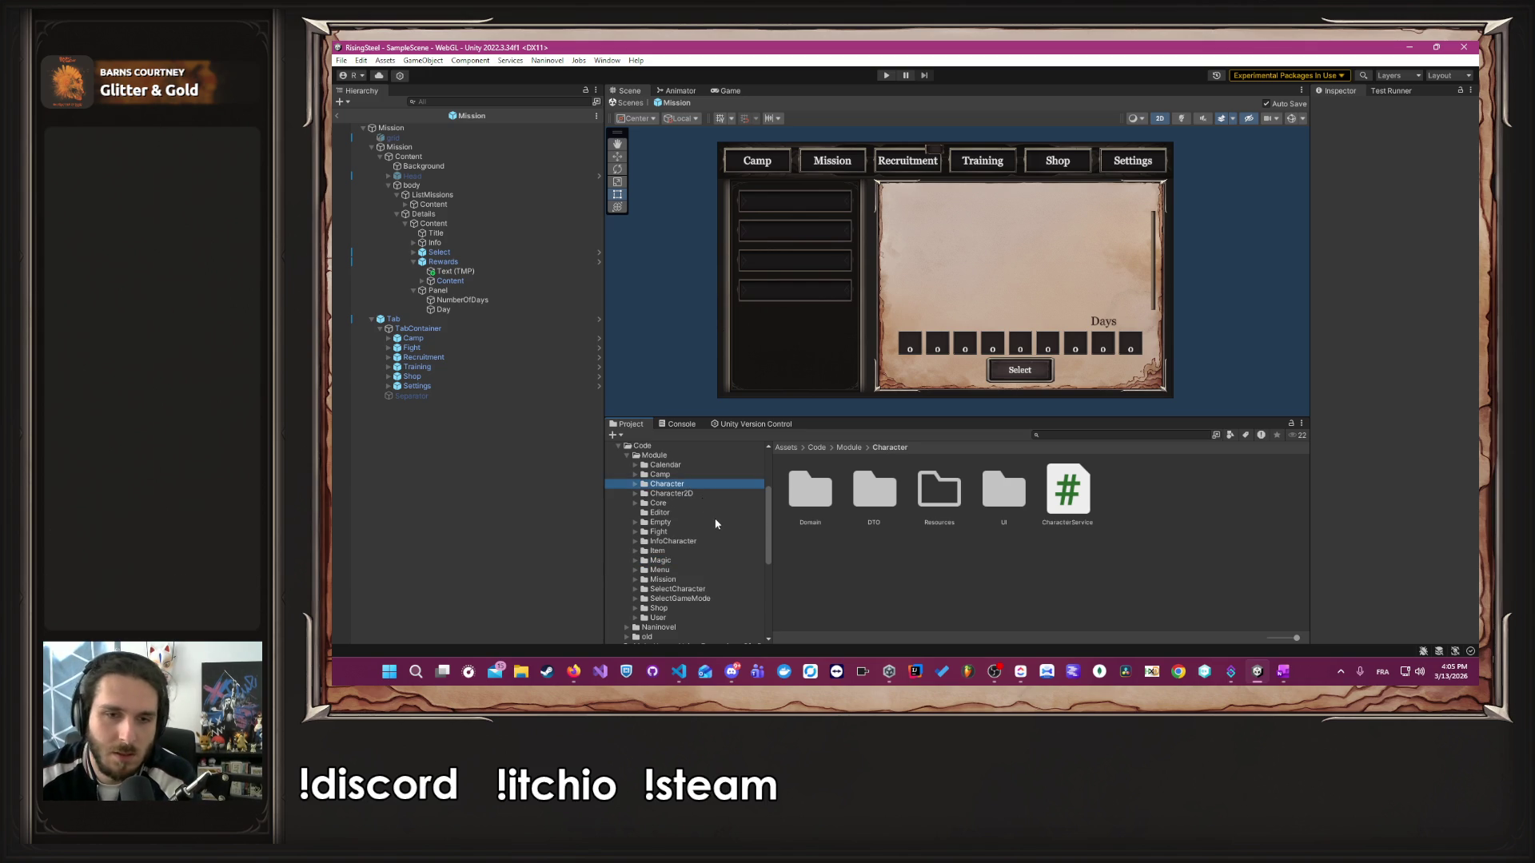
pyautogui.click(686, 617)
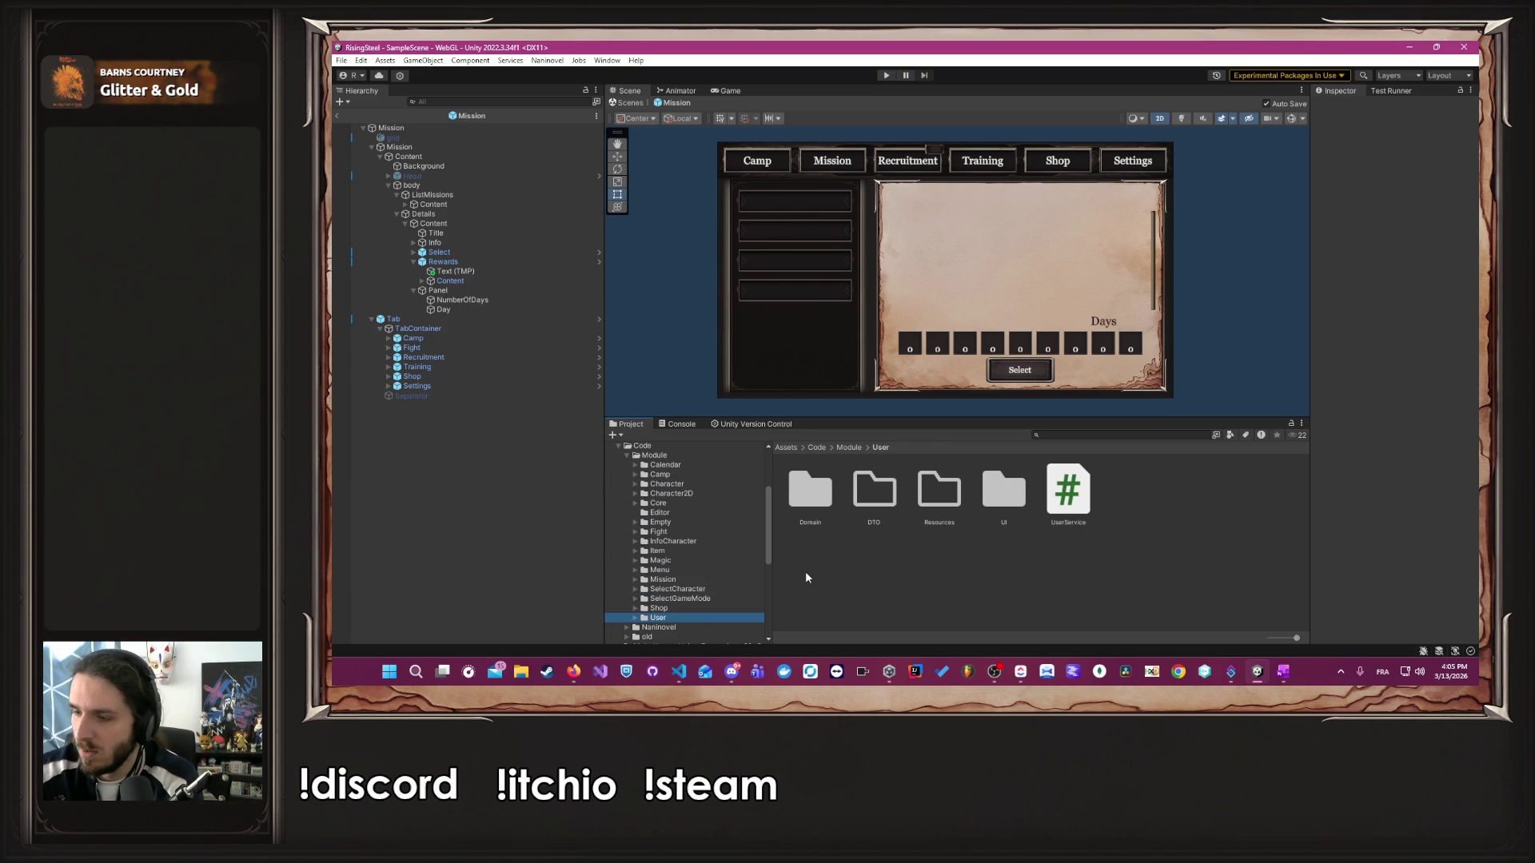
pyautogui.click(674, 504)
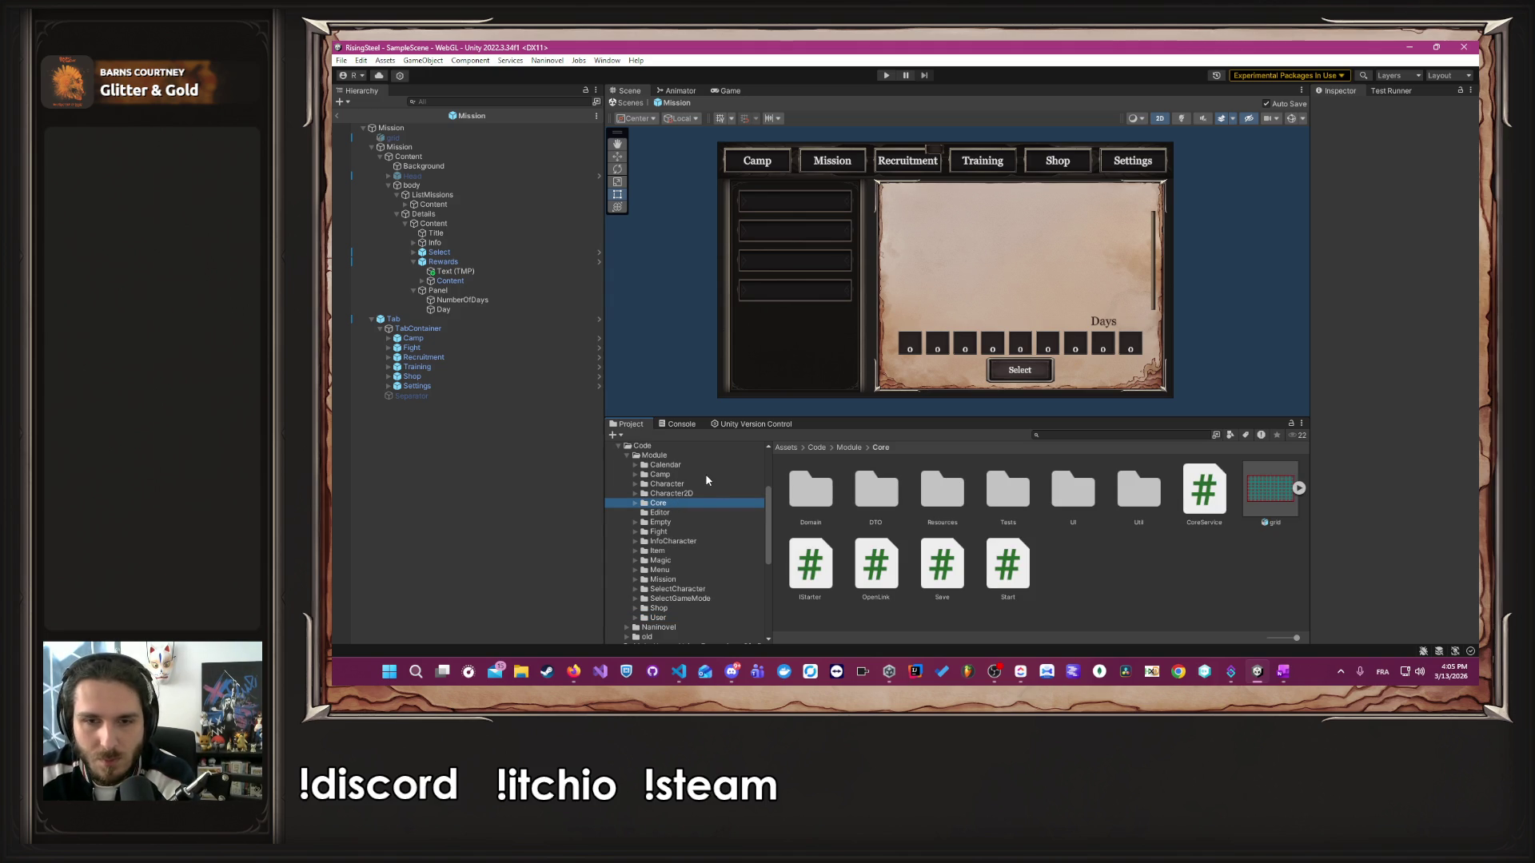
pyautogui.click(705, 474)
# - Scroll the folder tree and open the Assets/Code/Naninovel folder
pyautogui.scroll(-3, 712, 488)
pyautogui.scroll(-4, 717, 496)
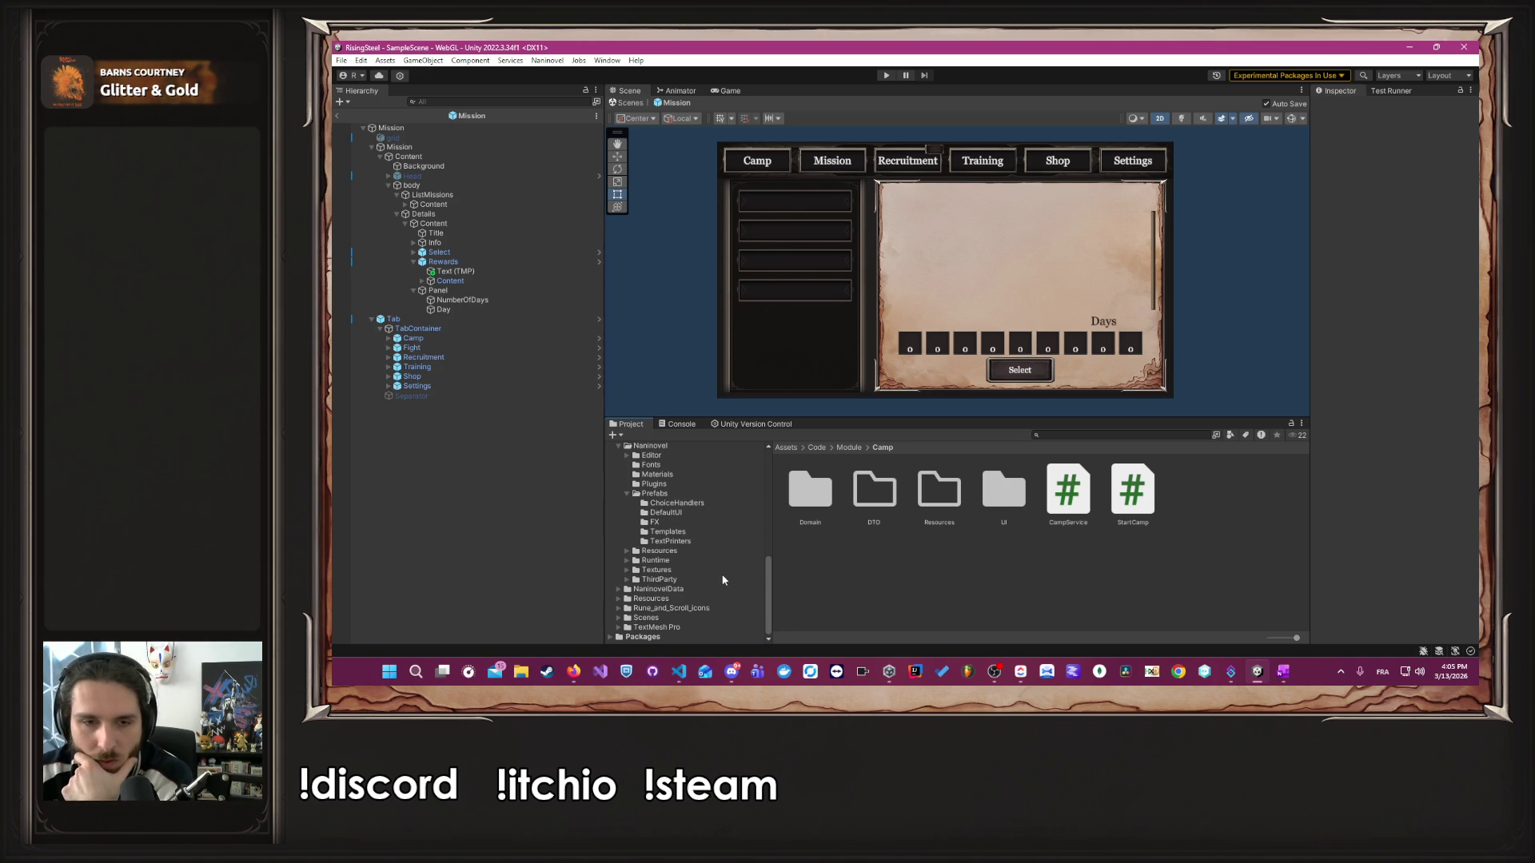
pyautogui.scroll(3, 710, 573)
pyautogui.scroll(2, 689, 549)
pyautogui.scroll(6, 686, 552)
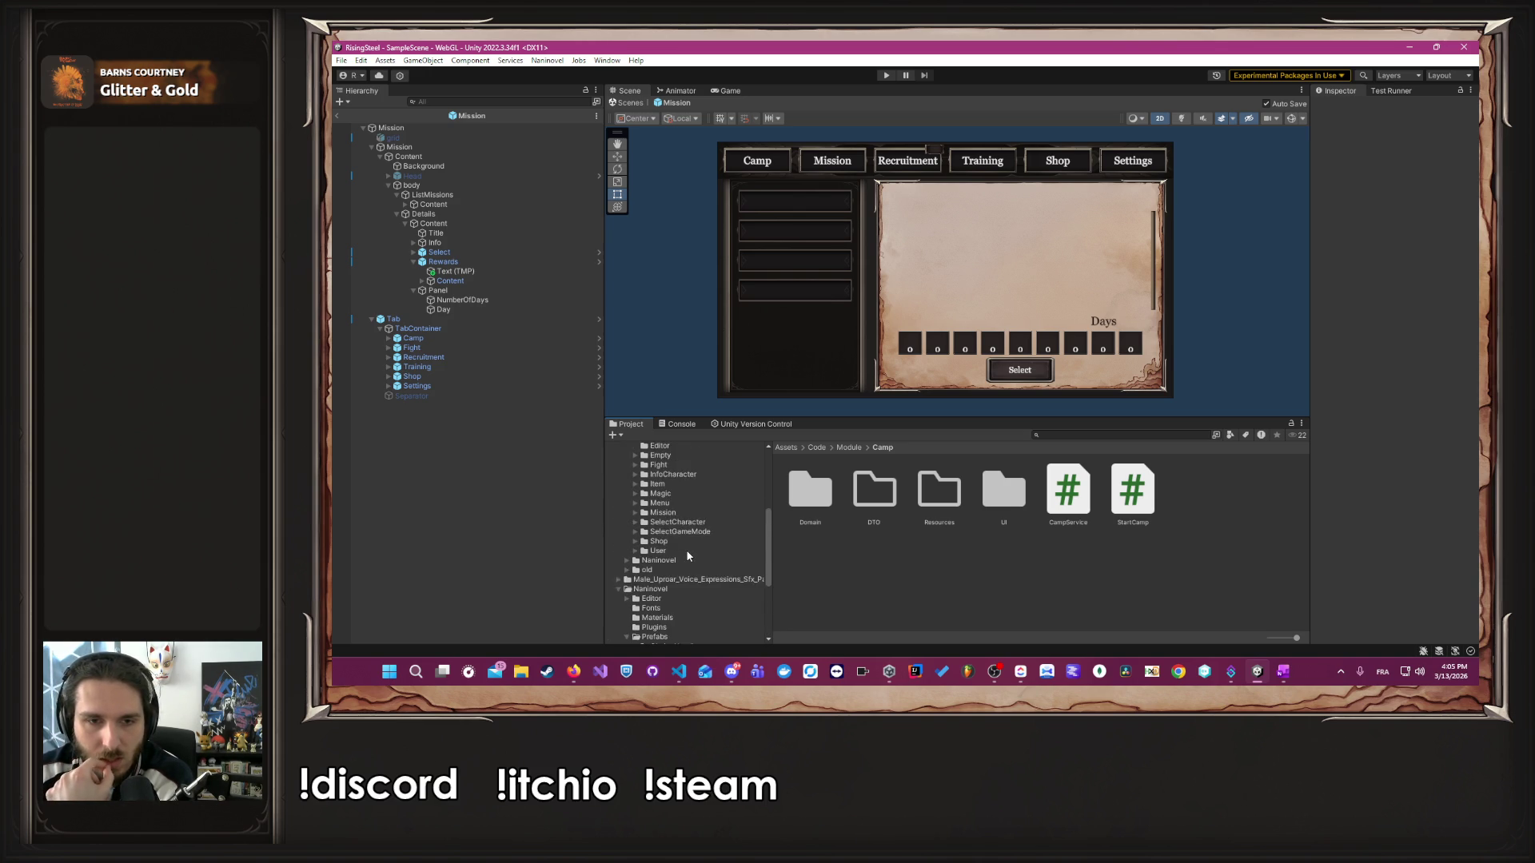
pyautogui.scroll(-10, 683, 554)
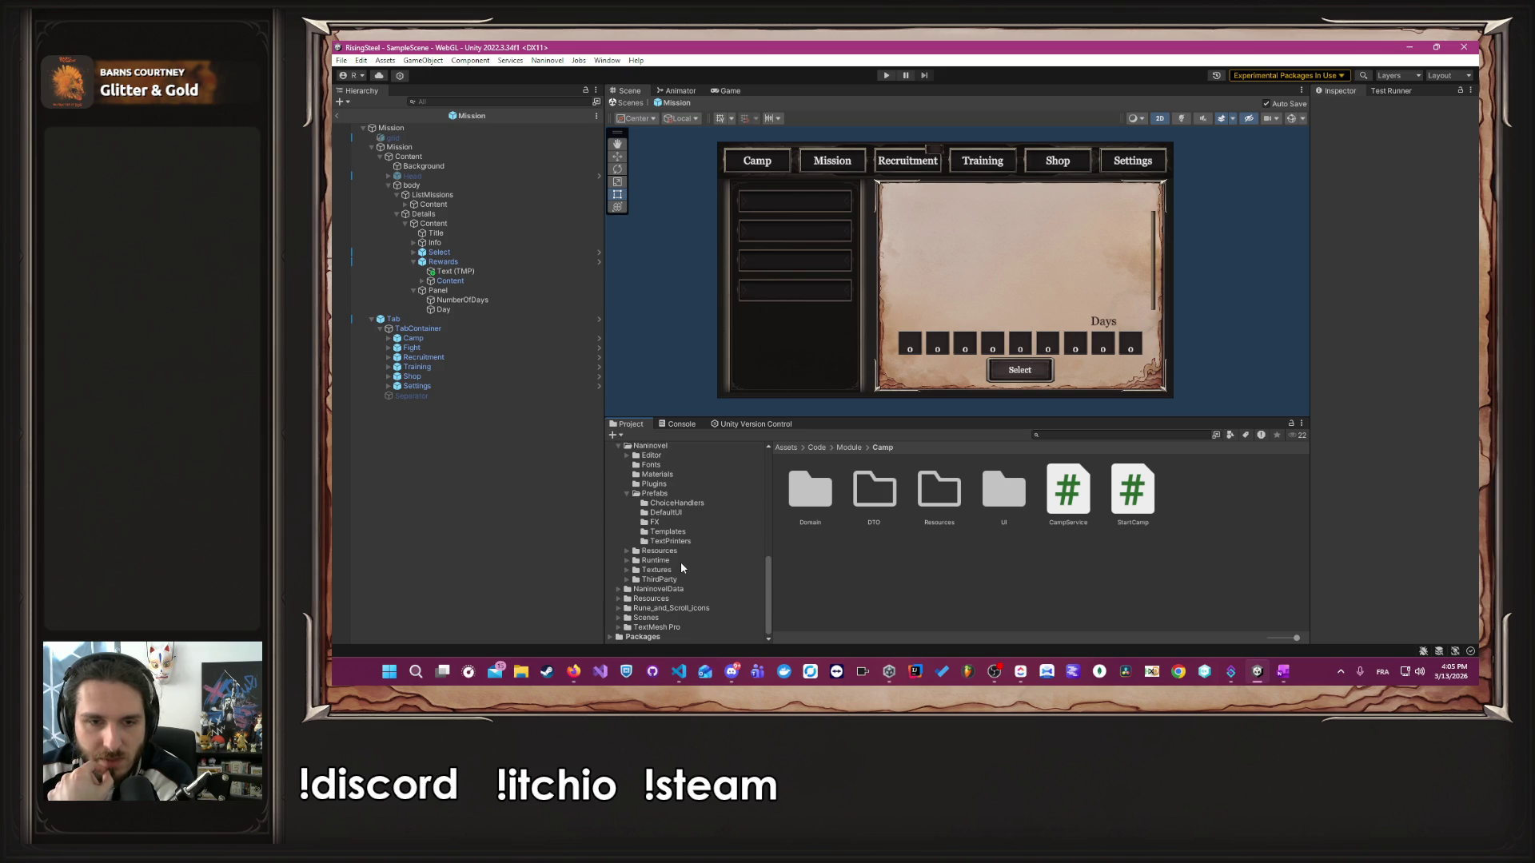
pyautogui.scroll(4, 677, 580)
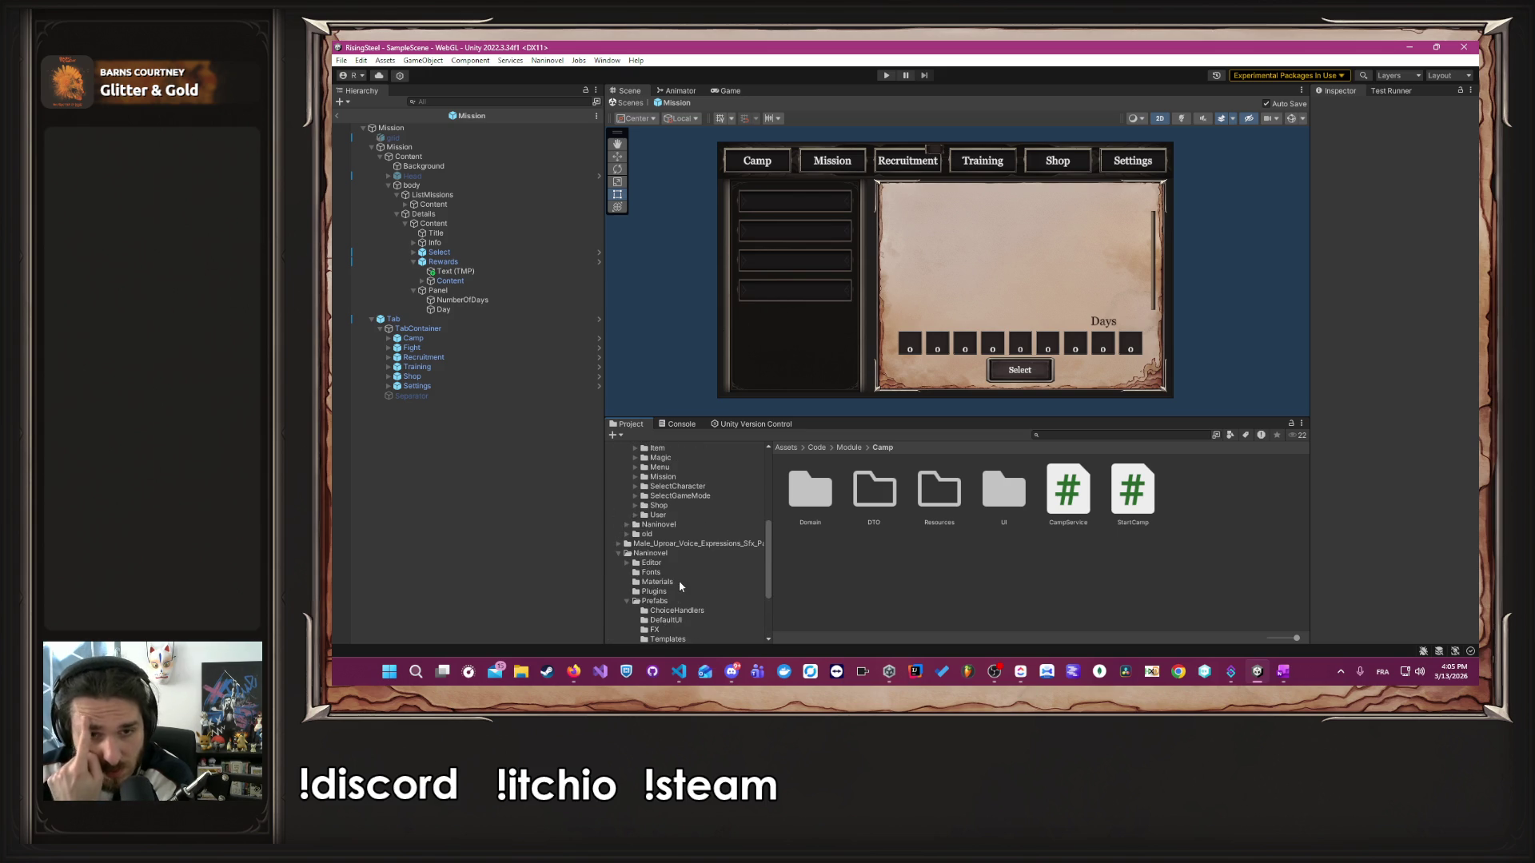
pyautogui.scroll(3, 678, 582)
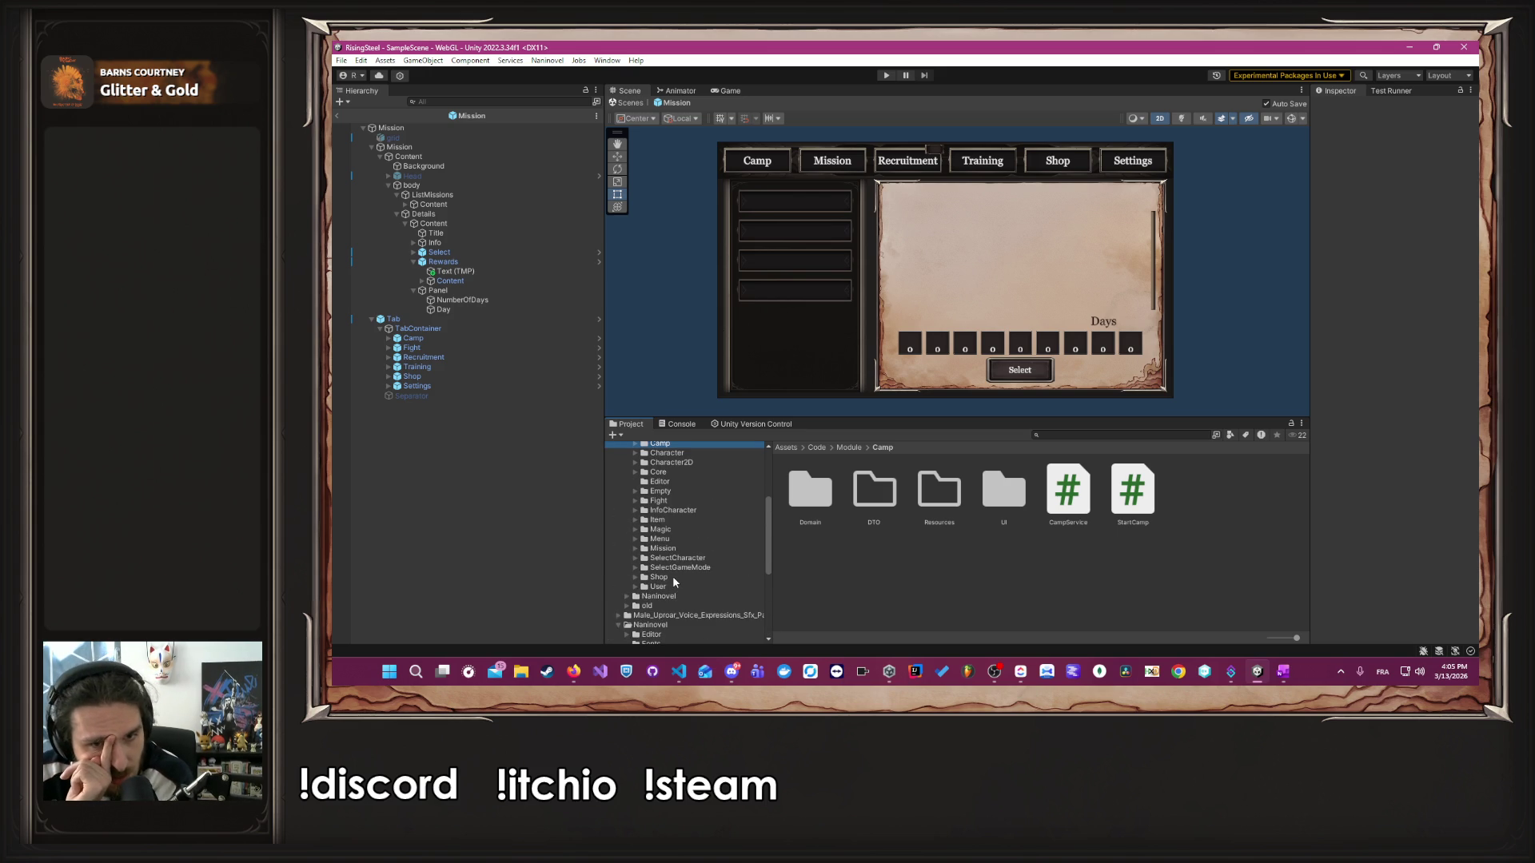
pyautogui.scroll(-2, 674, 575)
pyautogui.click(672, 563)
# - Go into Naninovel Script/Start and open StartNewGame in VS Code
pyautogui.doubleClick(875, 490)
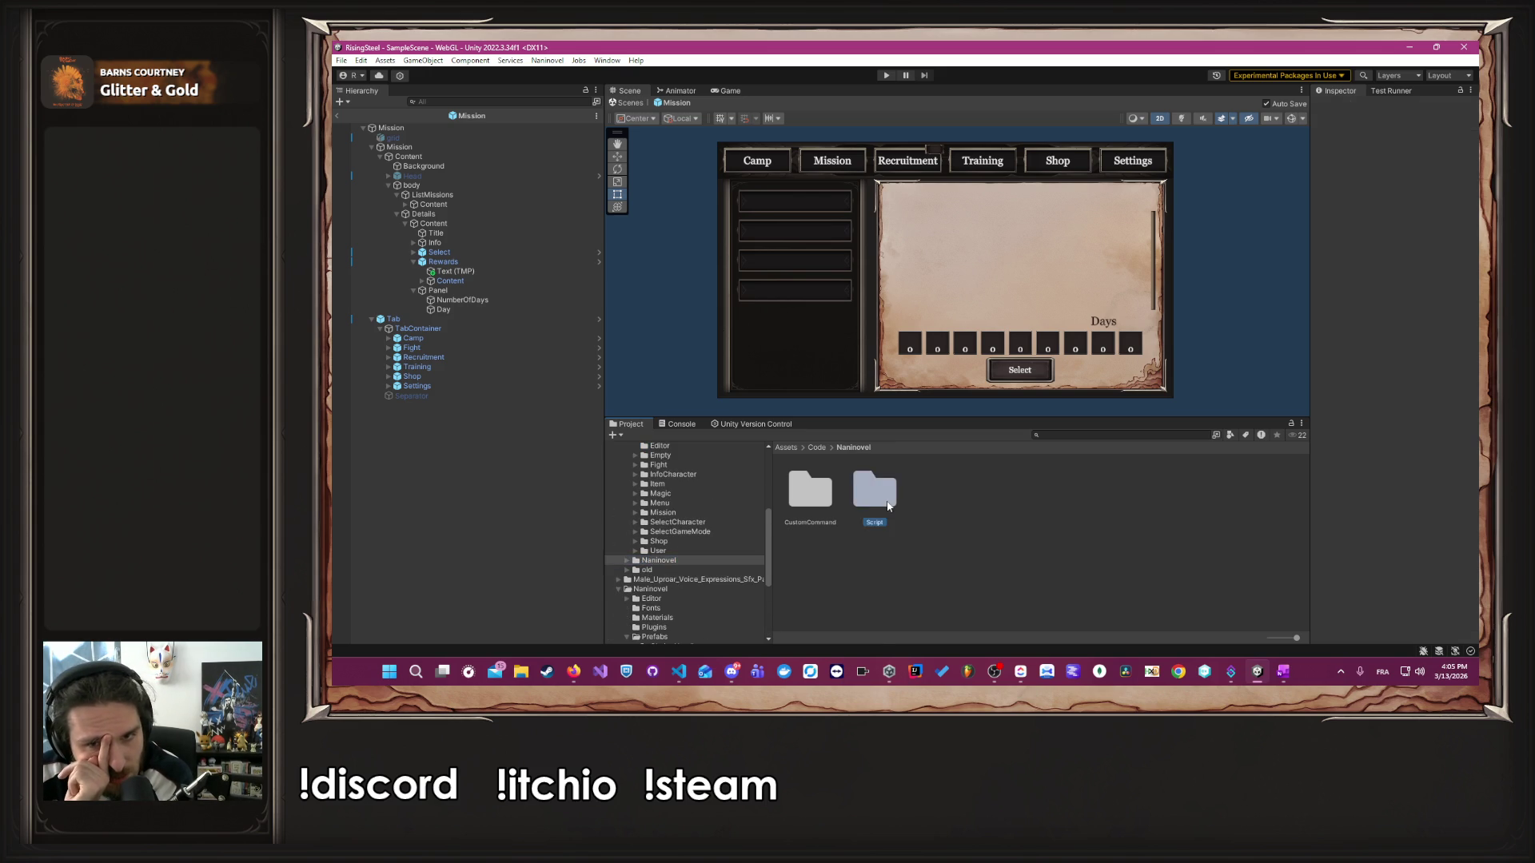
pyautogui.doubleClick(879, 495)
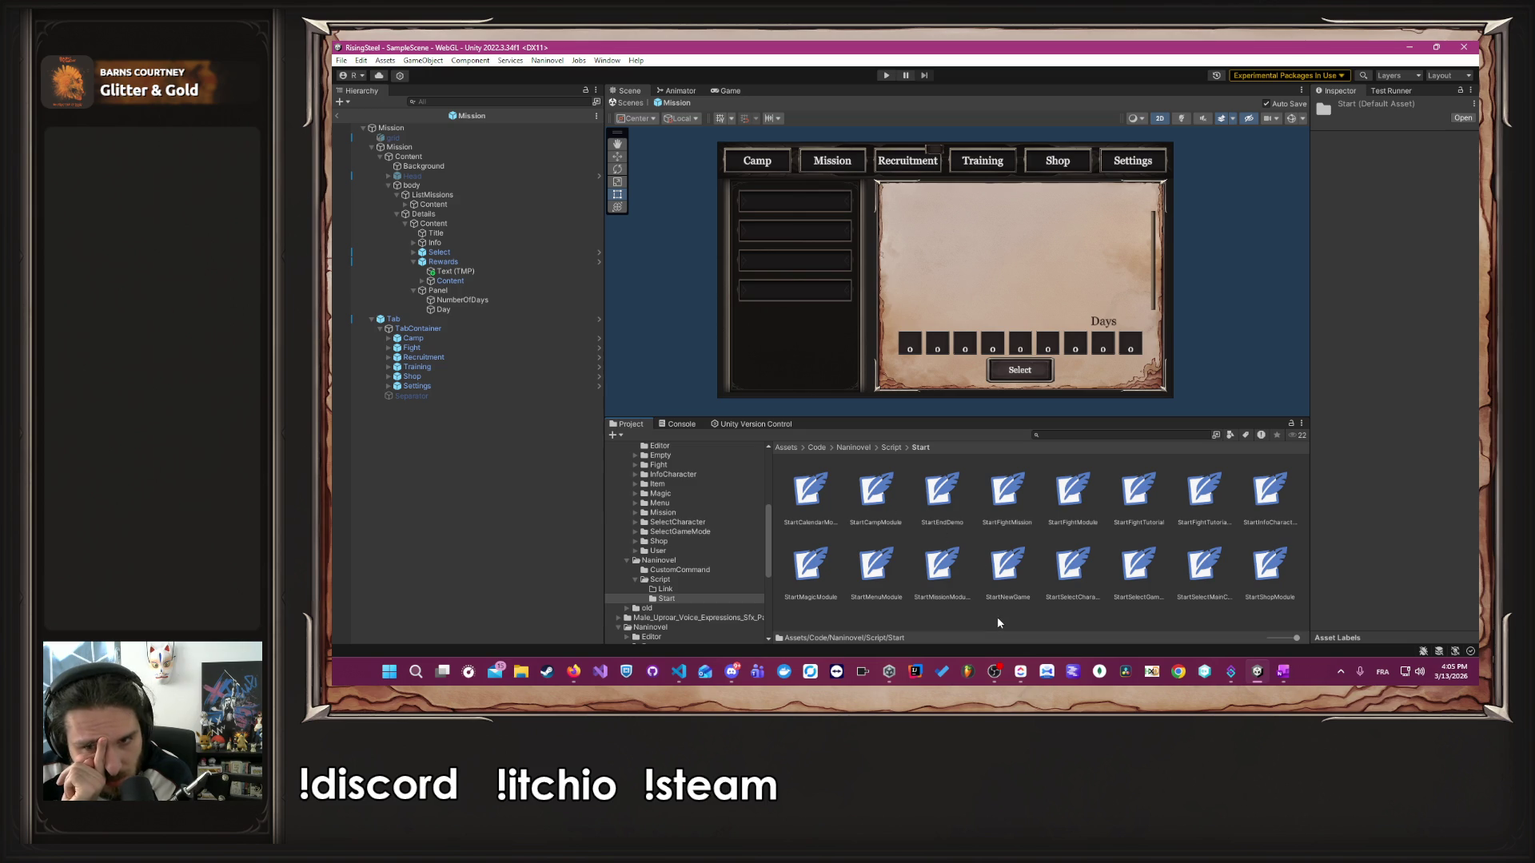
pyautogui.click(997, 588)
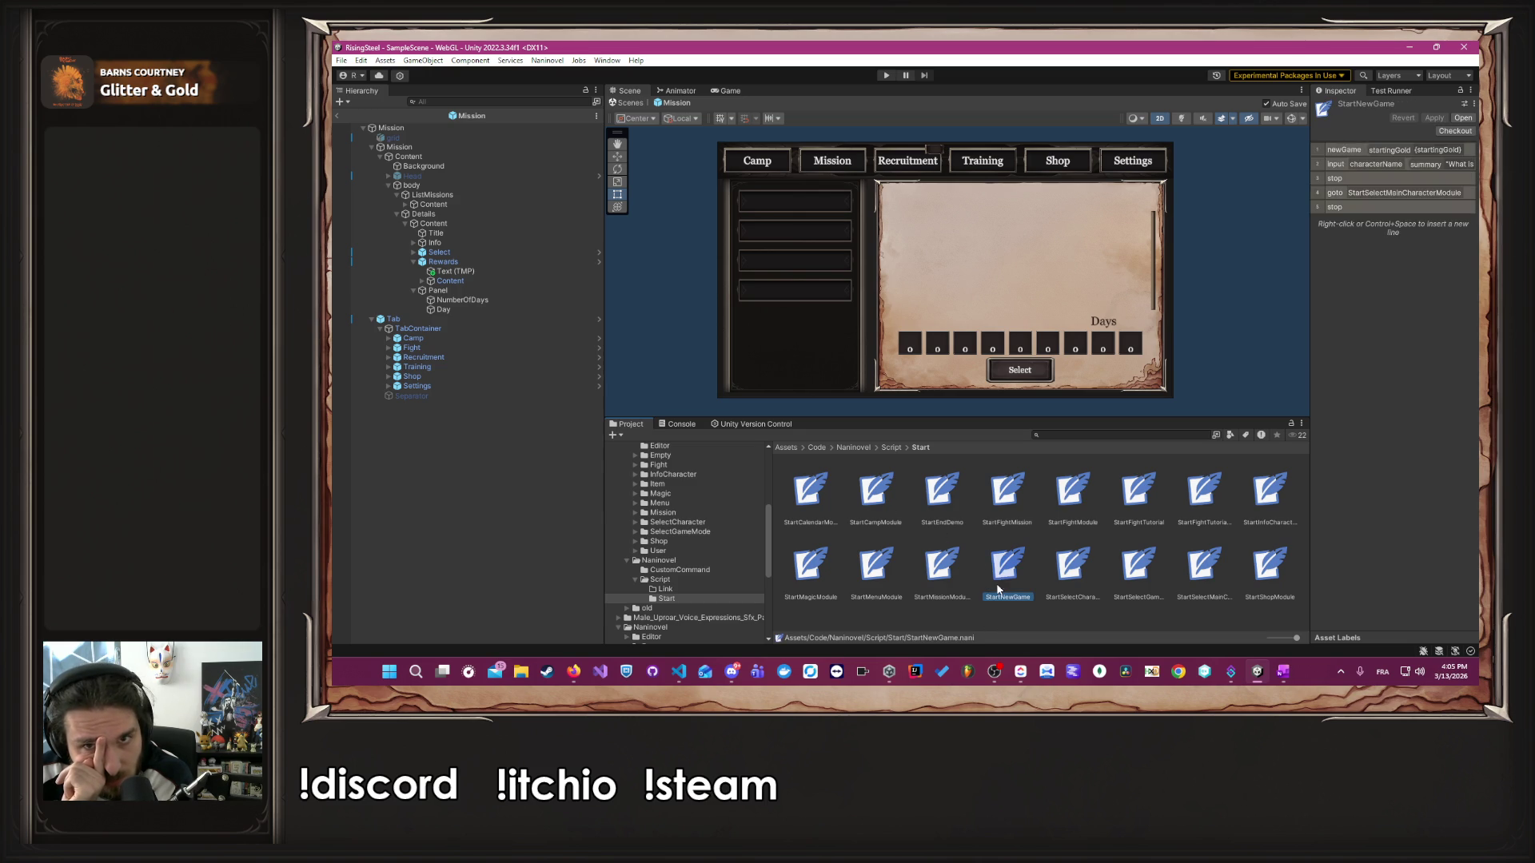
pyautogui.doubleClick(998, 587)
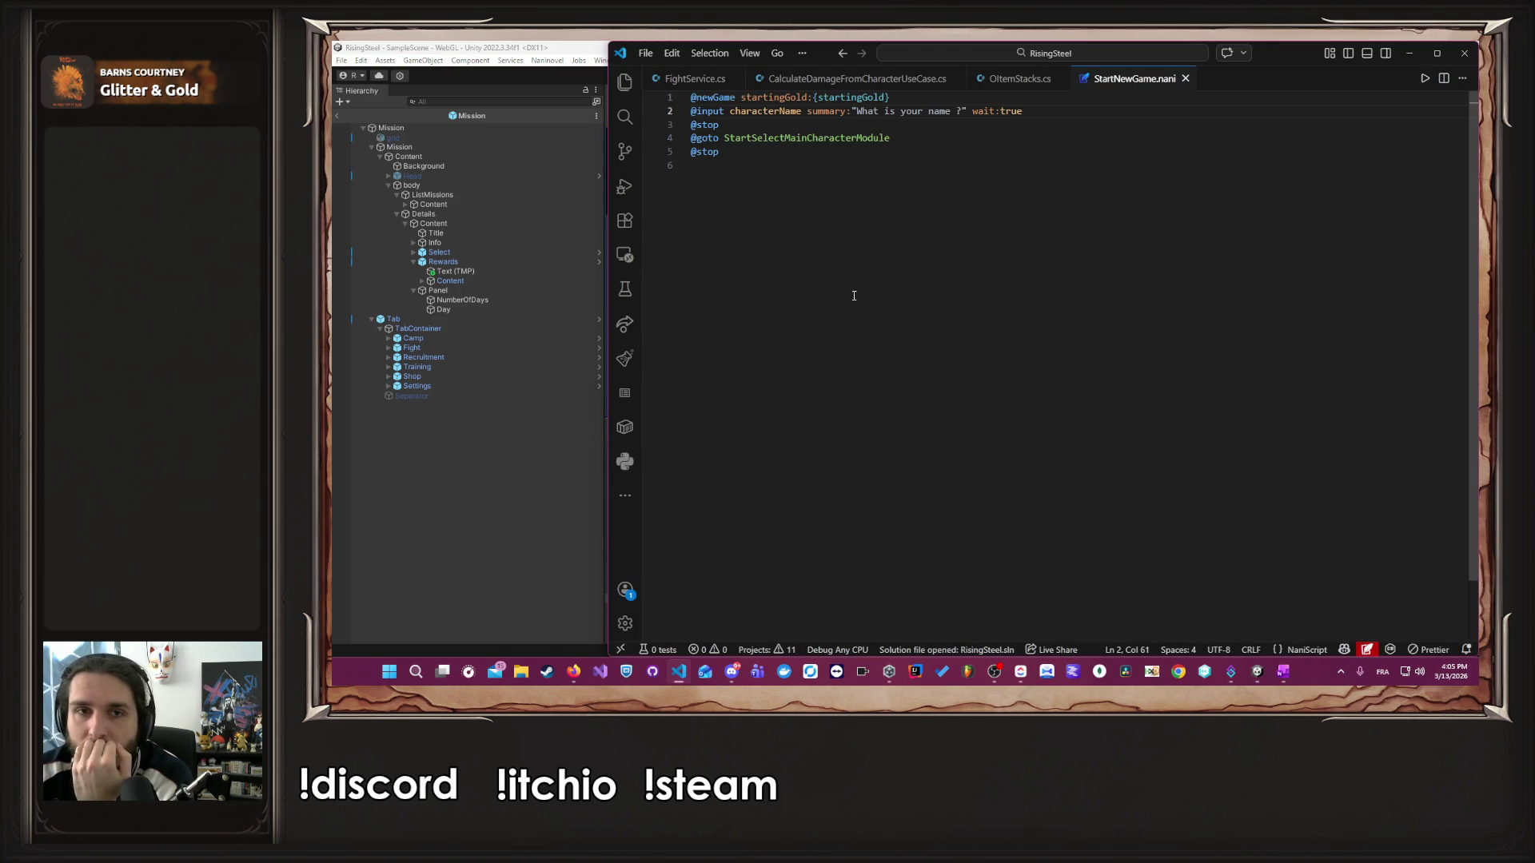
# - Open StartSelectMainCharacterModule, StartEndDemo and StartFightTutorial in VS Code from Unity's Project window
pyautogui.click(502, 505)
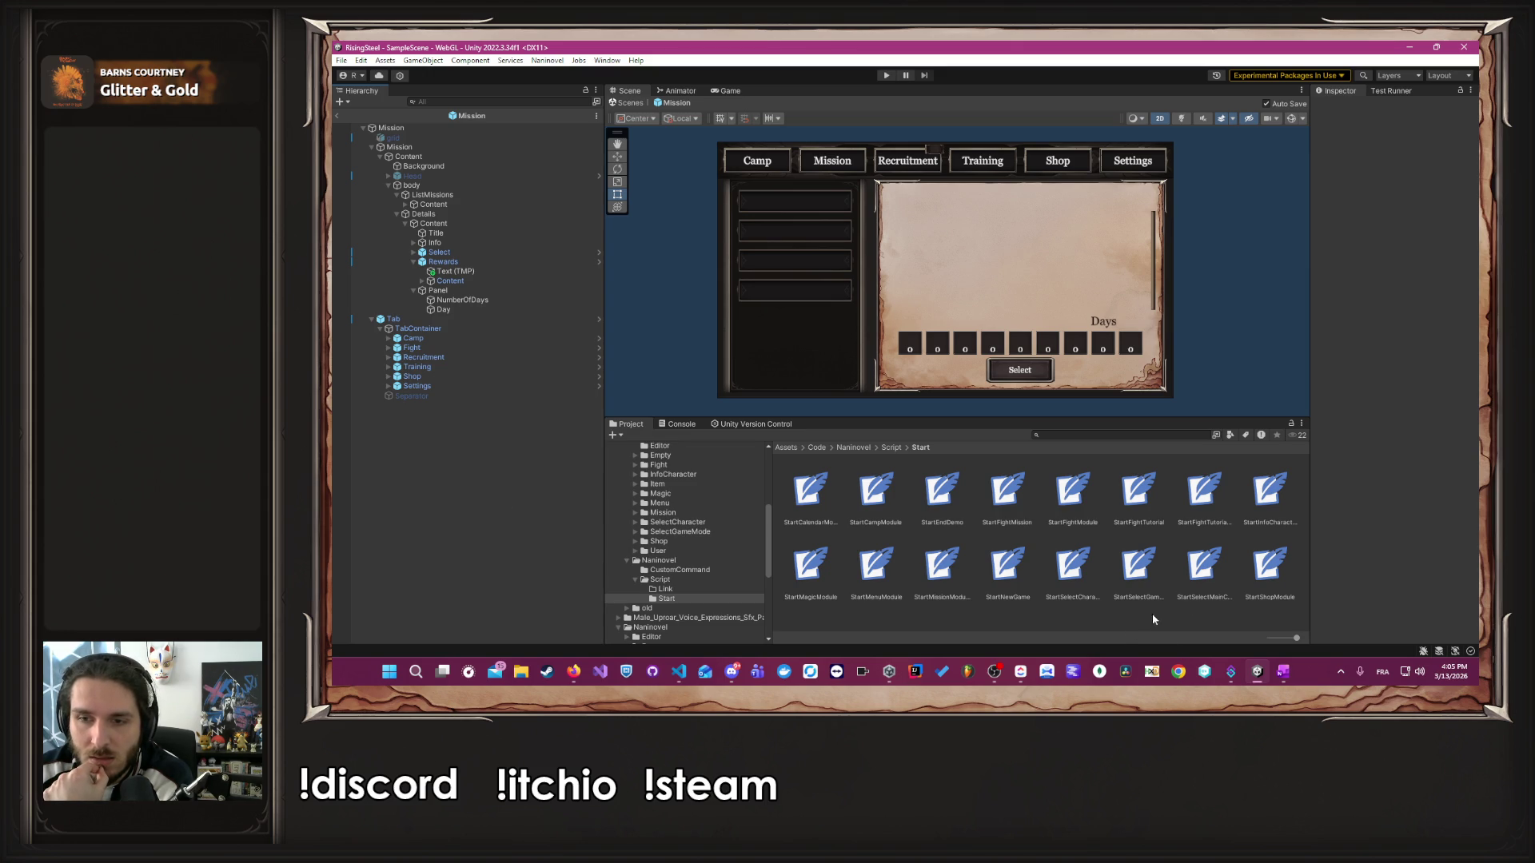
pyautogui.doubleClick(1203, 590)
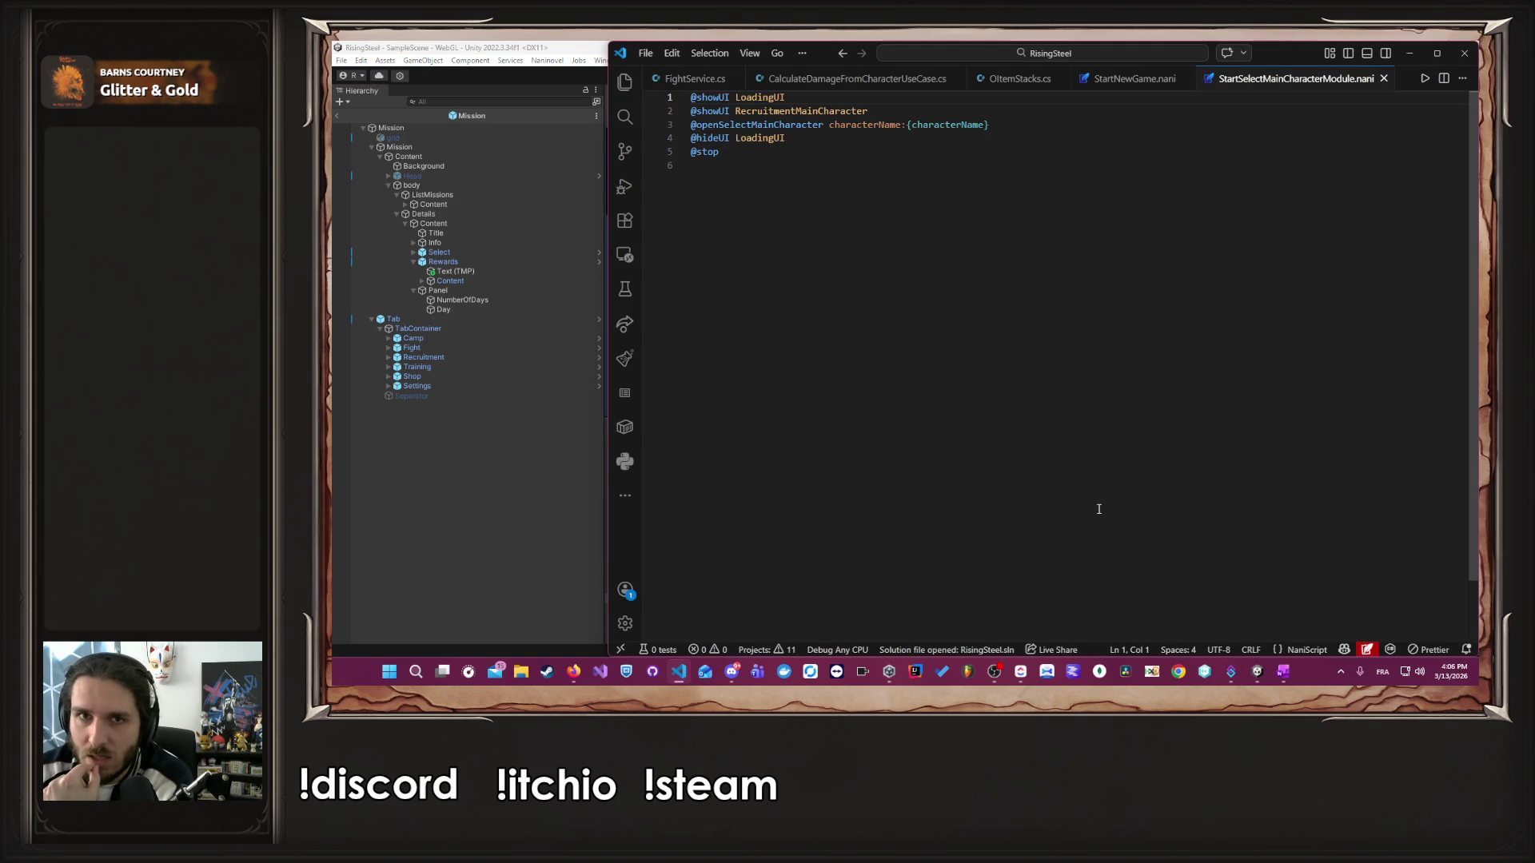
pyautogui.click(521, 471)
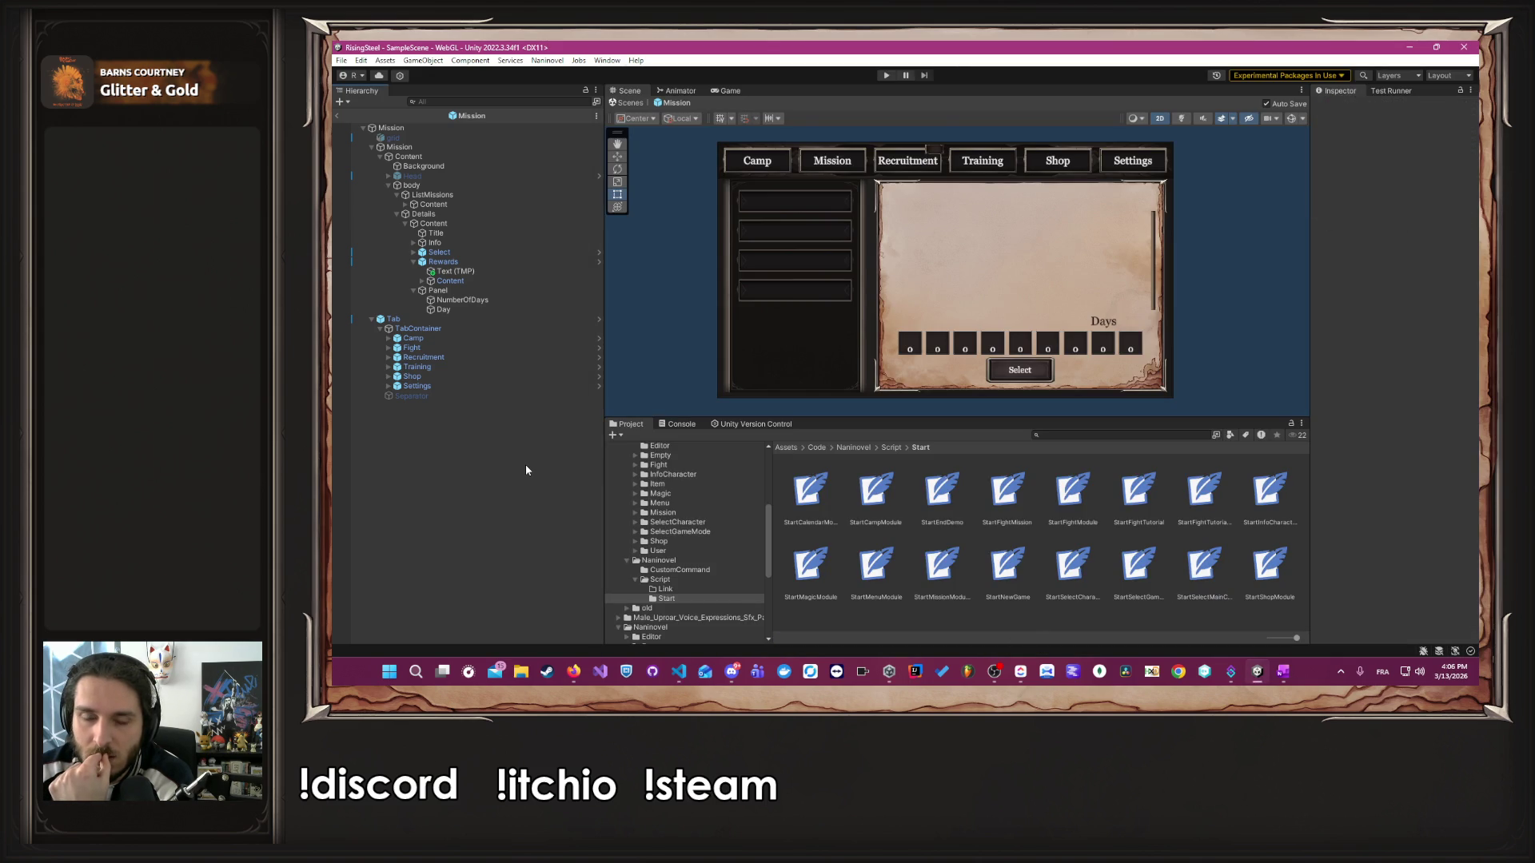
pyautogui.doubleClick(943, 490)
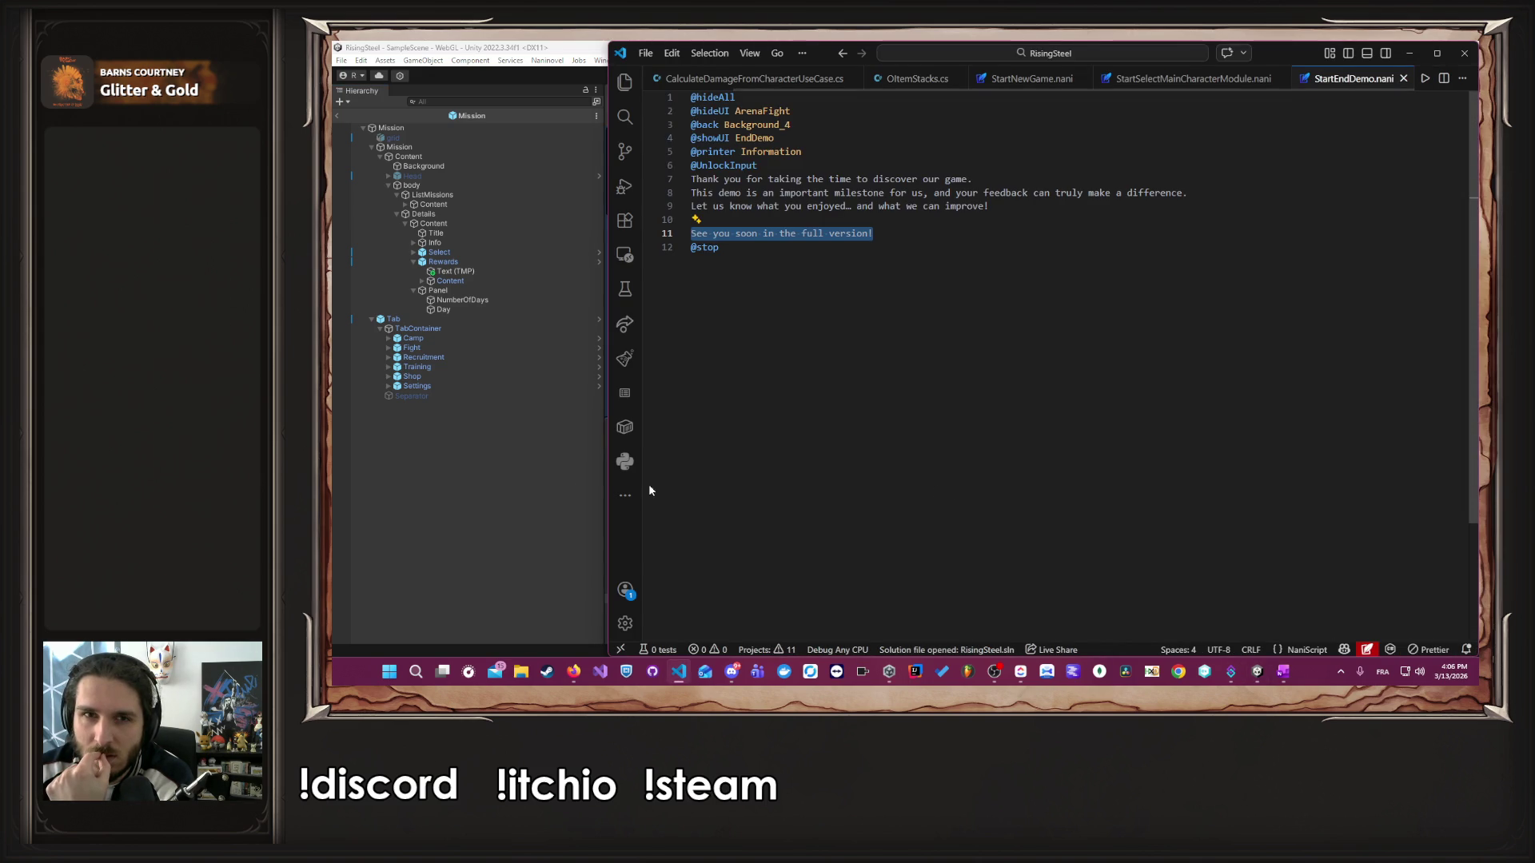
pyautogui.click(534, 491)
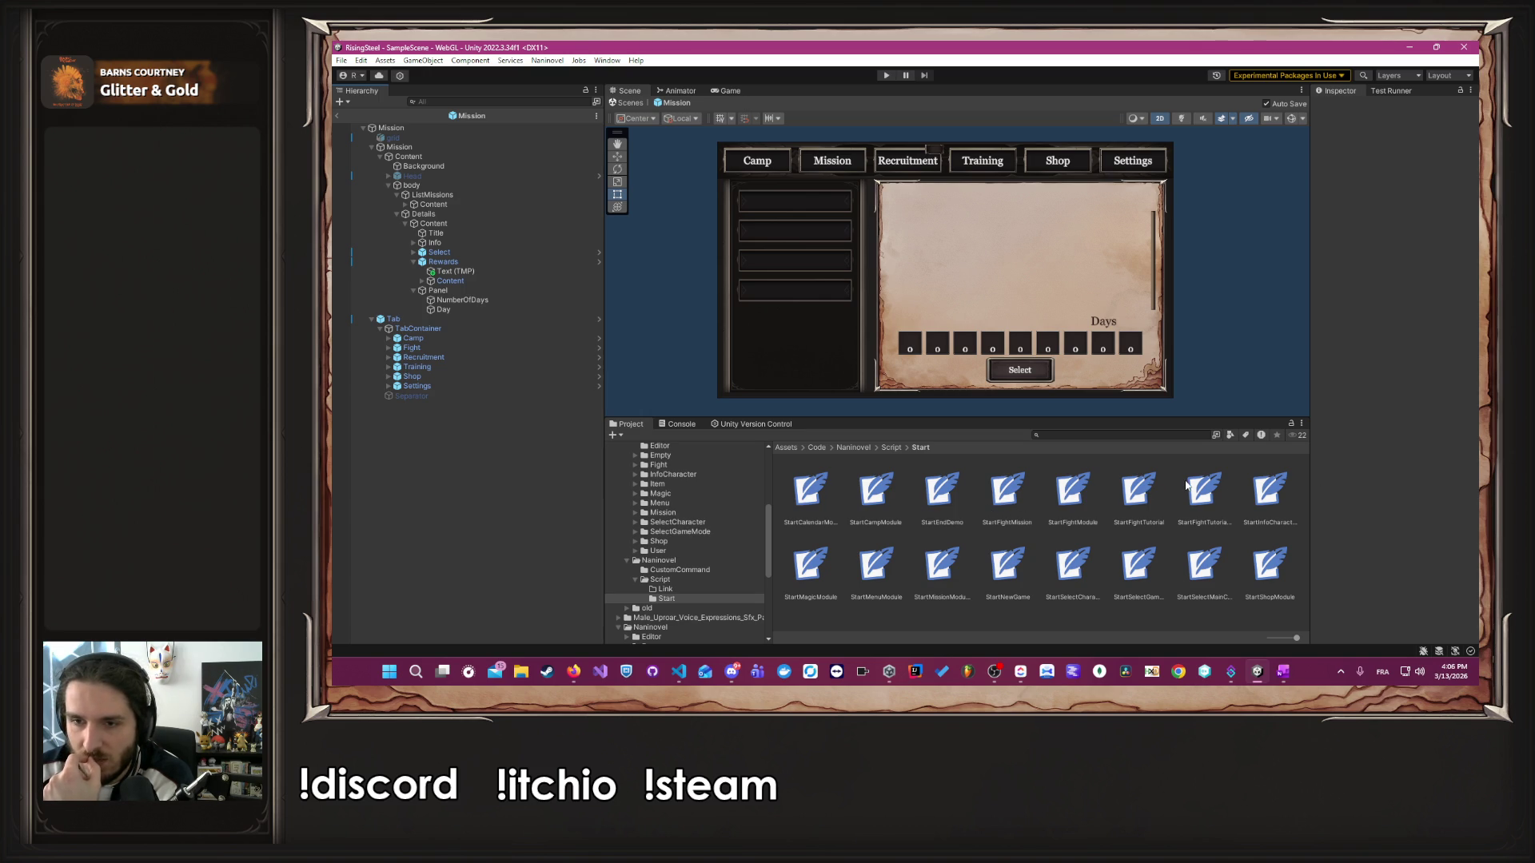
pyautogui.doubleClick(1135, 489)
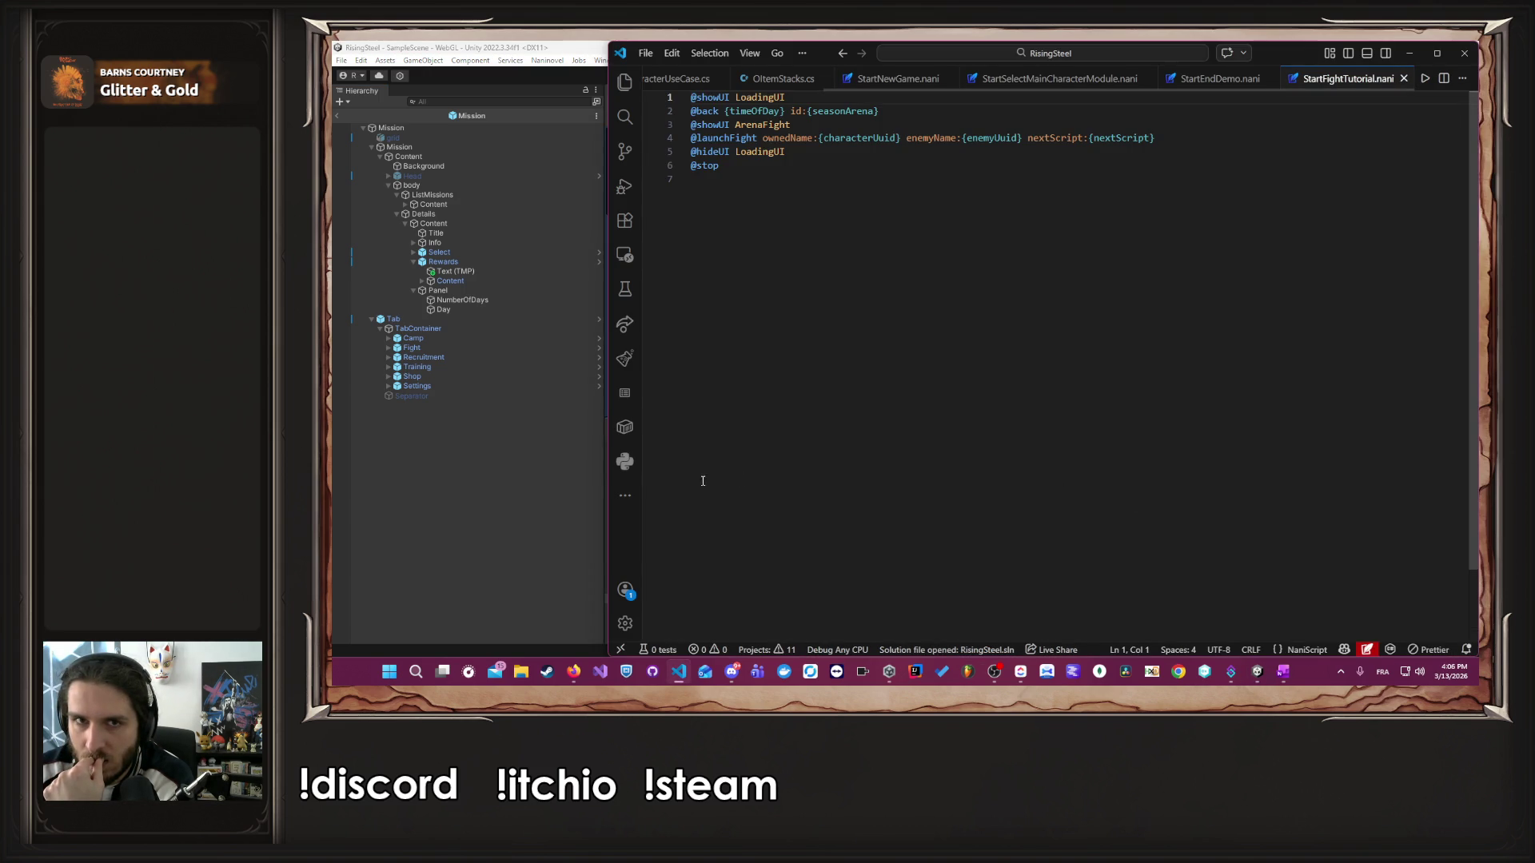
pyautogui.click(530, 476)
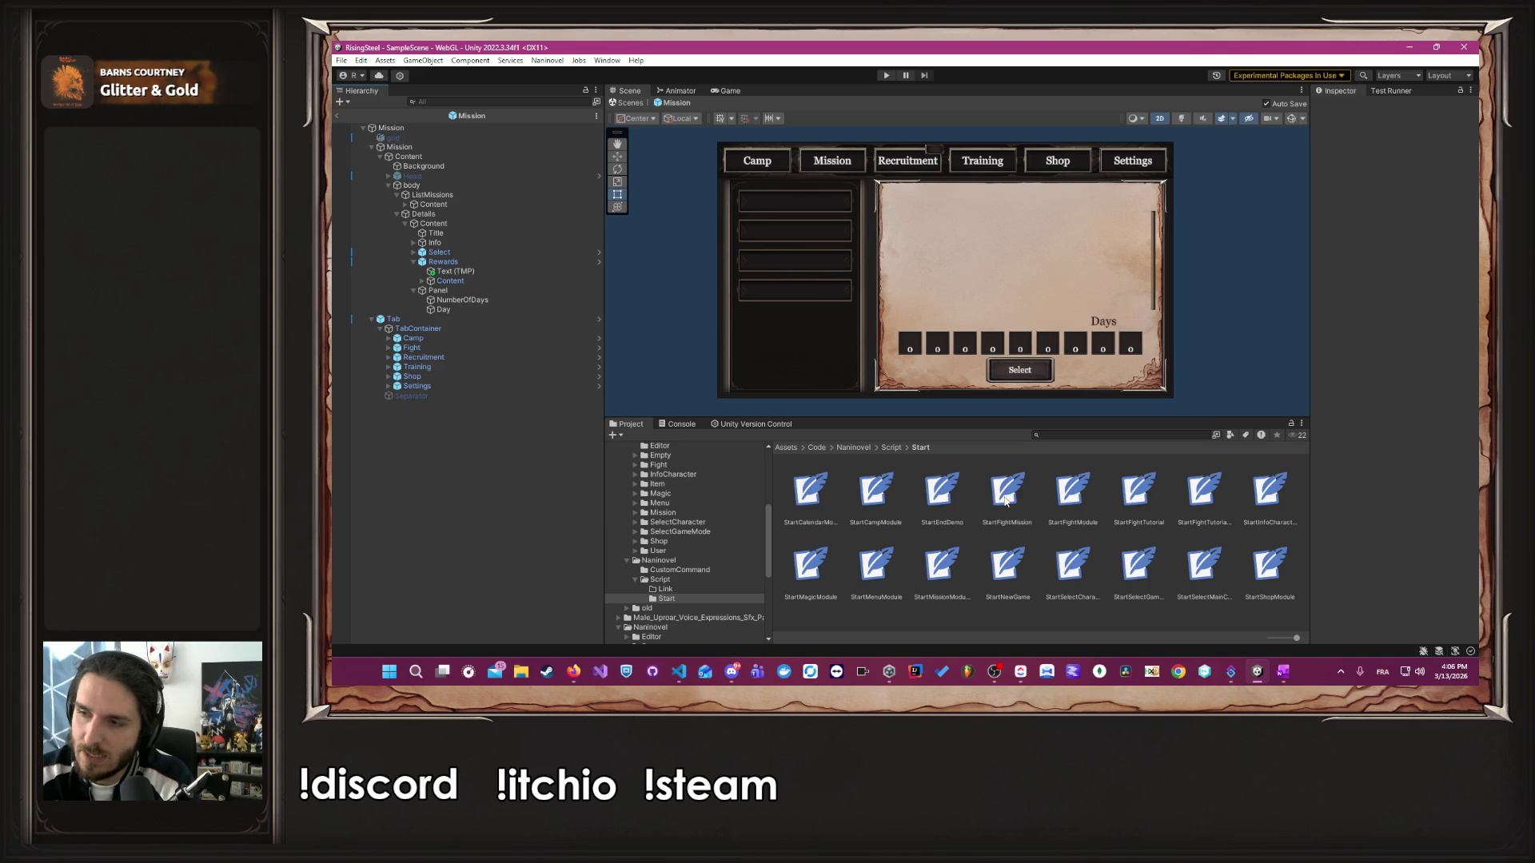
pyautogui.click(1003, 672)
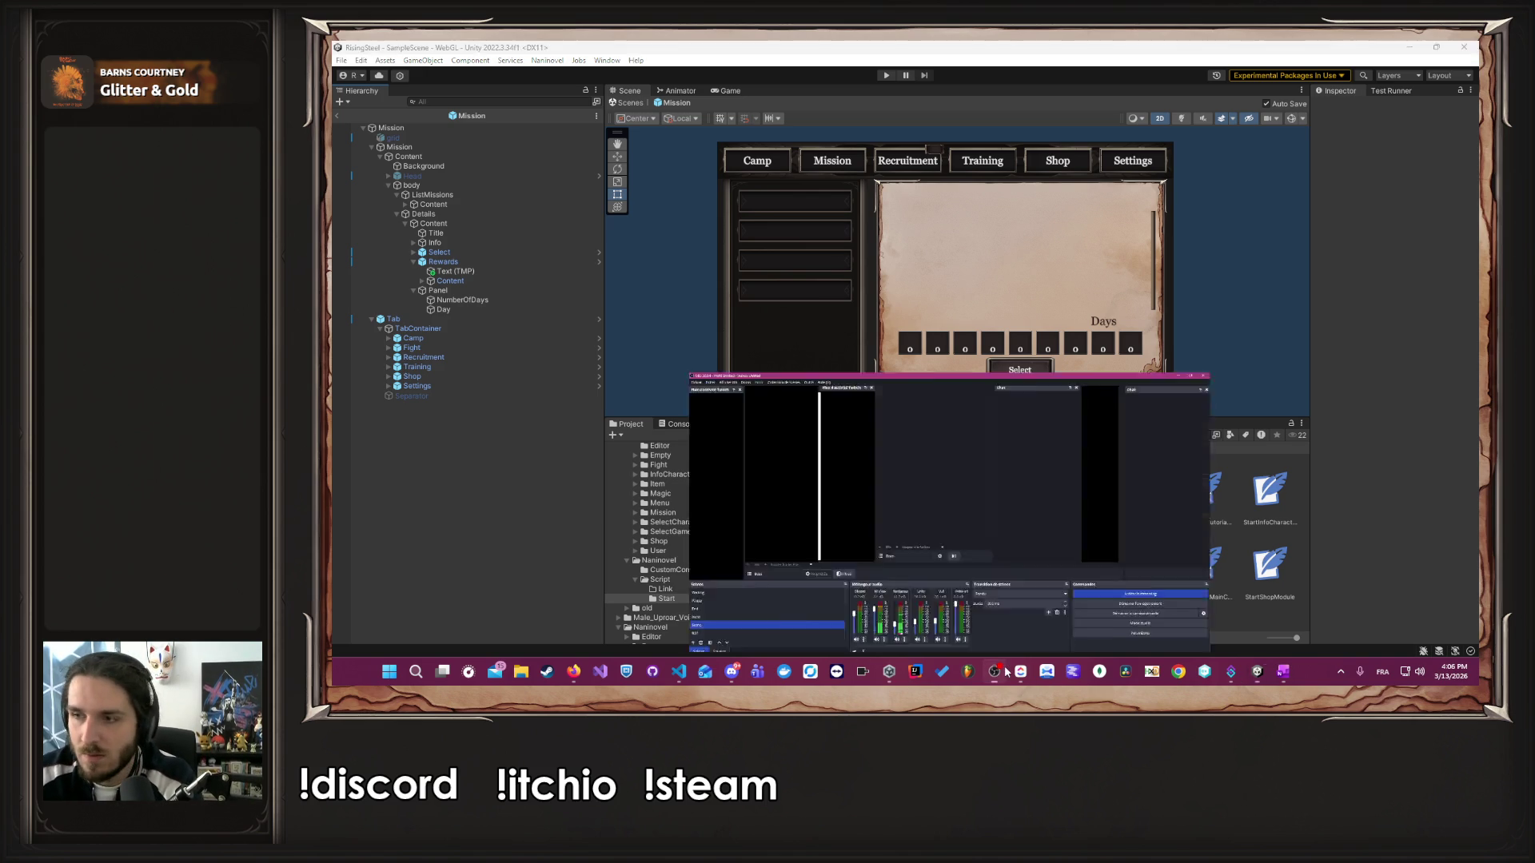
# - Hide the OBS window and start Play mode in the Unity editor
pyautogui.click(1006, 671)
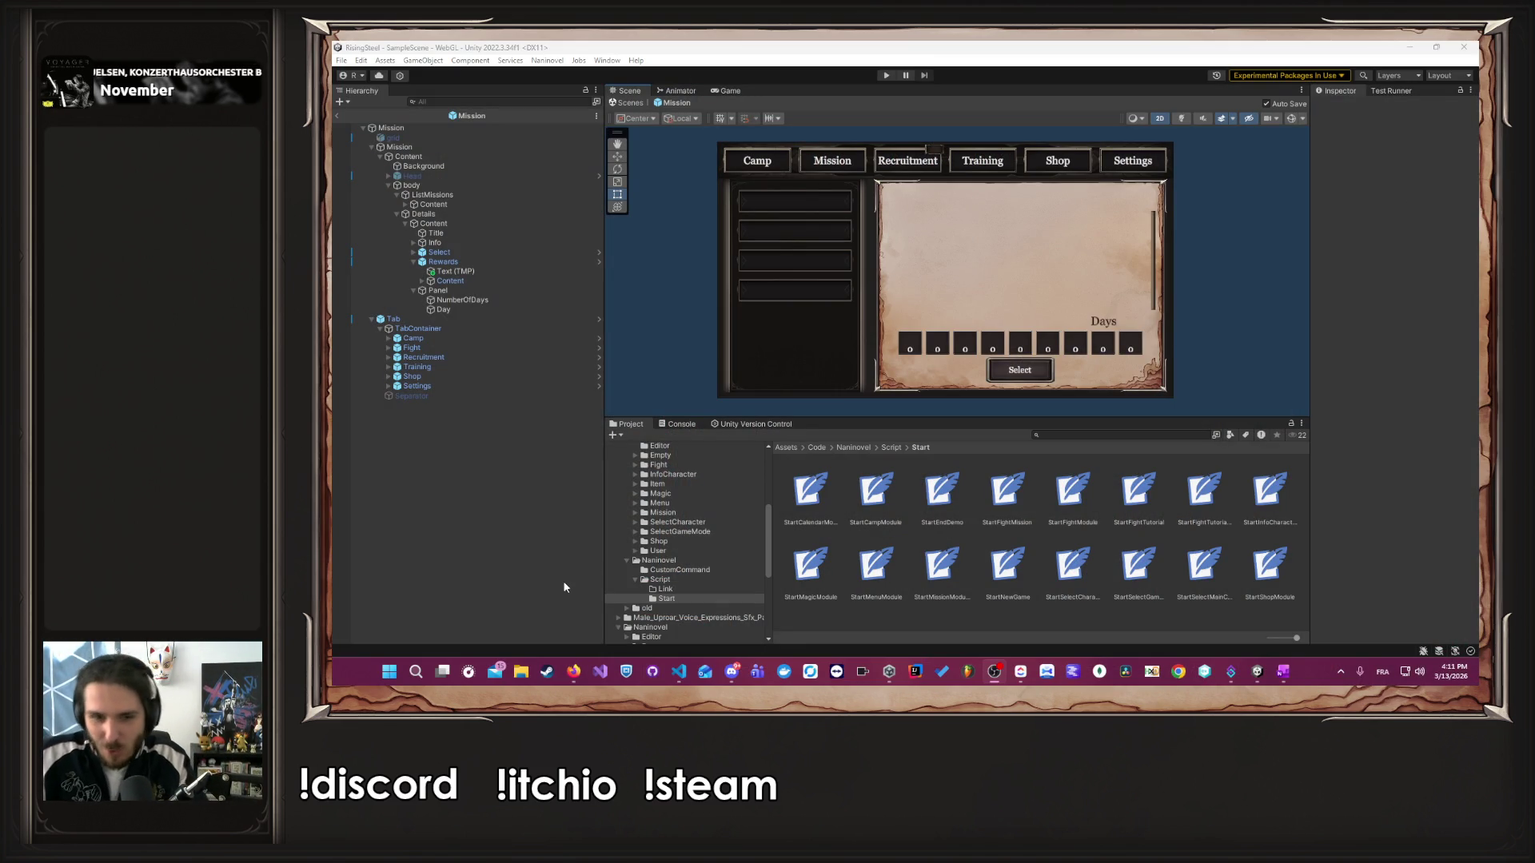
pyautogui.moveTo(577, 677)
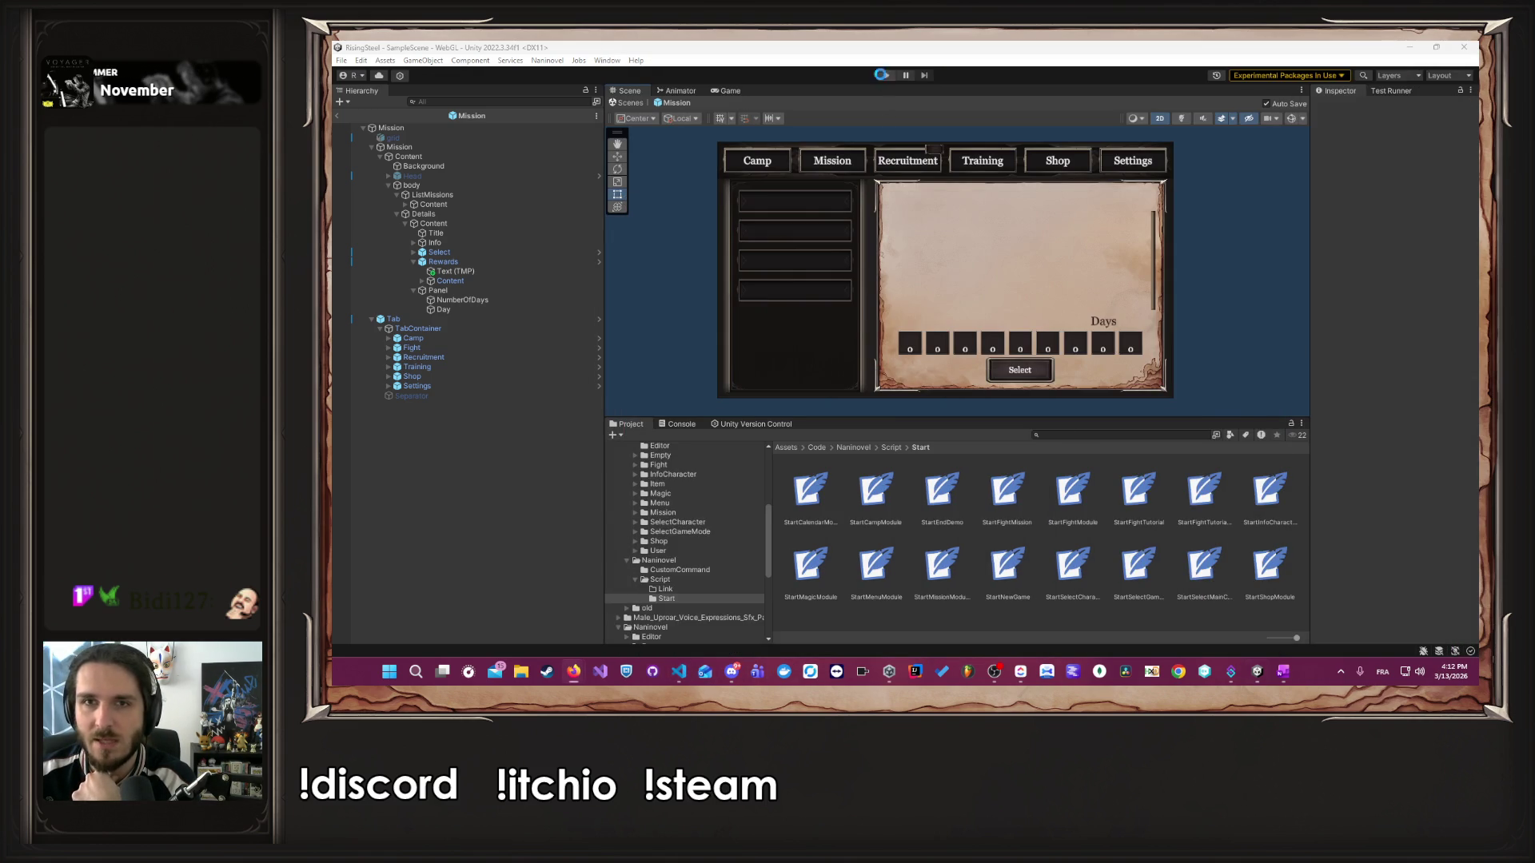
pyautogui.click(884, 75)
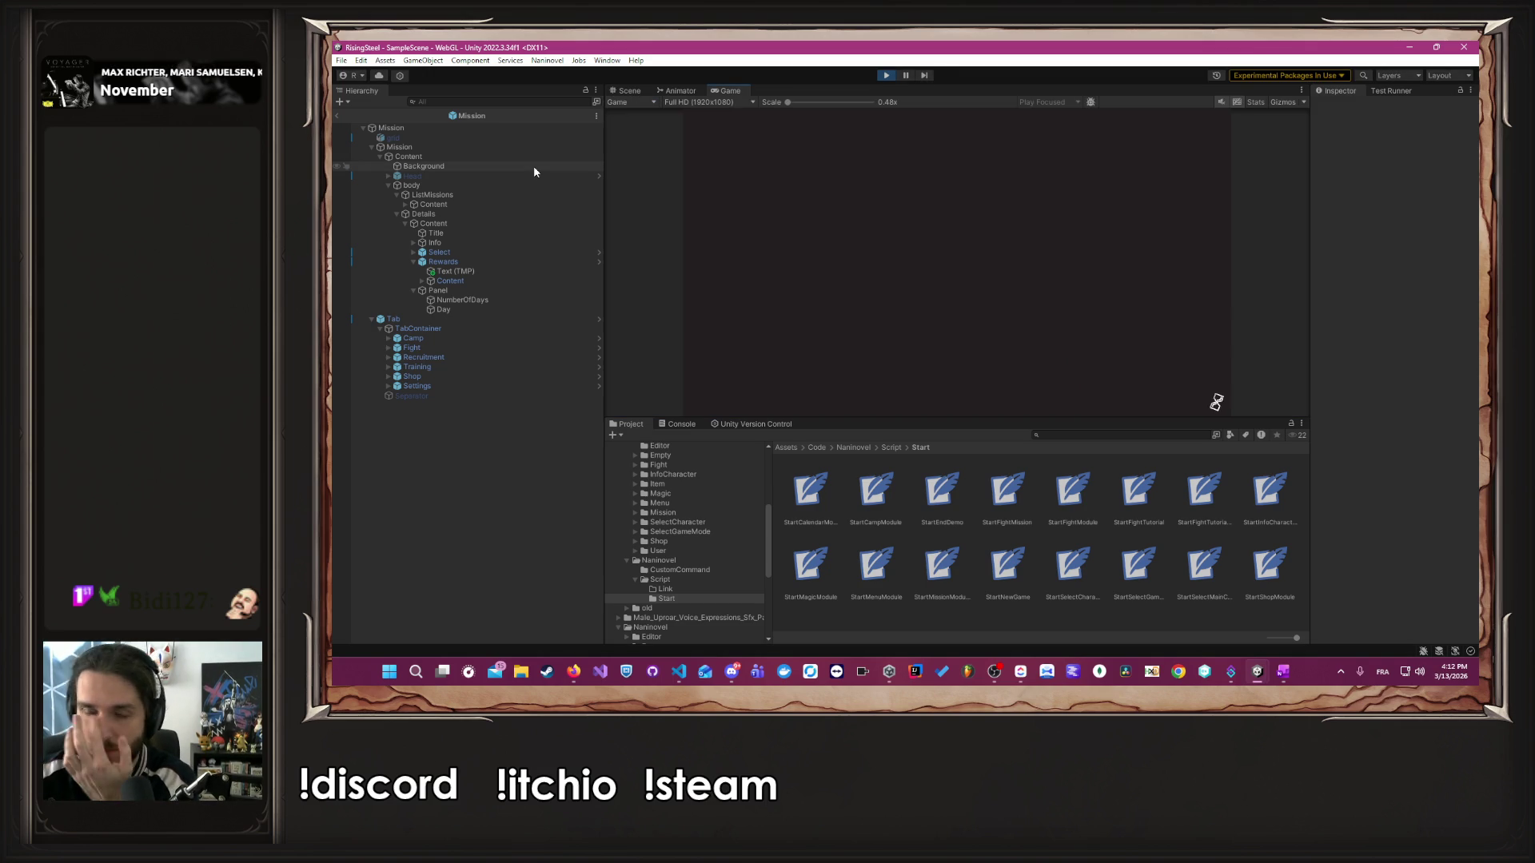
# - Start a new game, confirm the name, pick a character and reach the camp
pyautogui.click(906, 184)
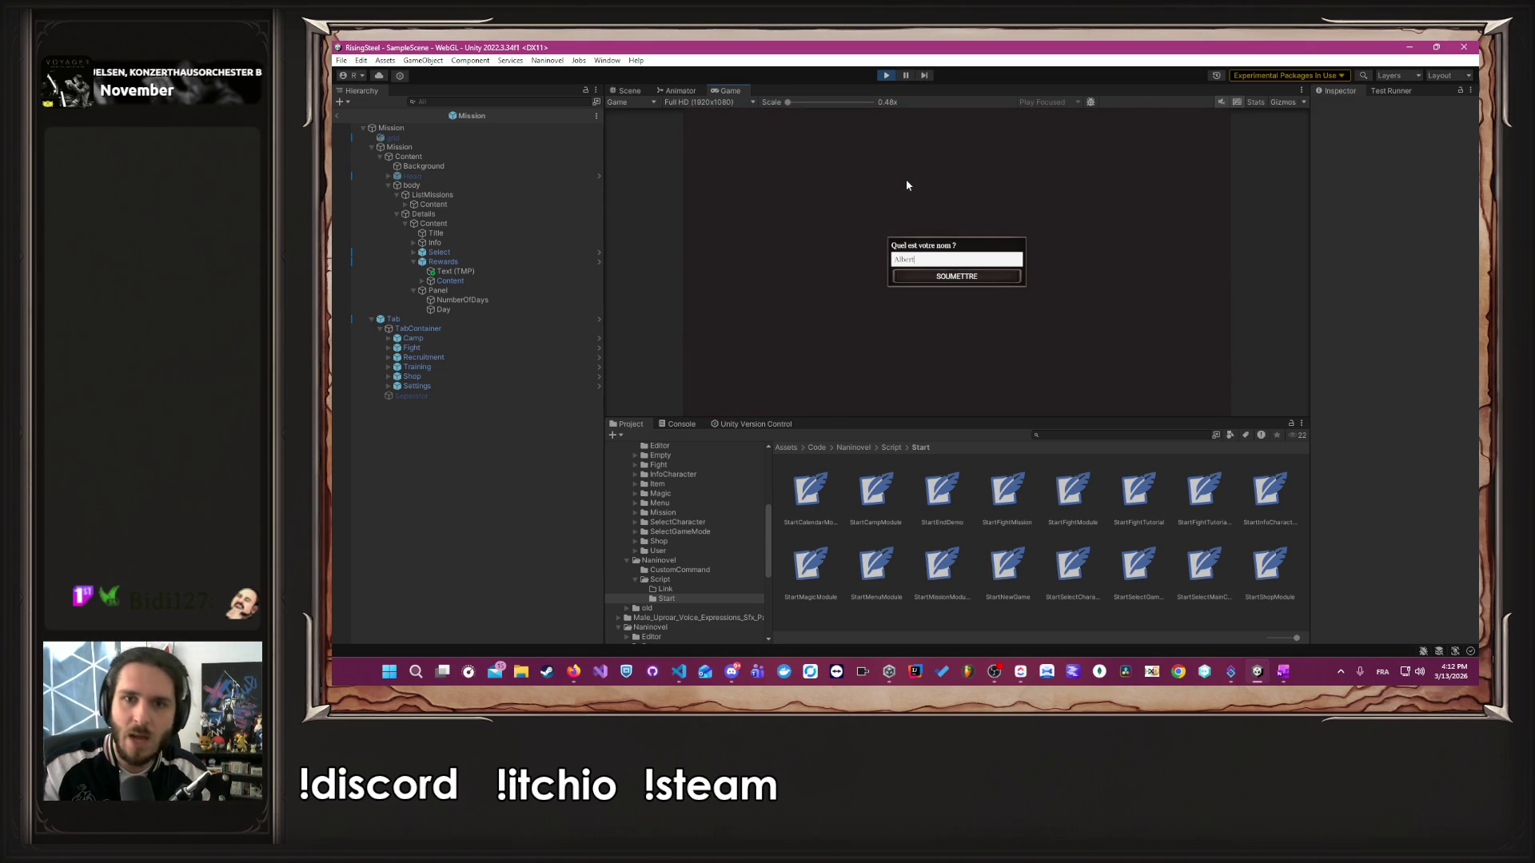
pyautogui.press('Return')
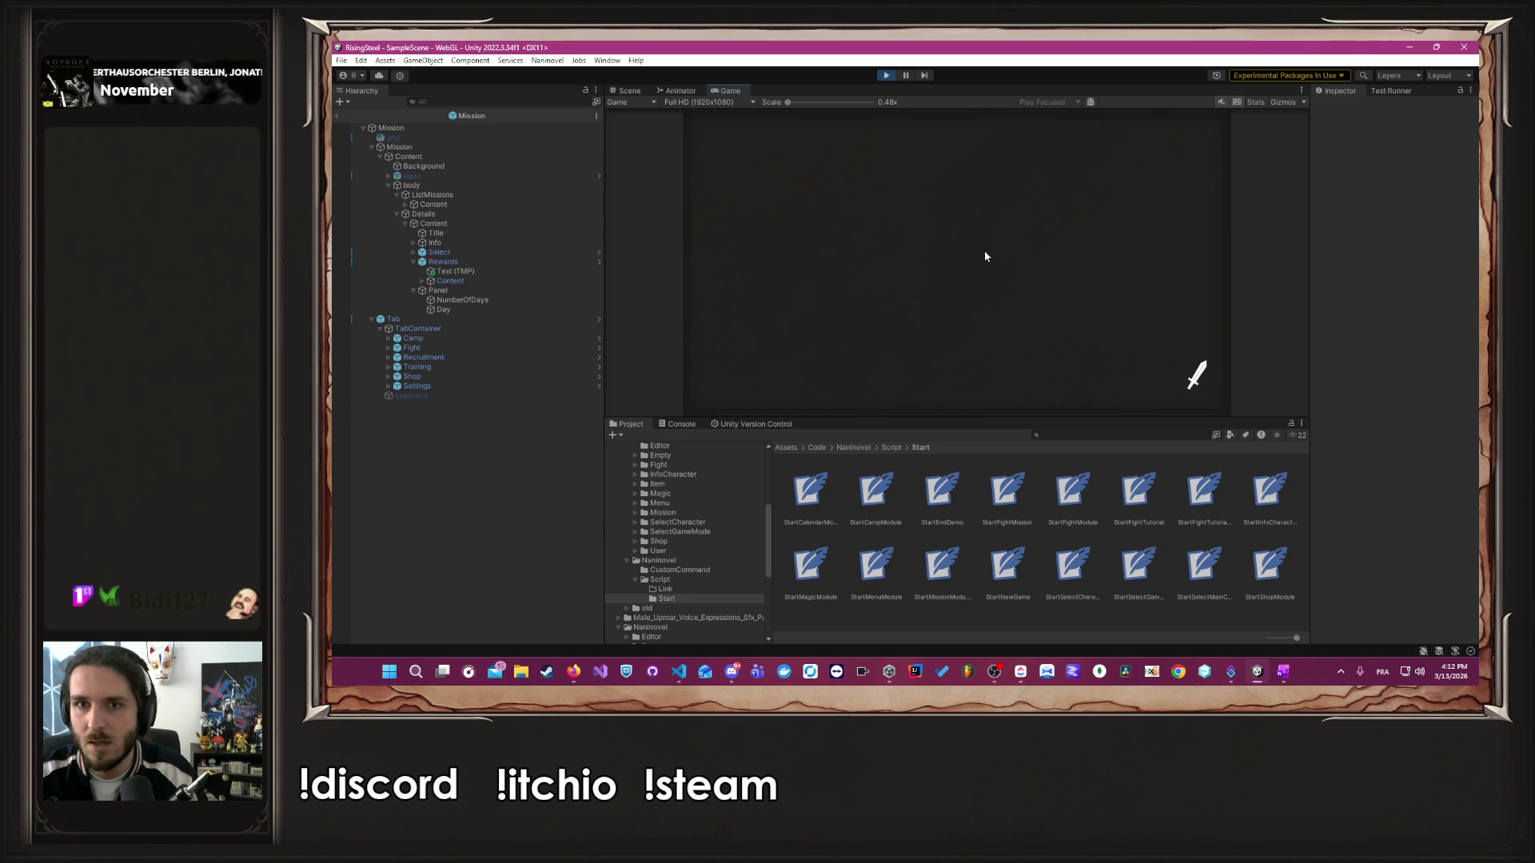
pyautogui.click(1009, 260)
pyautogui.click(989, 254)
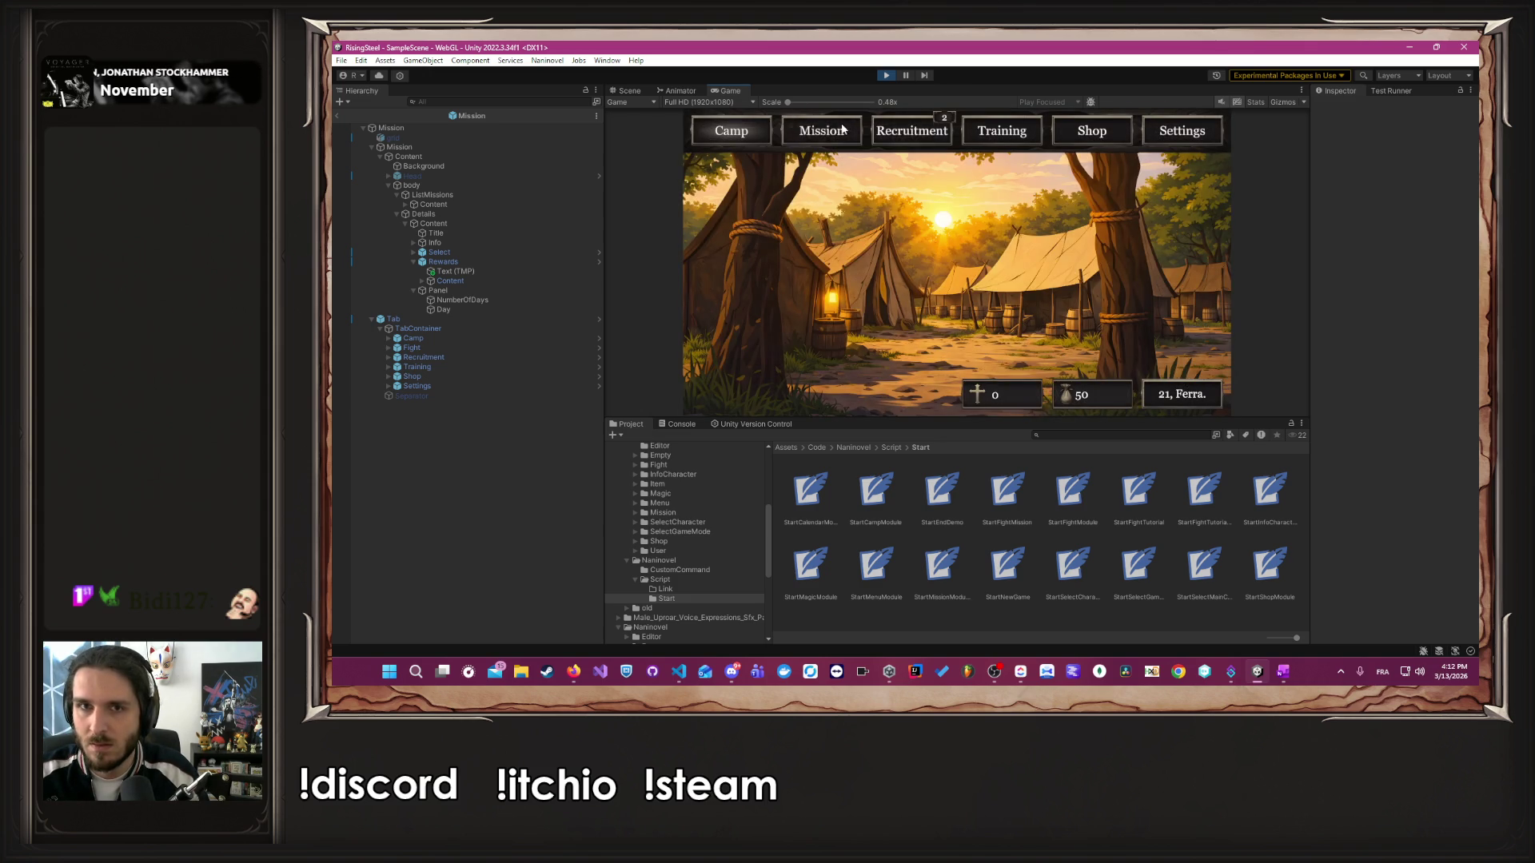
# - Preview the Défense du village d'Écorce Noire and L'Arène missions, then stop Play mode
pyautogui.click(841, 129)
pyautogui.click(785, 224)
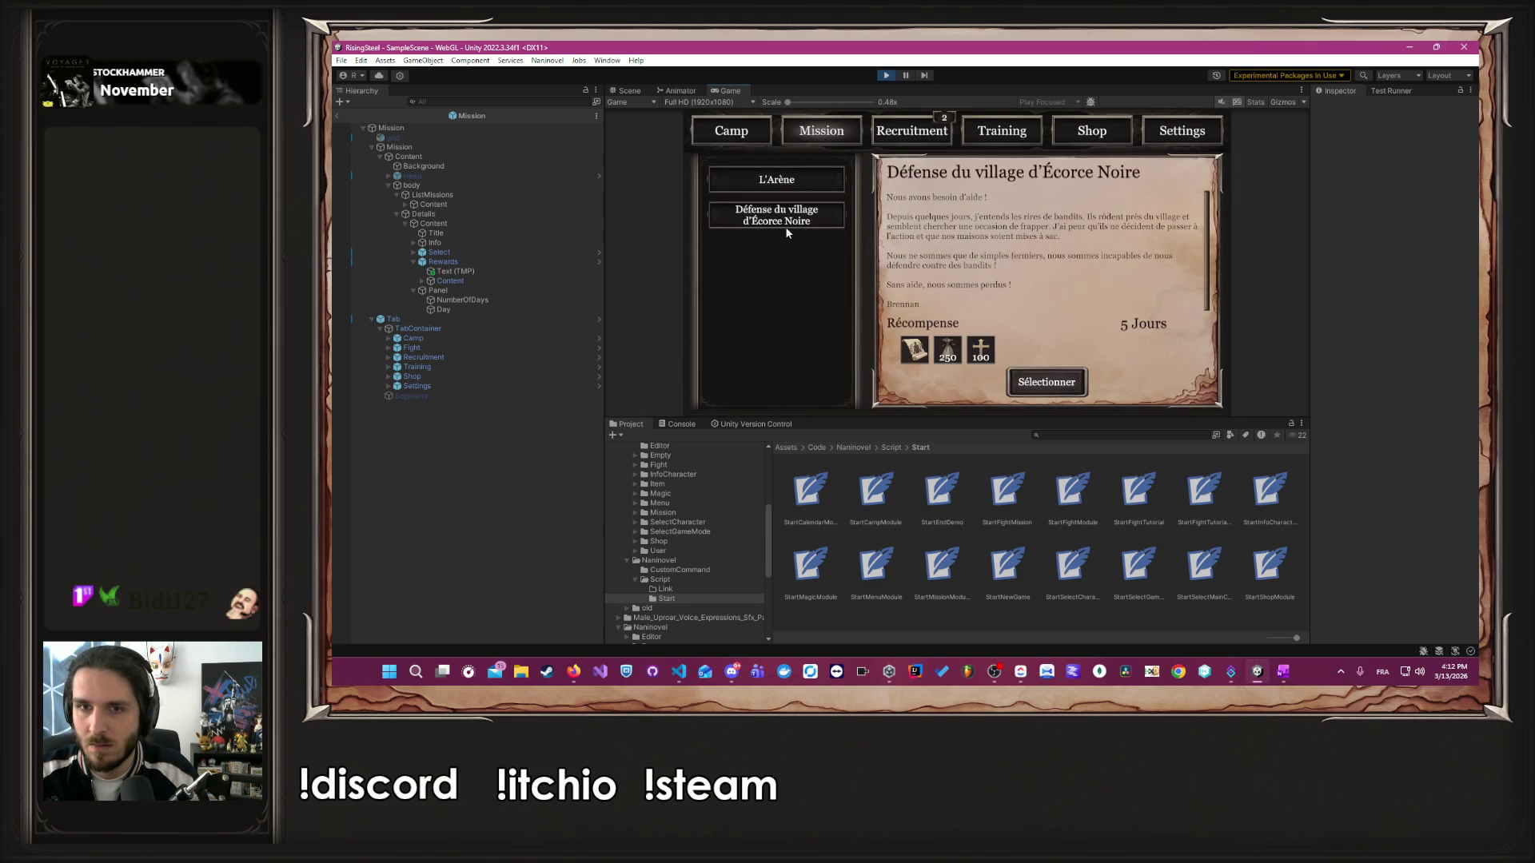
pyautogui.click(798, 179)
pyautogui.click(788, 213)
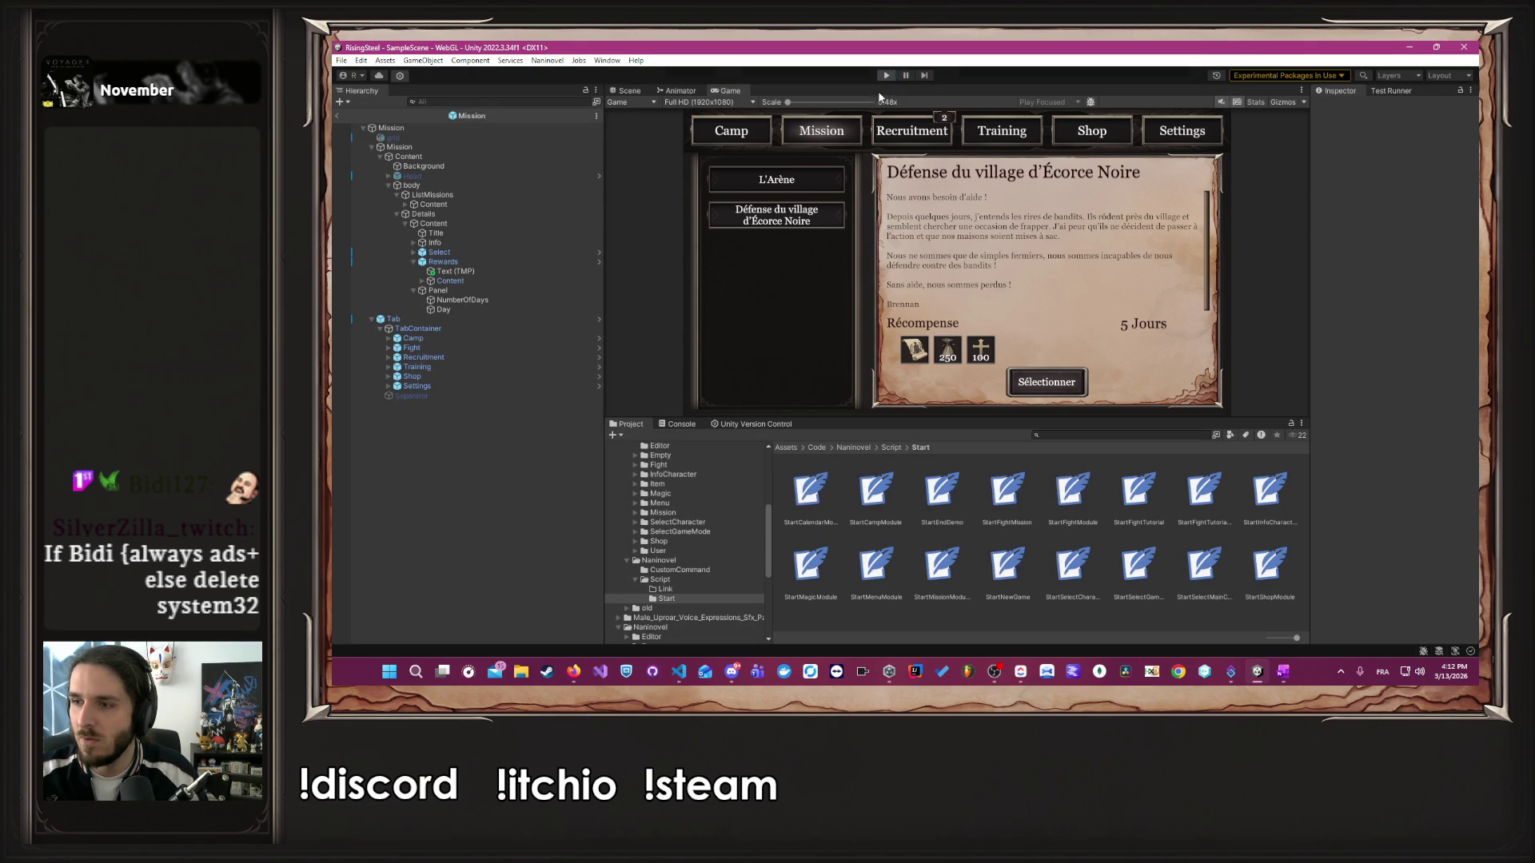
pyautogui.click(885, 74)
pyautogui.hotkey('alt', 'Tab')
pyautogui.hotkey('alt', 'Tab')
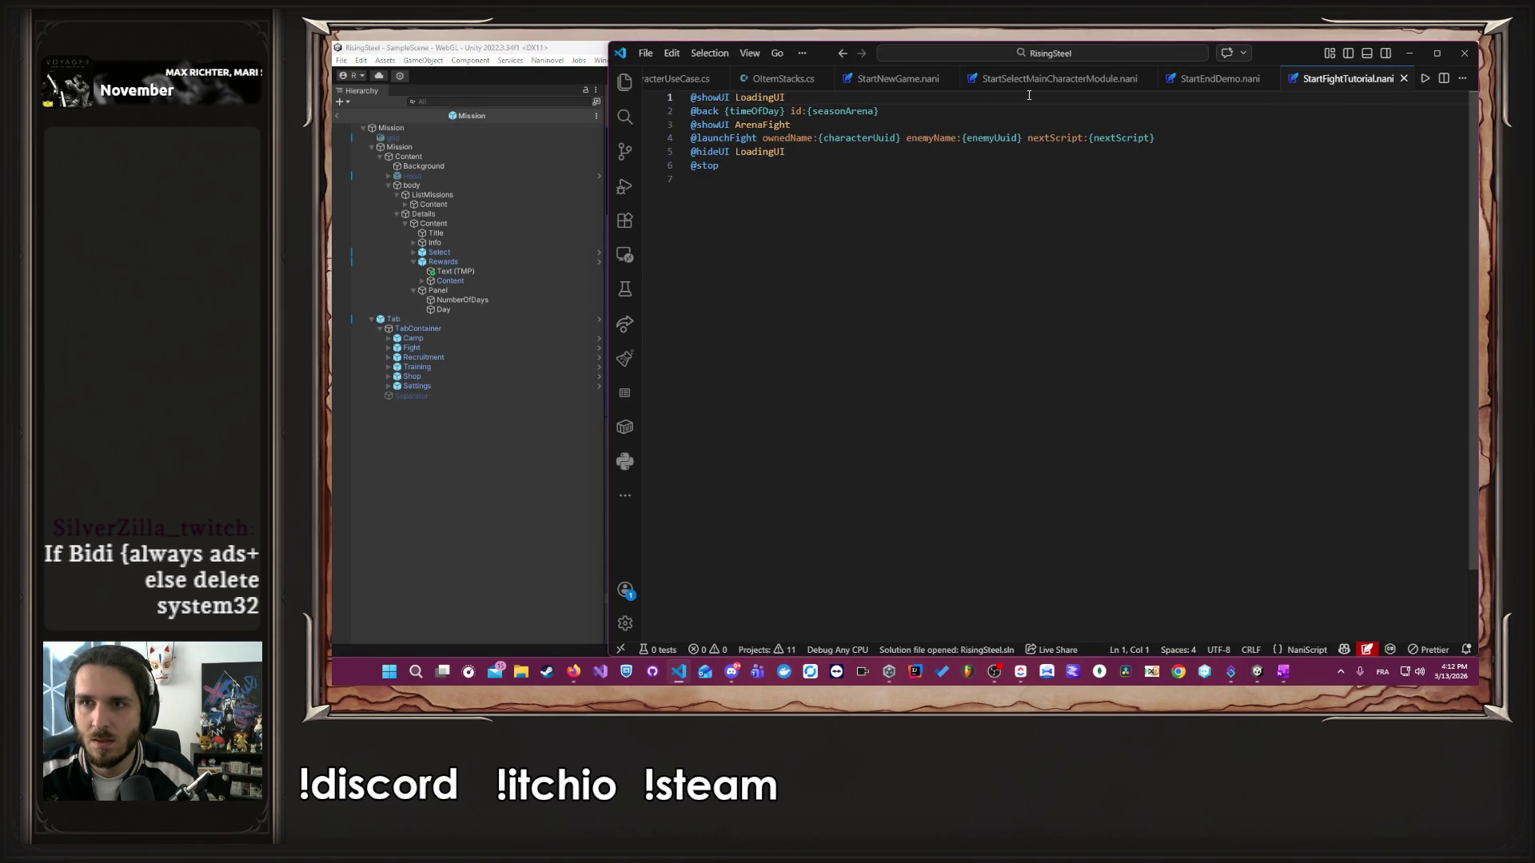
pyautogui.click(541, 436)
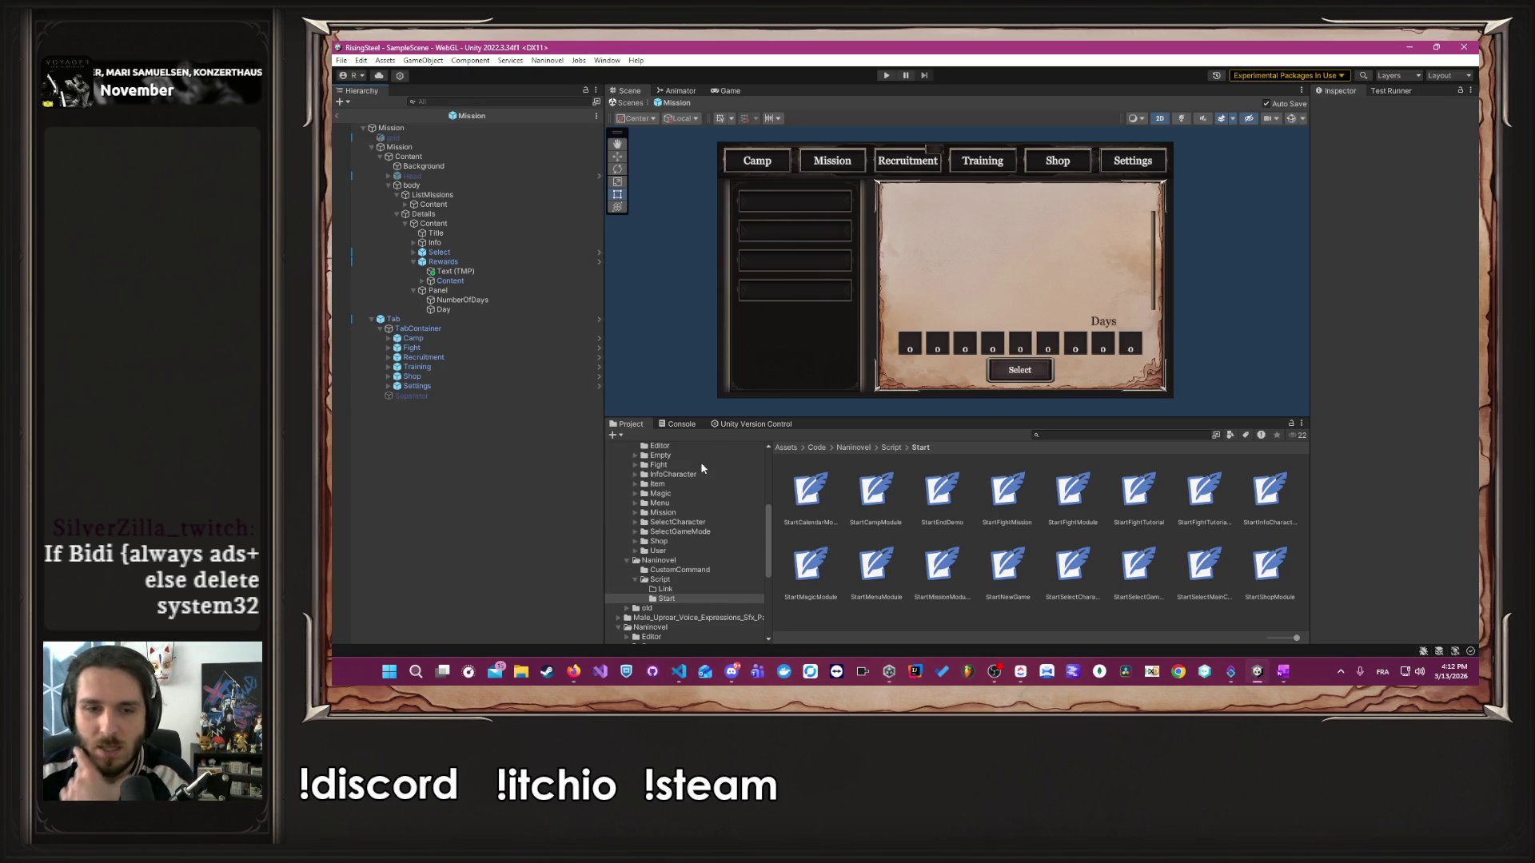
# - Enlarge the Project panel and open old/Naninovel/Script/Mission/mission00-Tutorial/Tutorial-0 in VS Code
pyautogui.moveTo(866, 424); pyautogui.dragTo(866, 340)
pyautogui.scroll(-5, 748, 446)
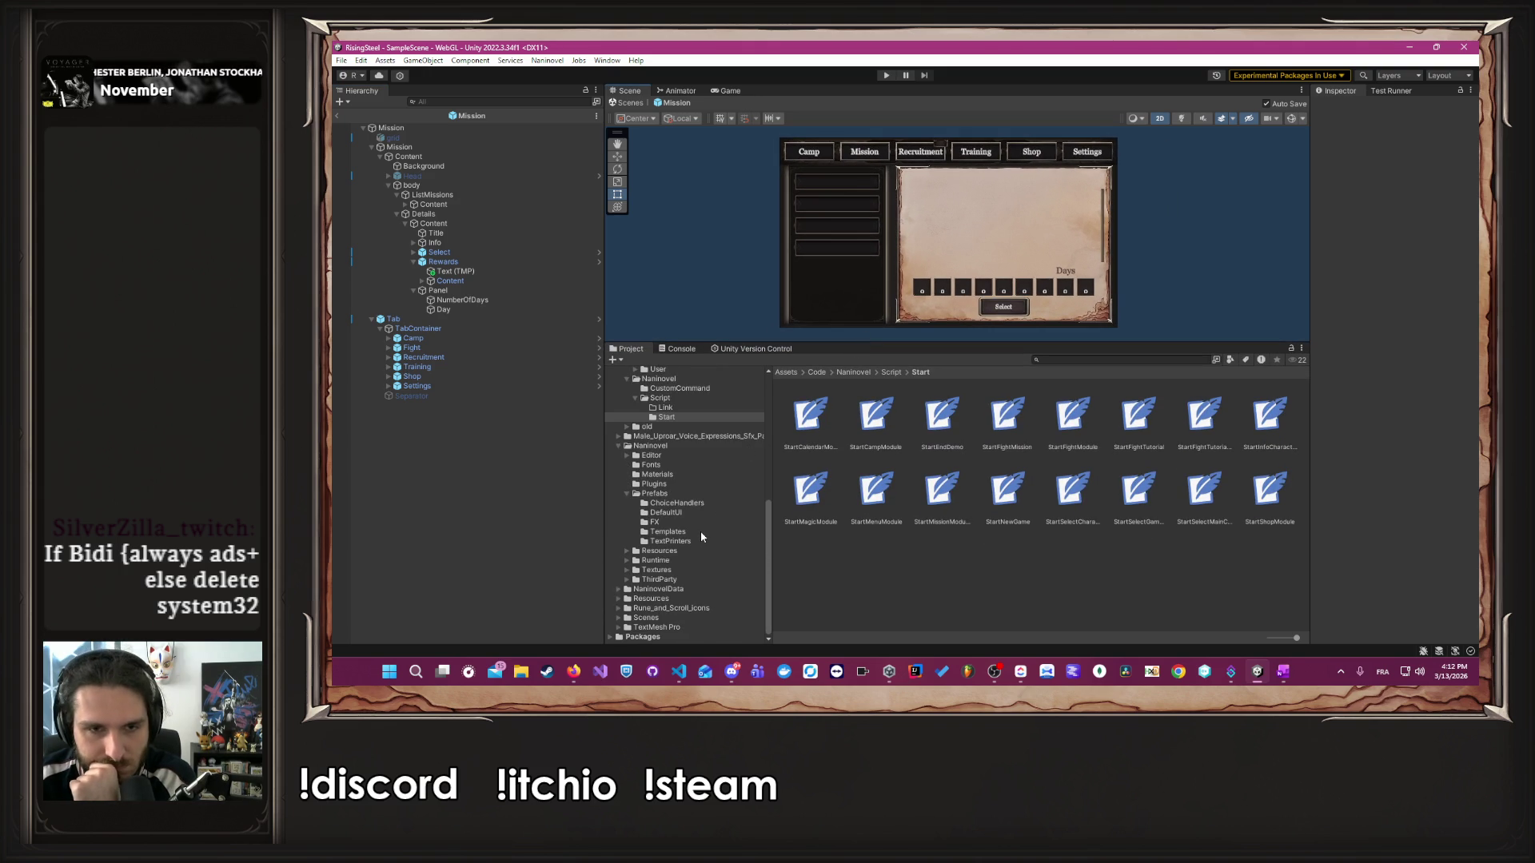
pyautogui.scroll(5, 698, 532)
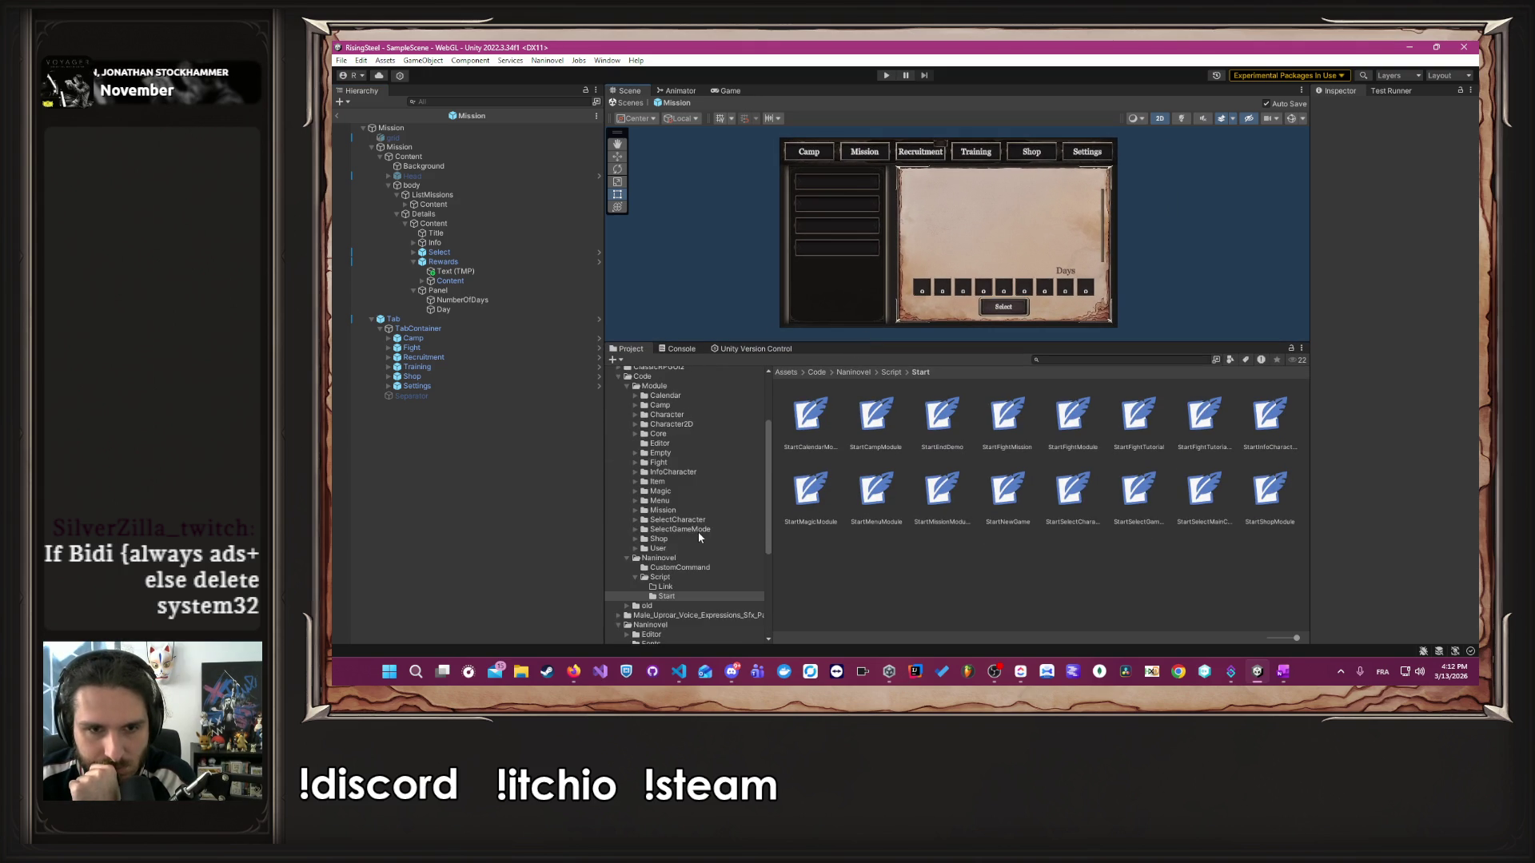
pyautogui.click(680, 534)
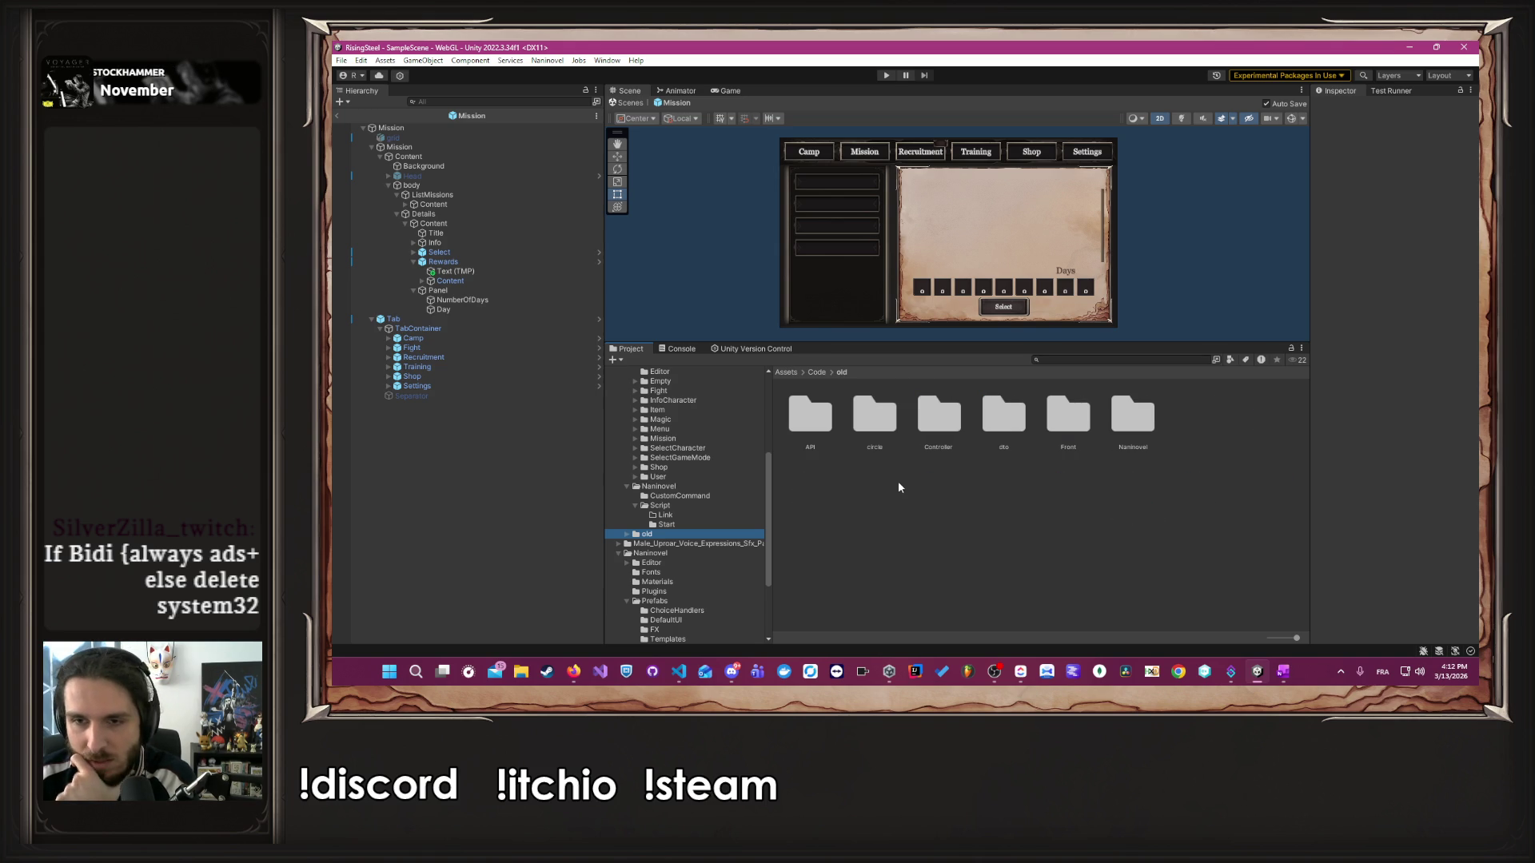
pyautogui.doubleClick(1111, 421)
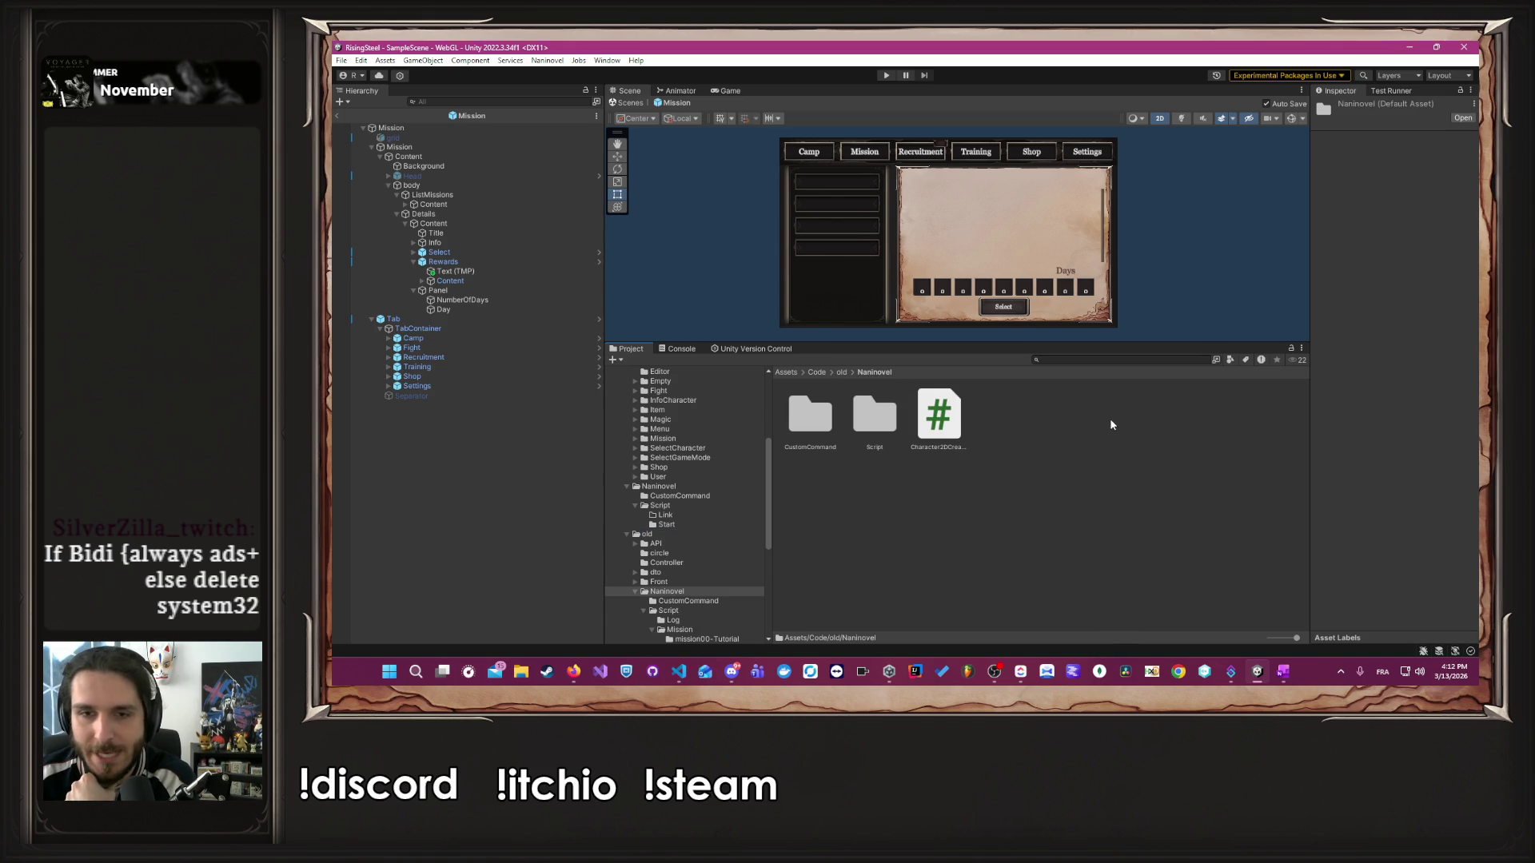
pyautogui.doubleClick(852, 425)
pyautogui.doubleClick(860, 426)
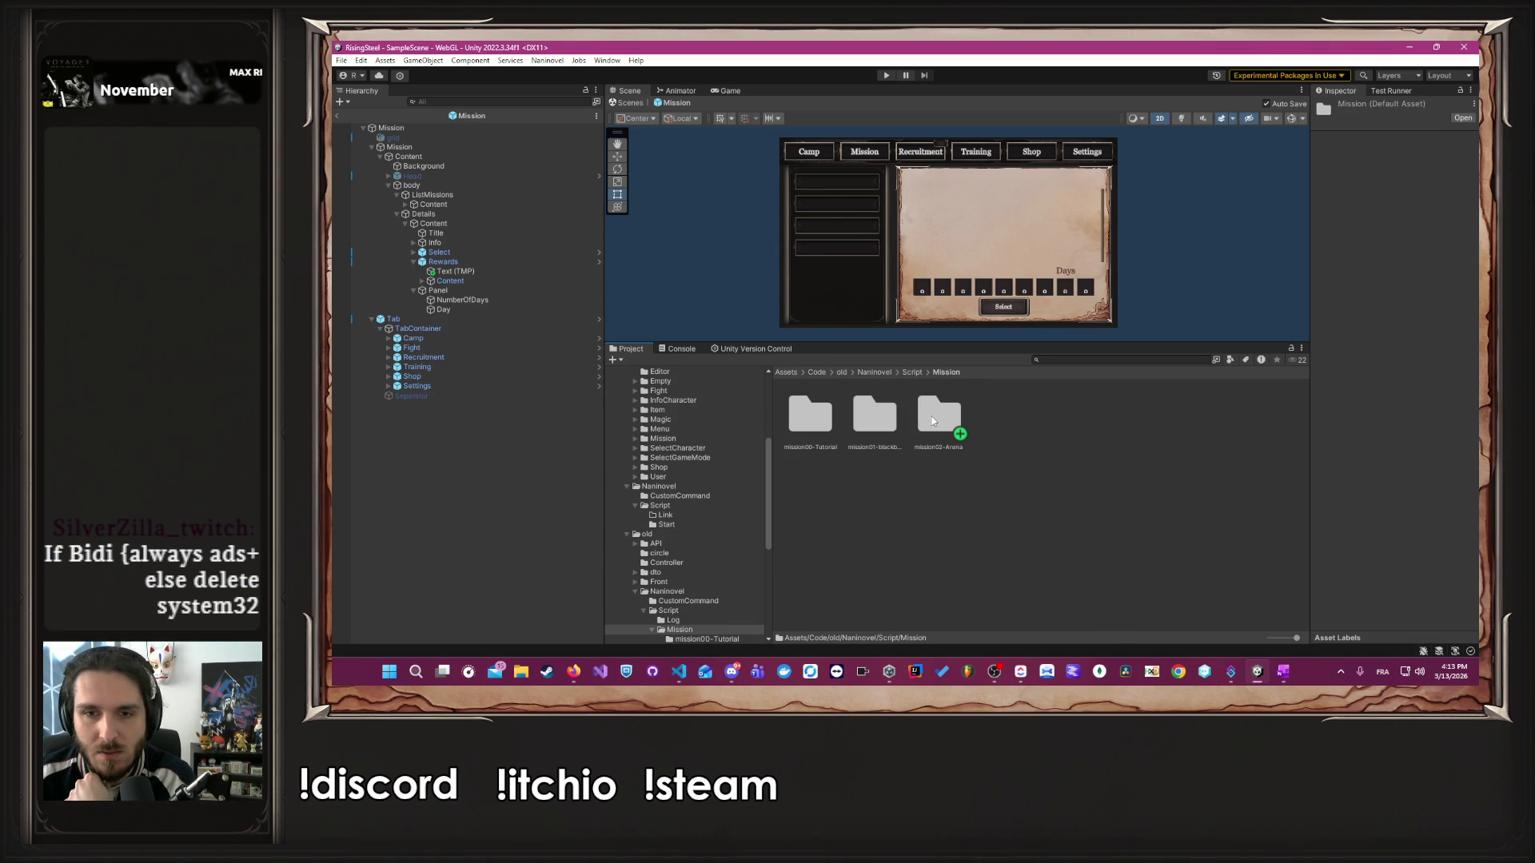
pyautogui.click(883, 424)
pyautogui.doubleClick(788, 419)
pyautogui.doubleClick(809, 413)
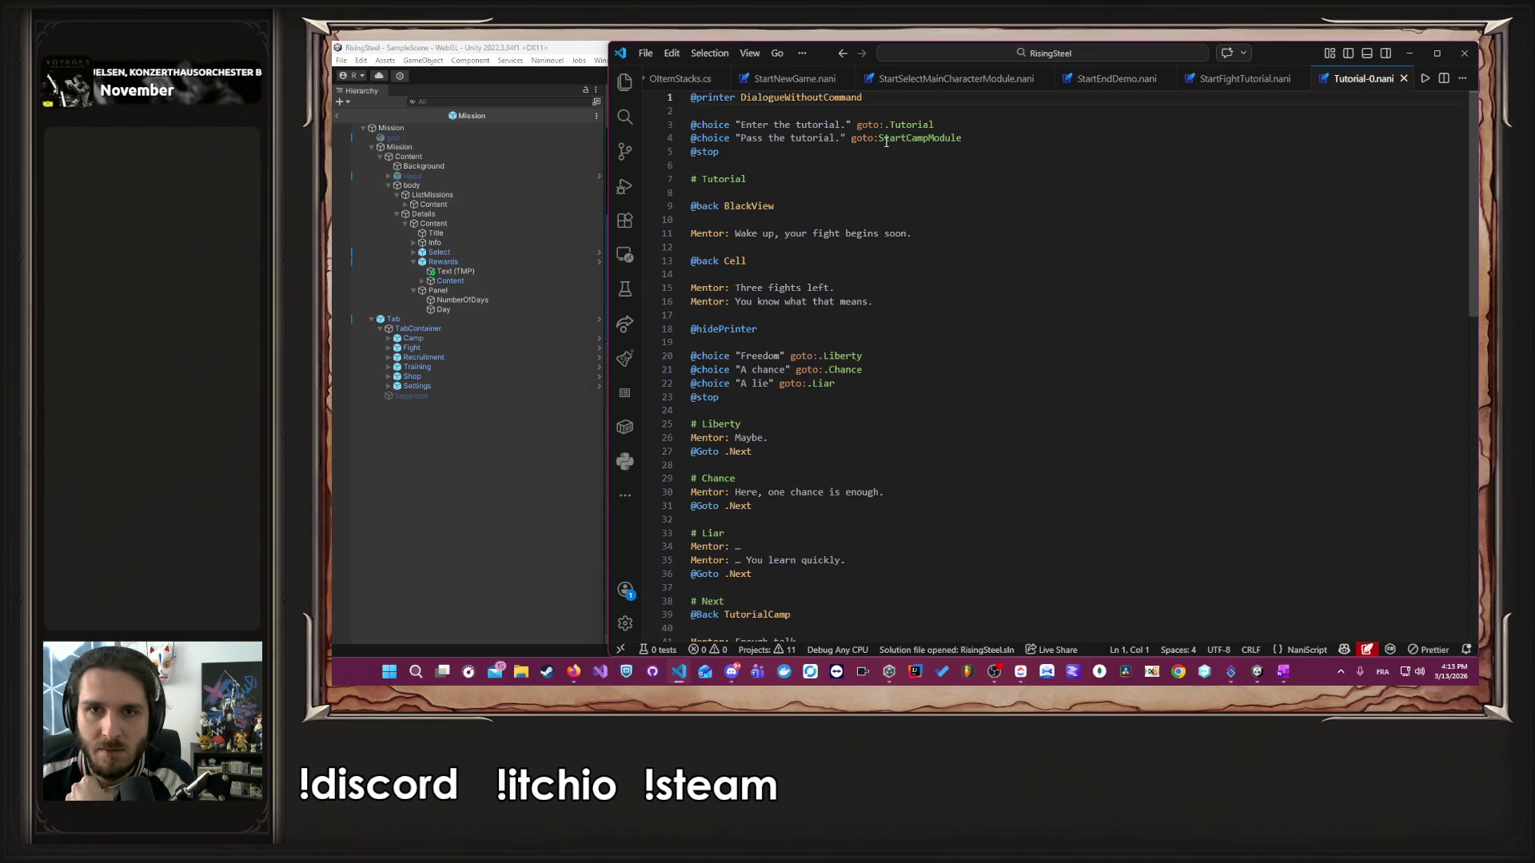
pyautogui.click(964, 135)
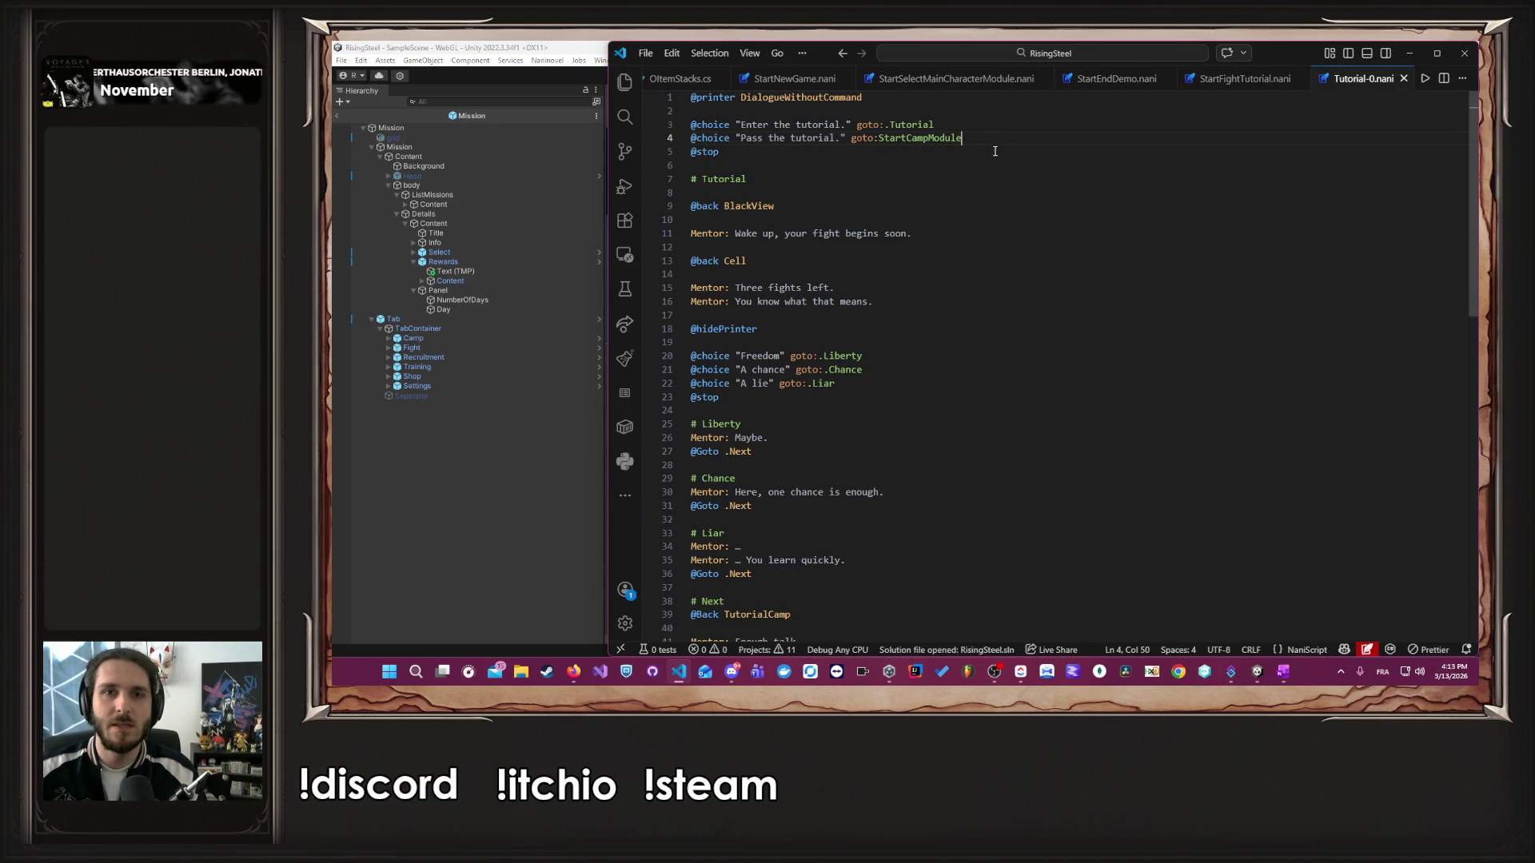
pyautogui.keyDown('shift'); pyautogui.click(779, 126); pyautogui.keyUp('shift')
pyautogui.hotkey('ctrl', '/')
pyautogui.press('Escape')
pyautogui.hotkey('shift', 'alt', 'Down')
pyautogui.press('Up')
pyautogui.hotkey('ctrl', '/')
# - Copy the goto:StartCampModule jump from line 5
pyautogui.hotkey('ctrl', 'Left')
pyautogui.hotkey('ctrl', 'Left')
pyautogui.hotkey('ctrl', 'shift', 'Right')
pyautogui.hotkey('ctrl', 'shift', 'Right')
pyautogui.hotkey('ctrl', 'shift', 'Right')
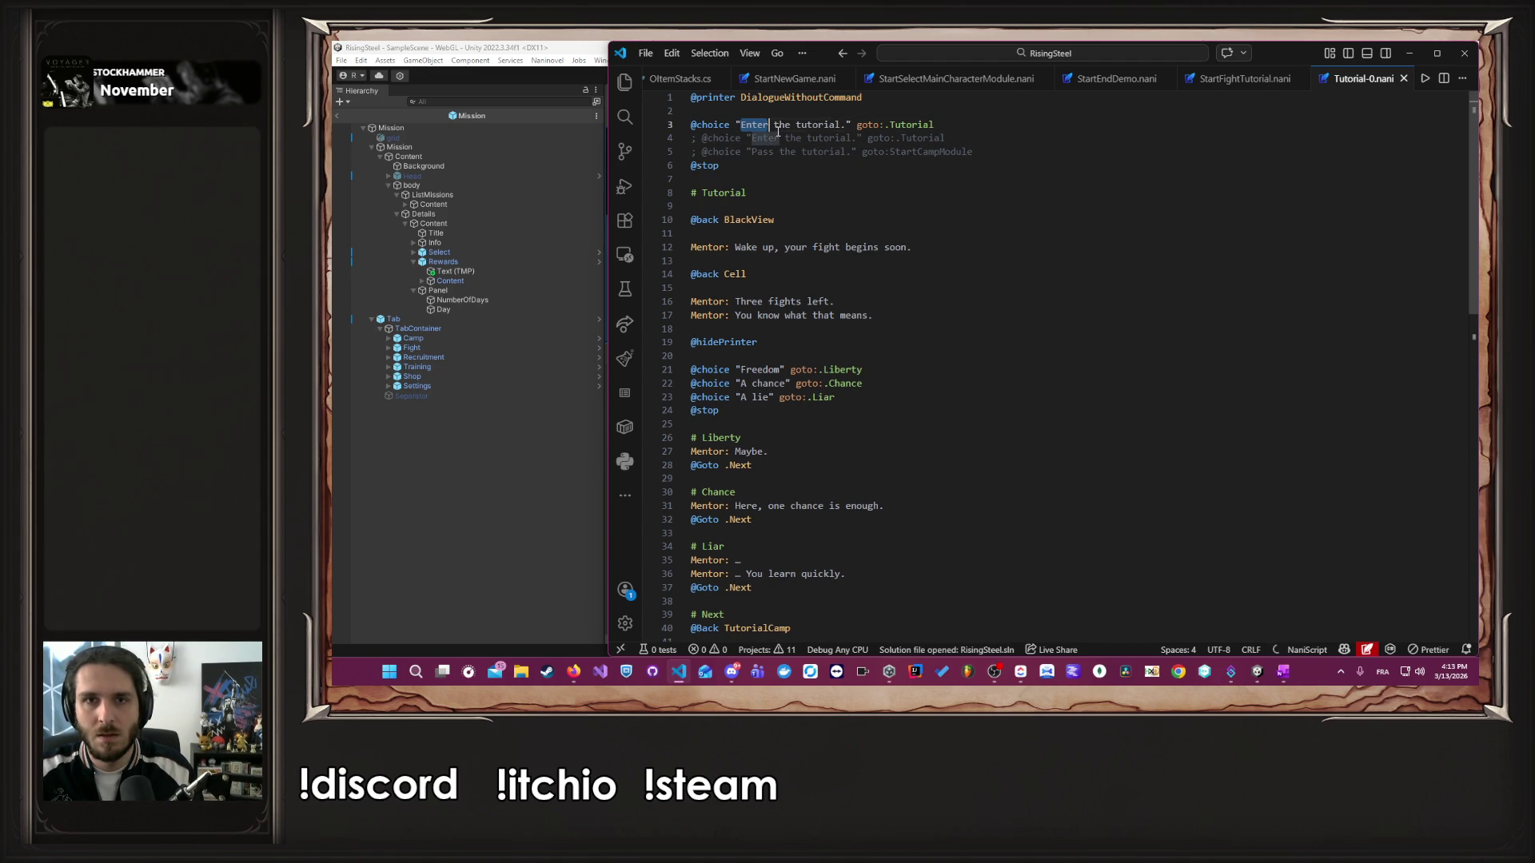
pyautogui.press('Down')
pyautogui.press('Down')
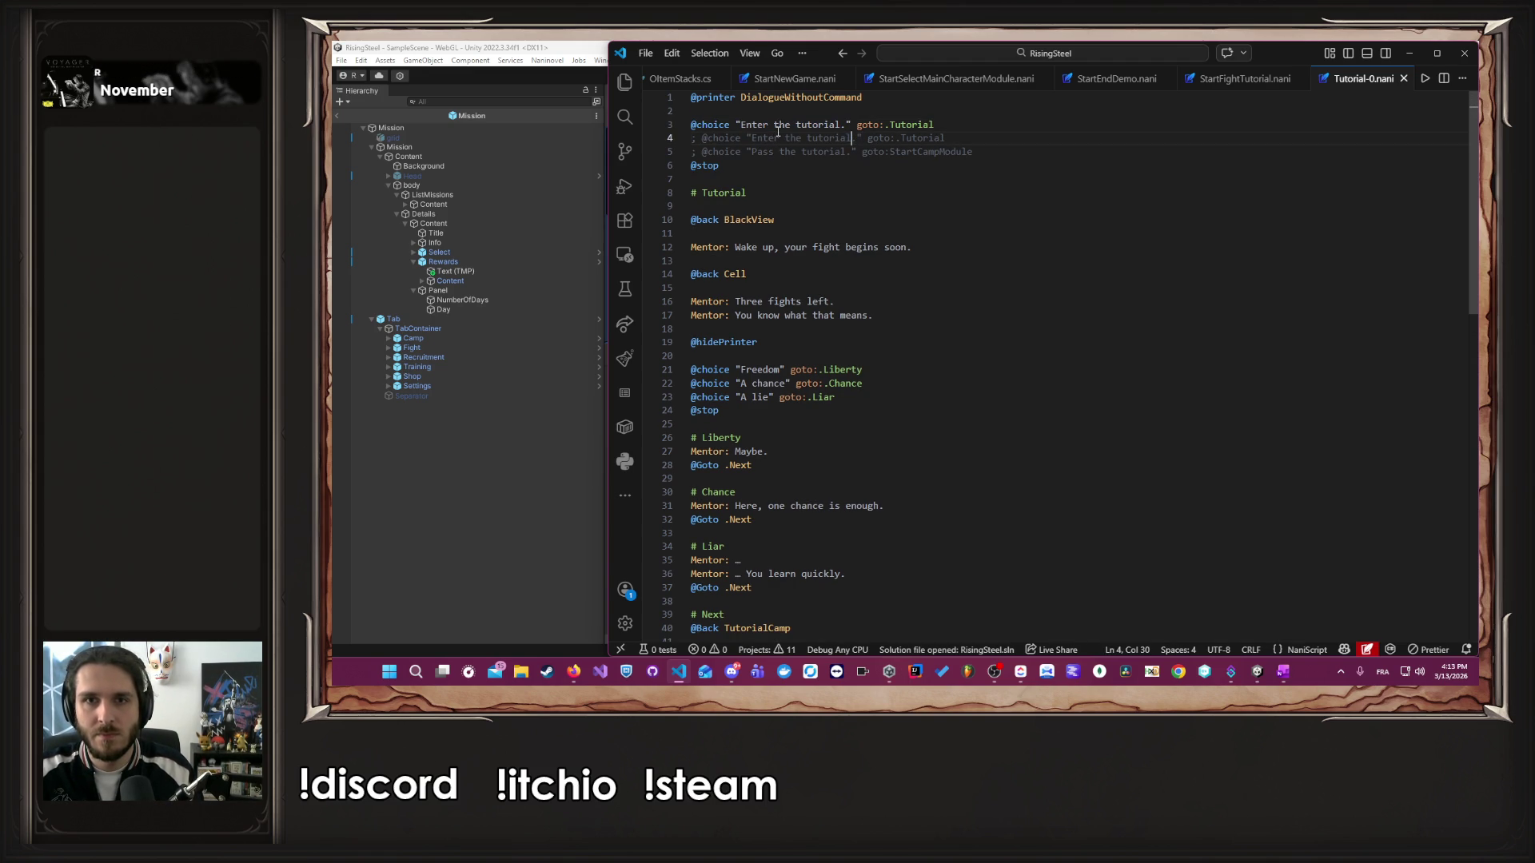
pyautogui.hotkey('ctrl', 'Right')
pyautogui.hotkey('ctrl', 'Right')
pyautogui.hotkey('ctrl', 'Right')
pyautogui.hotkey('ctrl', 'Left')
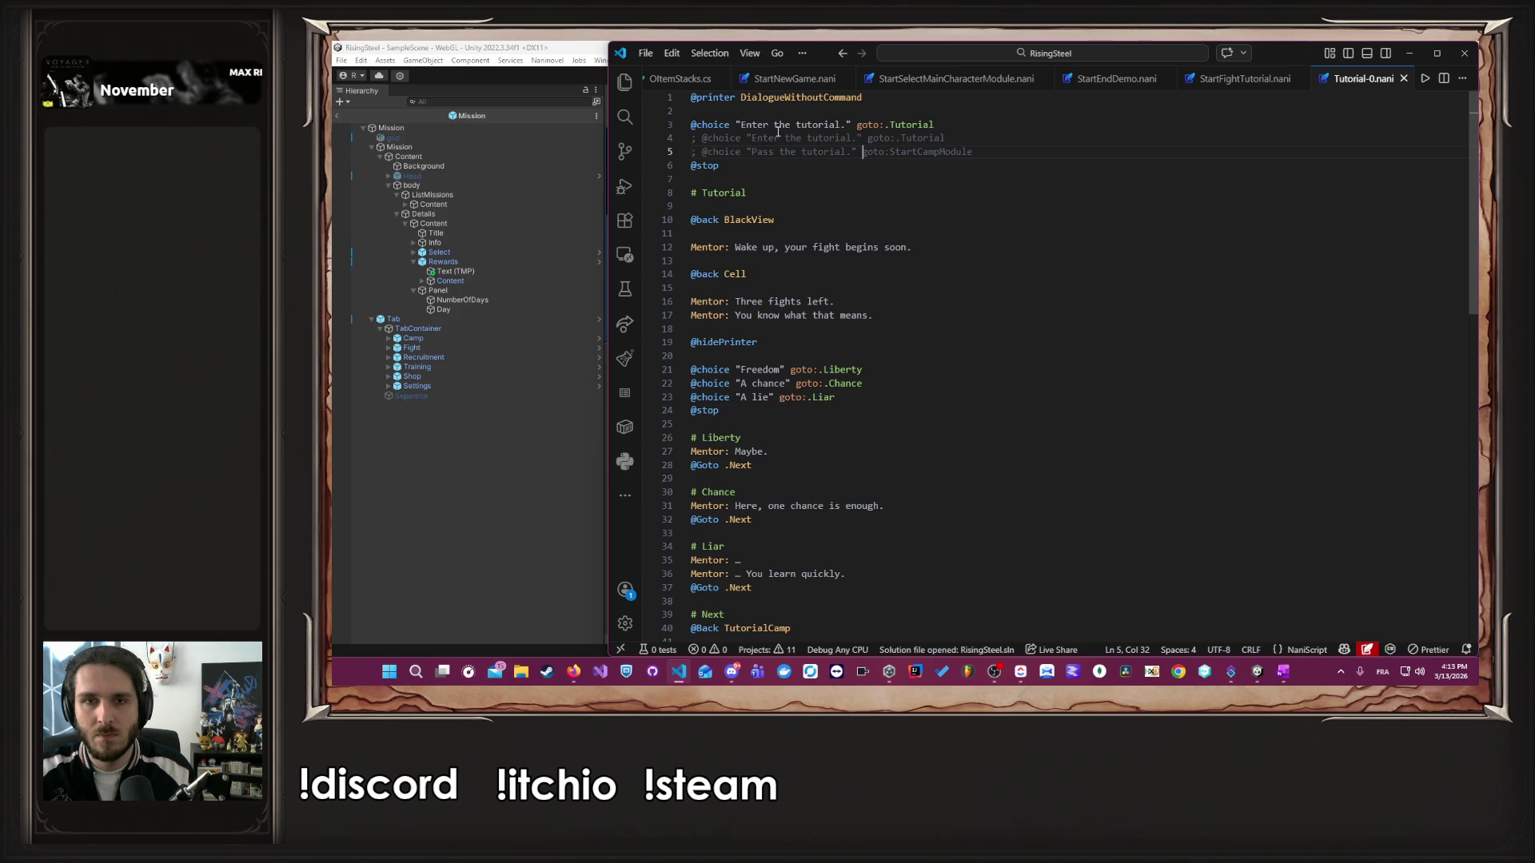
pyautogui.hotkey('ctrl', 'shift', 'Right')
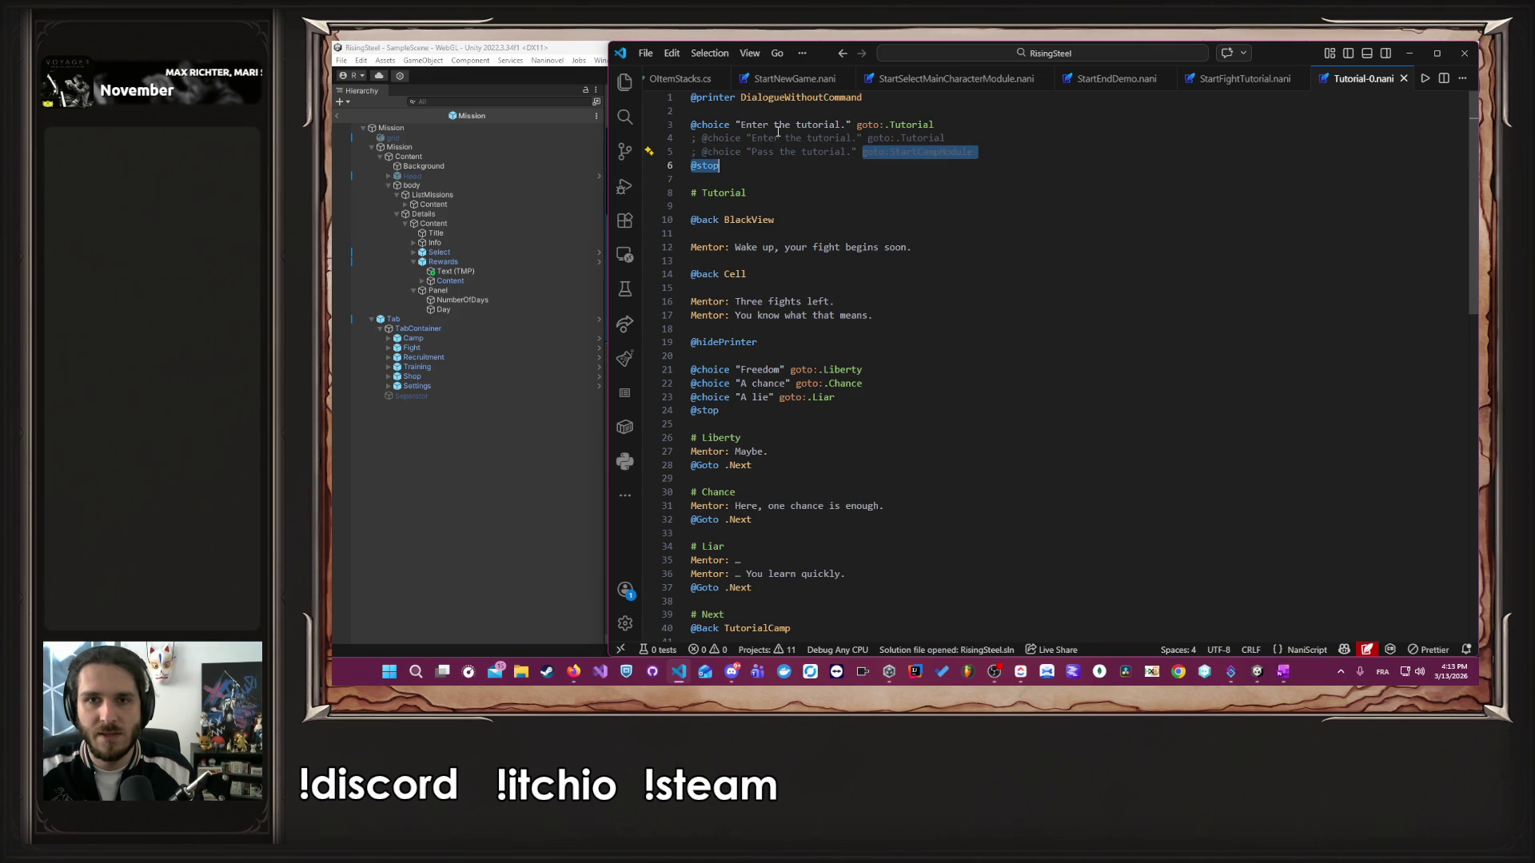
pyautogui.hotkey('shift', 'End')
pyautogui.hotkey('ctrl', 'c')
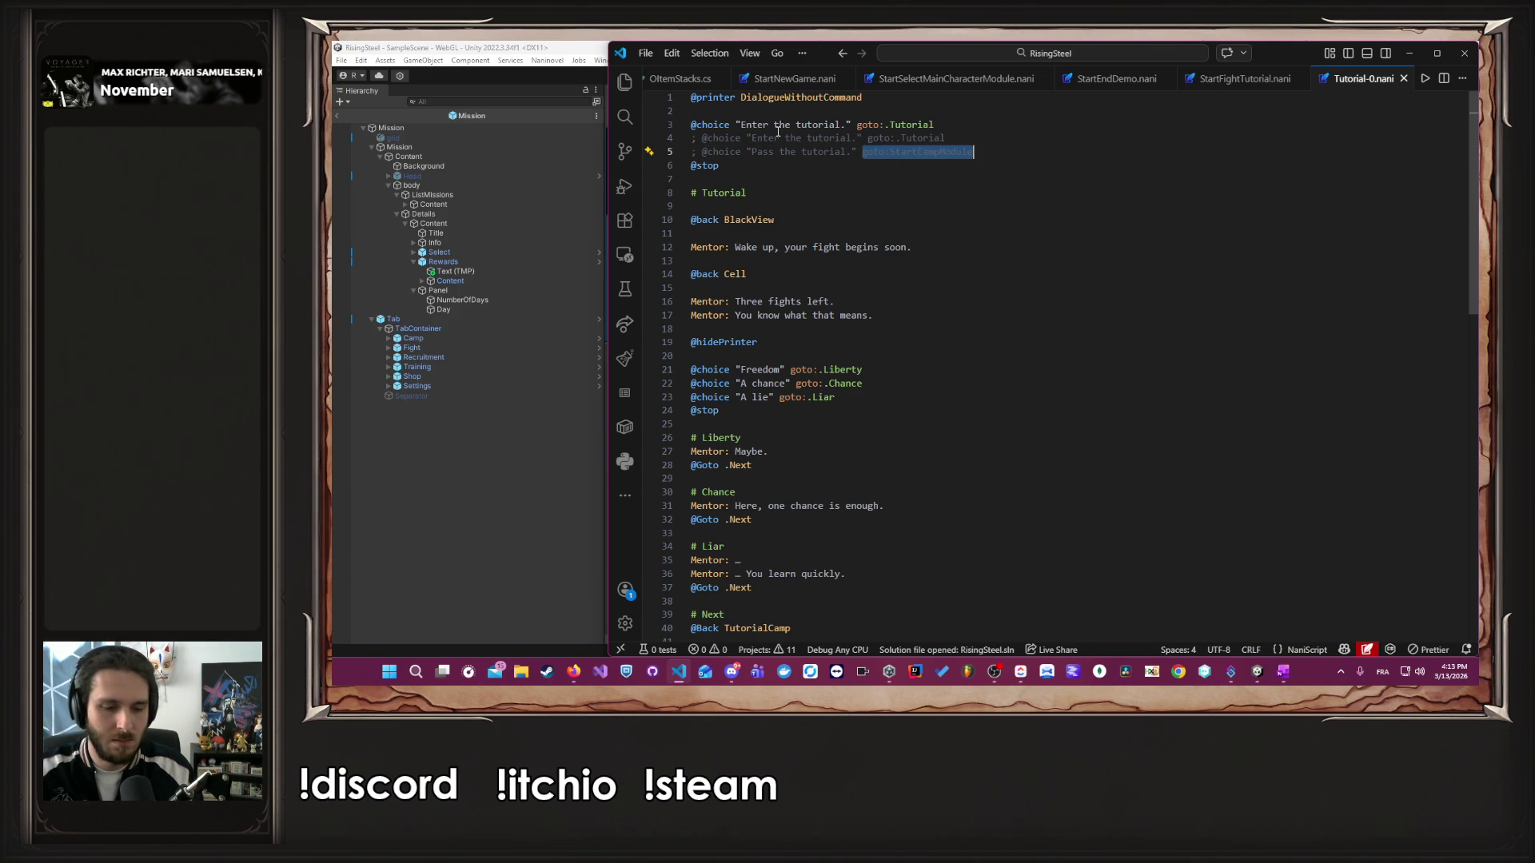
pyautogui.press('Up')
pyautogui.press('Up')
pyautogui.press('Up')
# - Replace the choice command on line 3 with the StartCampModule jump
pyautogui.press('Down')
pyautogui.press('End')
pyautogui.hotkey('ctrl', 'Left')
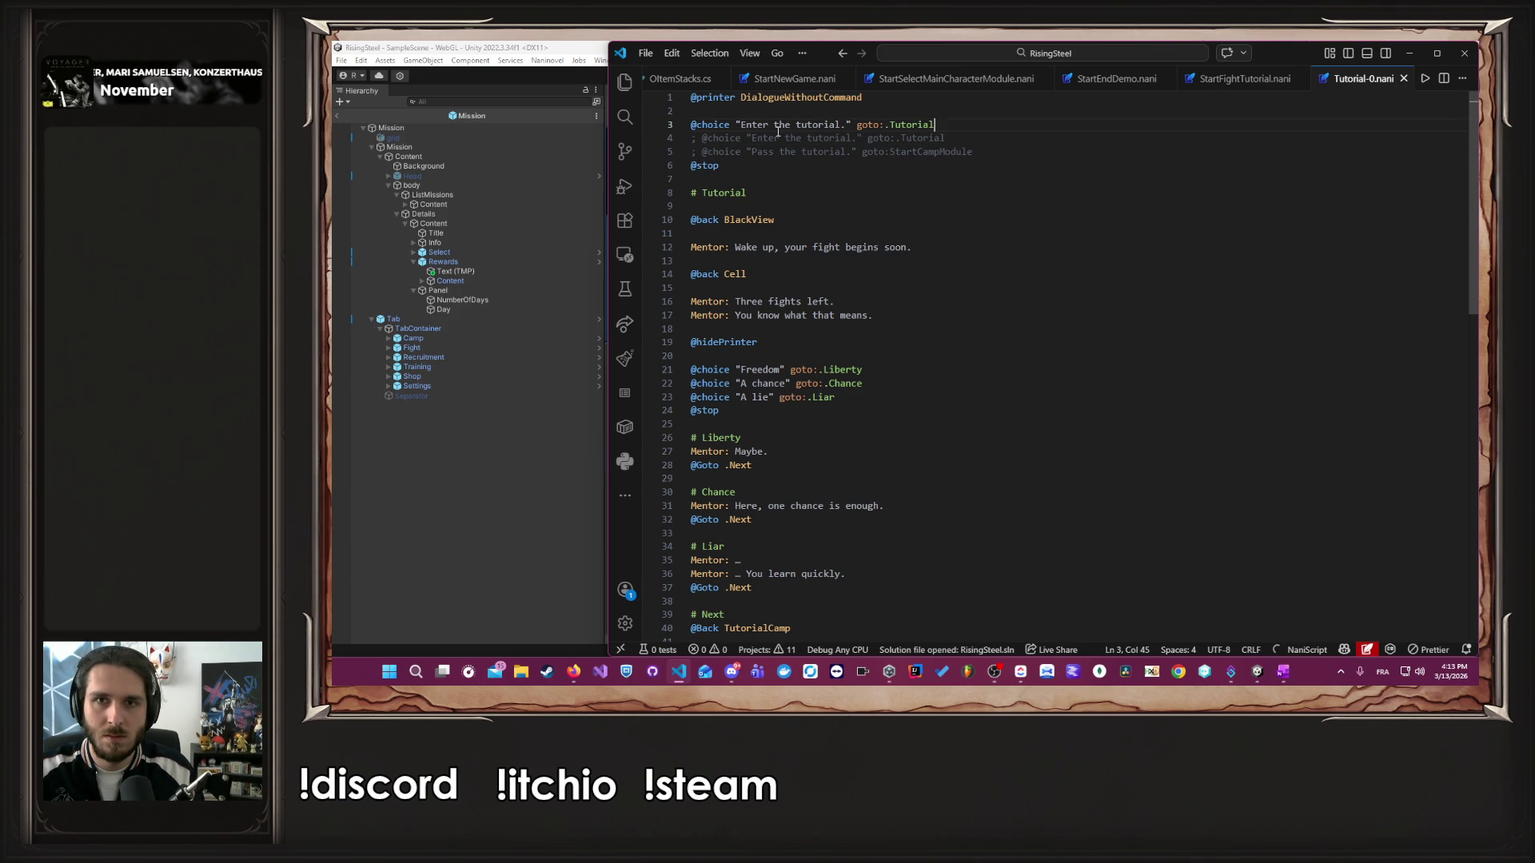
pyautogui.press('End')
pyautogui.hotkey('ctrl', 'shift', 'Left')
pyautogui.hotkey('ctrl', 'shift', 'Left')
pyautogui.hotkey('ctrl', 'shift', 'Left')
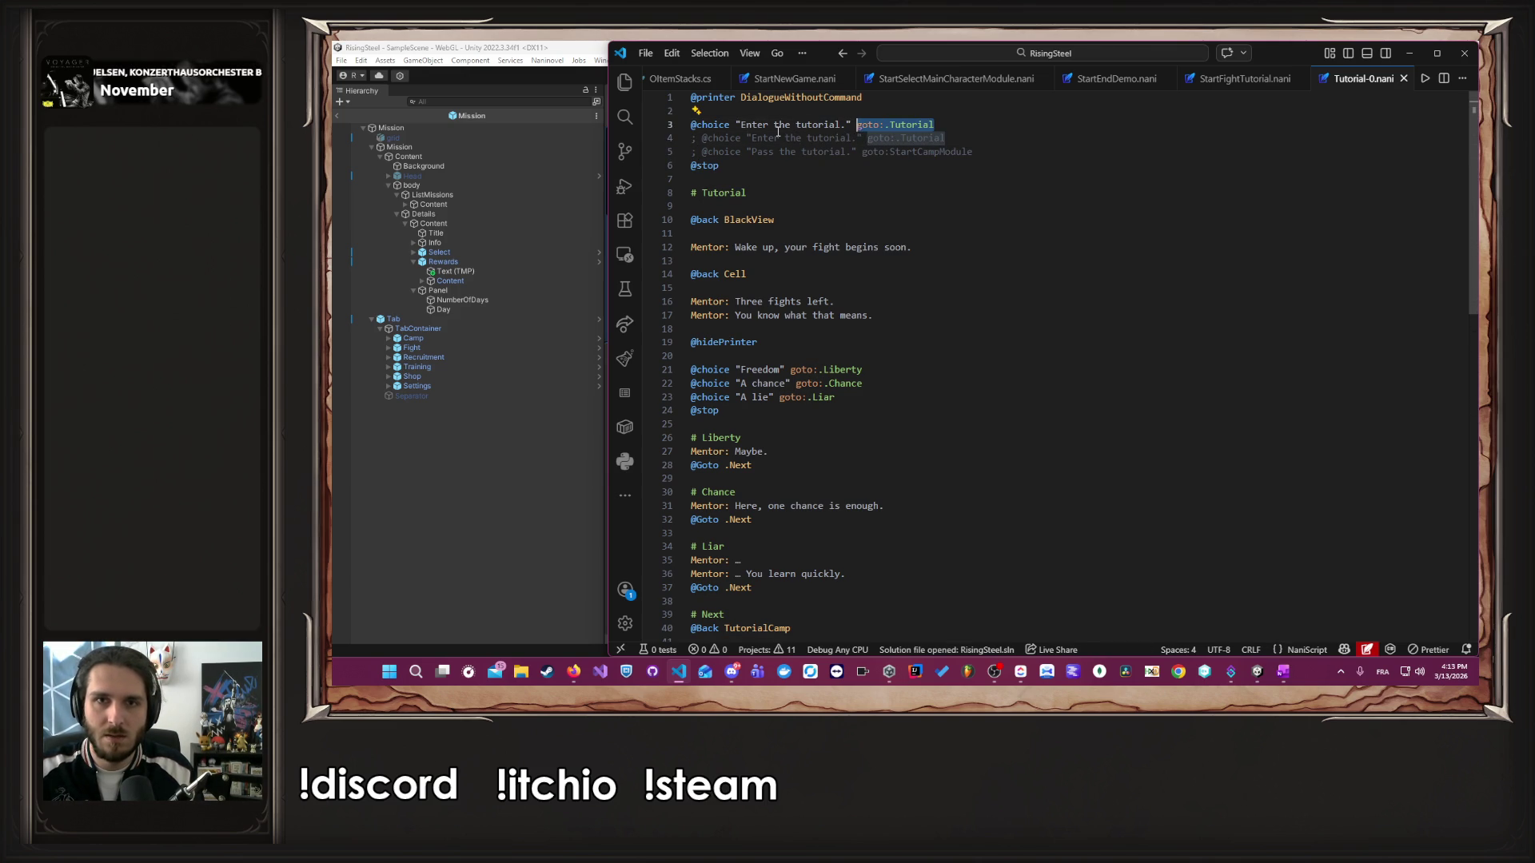
pyautogui.hotkey('ctrl', 'shift', 'Left')
pyautogui.hotkey('ctrl', 'shift', 'Left')
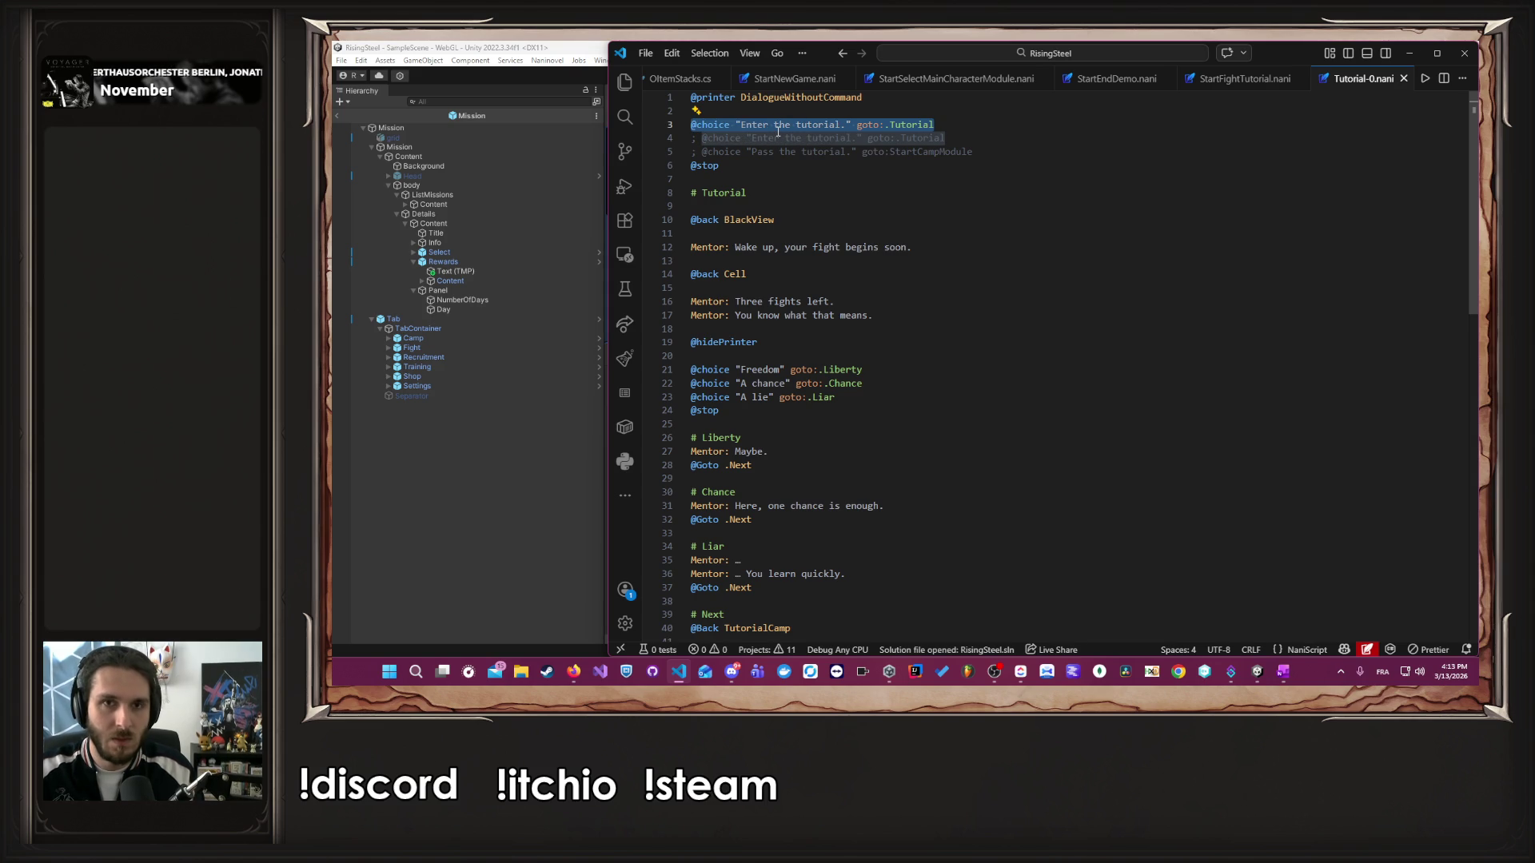
pyautogui.hotkey('ctrl', 'v')
pyautogui.hotkey('ctrl', 's')
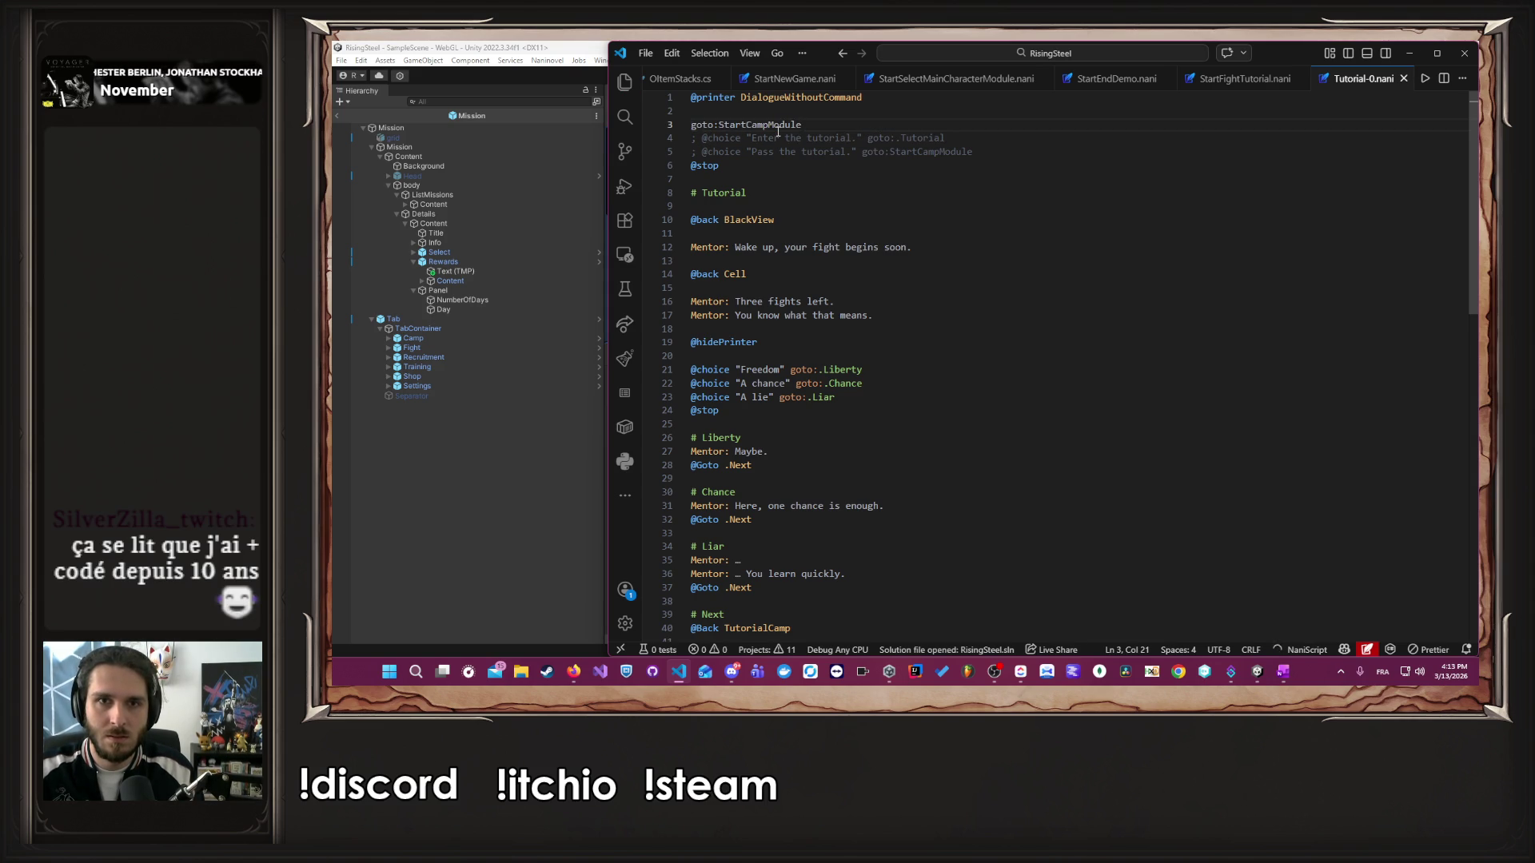
pyautogui.hotkey('ctrl', 'Left')
pyautogui.write('@')
pyautogui.press('Delete')
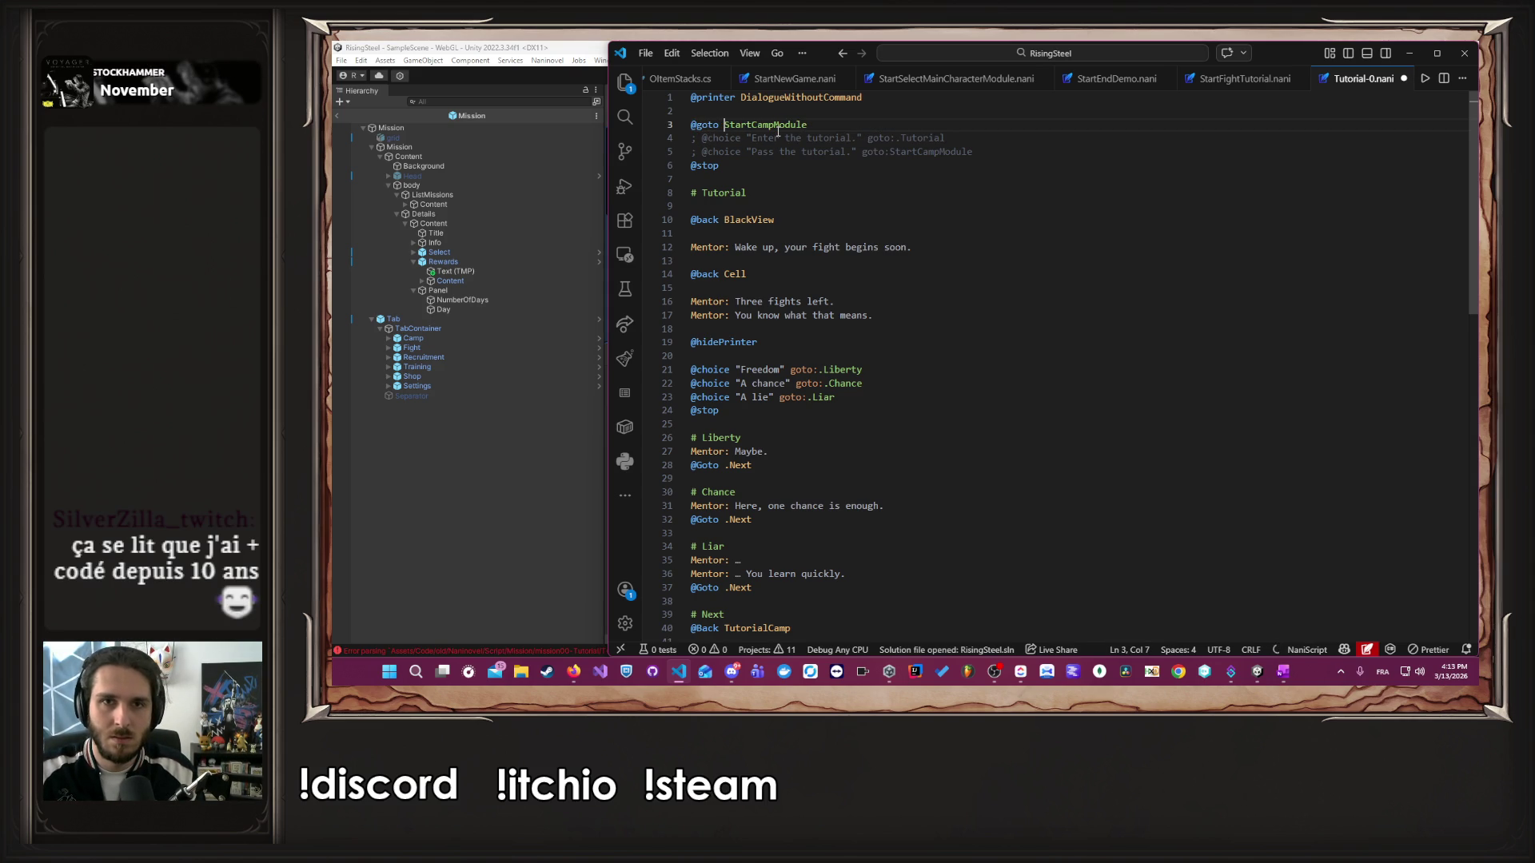
pyautogui.hotkey('ctrl', 's')
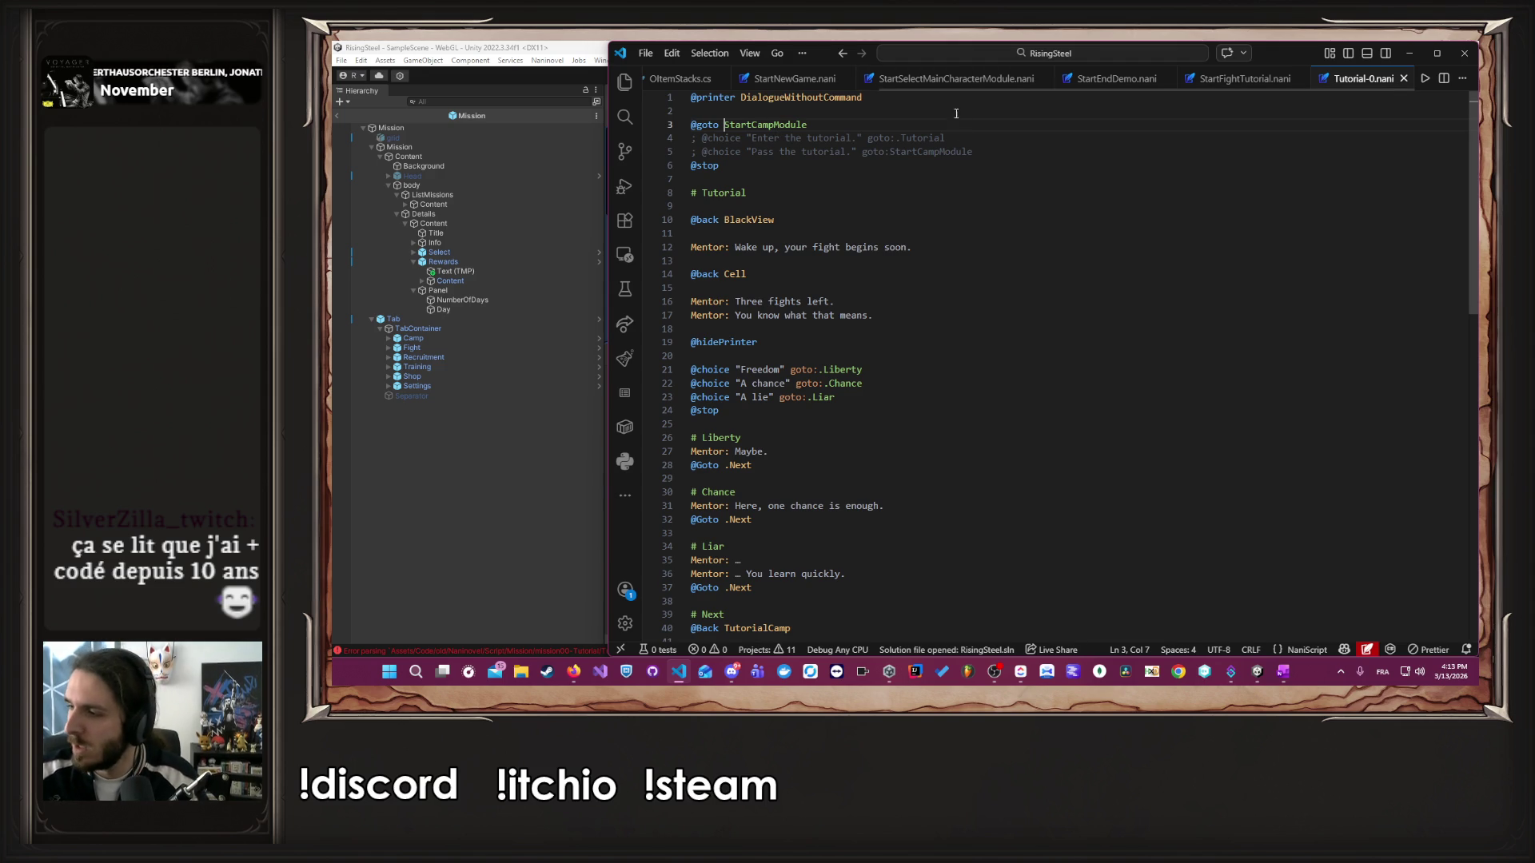
pyautogui.click(1079, 265)
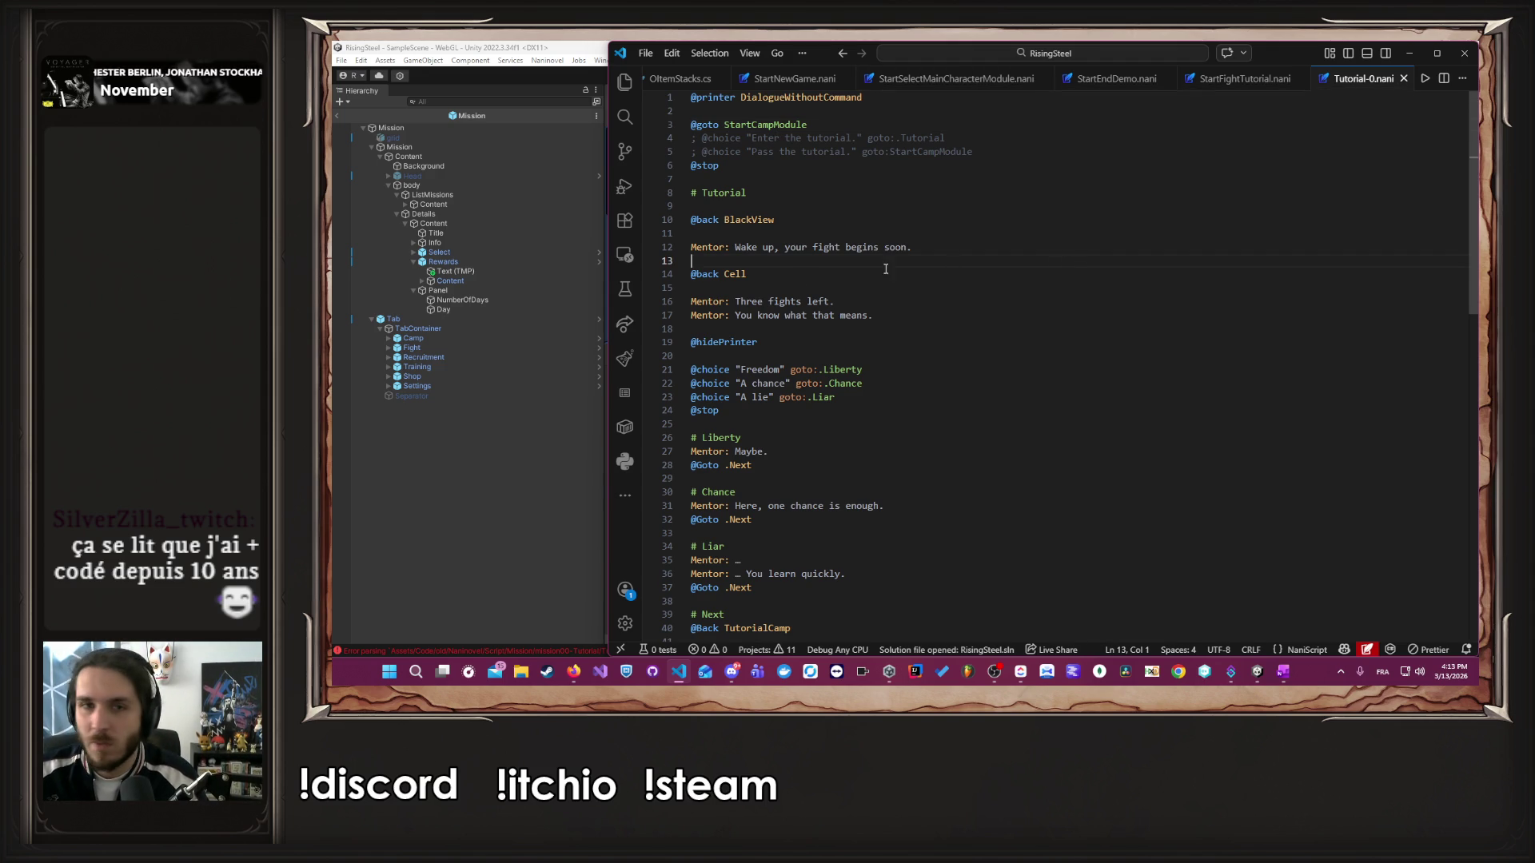
pyautogui.click(509, 396)
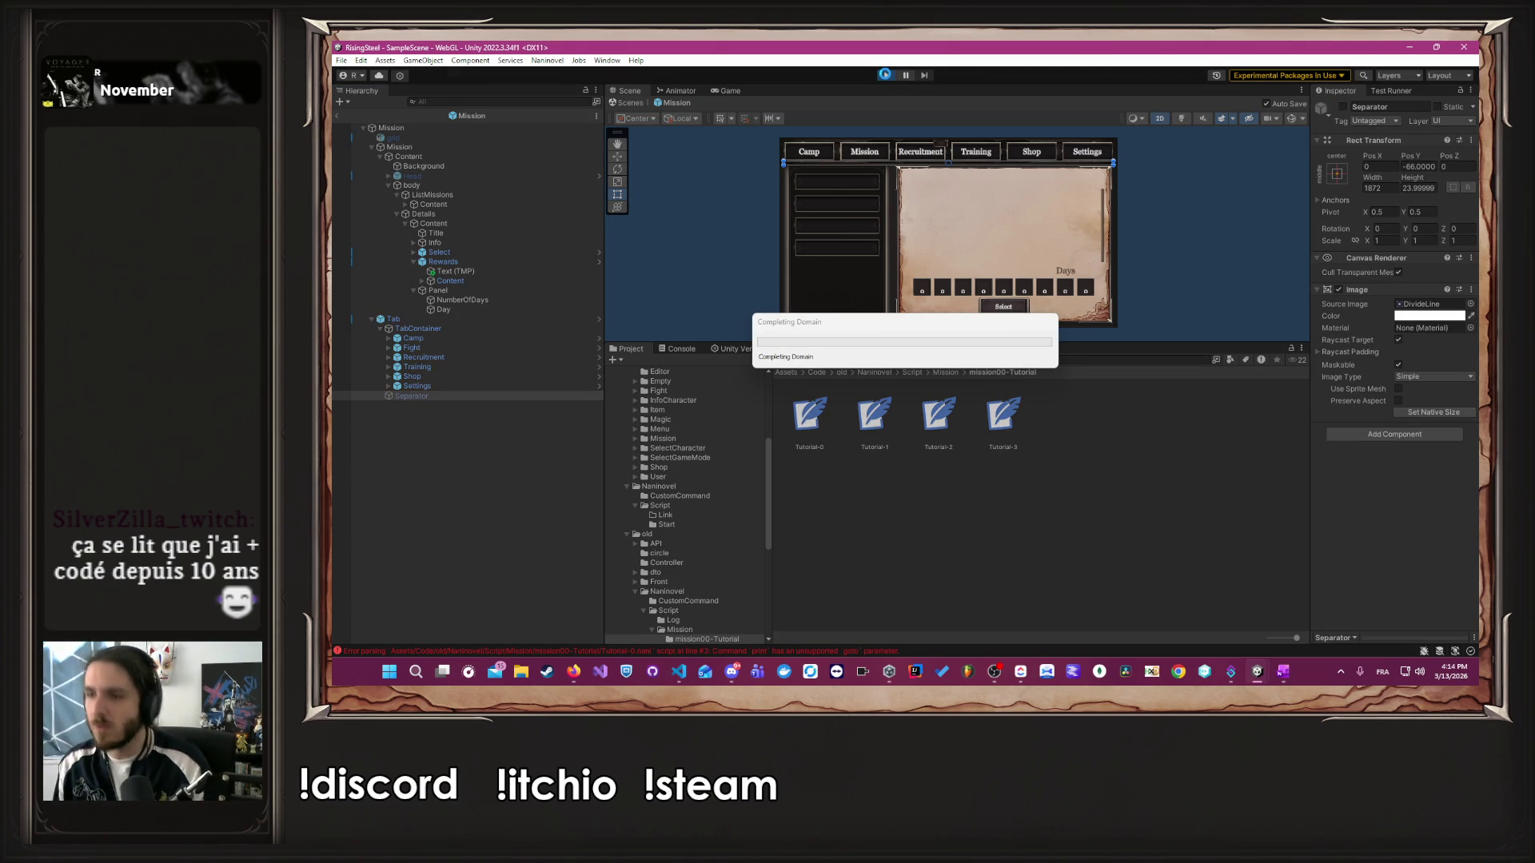
# - Enter Play mode to run the game up to its Rise of the Insurged title menu
pyautogui.click(884, 74)
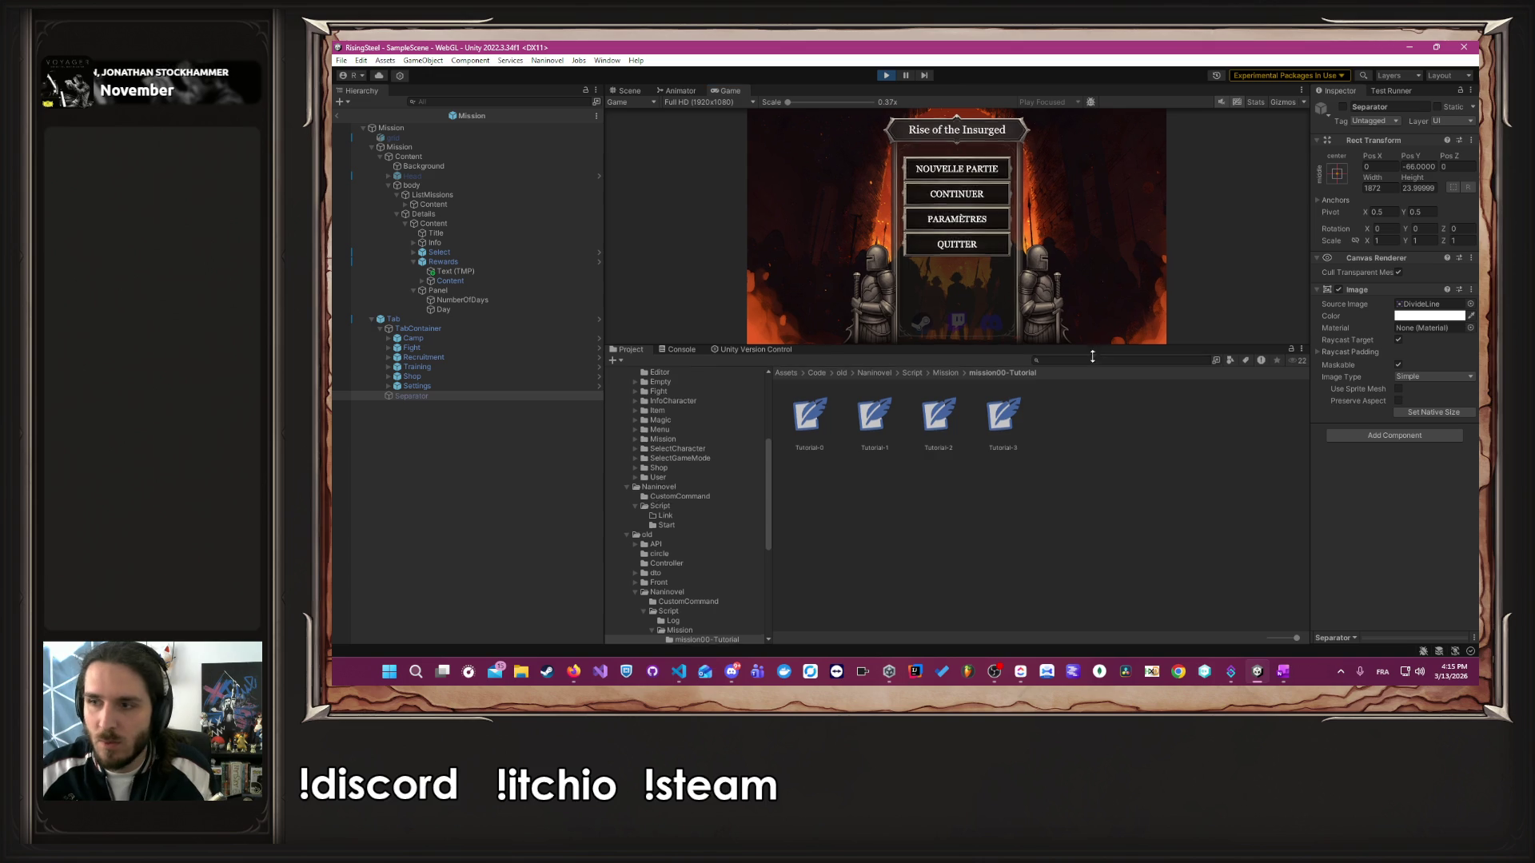
# - Enlarge the Game view and start a new game as the male character, landing on Camp
pyautogui.moveTo(1092, 344); pyautogui.dragTo(1092, 496)
pyautogui.click(909, 209)
pyautogui.click(920, 322)
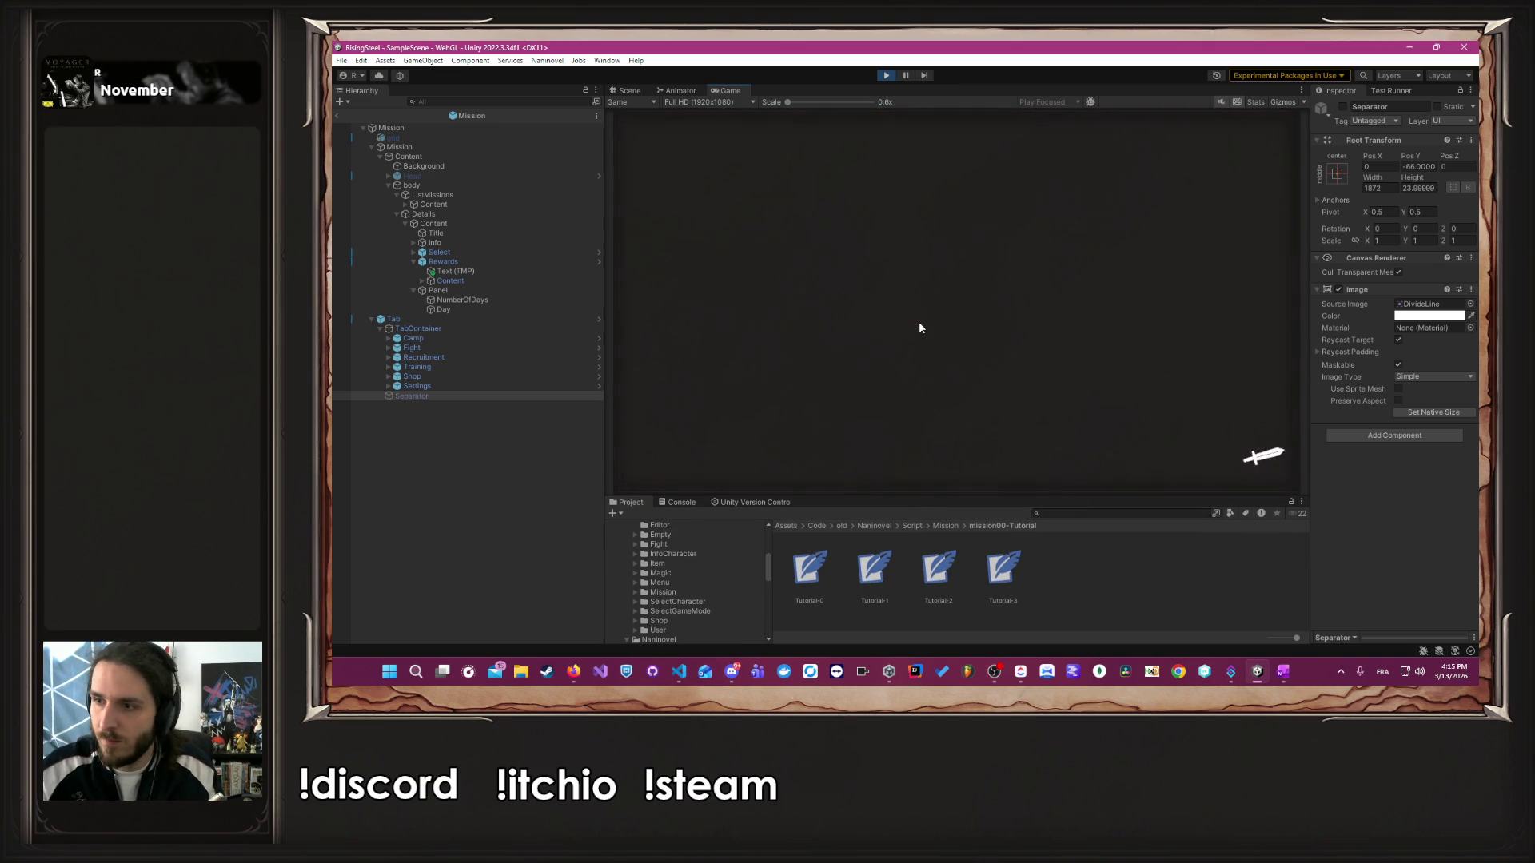
pyautogui.click(1062, 339)
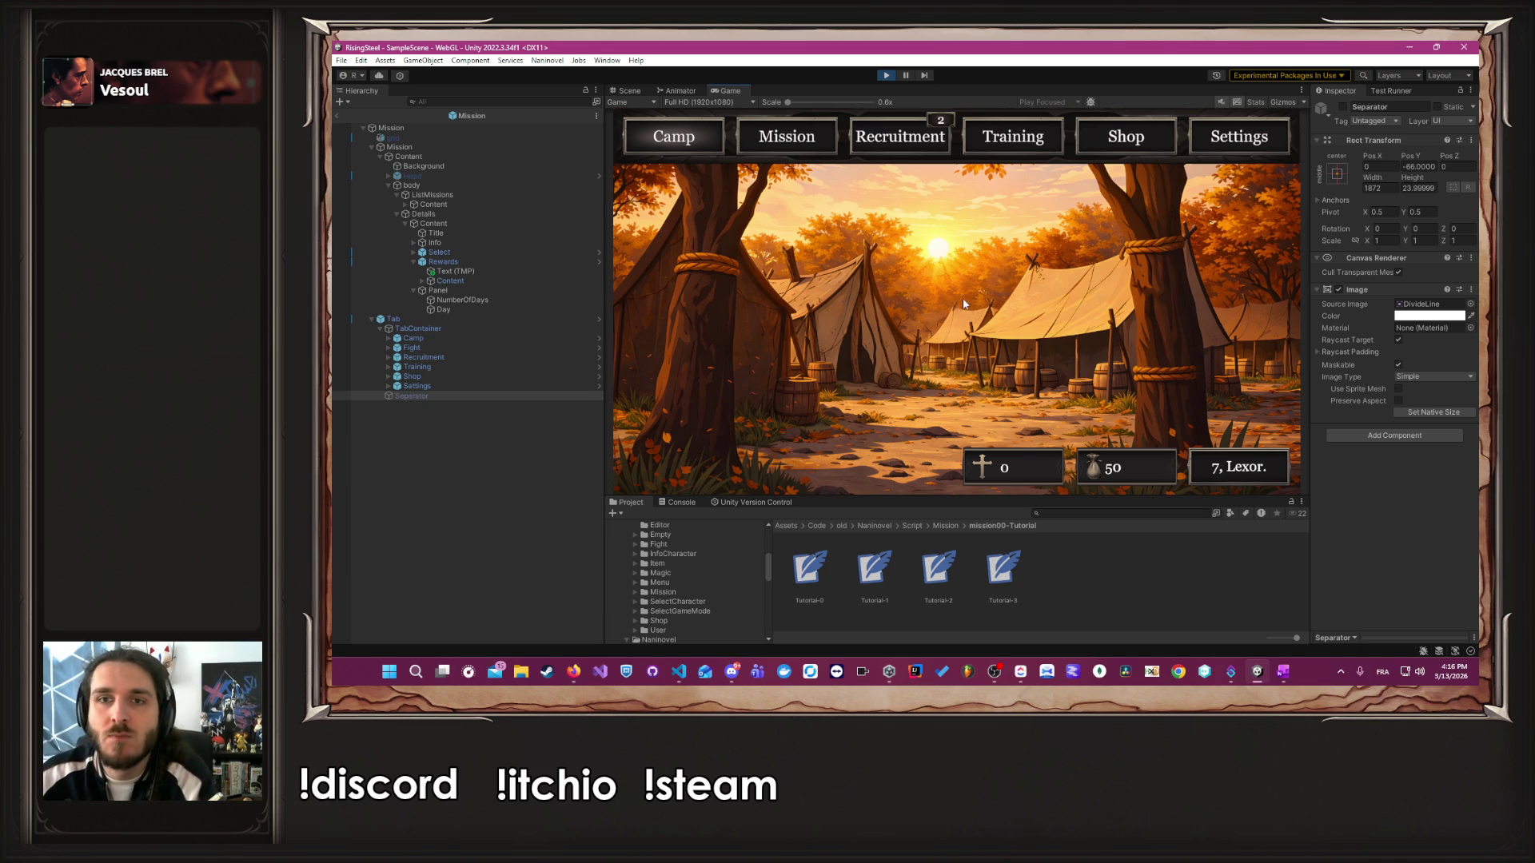
# - Choose the L'Arène arena mission and pick Albert as the fighter
pyautogui.click(857, 139)
pyautogui.click(713, 201)
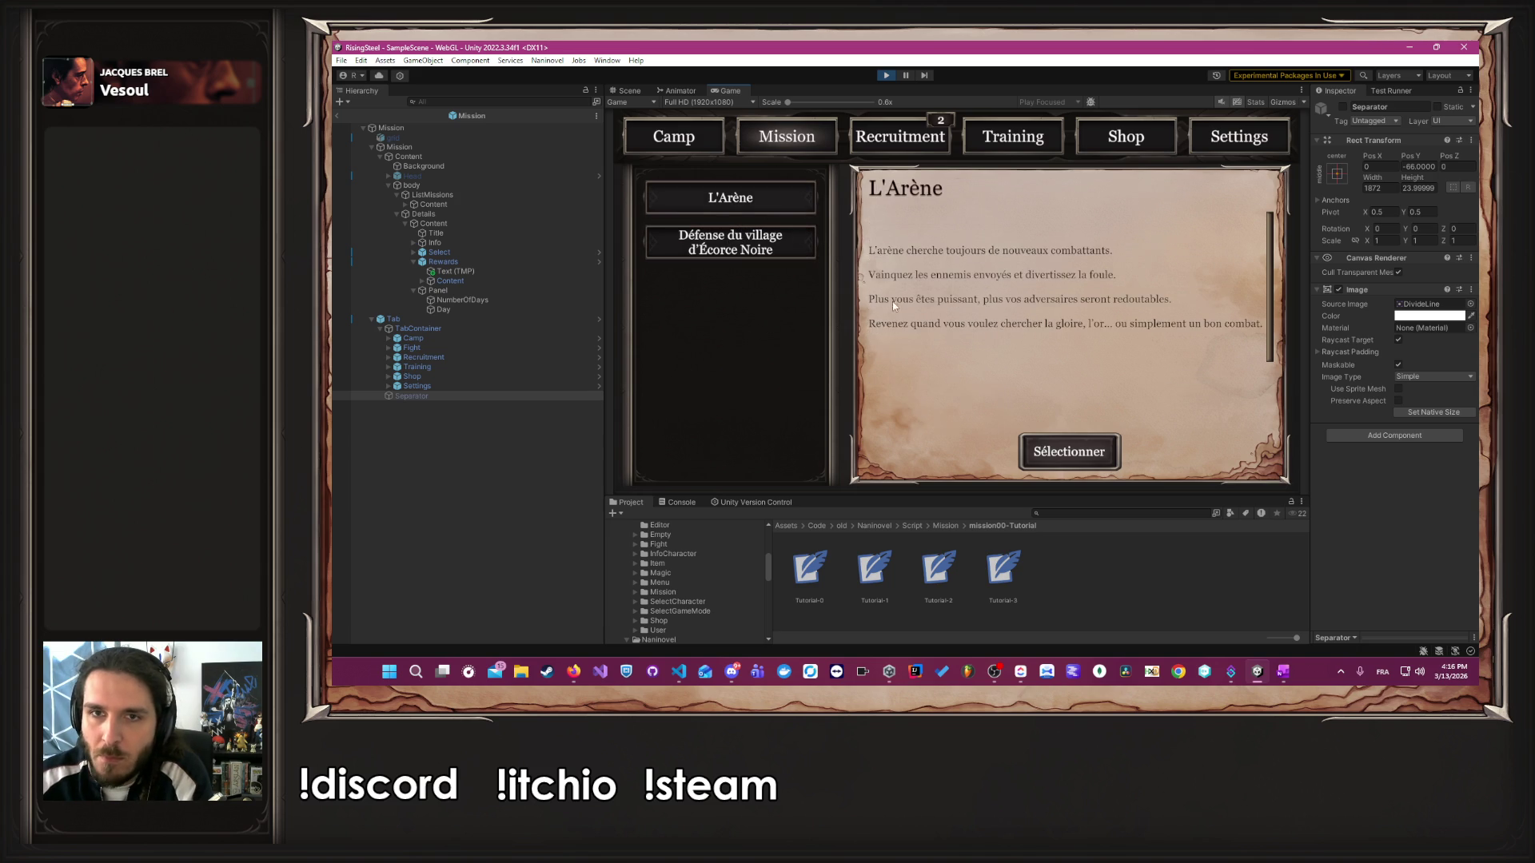
pyautogui.click(1031, 449)
pyautogui.click(710, 286)
# - Attack Arieth three times to win the fight, then exit Play mode
pyautogui.click(904, 323)
pyautogui.click(720, 336)
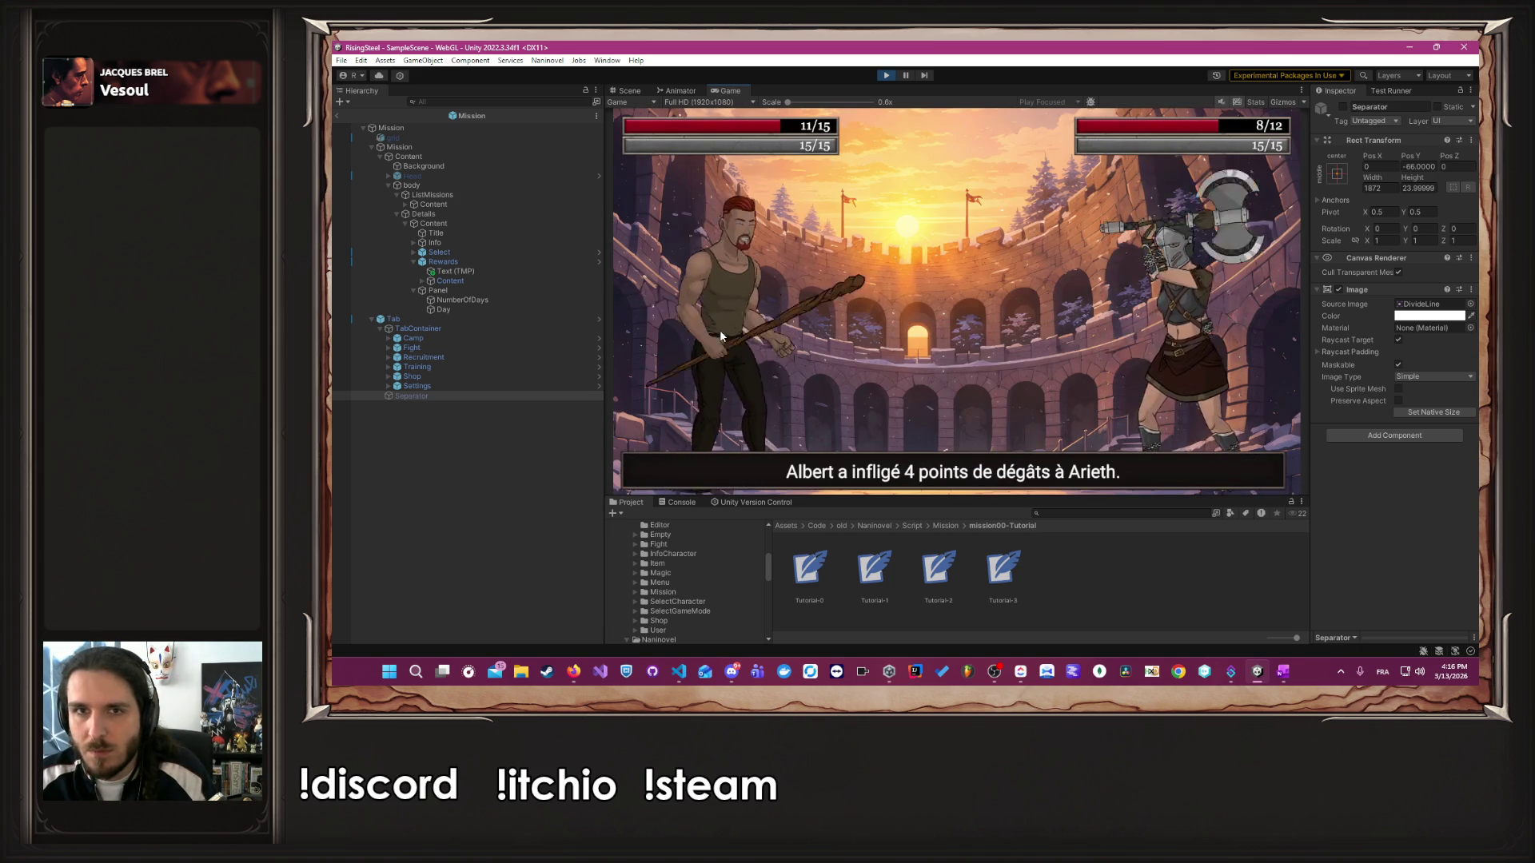
pyautogui.click(720, 336)
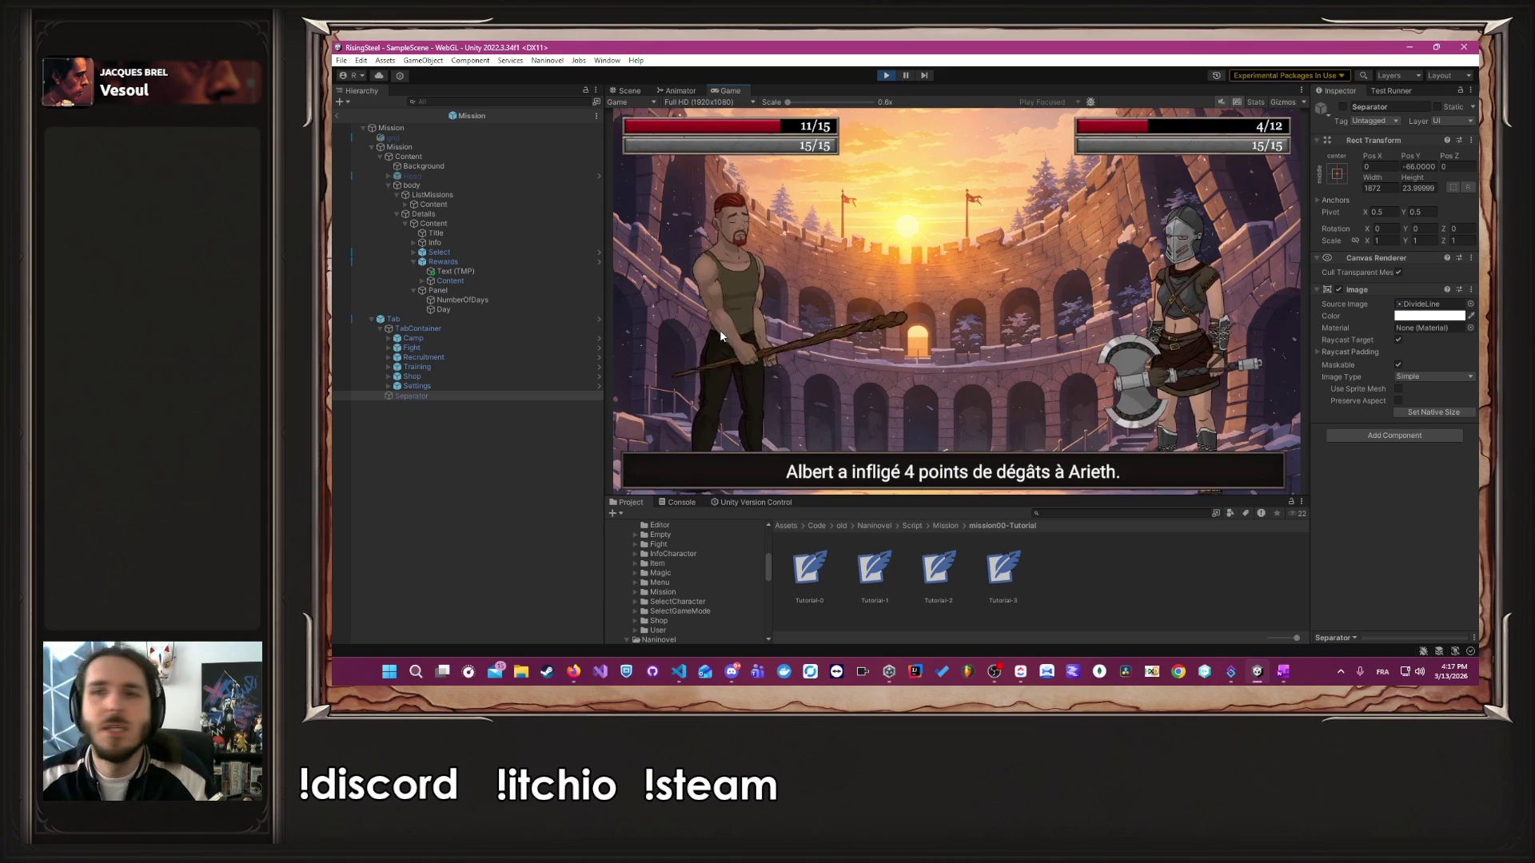
pyautogui.click(720, 336)
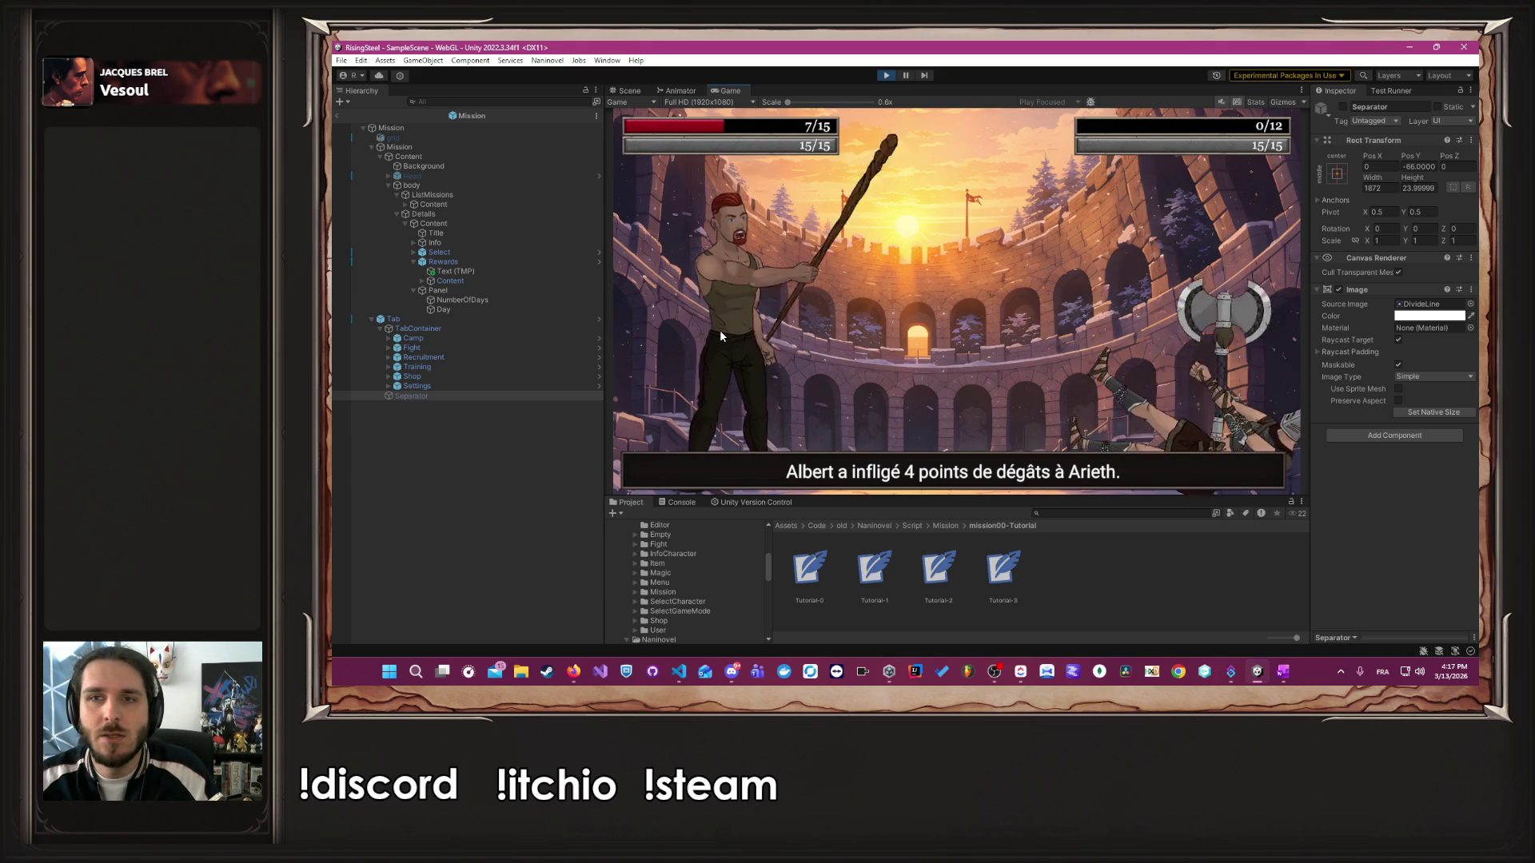
pyautogui.click(961, 333)
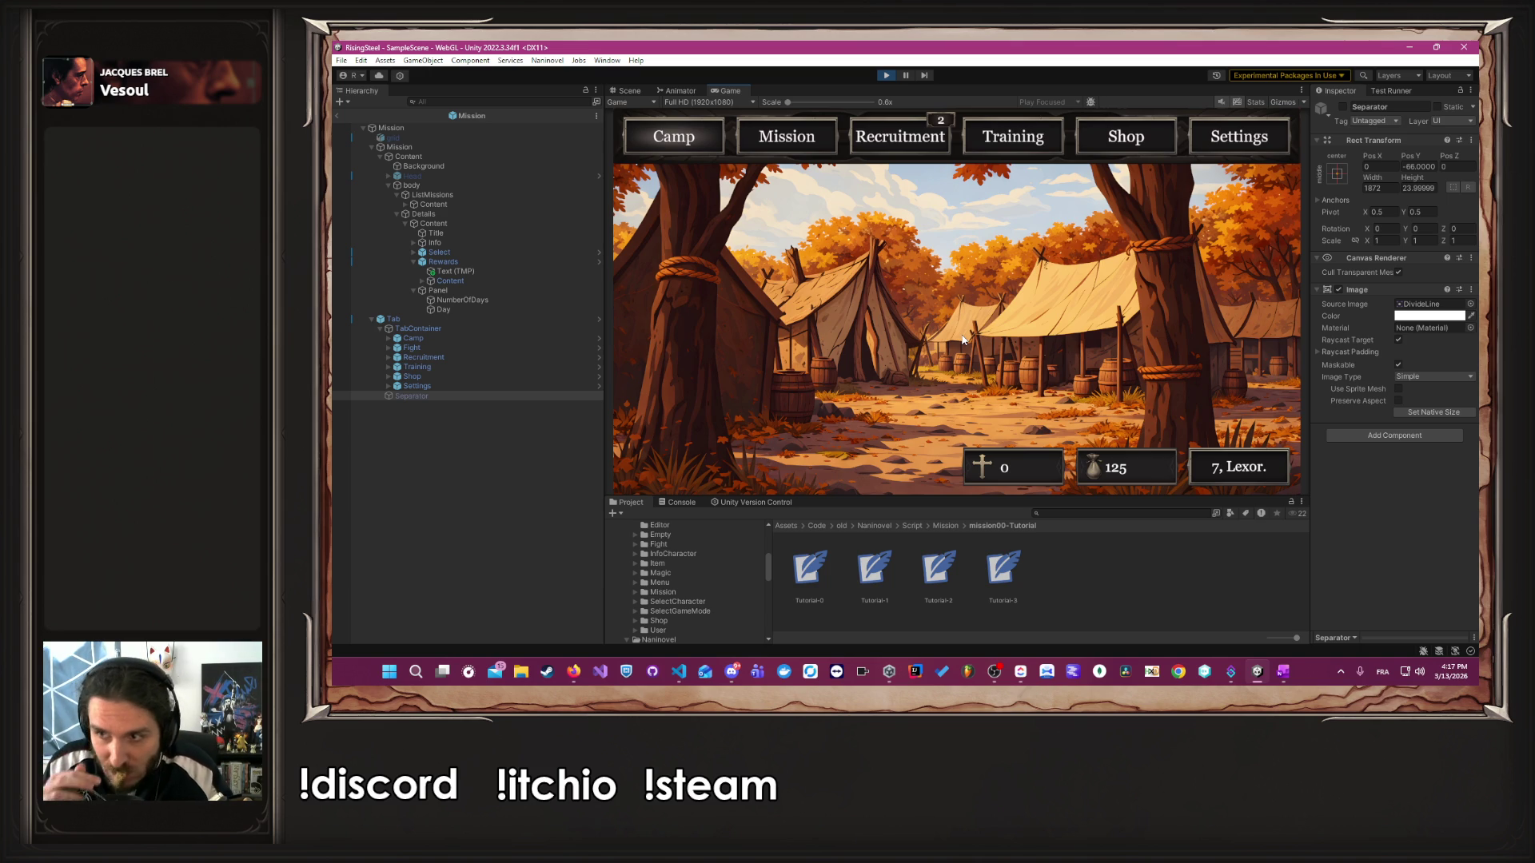
pyautogui.click(886, 75)
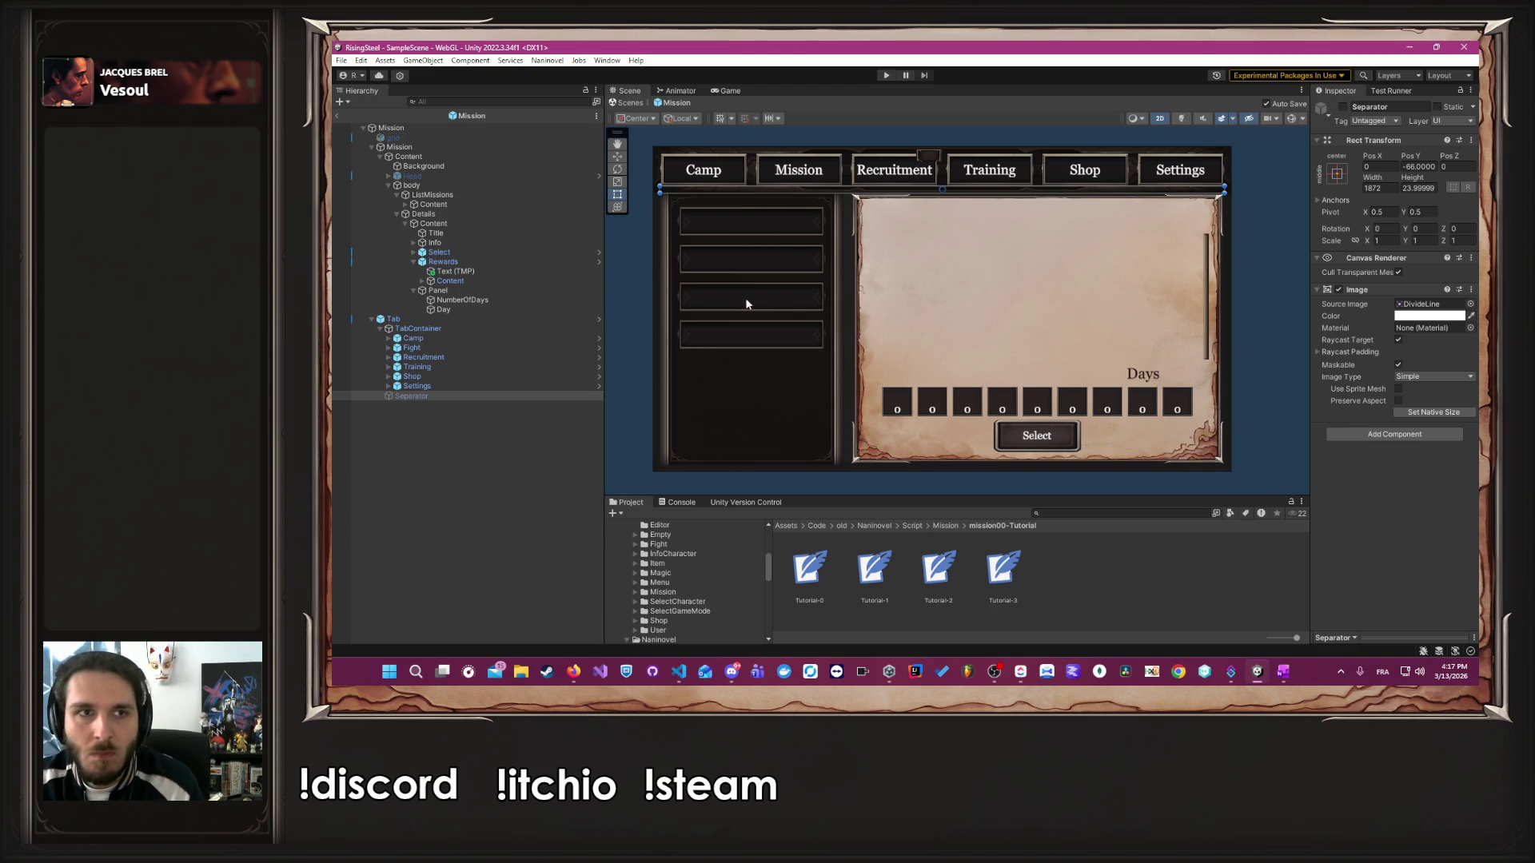
# - Switch the Build Settings platform to Windows, Mac, Linux and start Build And Run
pyautogui.click(342, 60)
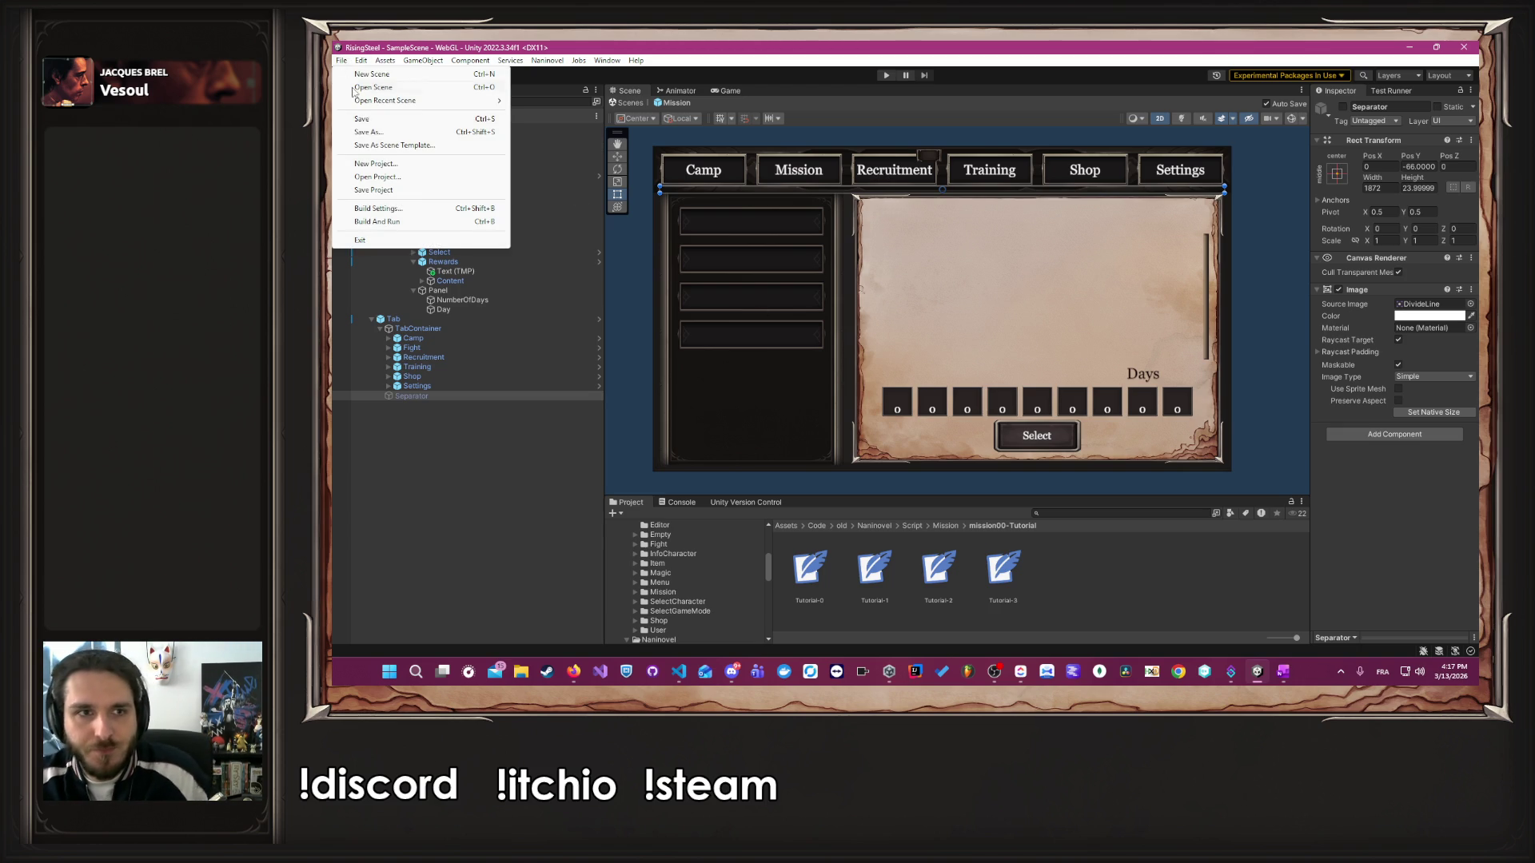
pyautogui.click(410, 208)
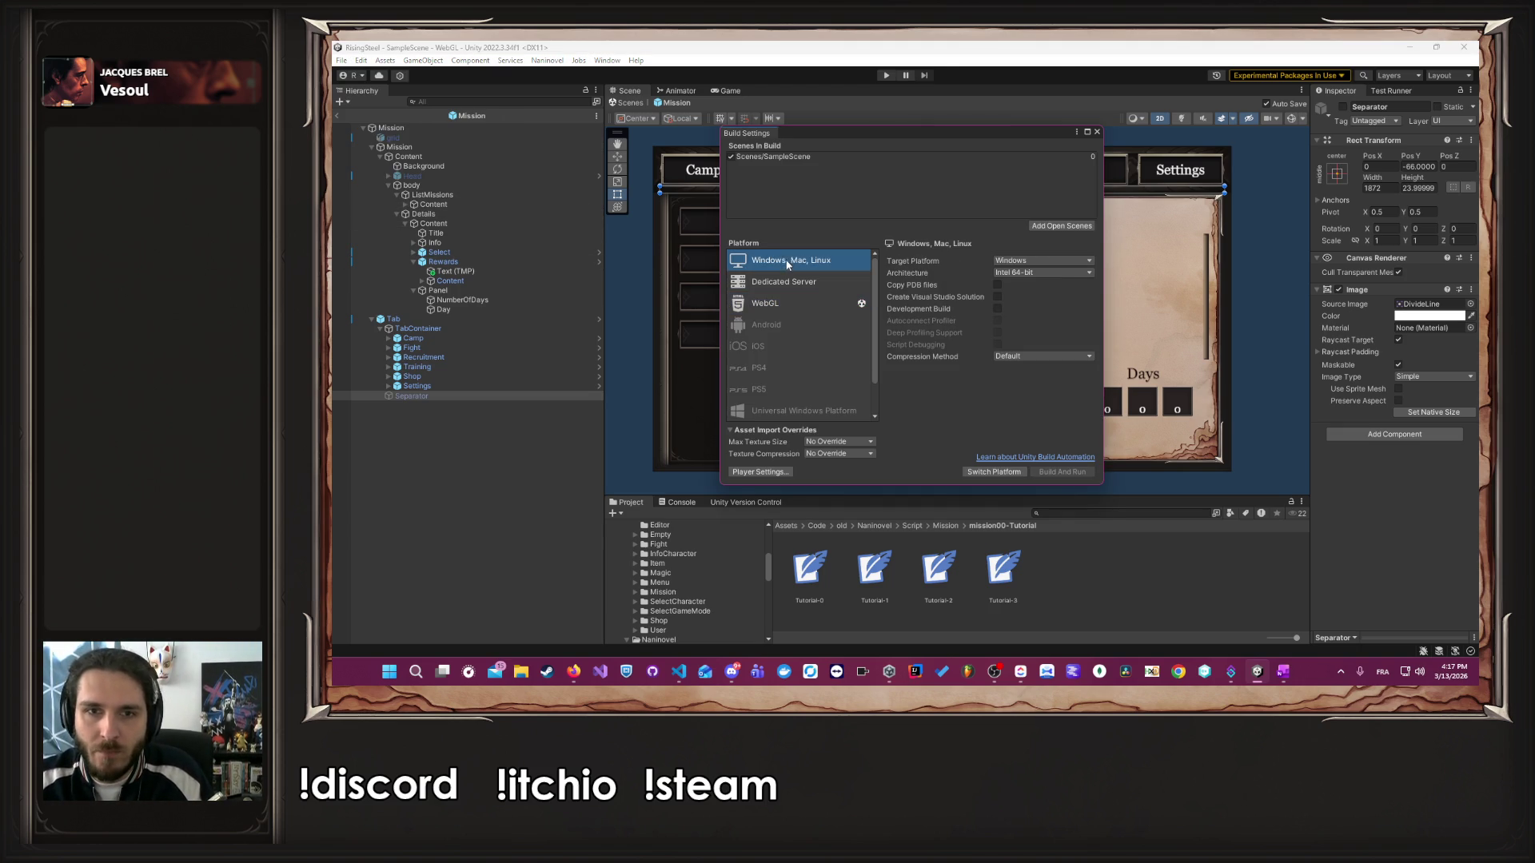
pyautogui.click(995, 470)
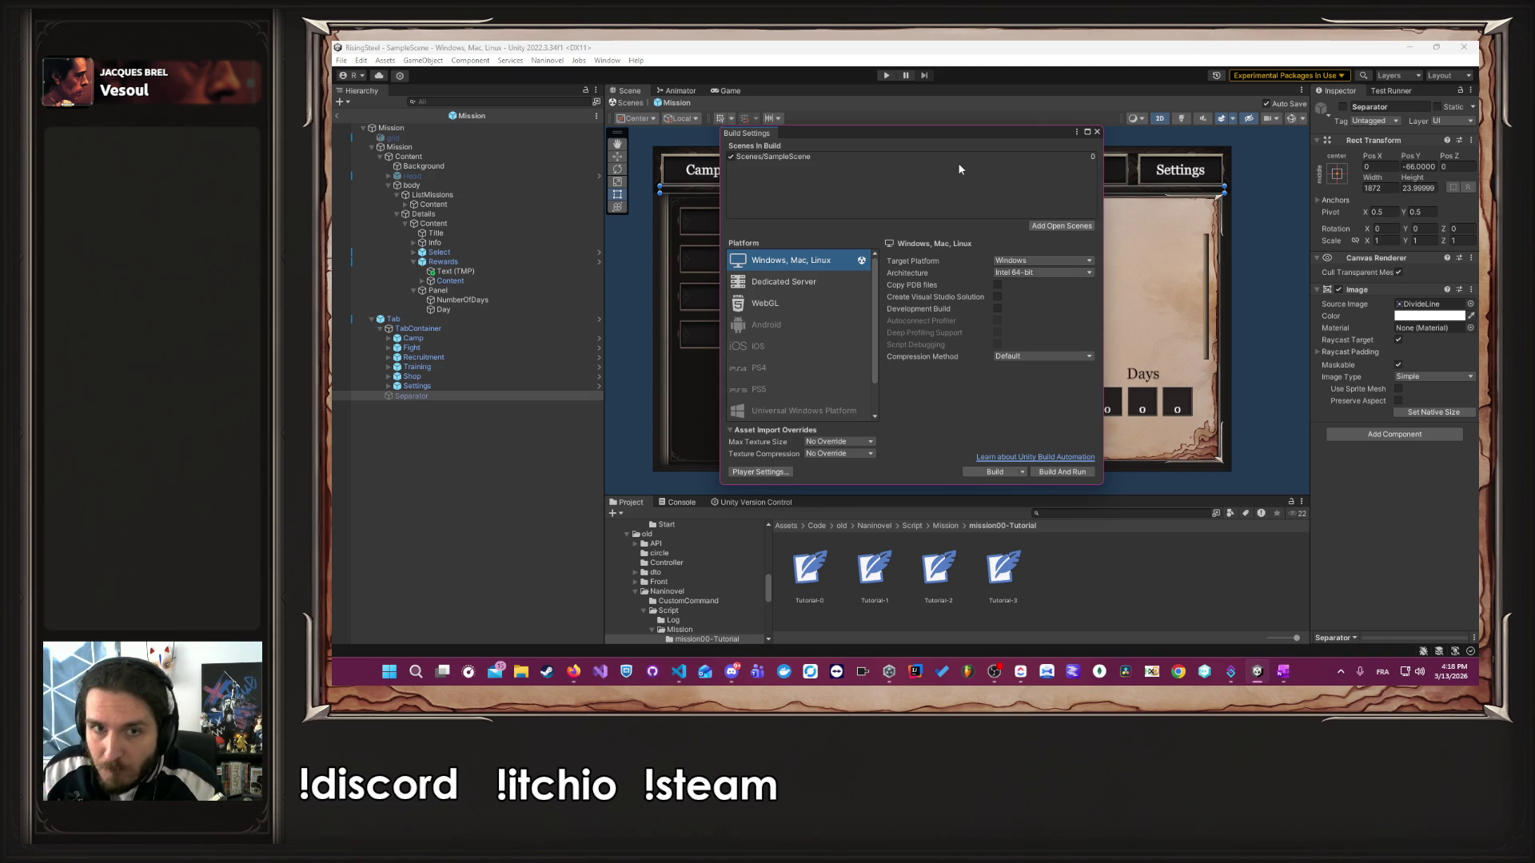
pyautogui.click(1053, 471)
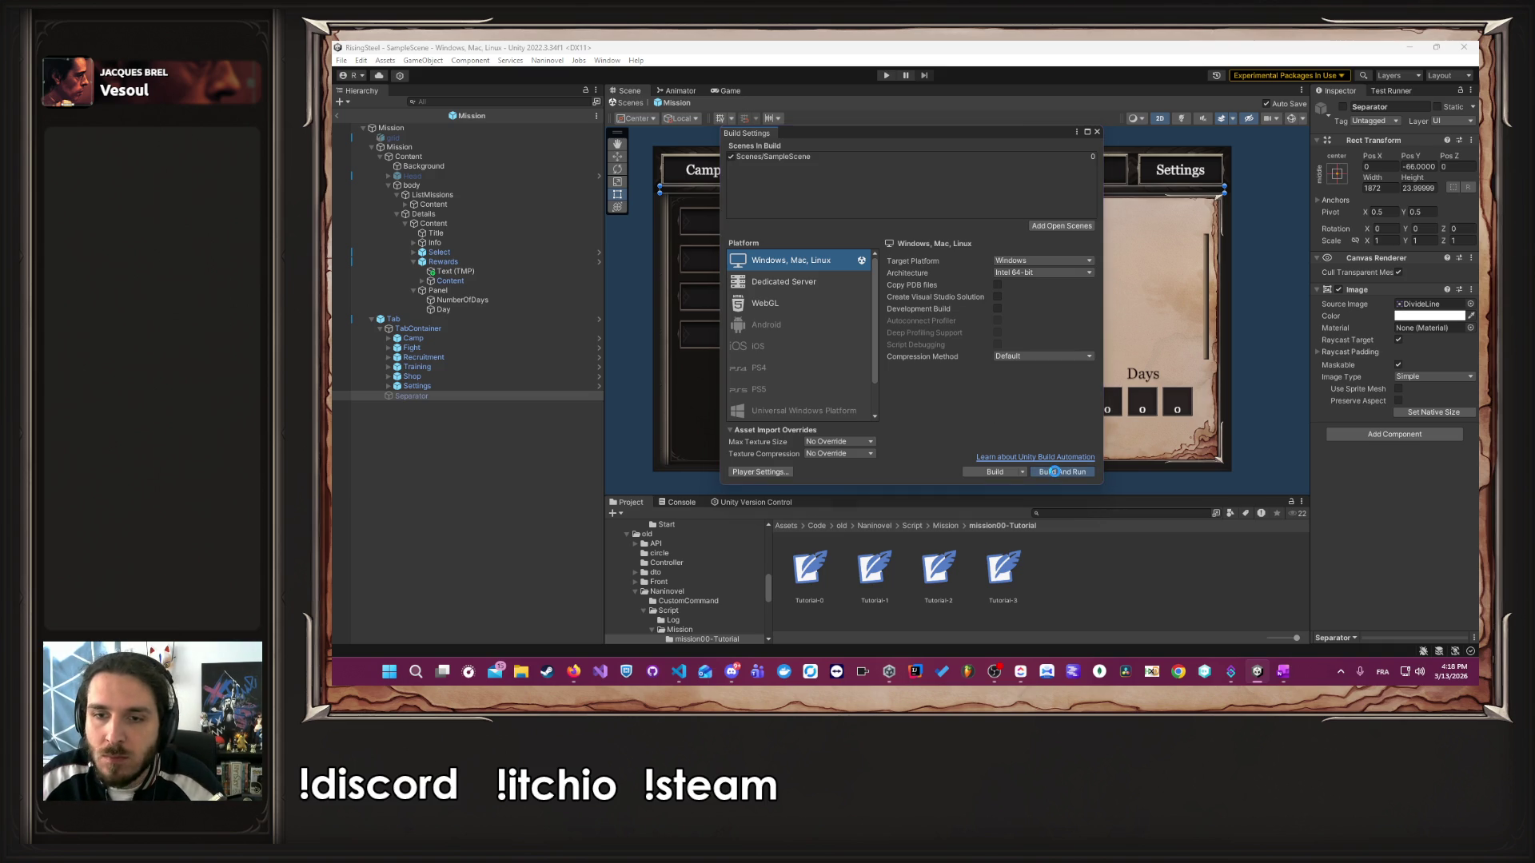
# - Browse the build folder picker into RiseOfTheInsurgedDesktop
pyautogui.scroll(-1, 652, 271)
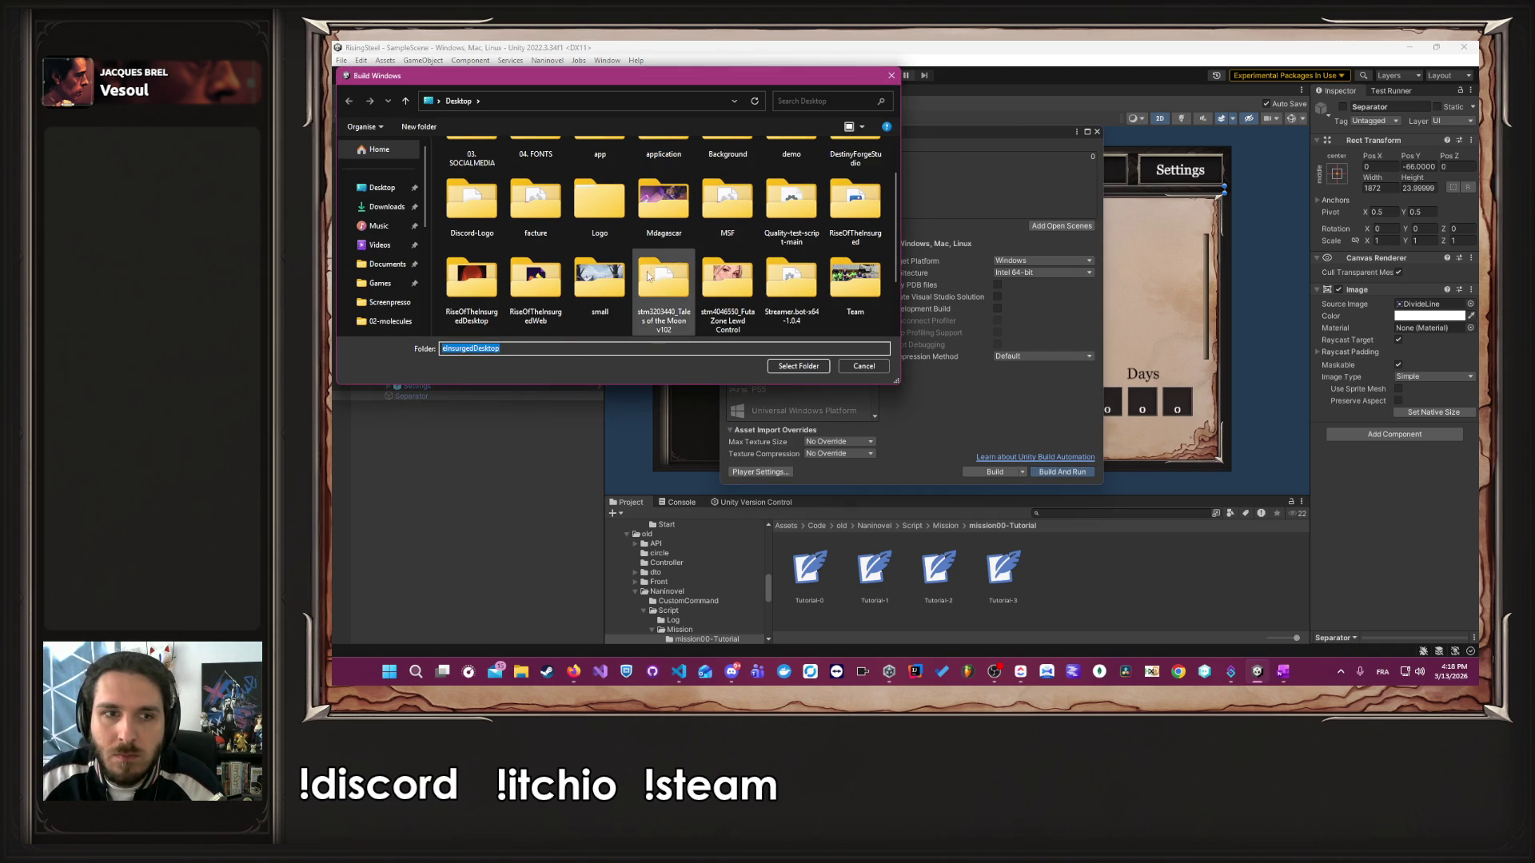
pyautogui.doubleClick(473, 280)
pyautogui.click(619, 100)
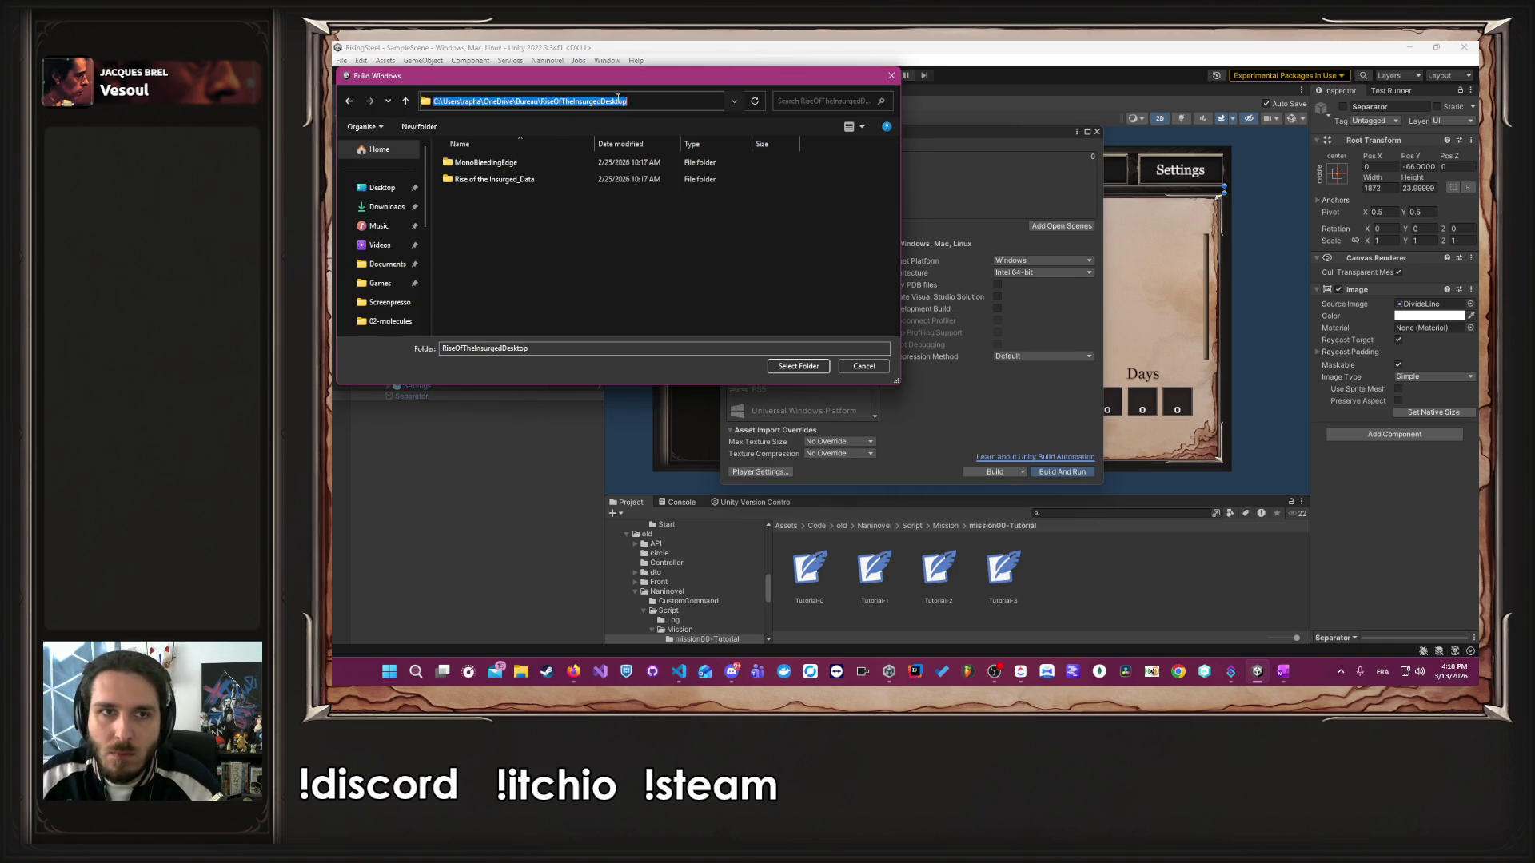
# - In File Explorer, go to RiseOfTheInsurgedDesktop and delete its five old build files
pyautogui.click(517, 683)
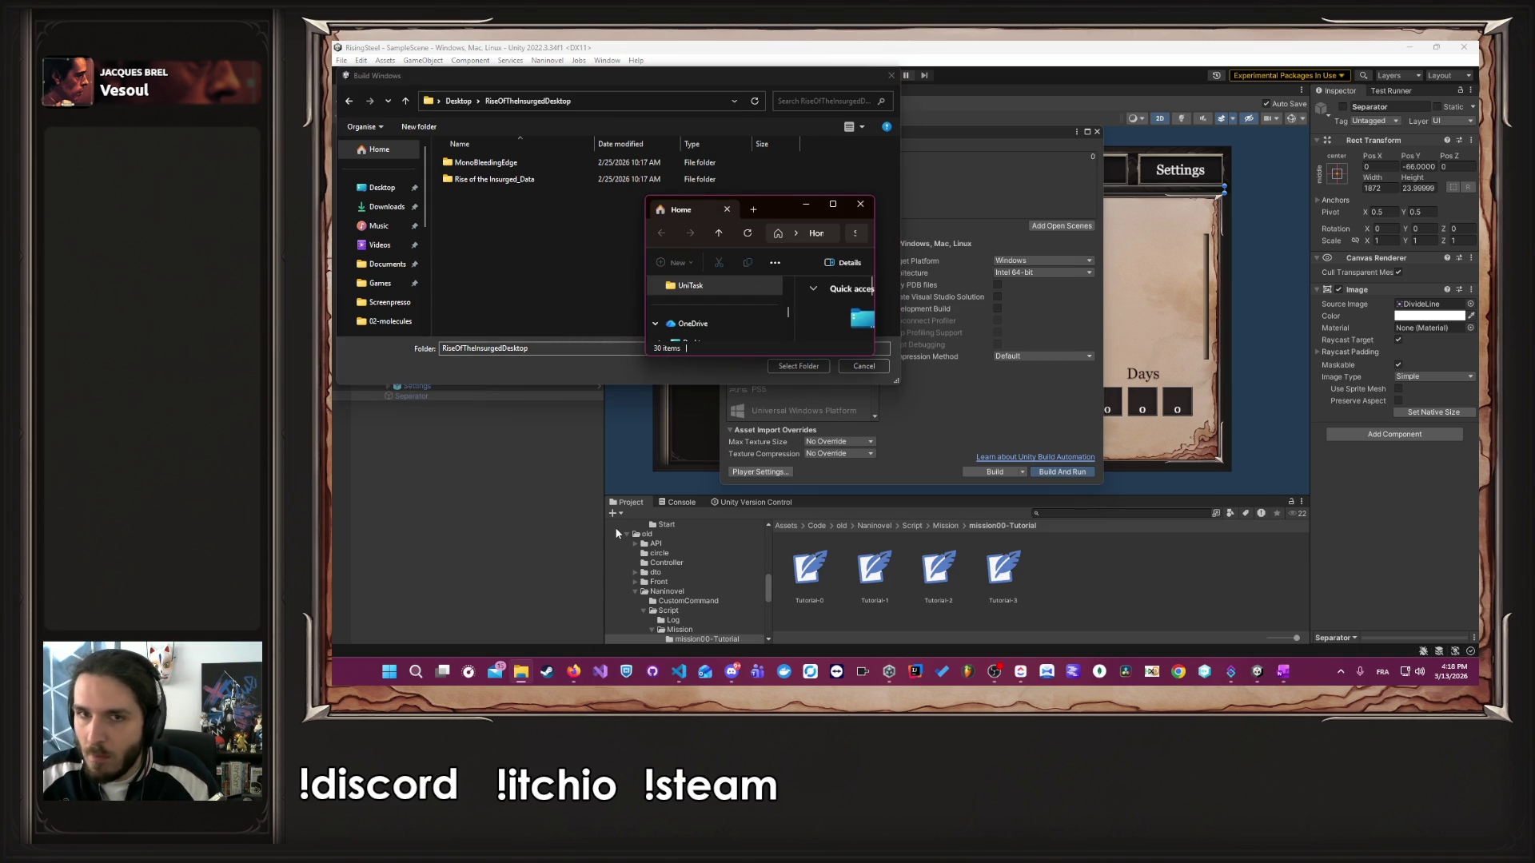
pyautogui.click(832, 203)
pyautogui.click(904, 82)
pyautogui.write('C:\\Users\\rapha\\OneDrive\\Bureau\\RiseOfTheInsurgedDesktop')
pyautogui.press('Return')
pyautogui.moveTo(754, 181); pyautogui.dragTo(754, 137)
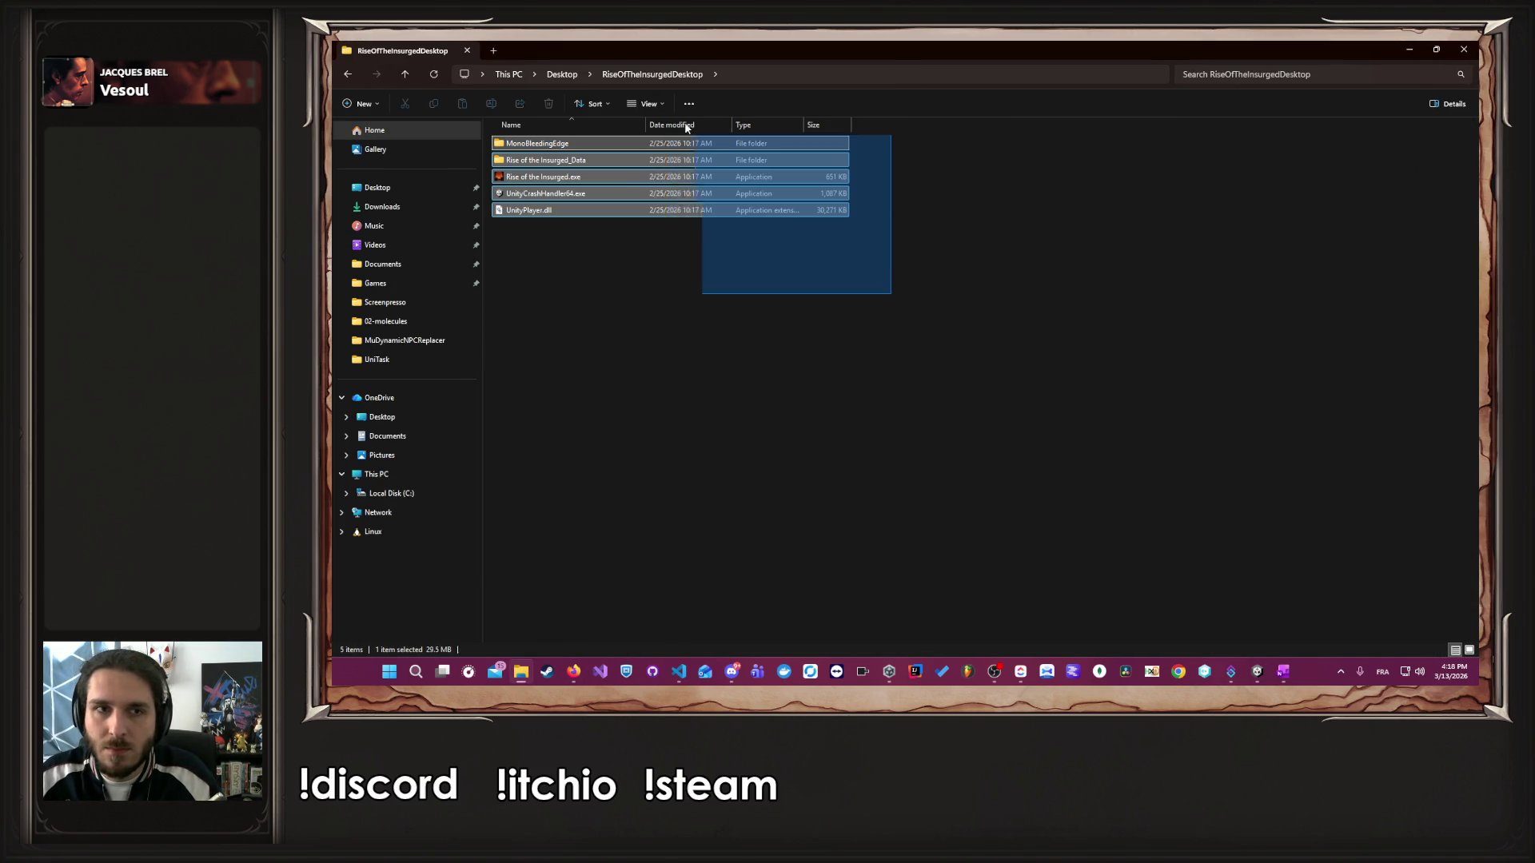
pyautogui.press('Delete')
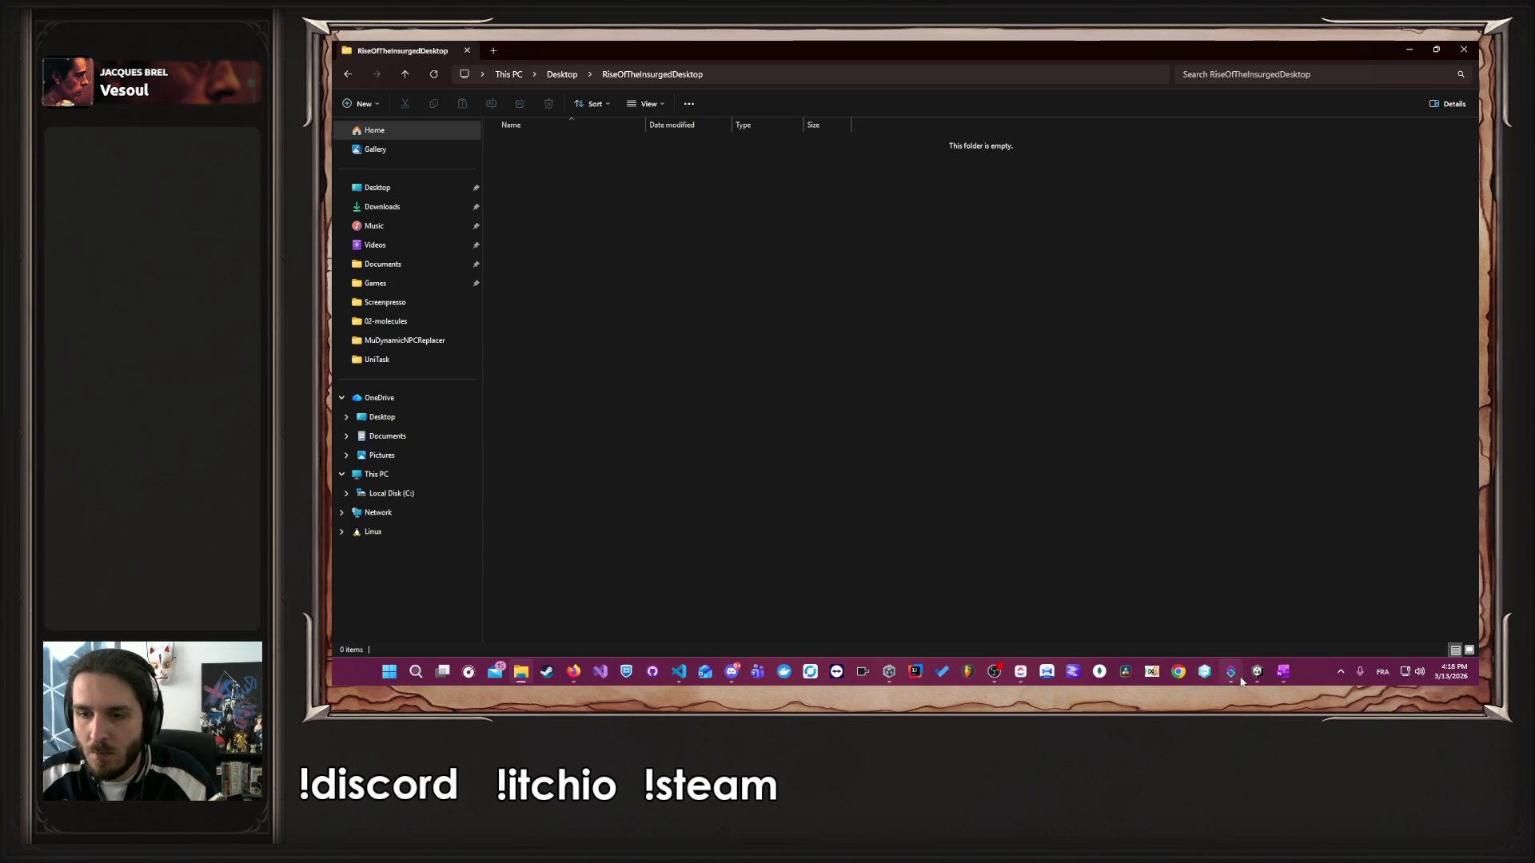
# - Back in Unity's folder picker, confirm RiseOfTheInsurgedDesktop as the build folder
pyautogui.moveTo(1240, 679)
pyautogui.click(1251, 596)
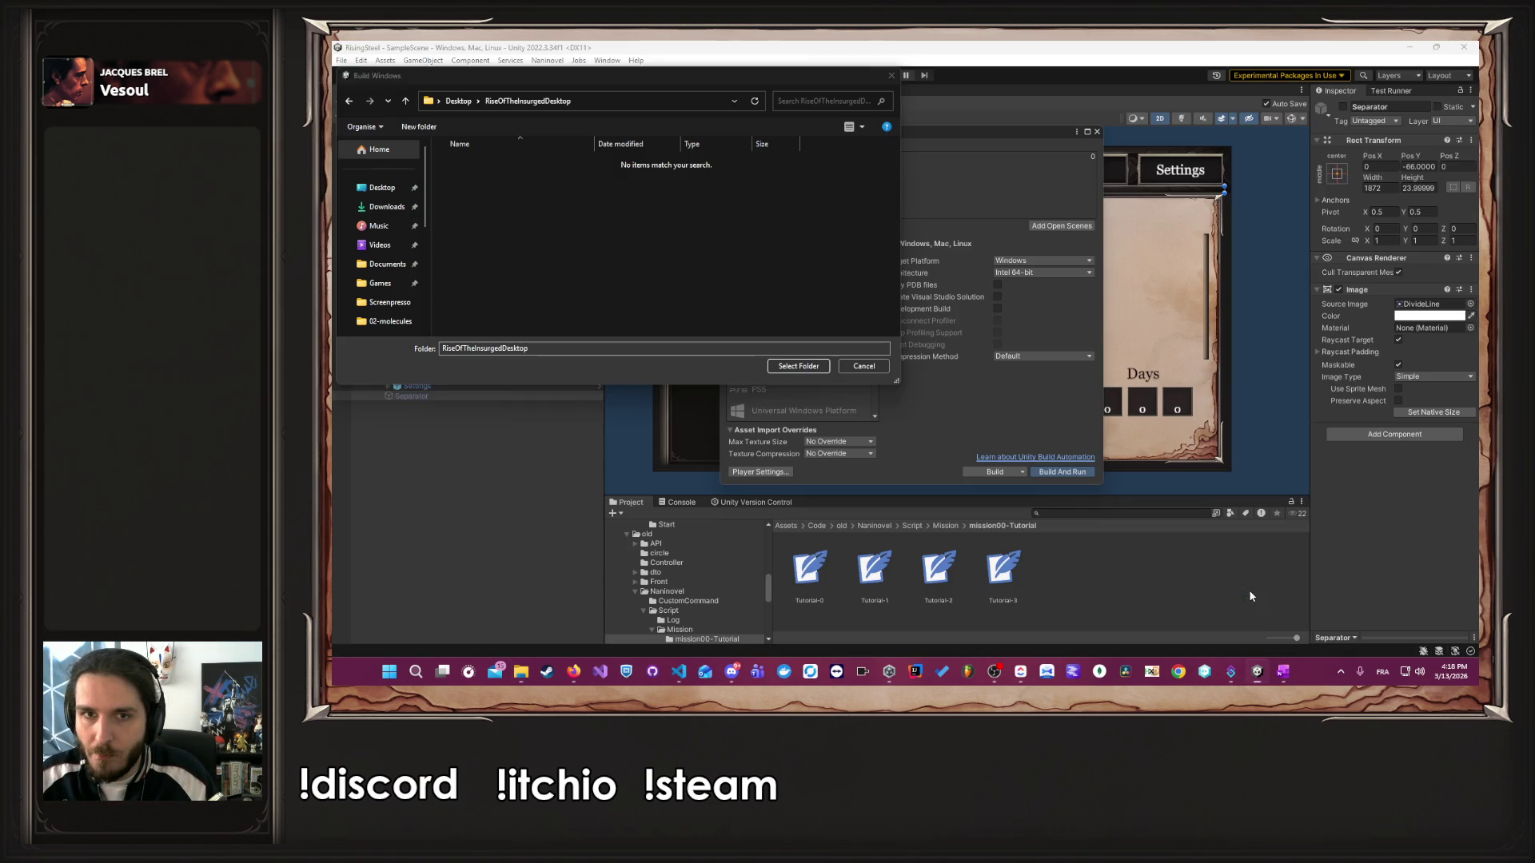
pyautogui.click(795, 367)
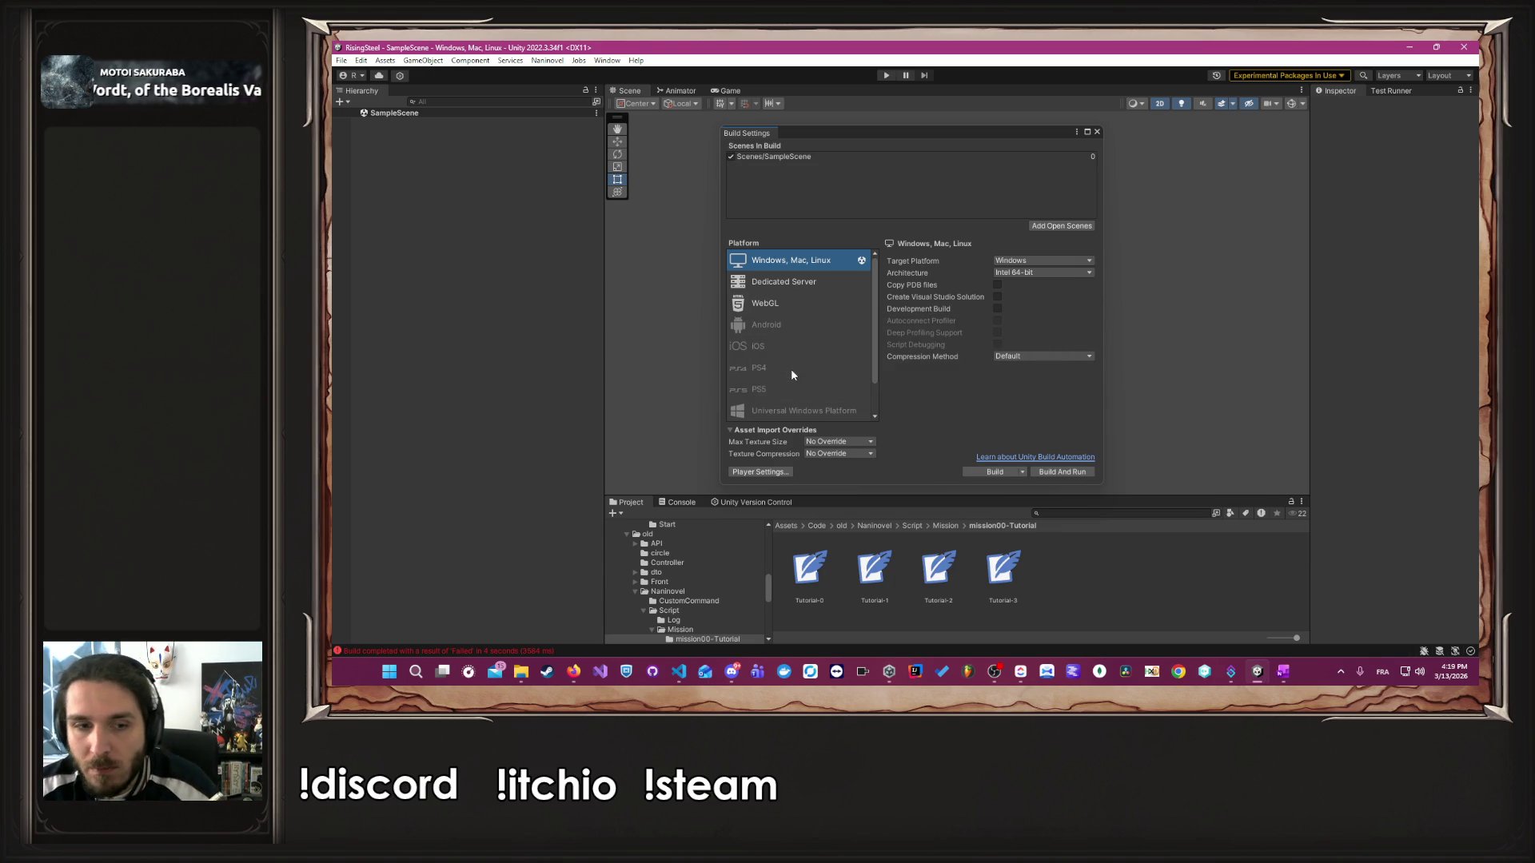
# - Close Build Settings and open the enlarged Console on the CS0246 'Codice' error in Date.cs
pyautogui.click(1097, 131)
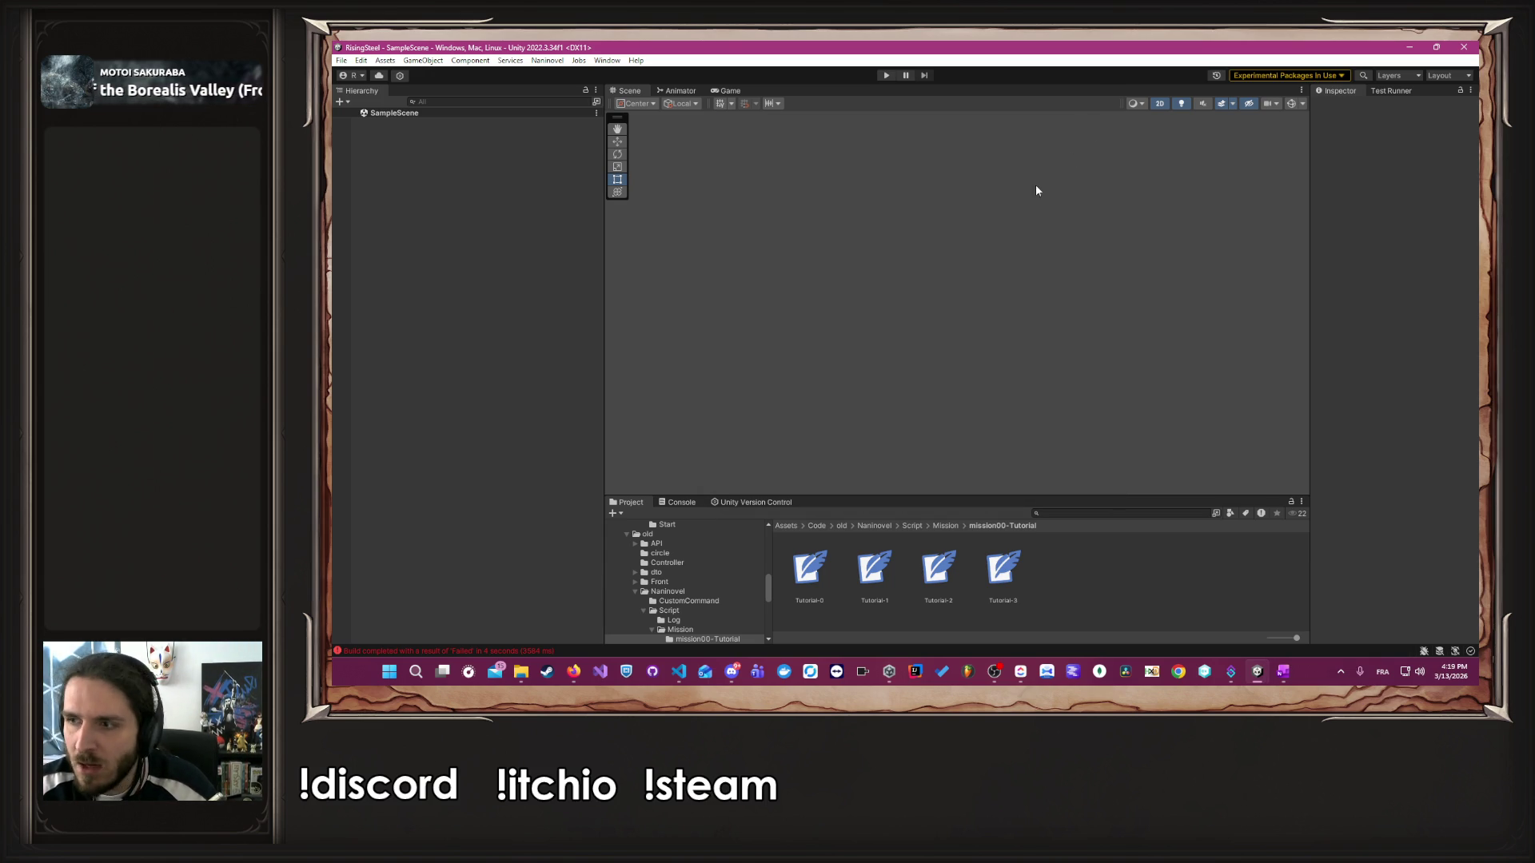
pyautogui.click(533, 650)
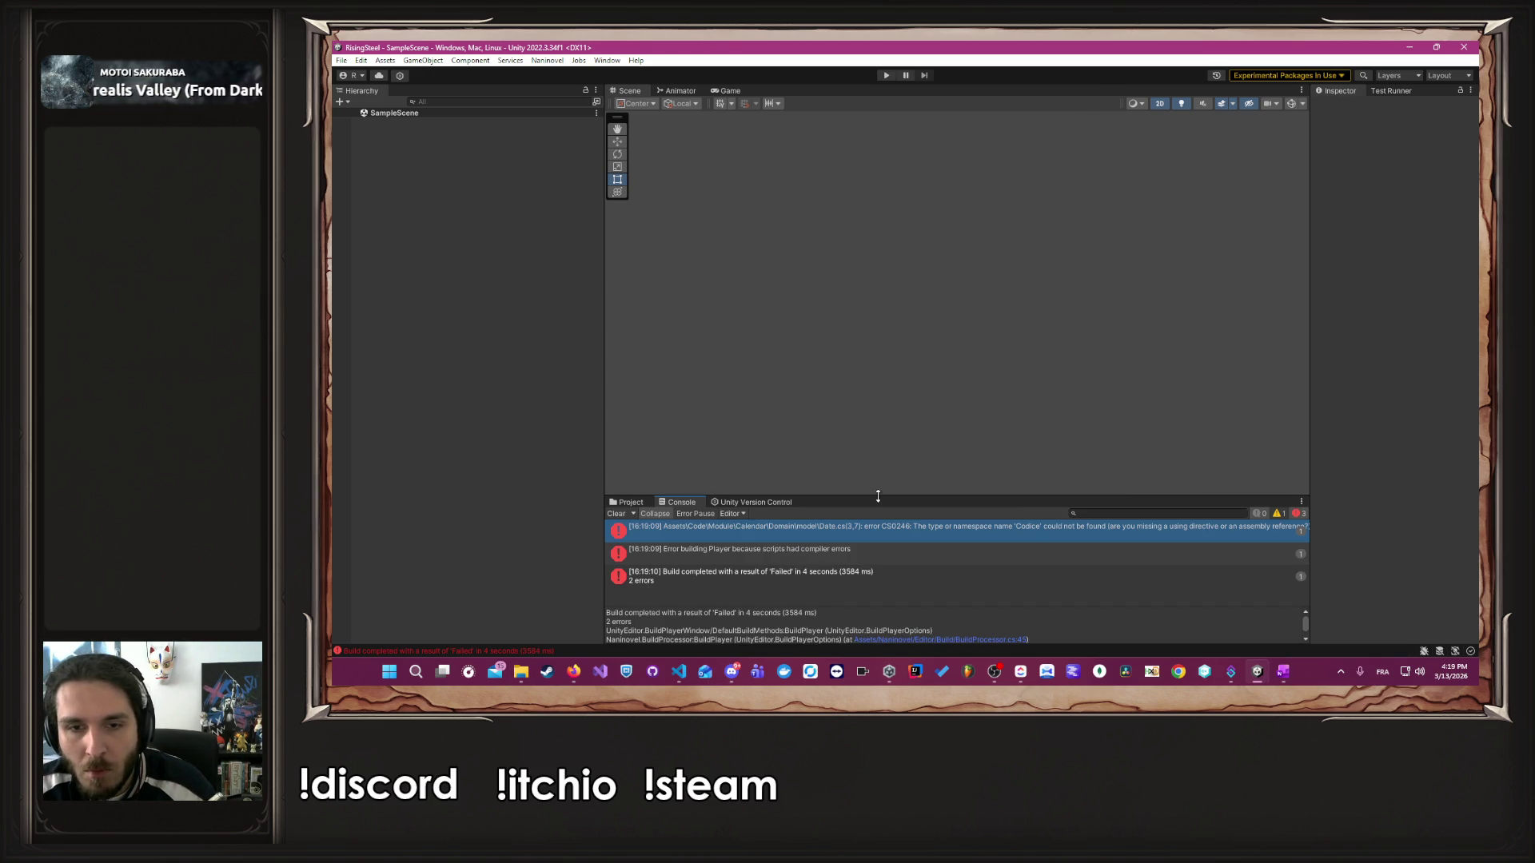
pyautogui.moveTo(891, 496); pyautogui.dragTo(894, 395)
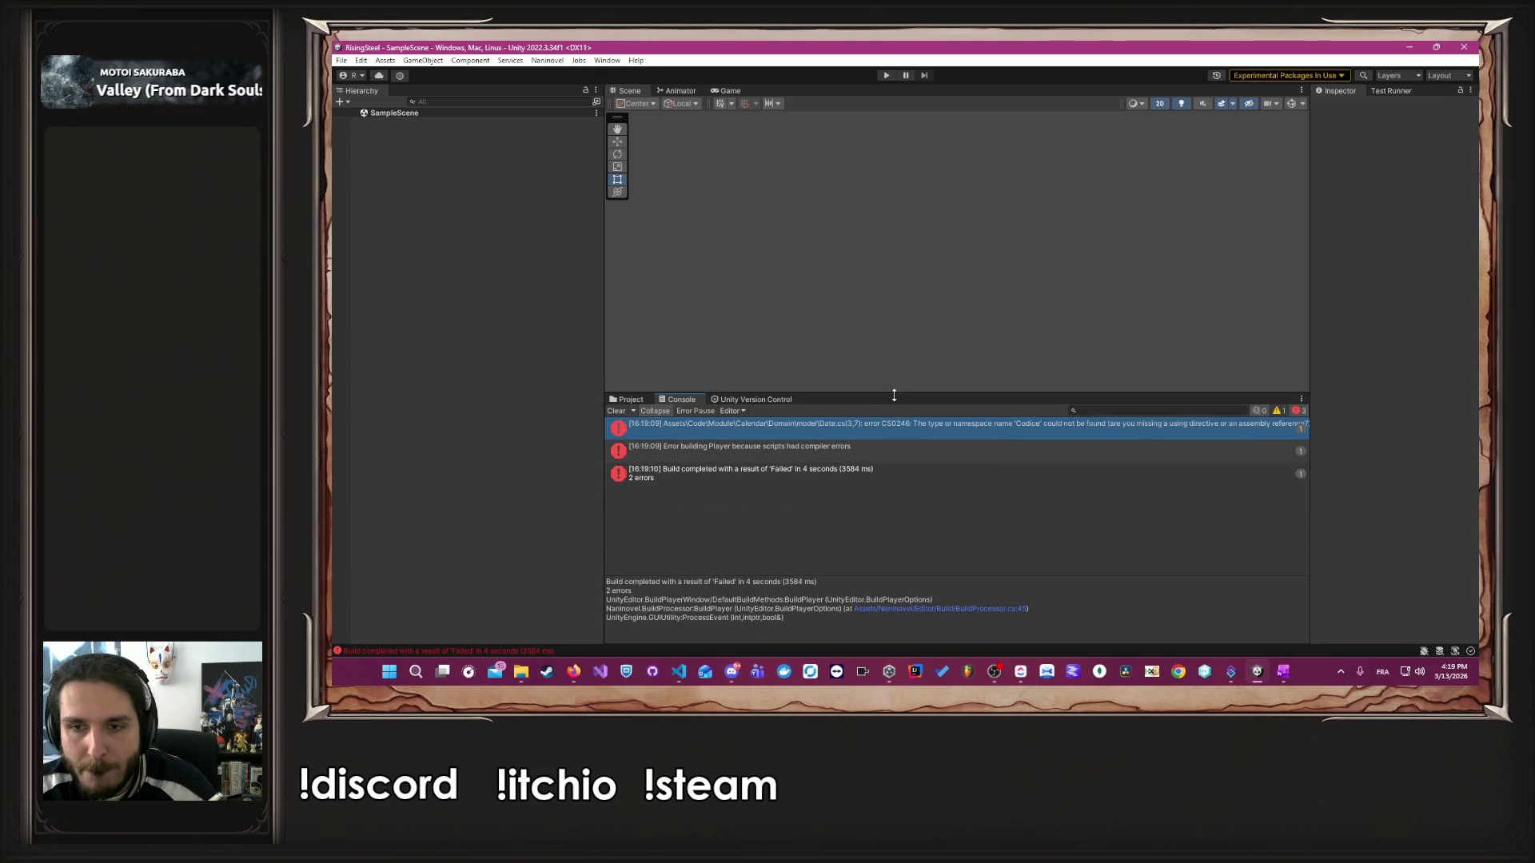
pyautogui.click(939, 424)
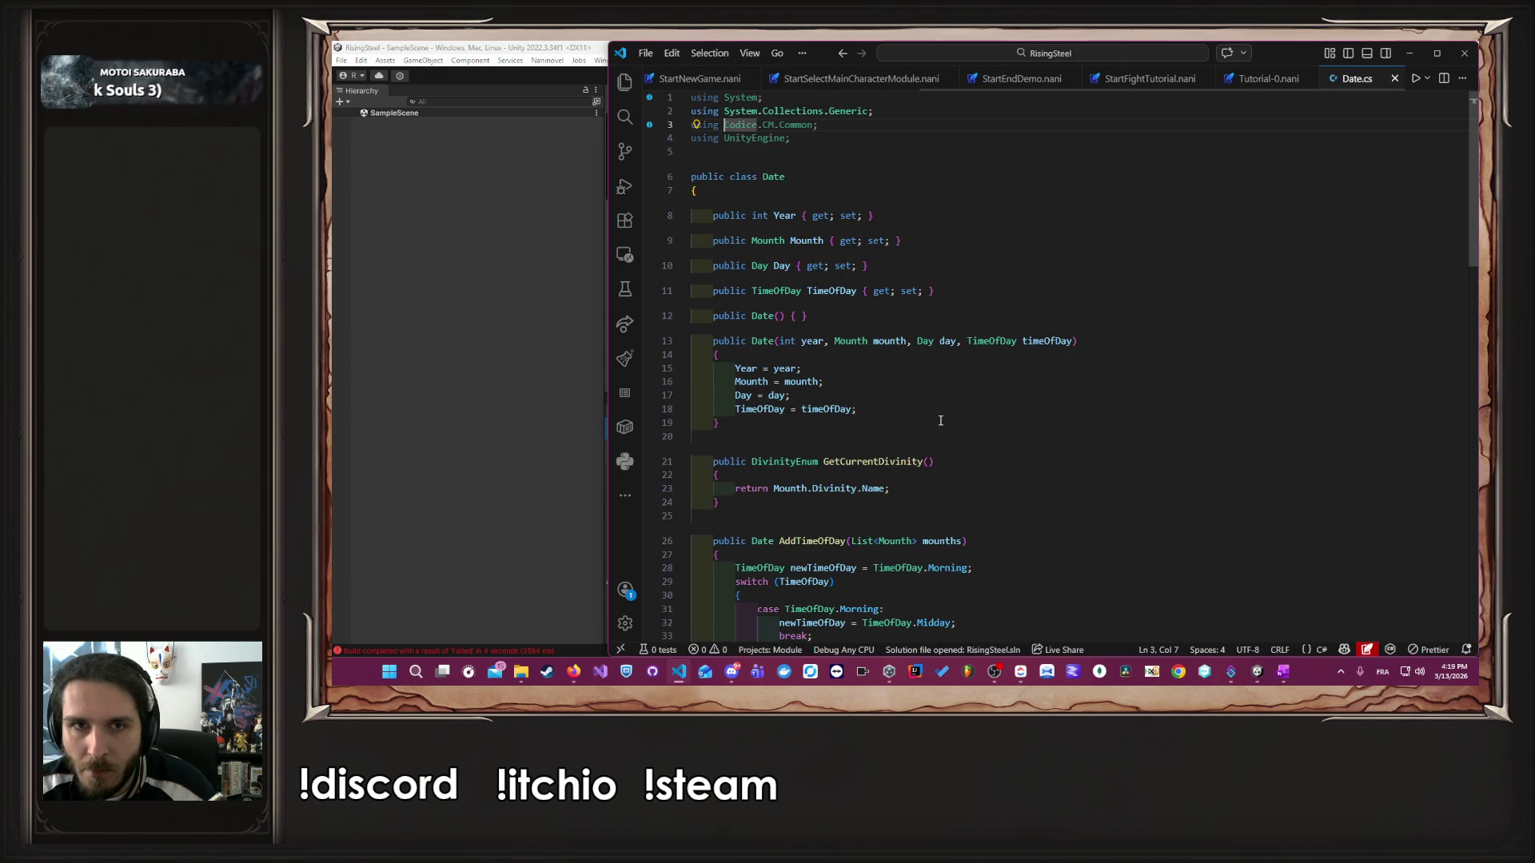
# - Delete the 'using Codice.CM.Common;' line and its blank line from Date.cs, then return to Unity
pyautogui.click(855, 126)
pyautogui.hotkey('shift', 'Home')
pyautogui.press('BackSpace')
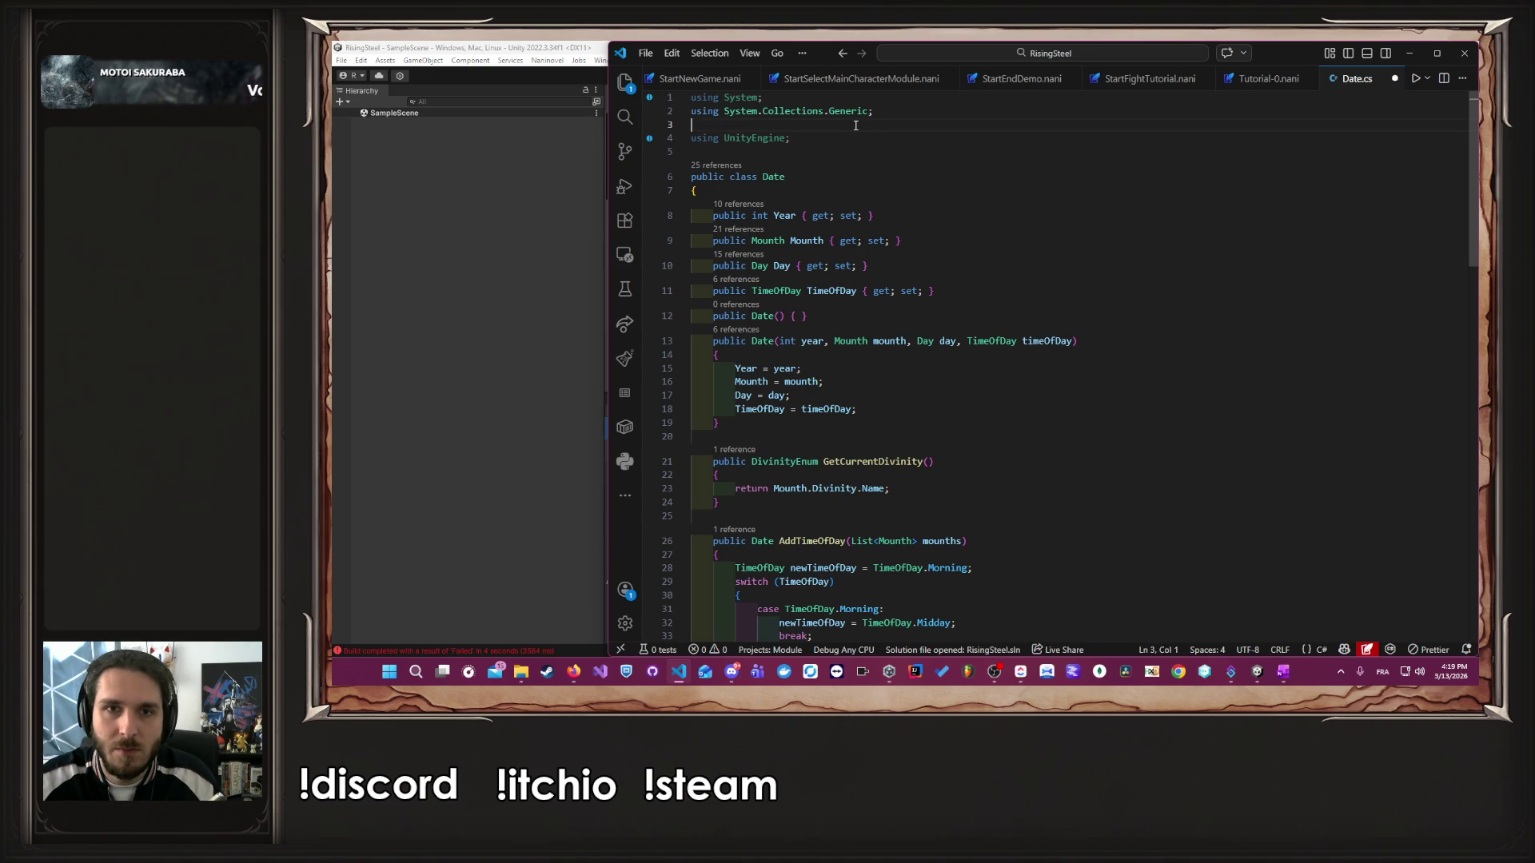
pyautogui.press('BackSpace')
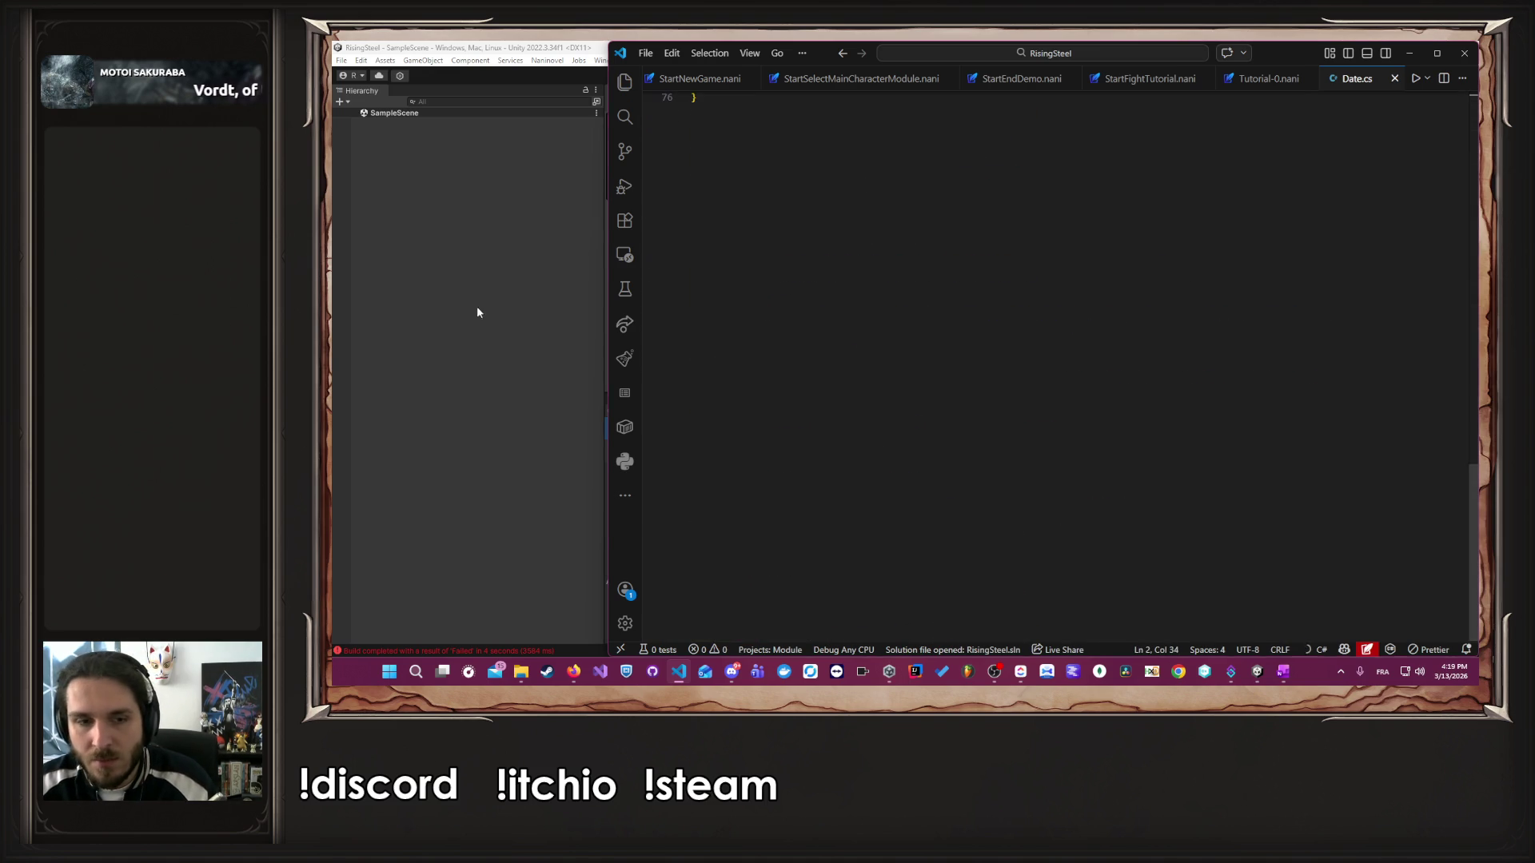
pyautogui.click(511, 175)
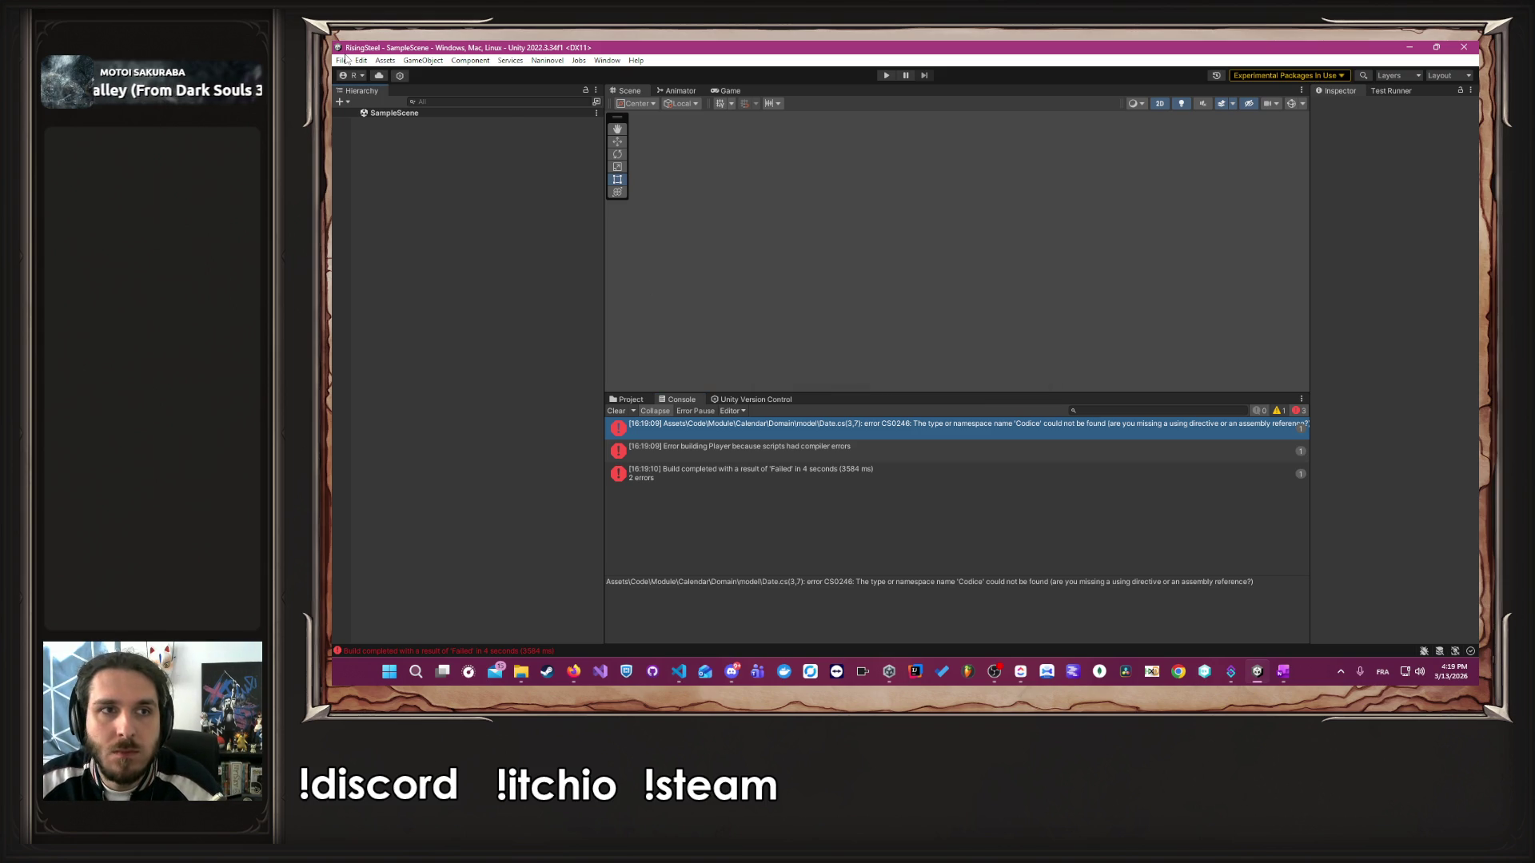
# - Rerun Build And Run from Build Settings so the Windows build starts packaging assets
pyautogui.click(346, 61)
pyautogui.click(416, 211)
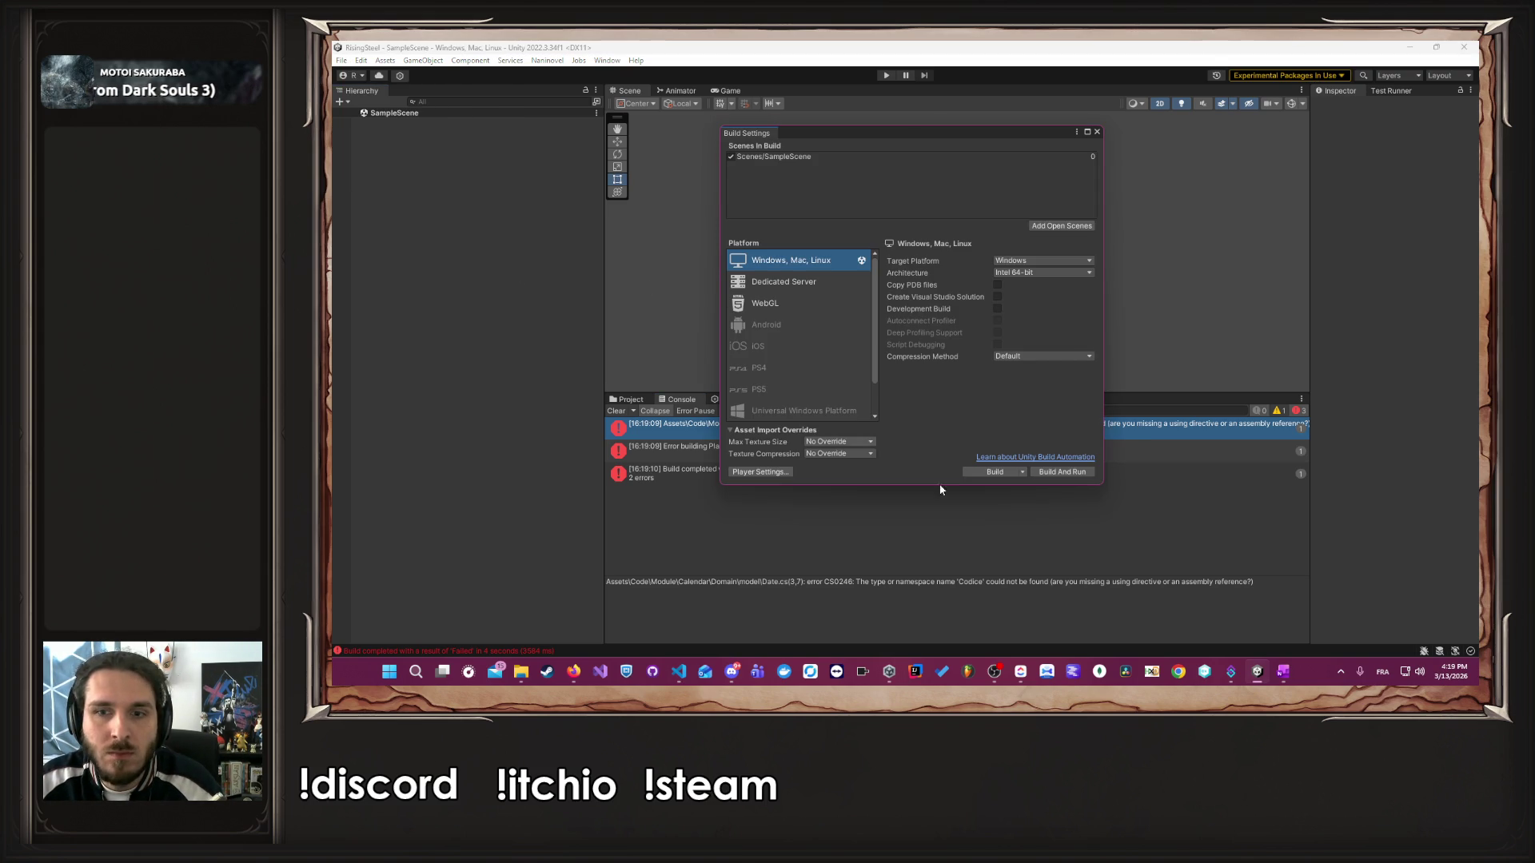
pyautogui.click(1062, 477)
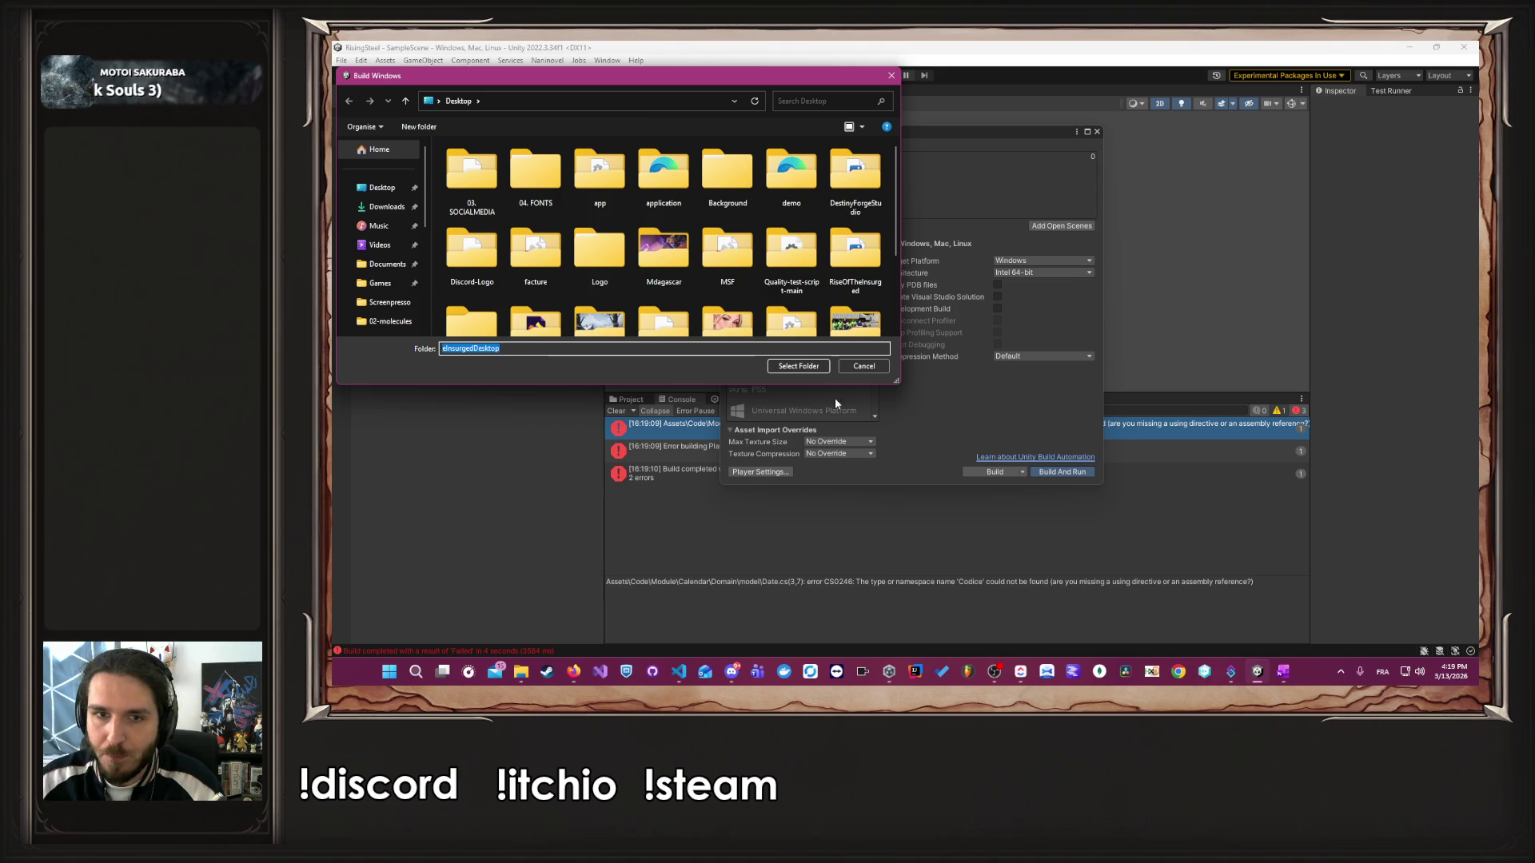
pyautogui.scroll(-1, 548, 280)
pyautogui.scroll(3, 650, 165)
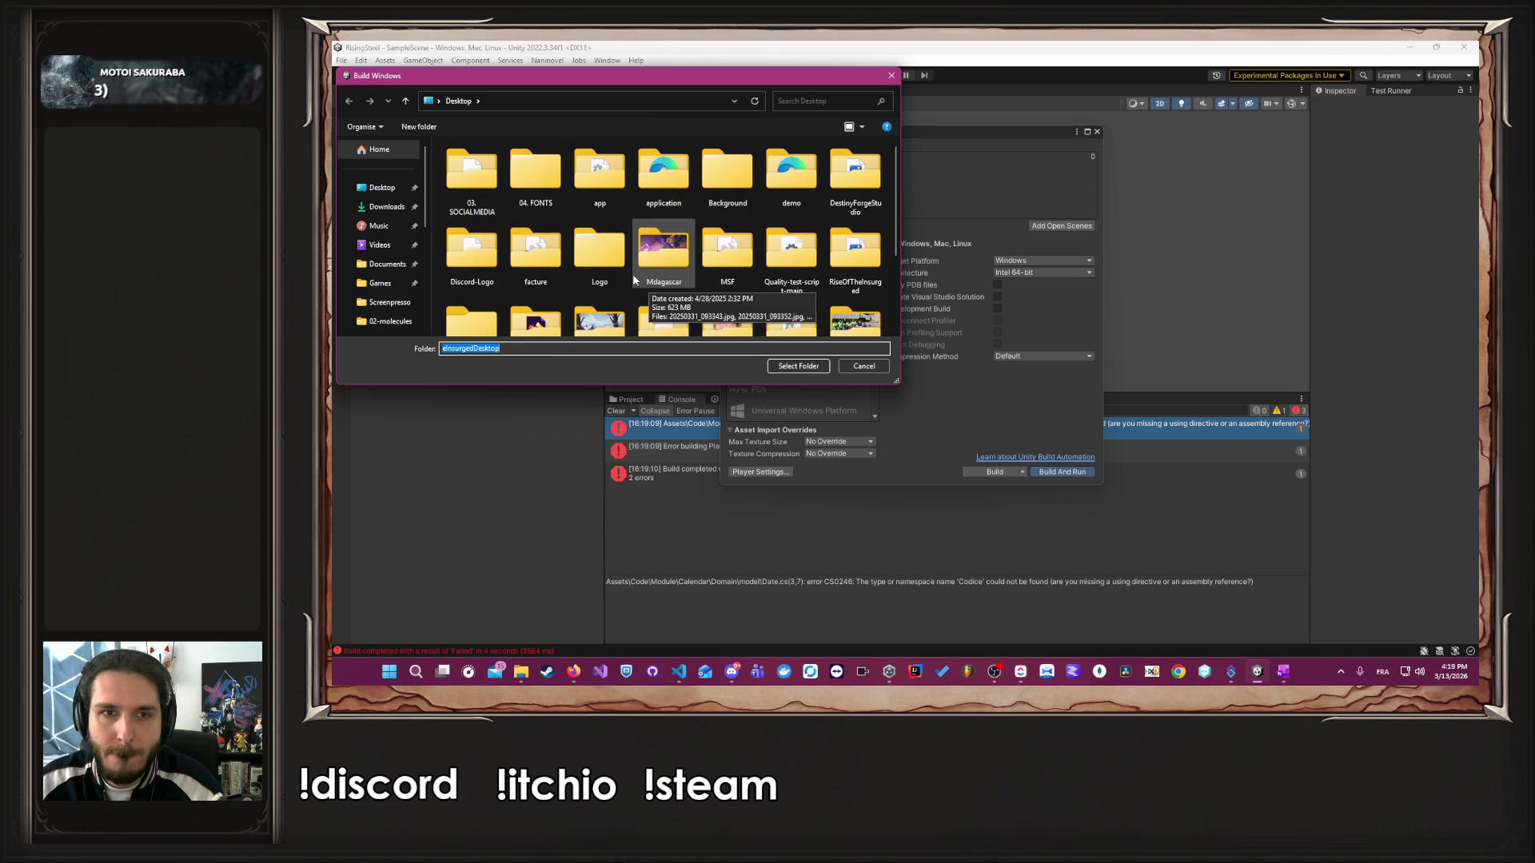
pyautogui.scroll(-1, 516, 232)
pyautogui.scroll(1, 516, 232)
pyautogui.press('Escape')
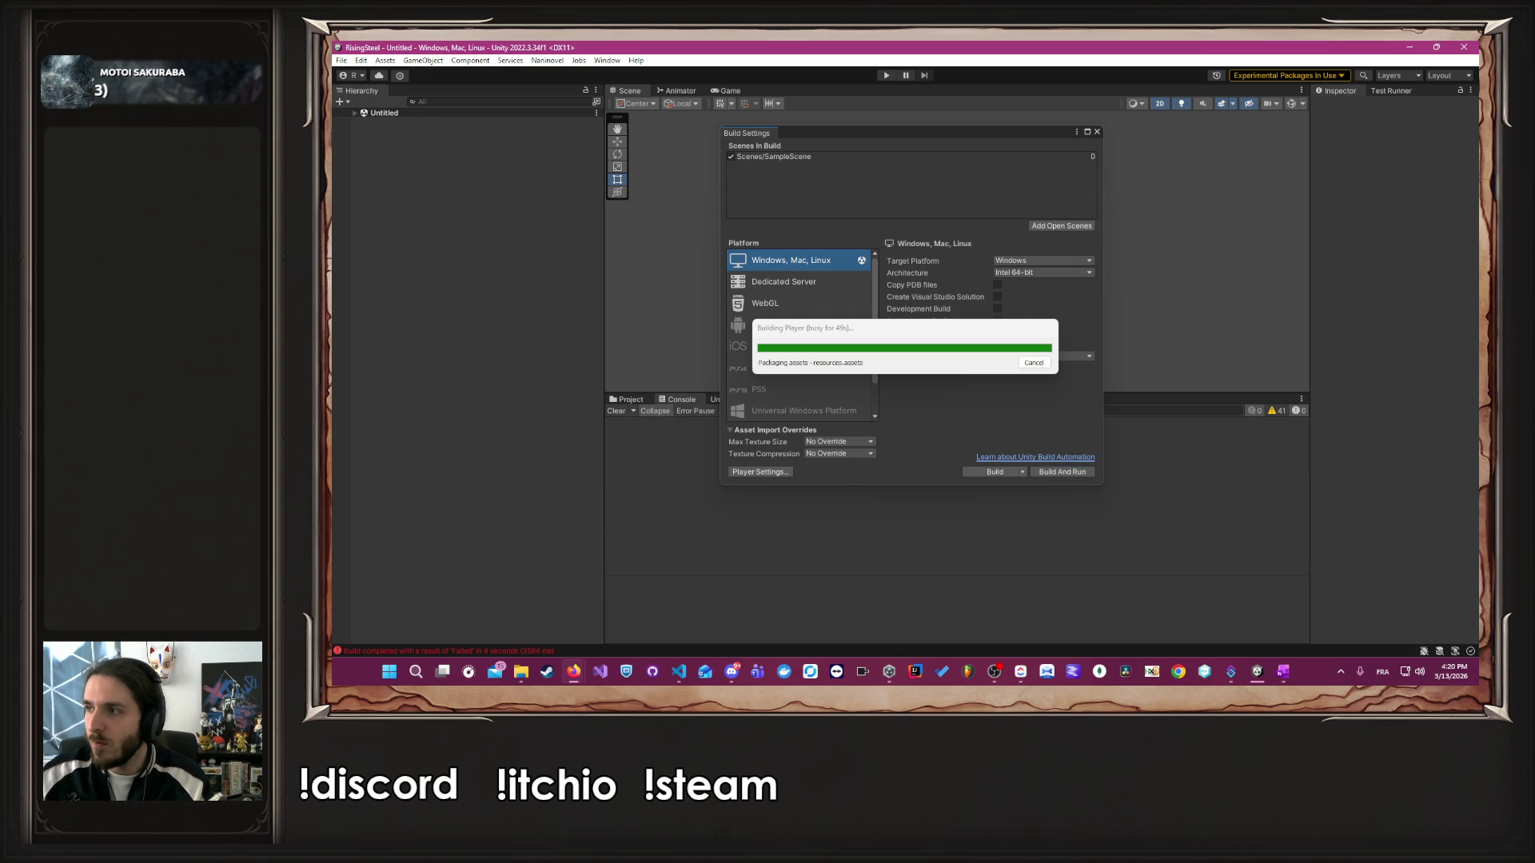
pyautogui.hotkey('alt', 'Tab')
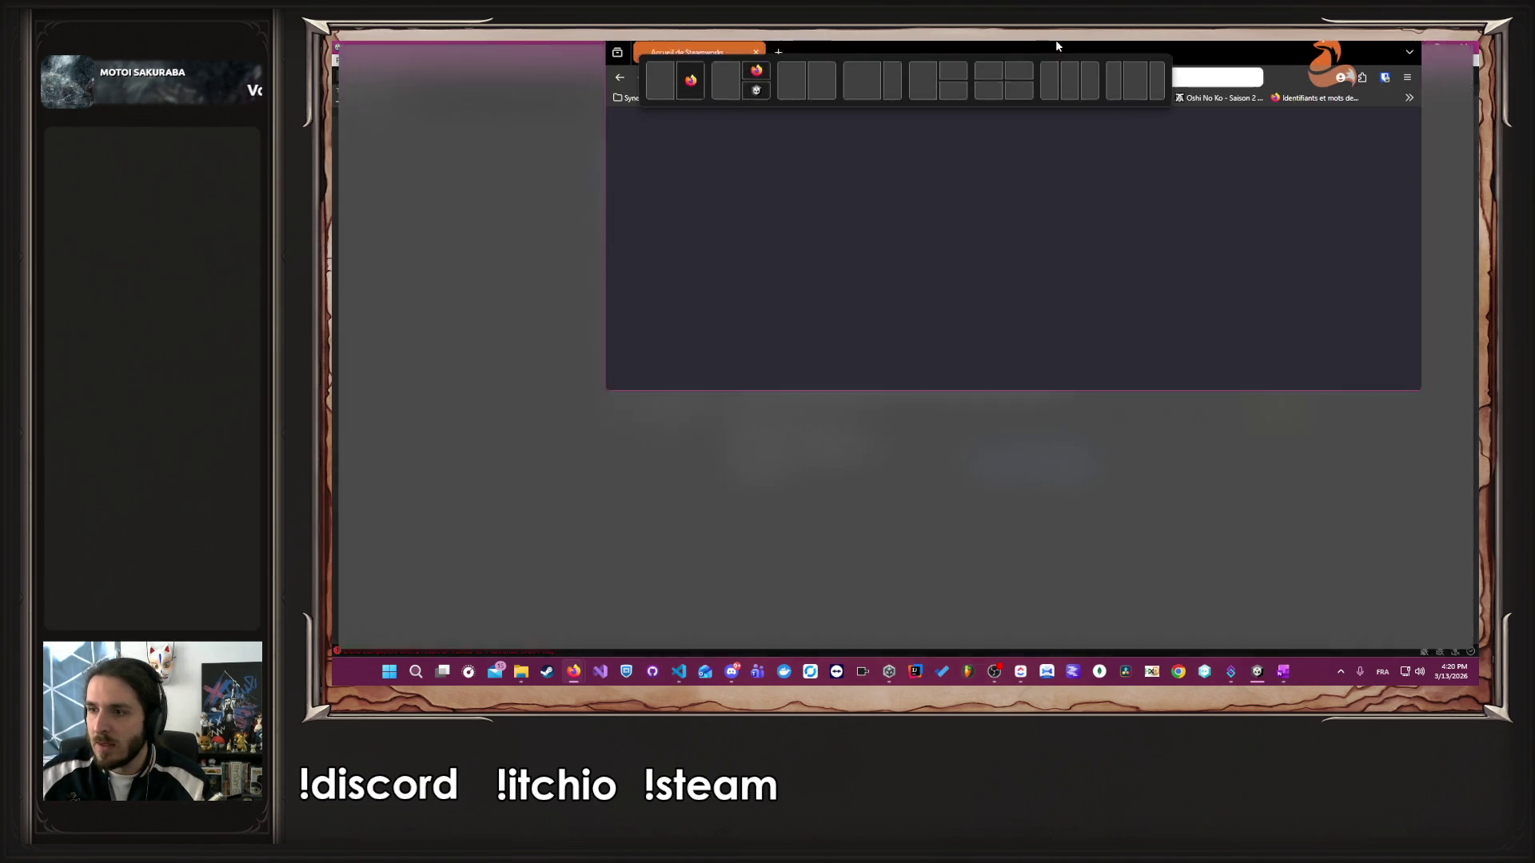
# - Return to Unity and wait for the Windows build to succeed in 36 seconds
pyautogui.hotkey('alt', 'Tab')
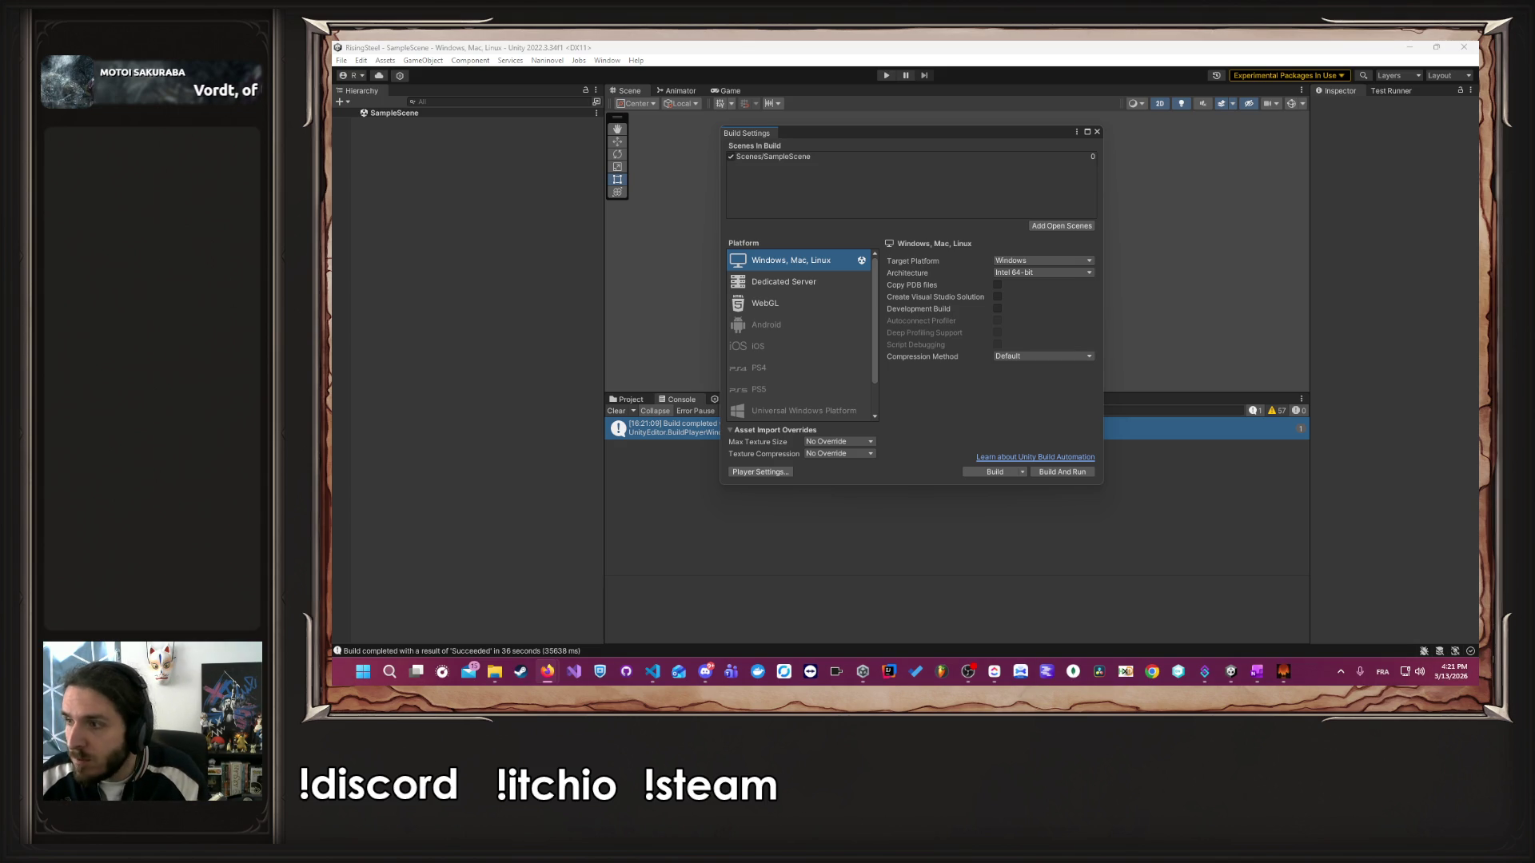
pyautogui.moveTo(547, 672)
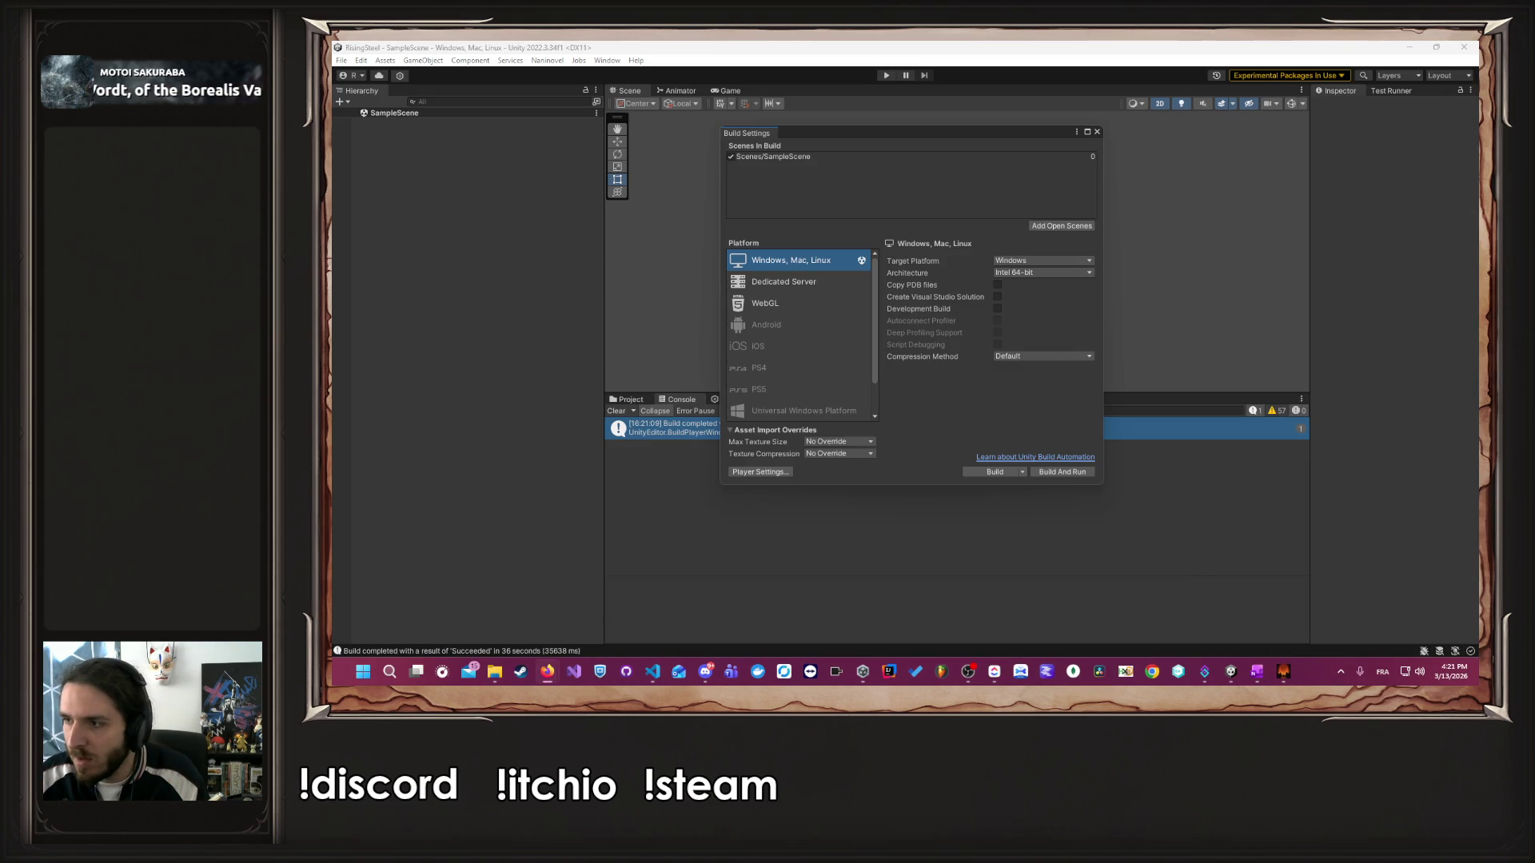
# - Launch the built game, start a new game as Albert and view the Black Bark Village mission
pyautogui.click(1285, 674)
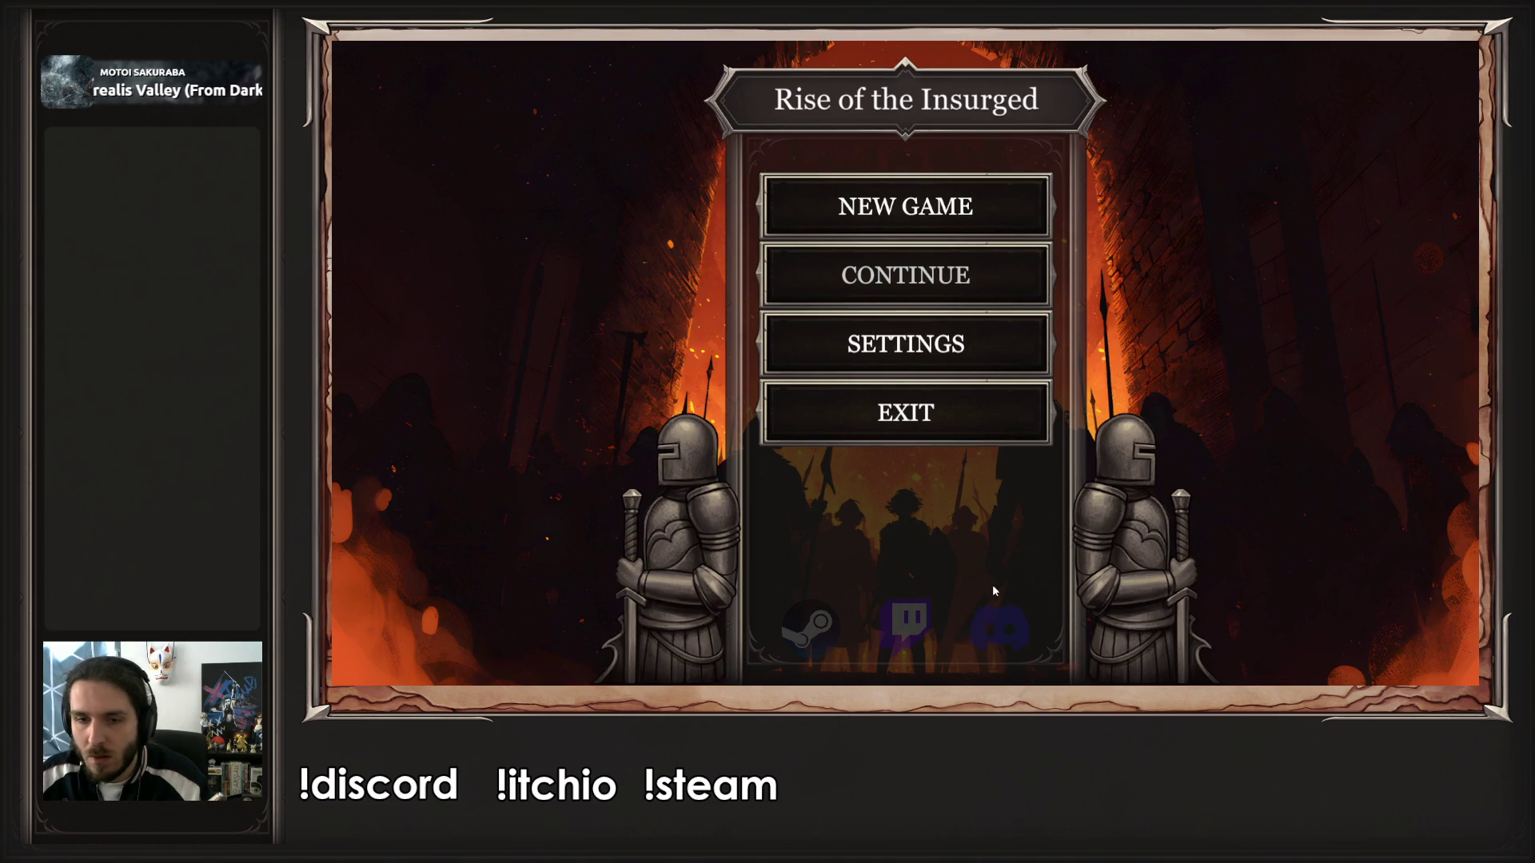
pyautogui.click(940, 217)
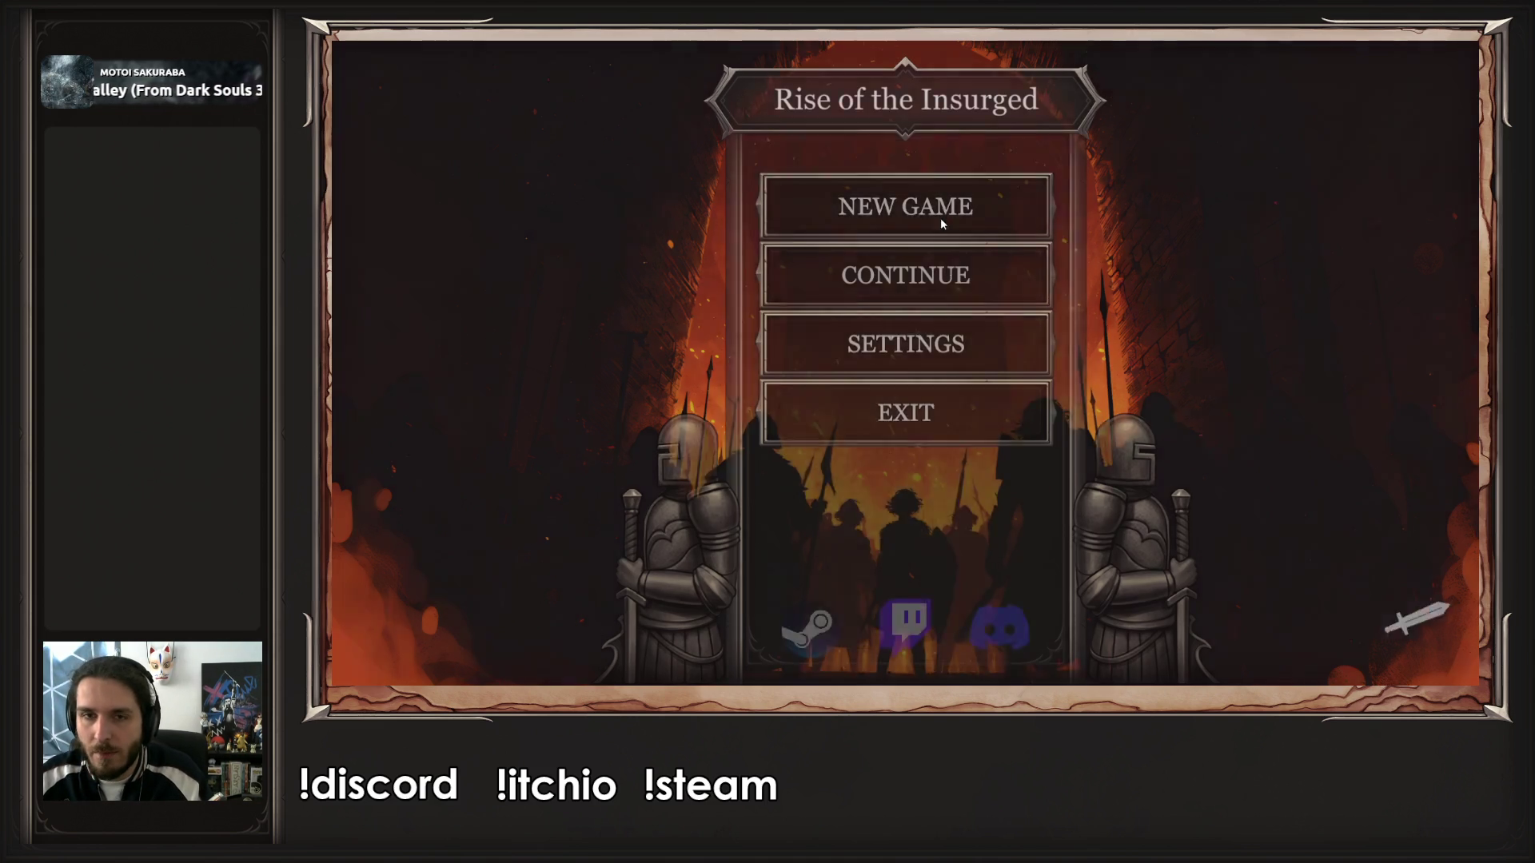
pyautogui.write('Albert')
pyautogui.press('Return')
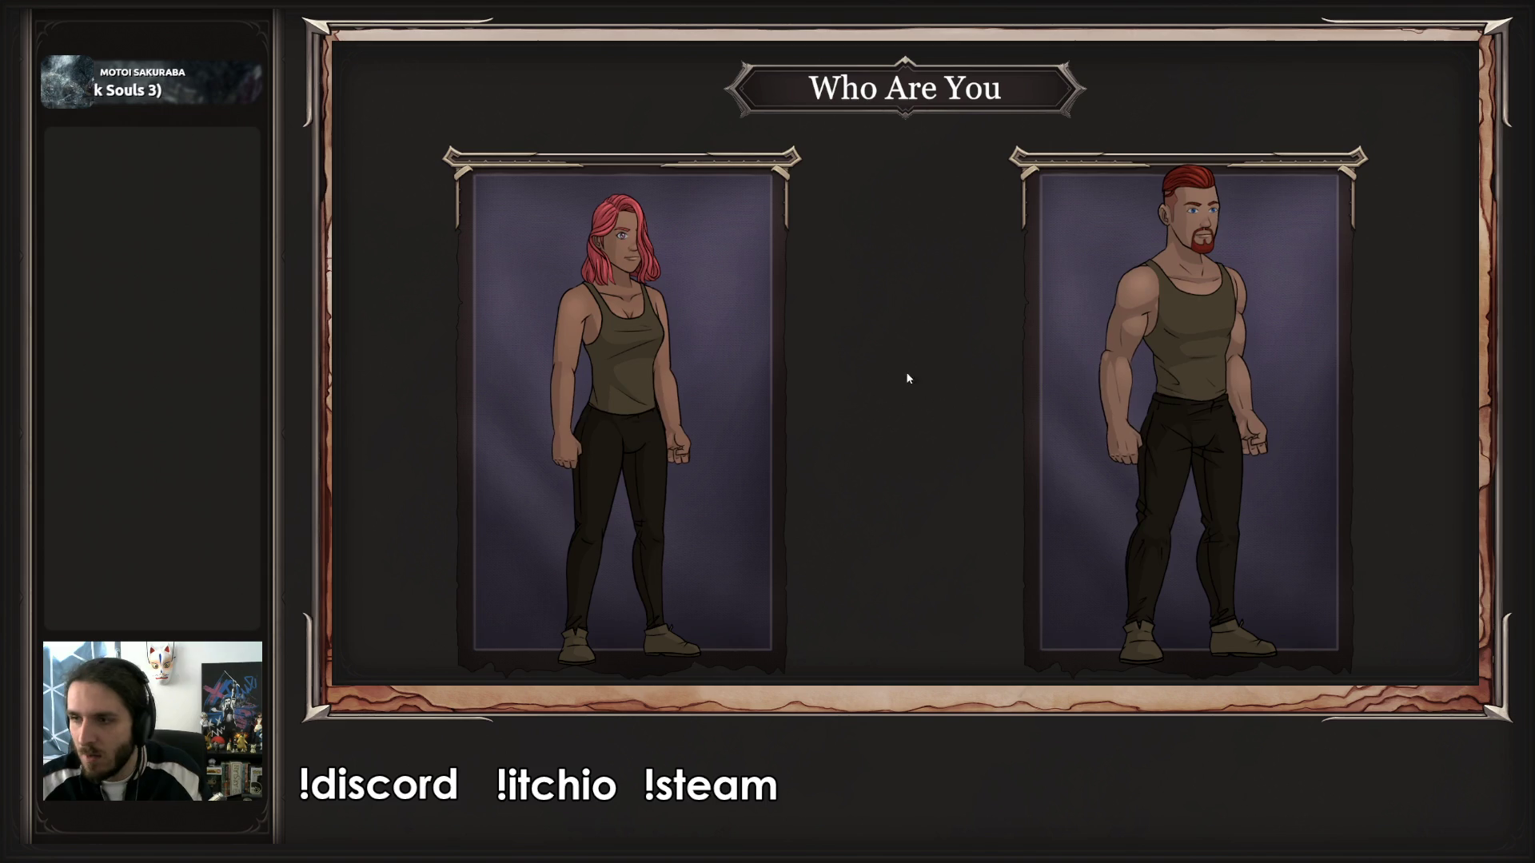
pyautogui.click(1119, 395)
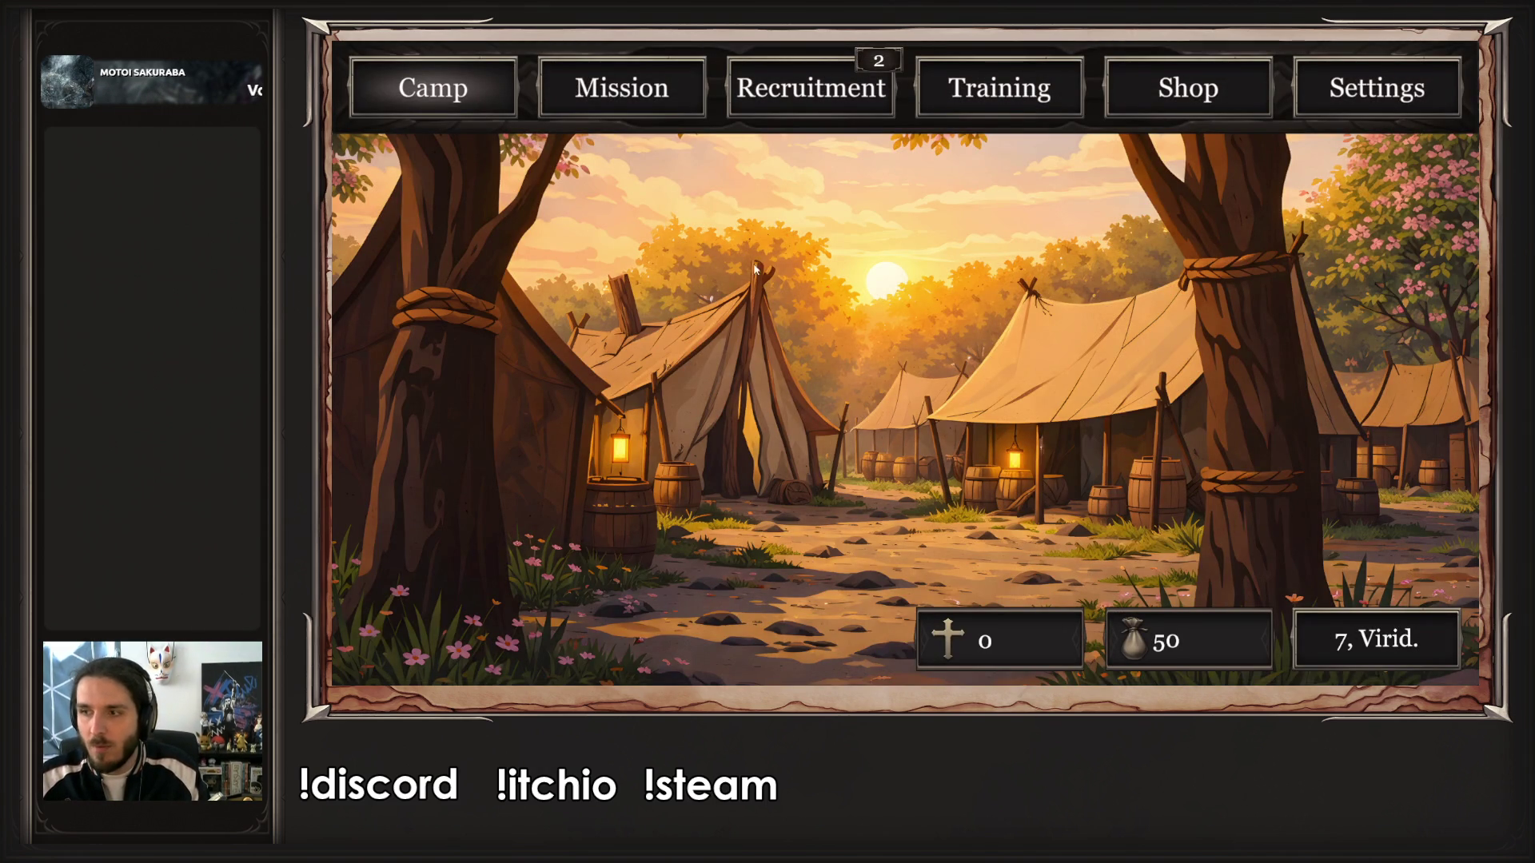
pyautogui.click(670, 101)
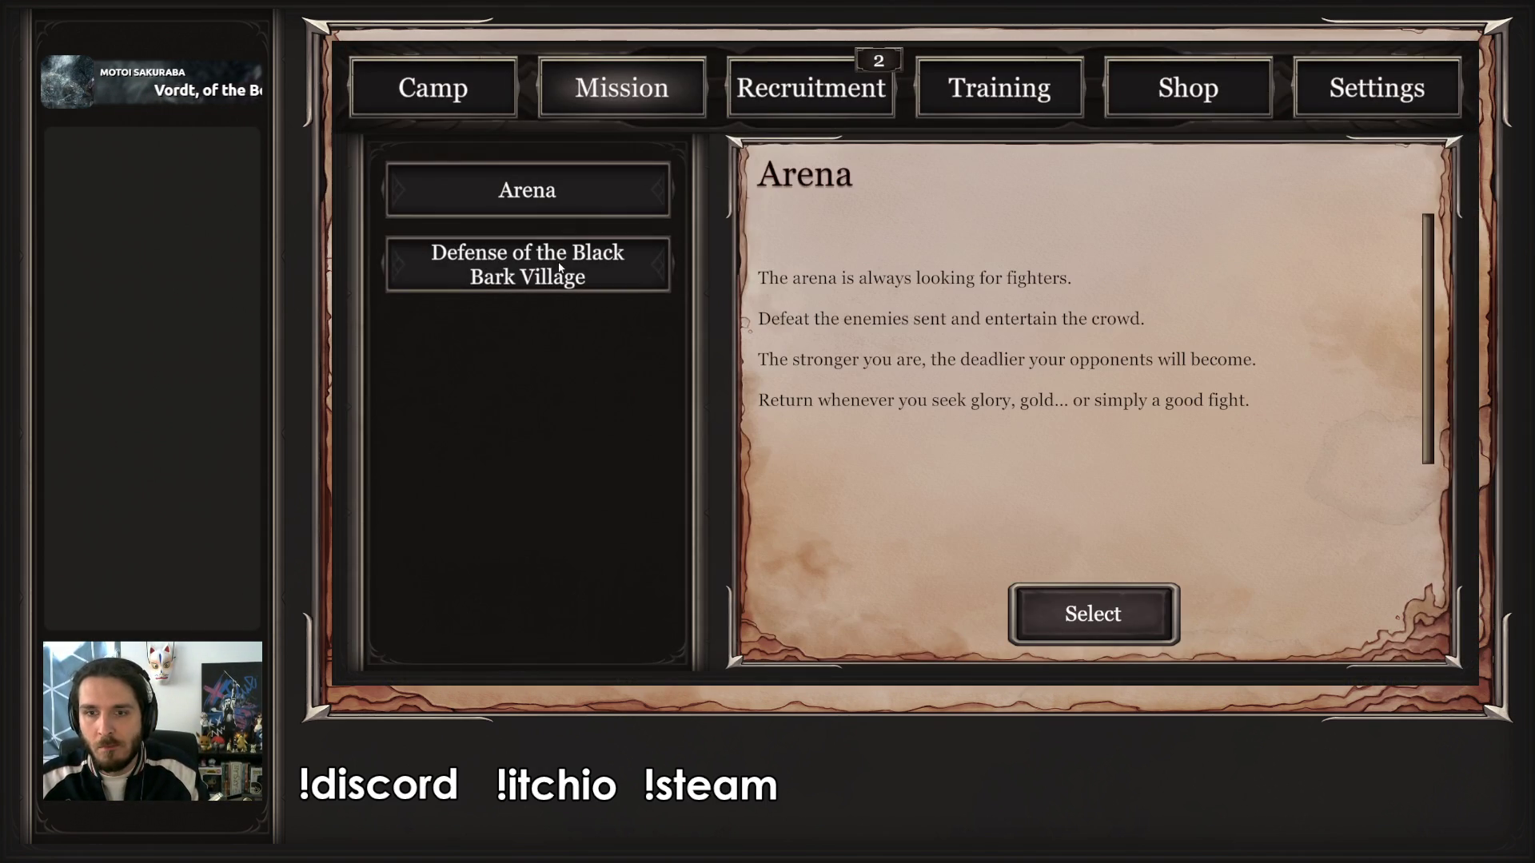
pyautogui.click(559, 268)
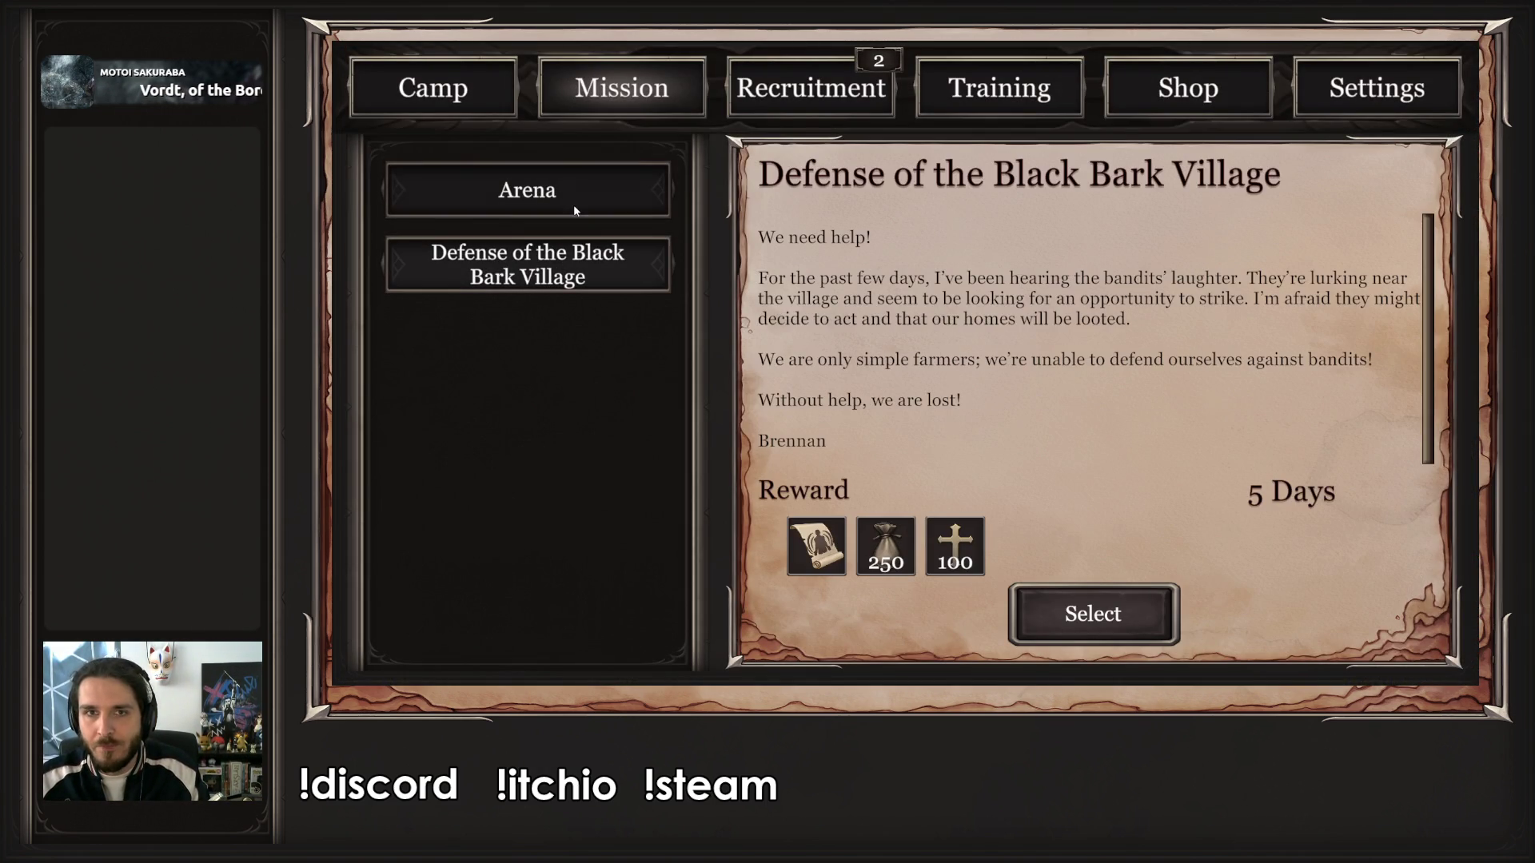
# - Quit to the title screen from the in-game settings and exit the game
pyautogui.click(1341, 108)
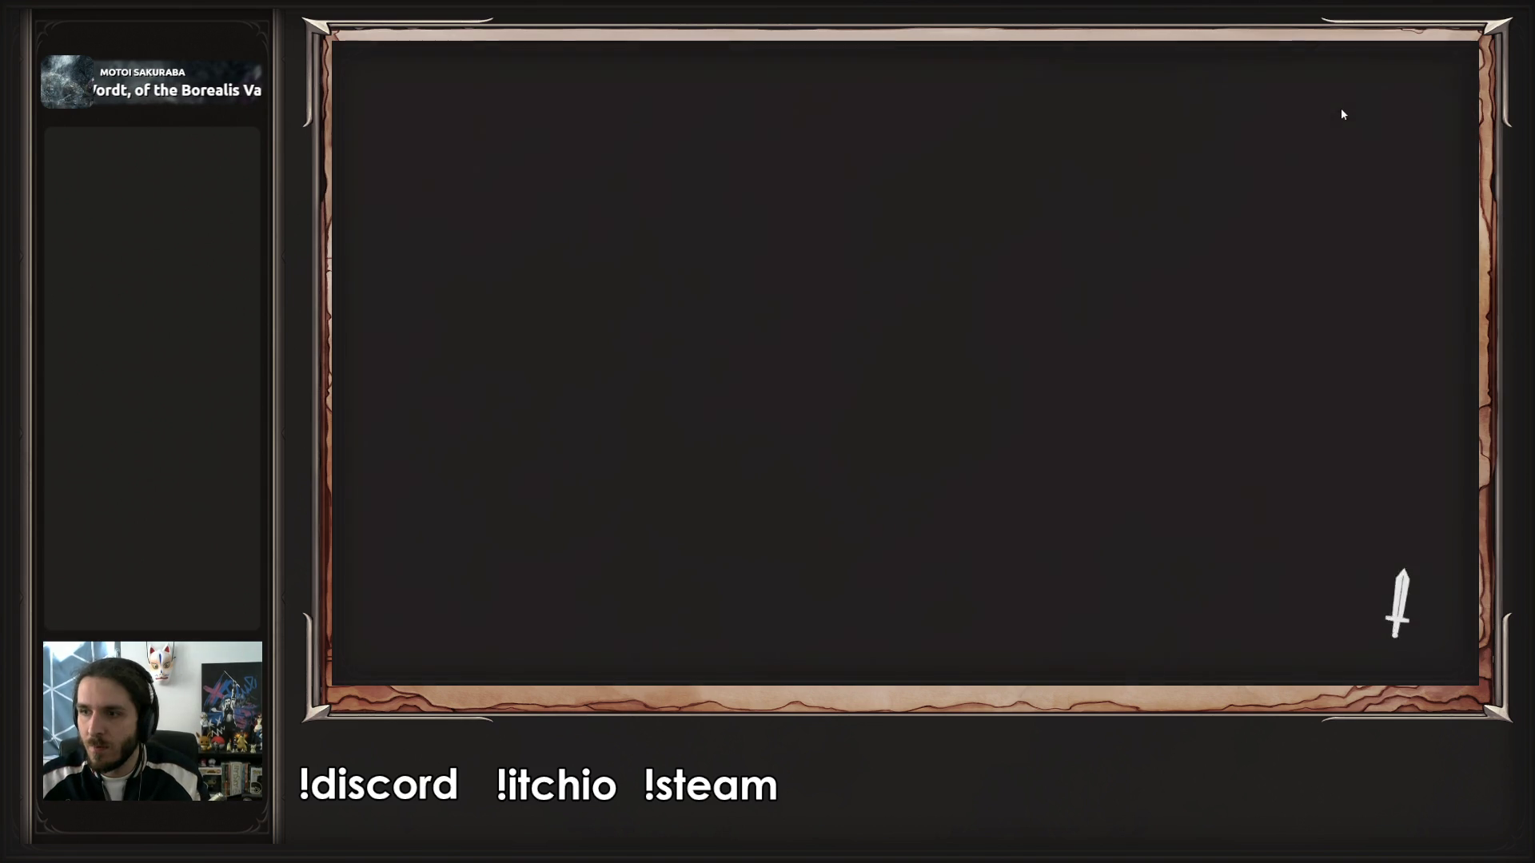
pyautogui.click(918, 616)
pyautogui.click(843, 396)
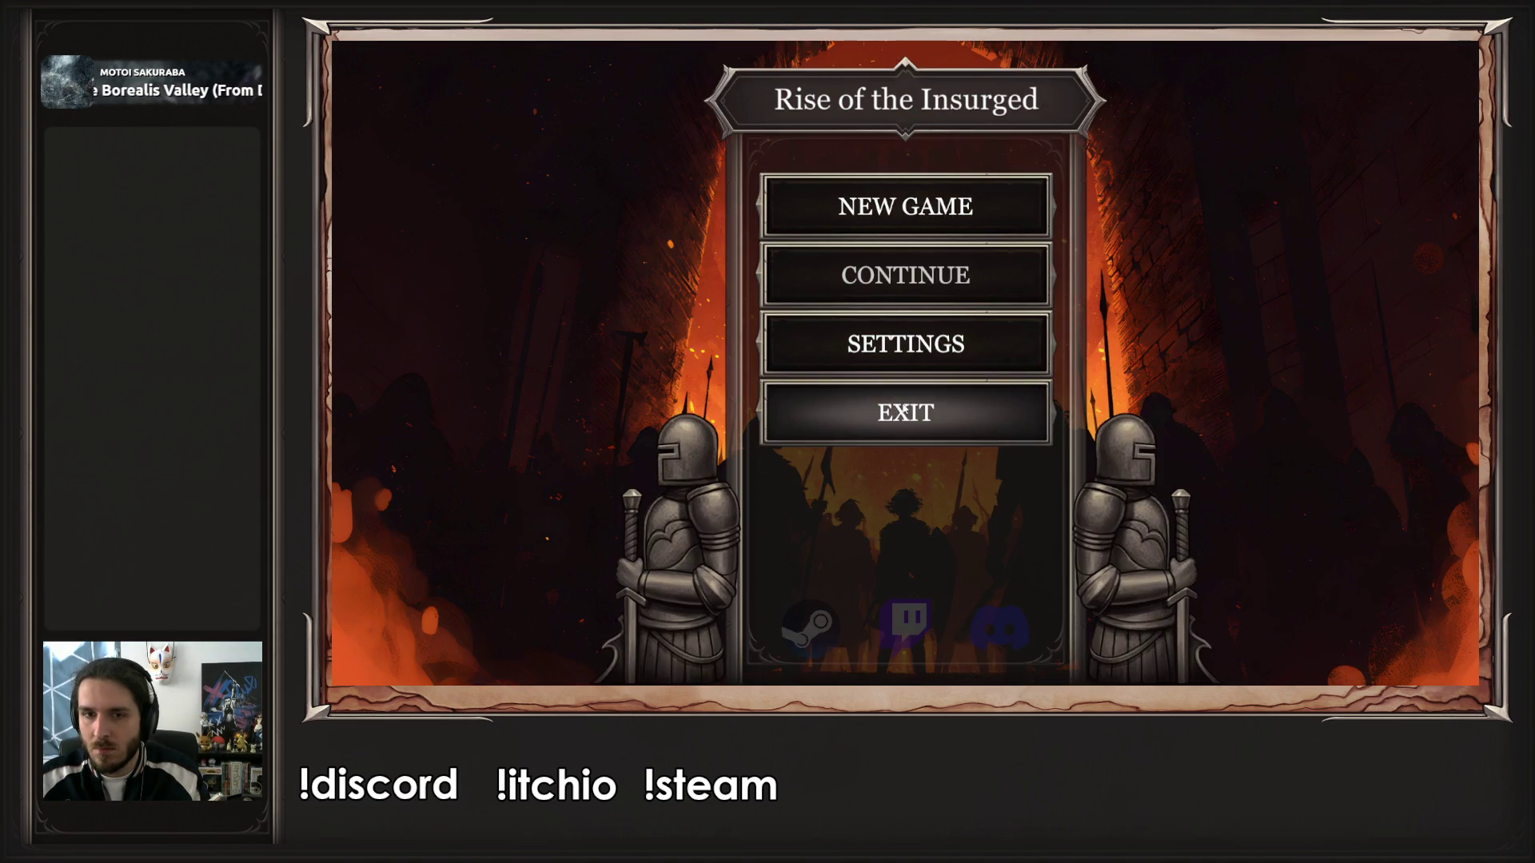
pyautogui.click(905, 410)
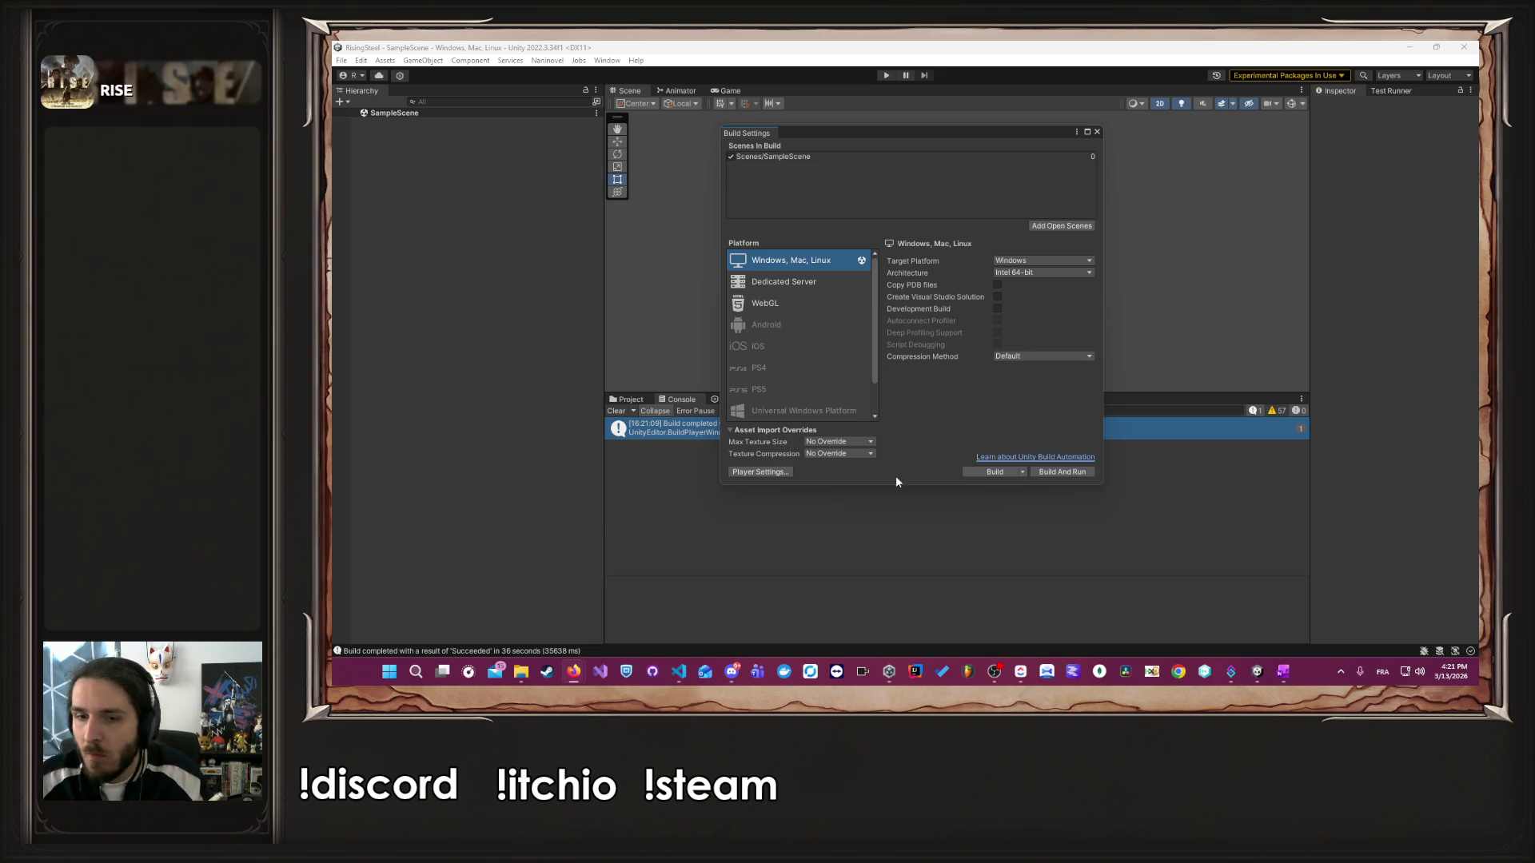
pyautogui.moveTo(575, 679)
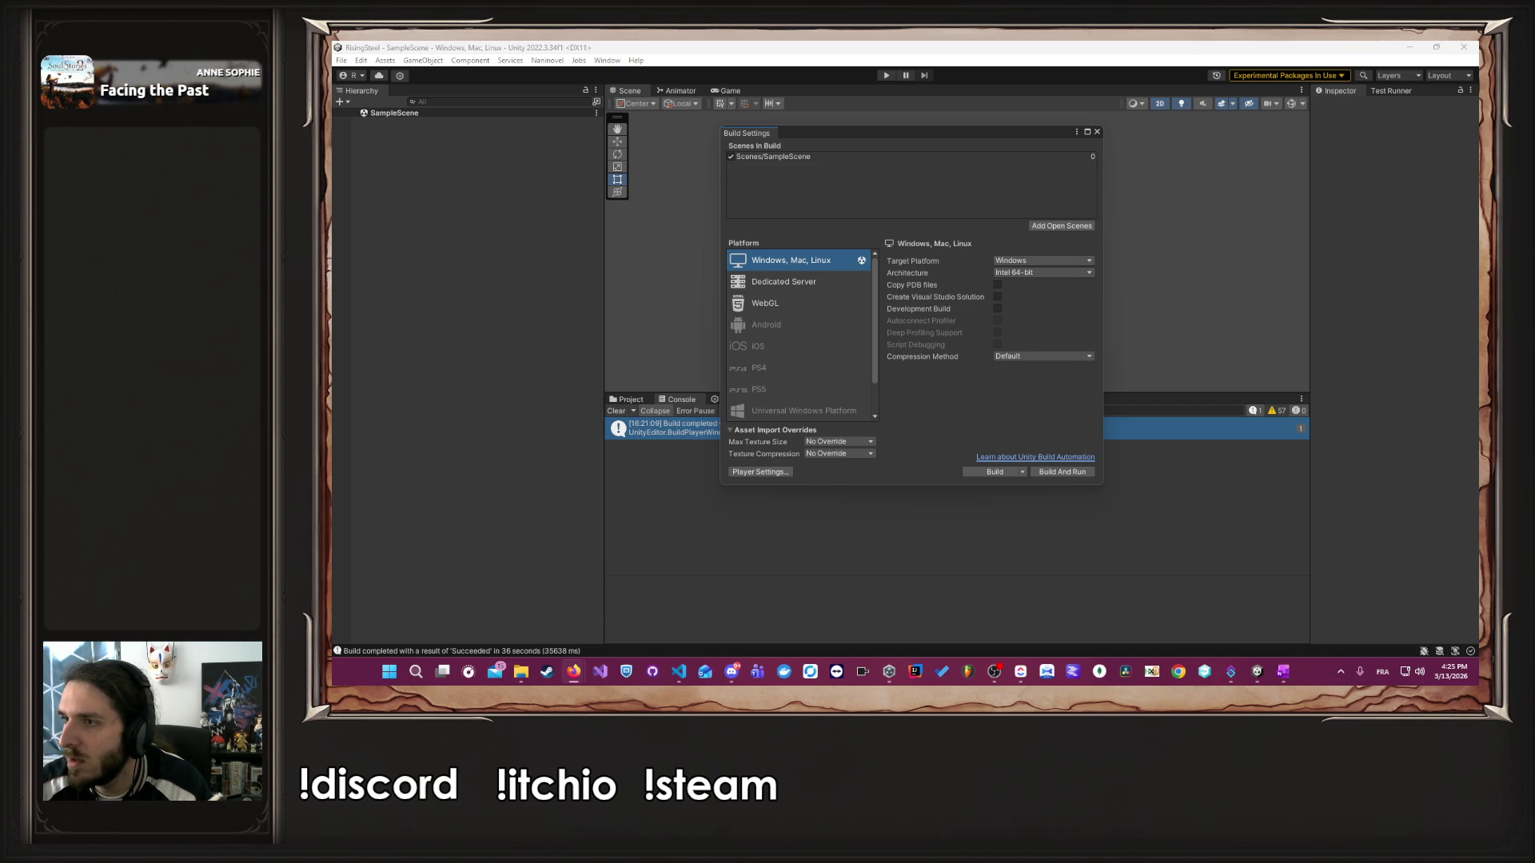
# - Bring Steamworks over Unity and review the Rise of the Insurged Demo landing page's launch checklists
pyautogui.moveTo(1531, 172)
pyautogui.mouseDown()
pyautogui.moveTo(1359, 172)
pyautogui.moveTo(1116, 46)
pyautogui.mouseUp()
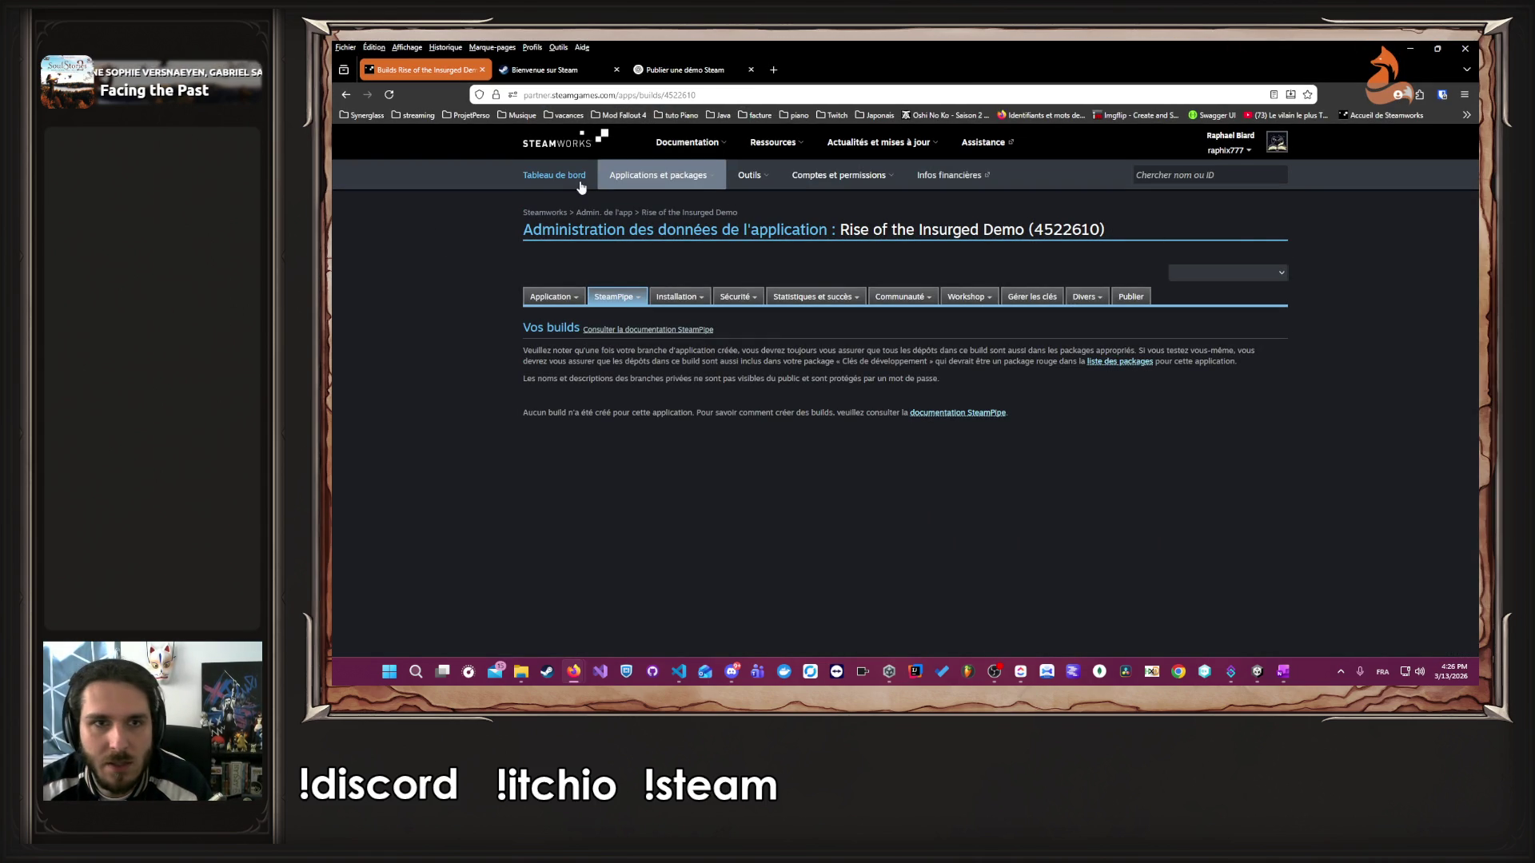
pyautogui.moveTo(630, 184)
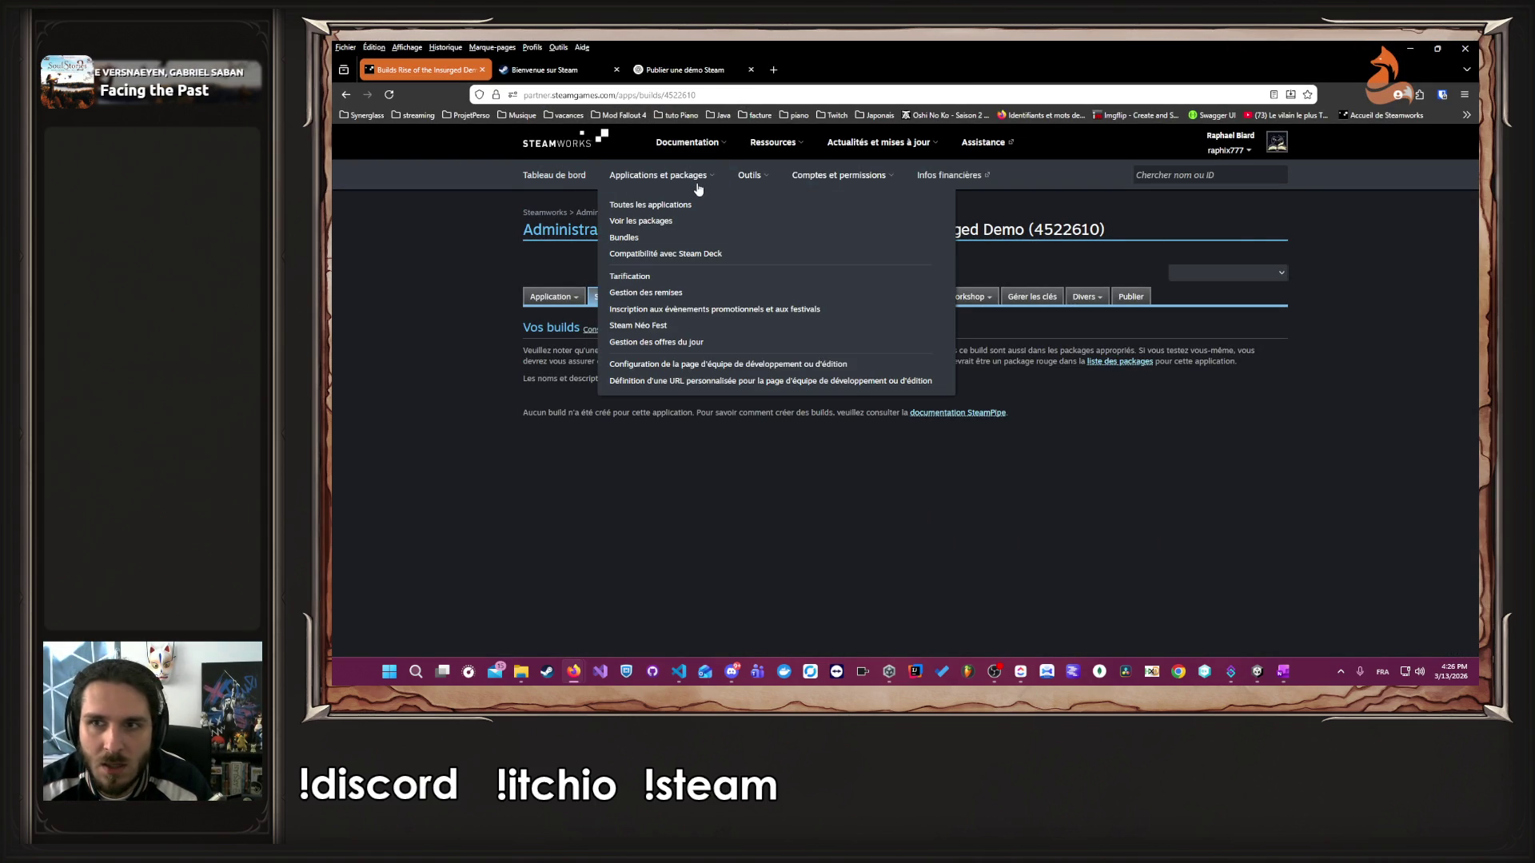
pyautogui.moveTo(683, 207); pyautogui.dragTo(692, 220)
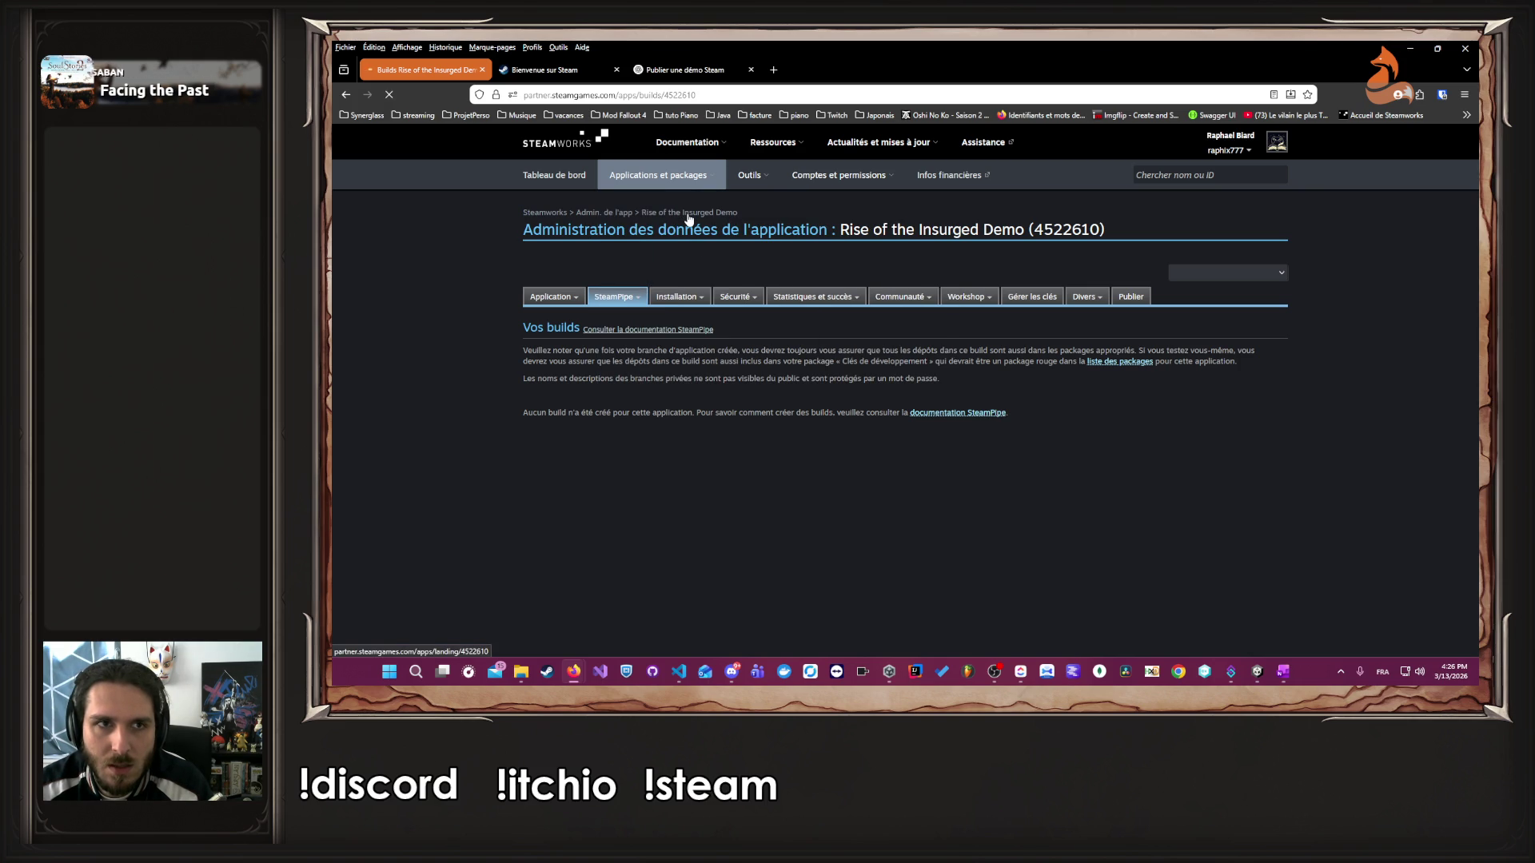
pyautogui.scroll(-3, 487, 270)
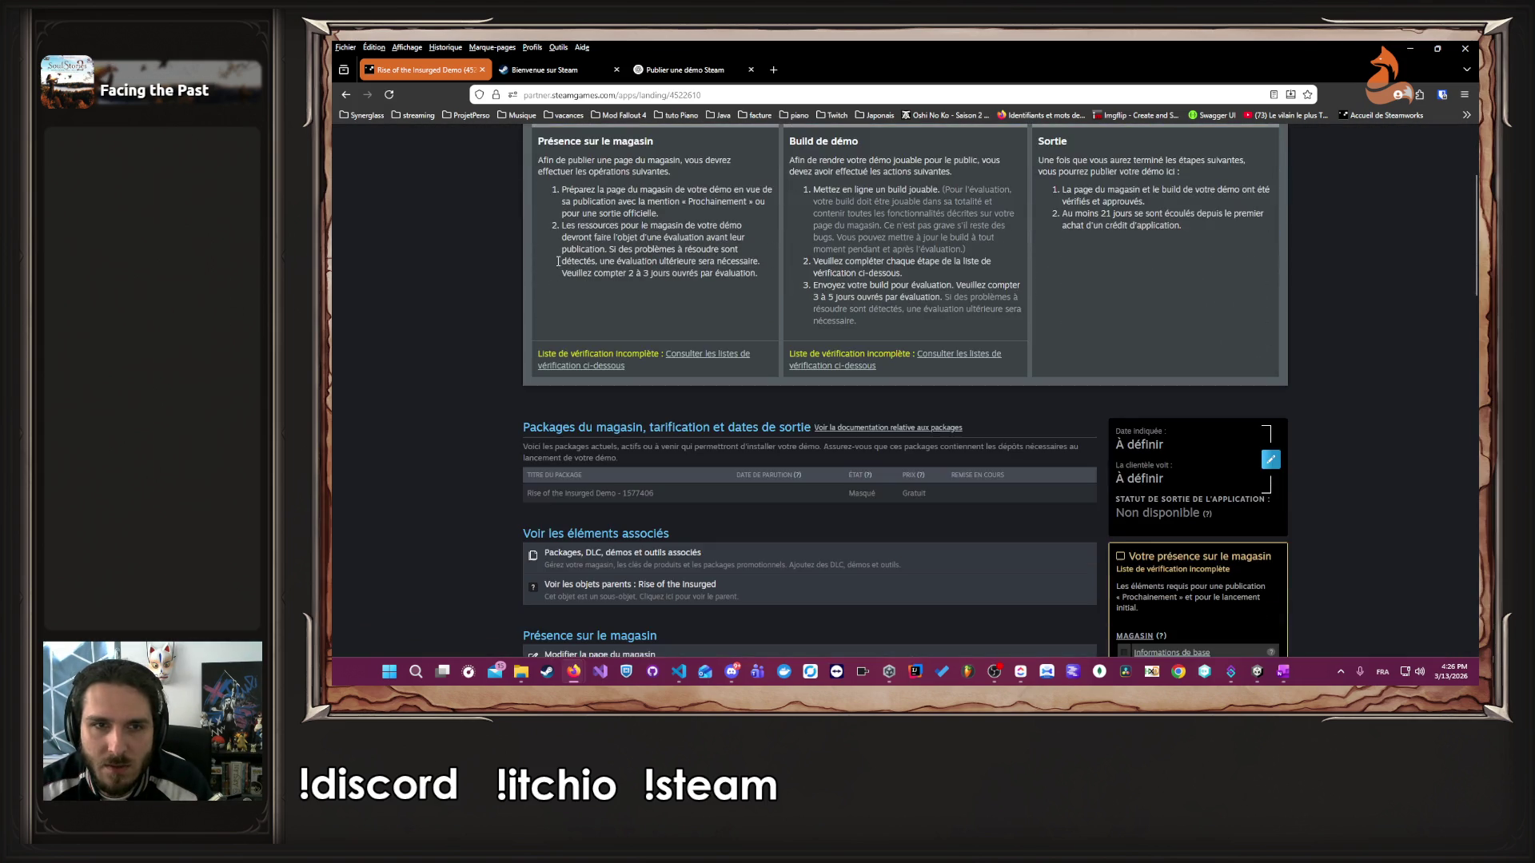
pyautogui.scroll(-2, 488, 269)
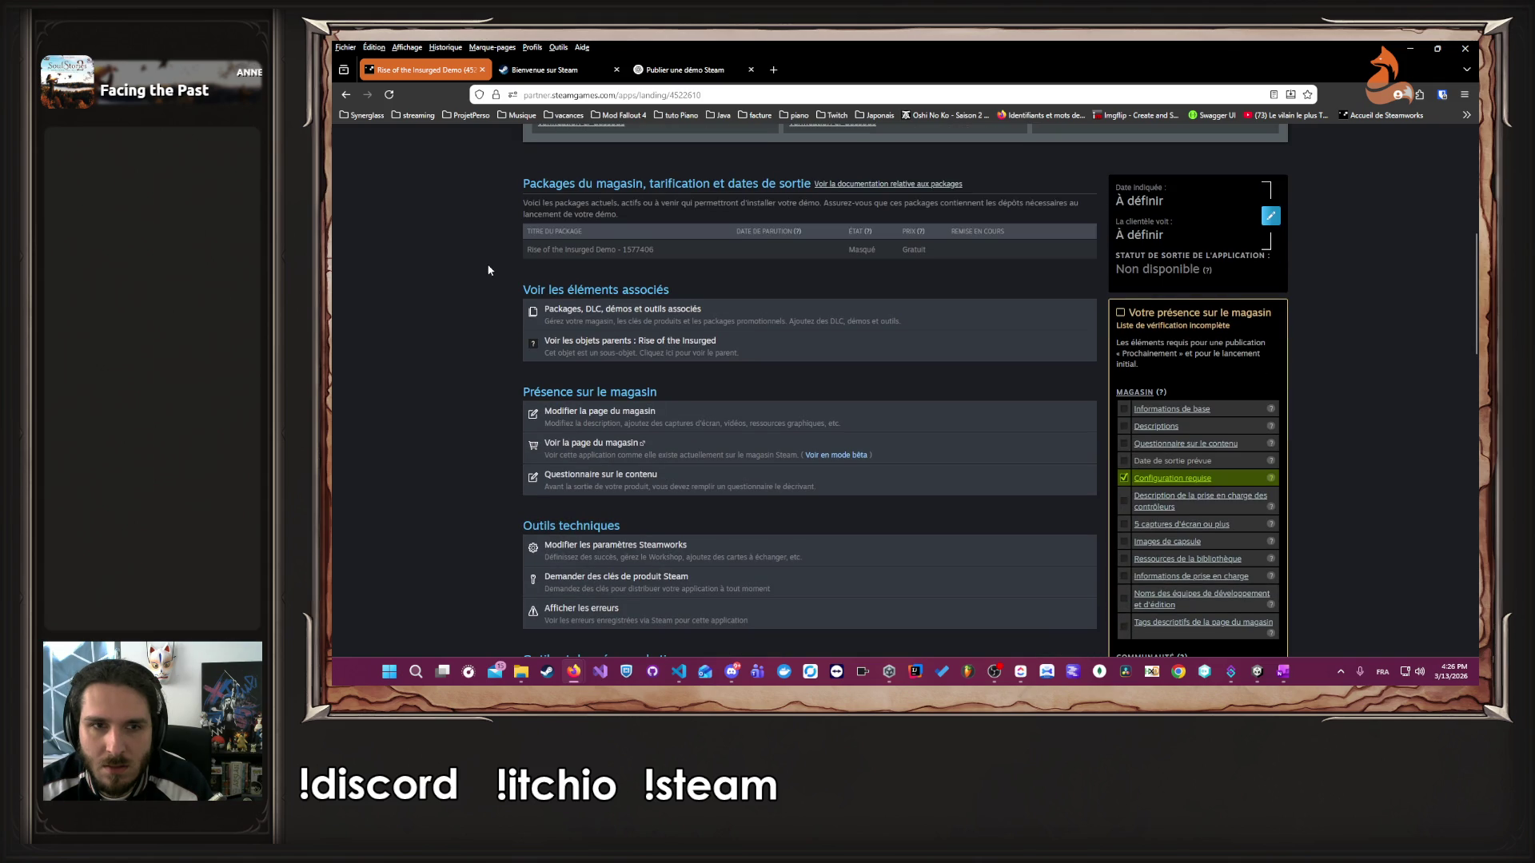
pyautogui.scroll(-2, 487, 269)
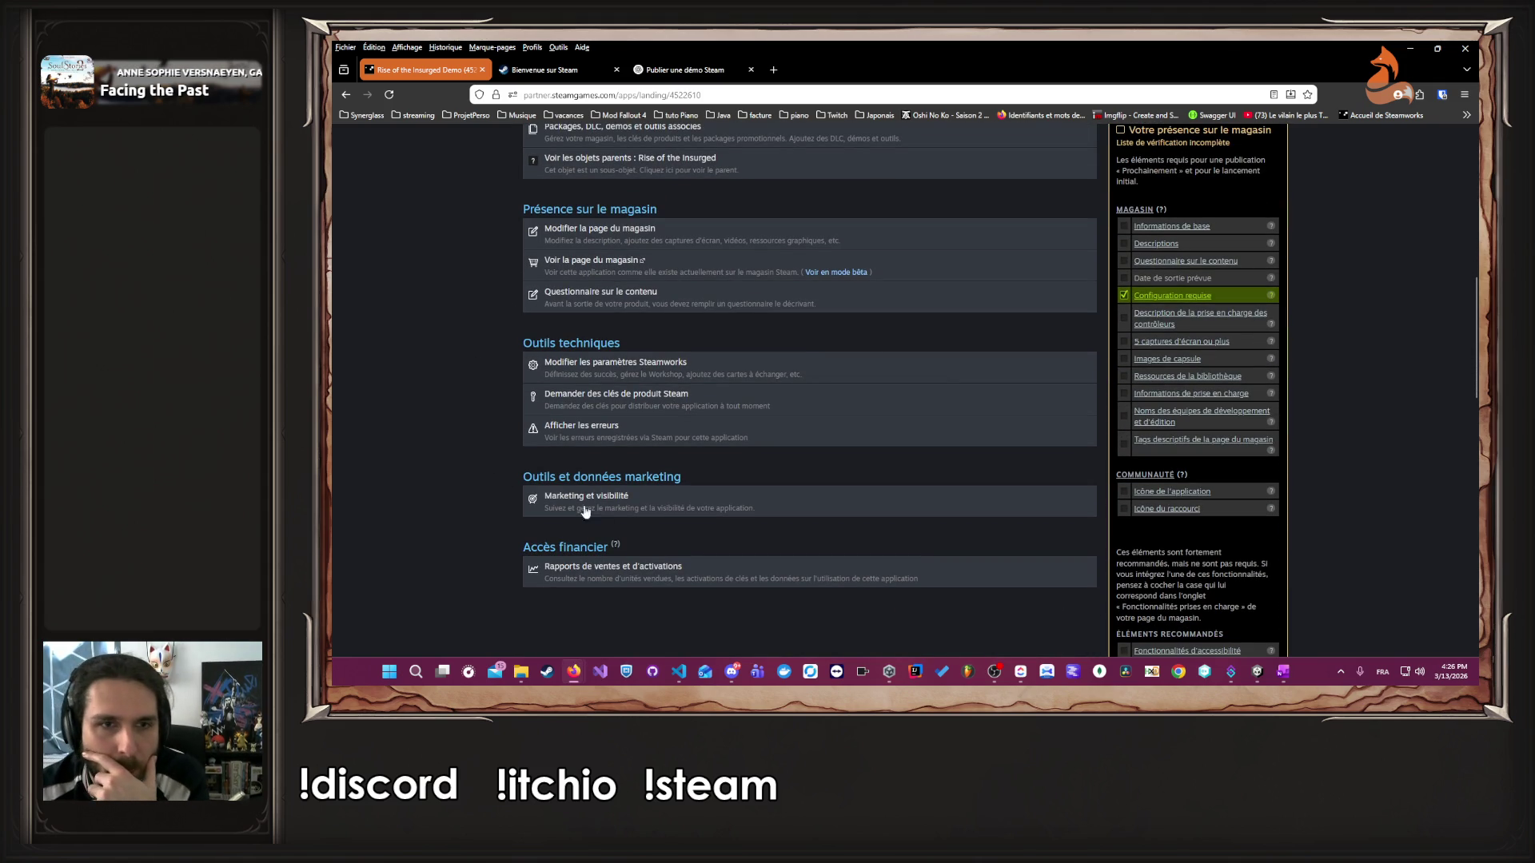
pyautogui.scroll(2, 486, 477)
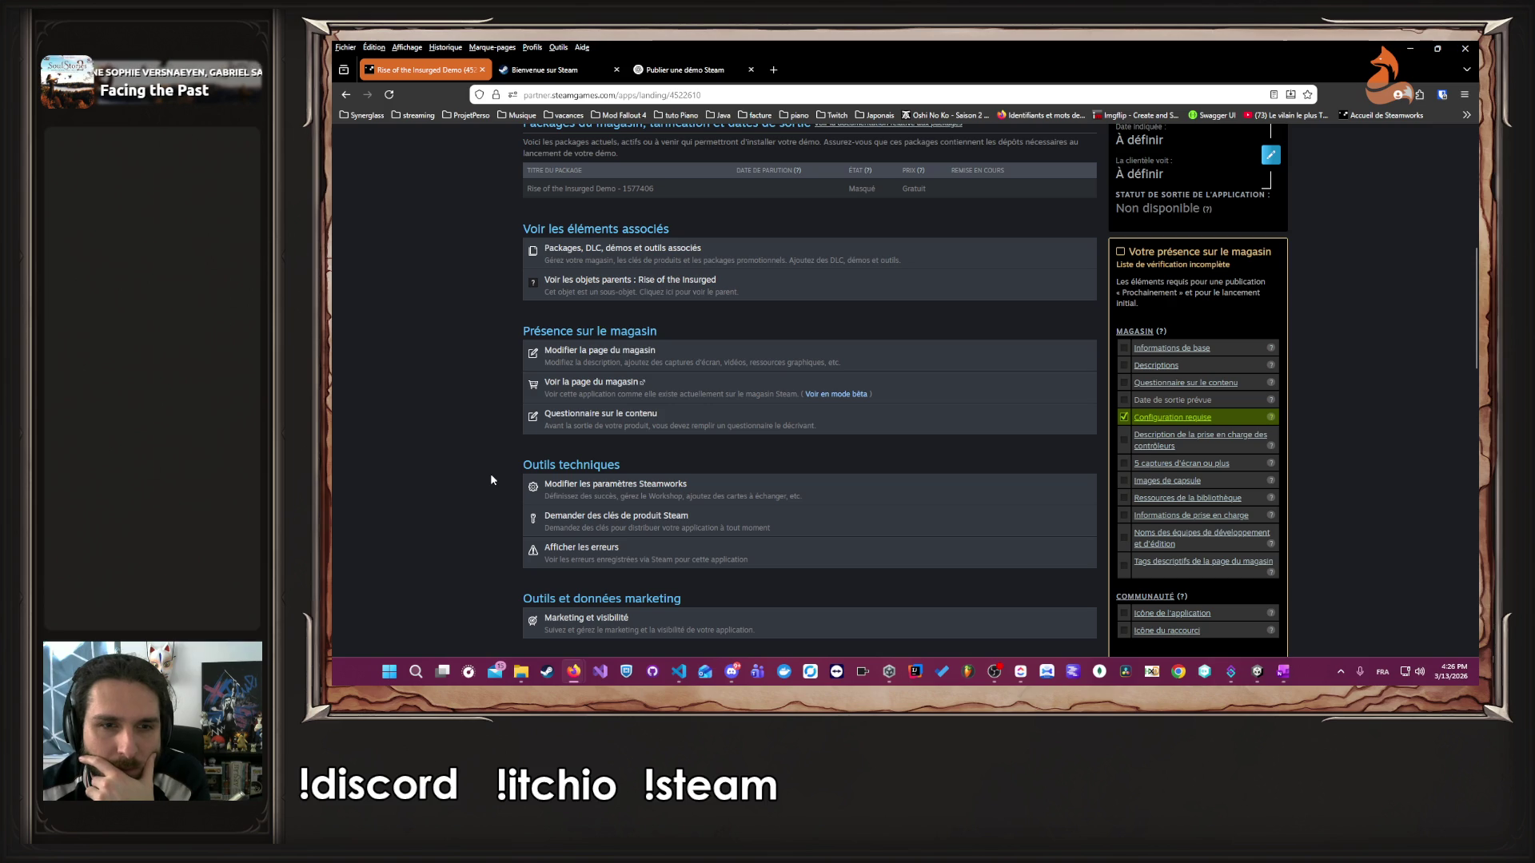
pyautogui.scroll(2, 491, 479)
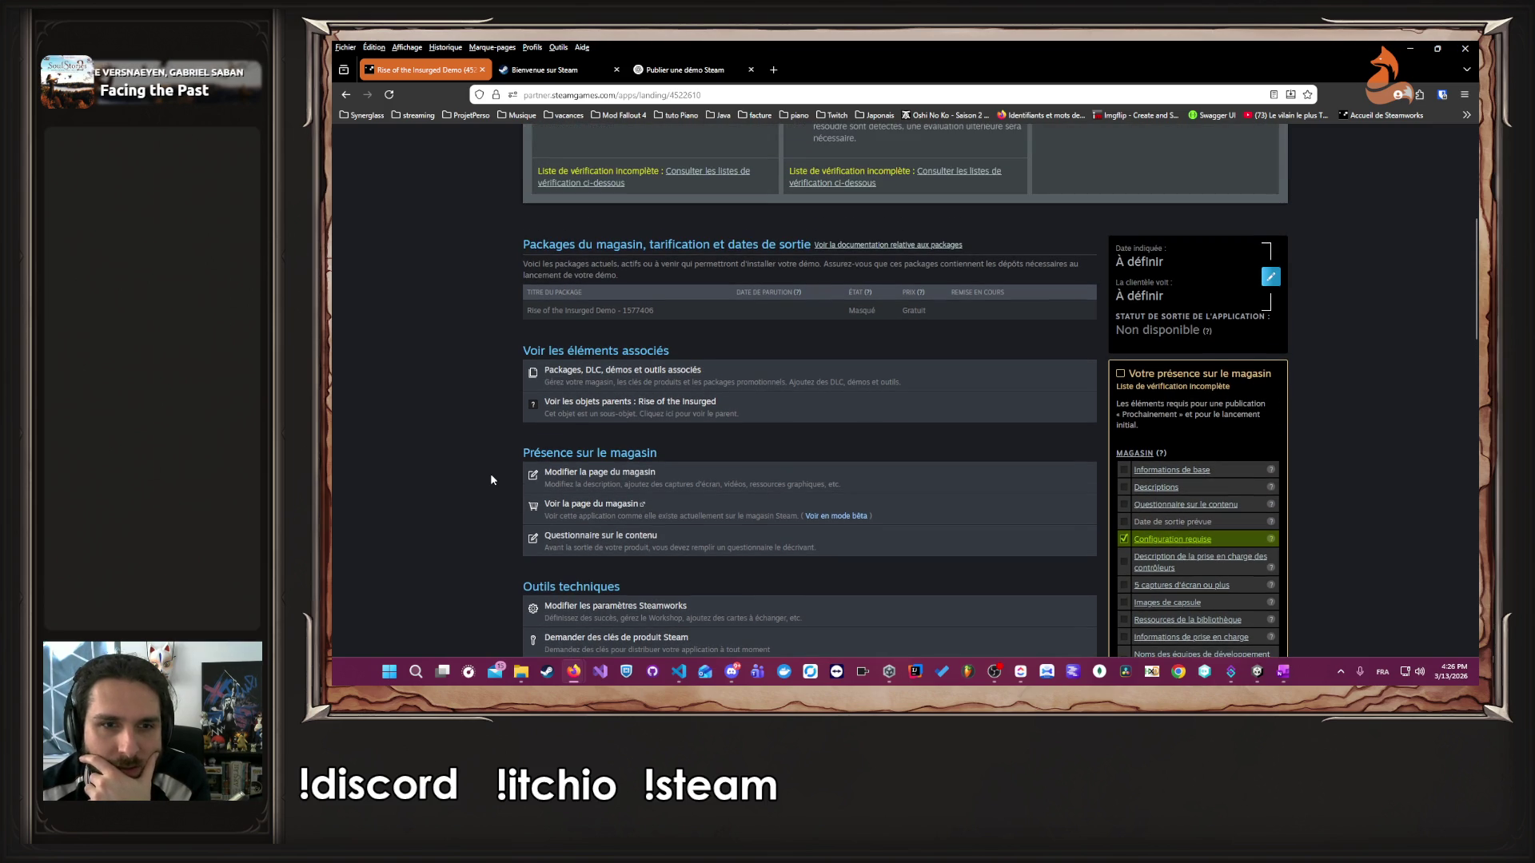
pyautogui.scroll(6, 491, 479)
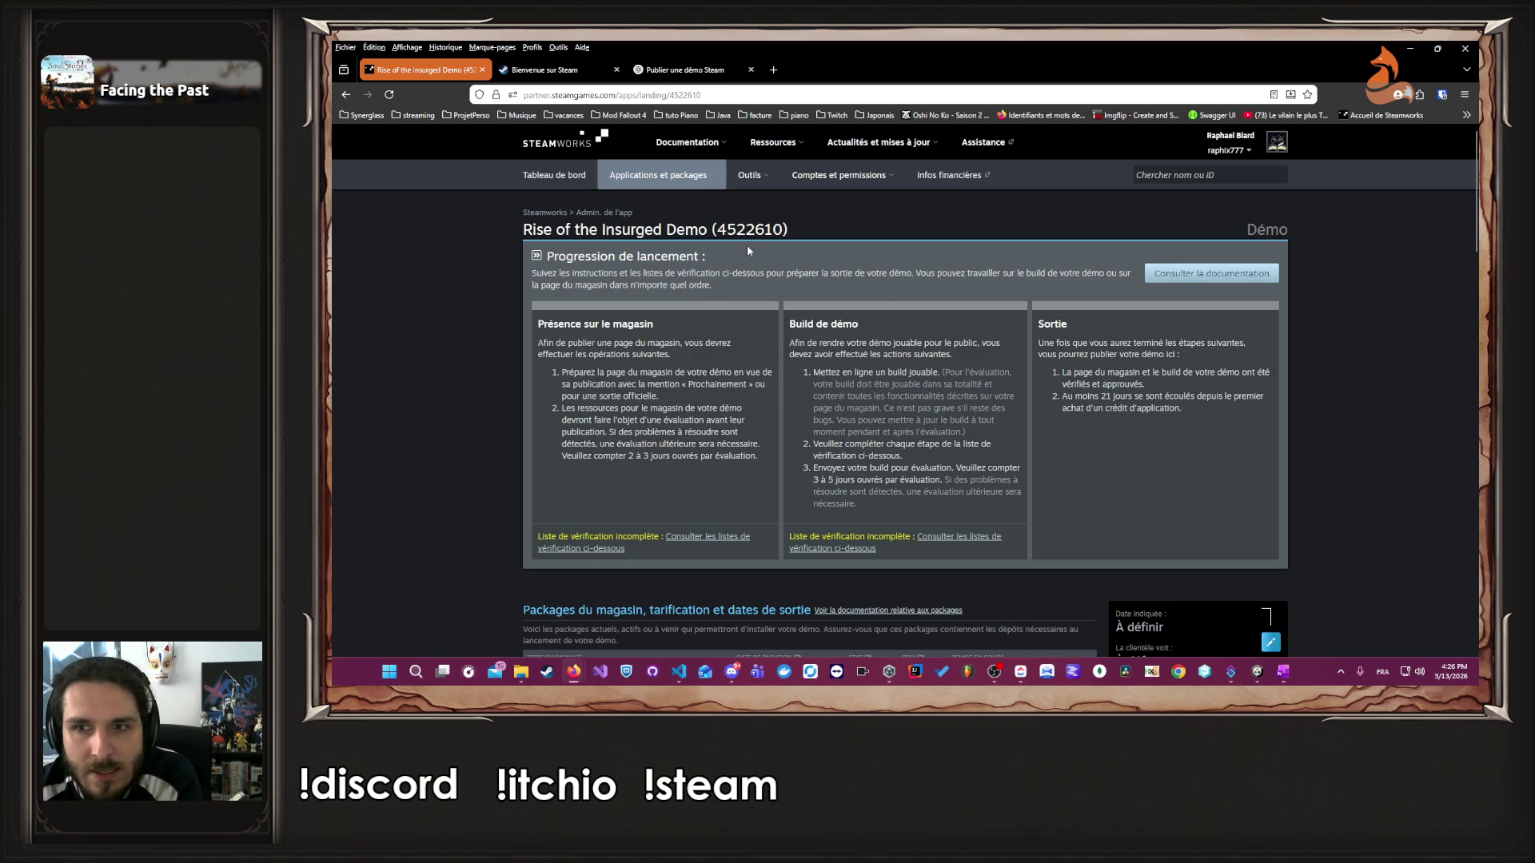
# - Read the Steamworks documentation on the release process
pyautogui.click(1162, 275)
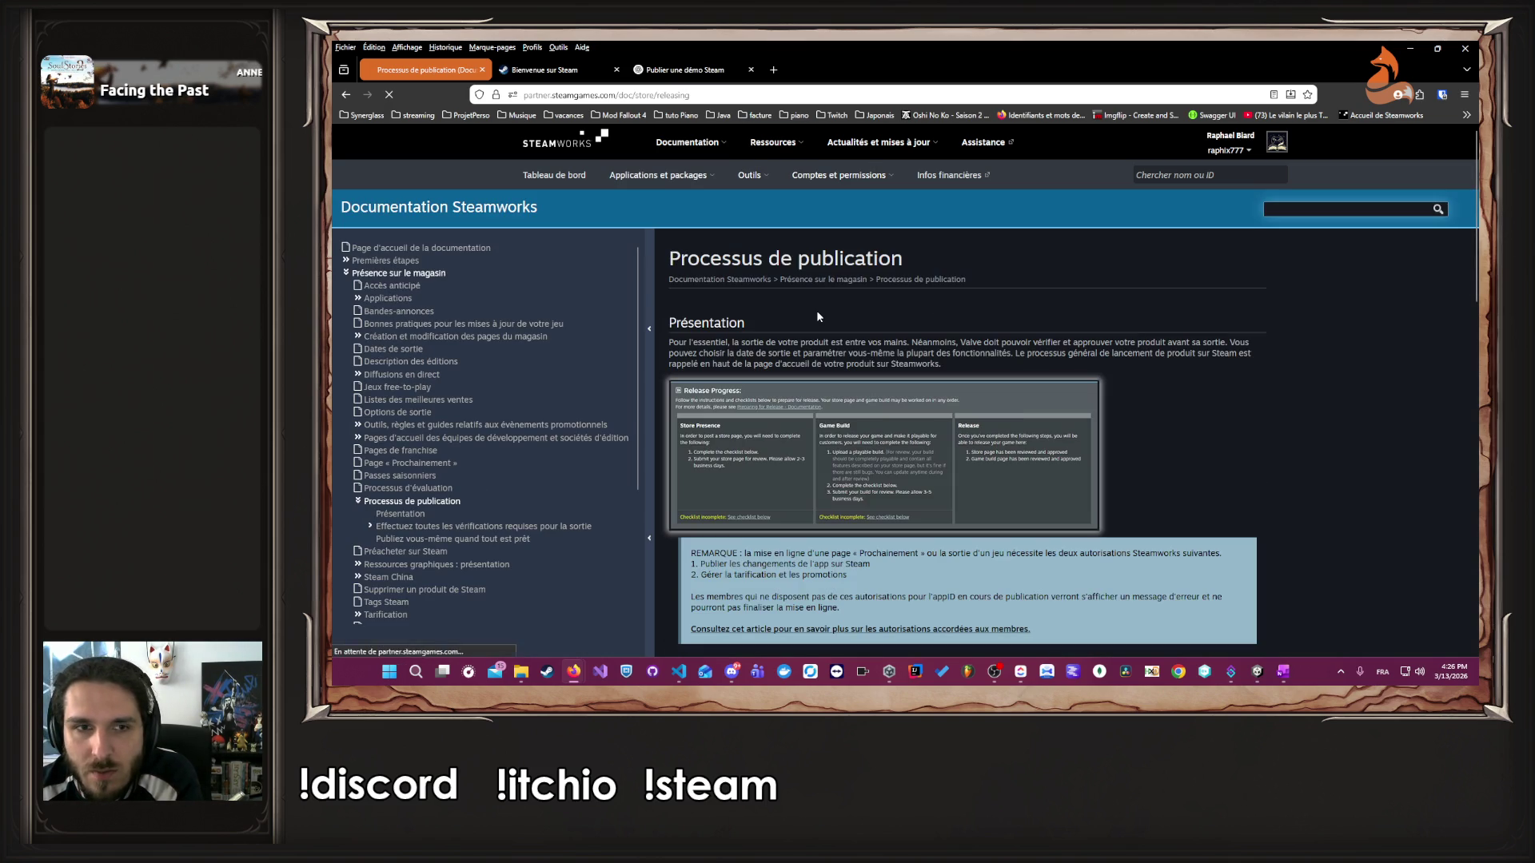
pyautogui.scroll(-4, 796, 301)
pyautogui.scroll(-5, 795, 300)
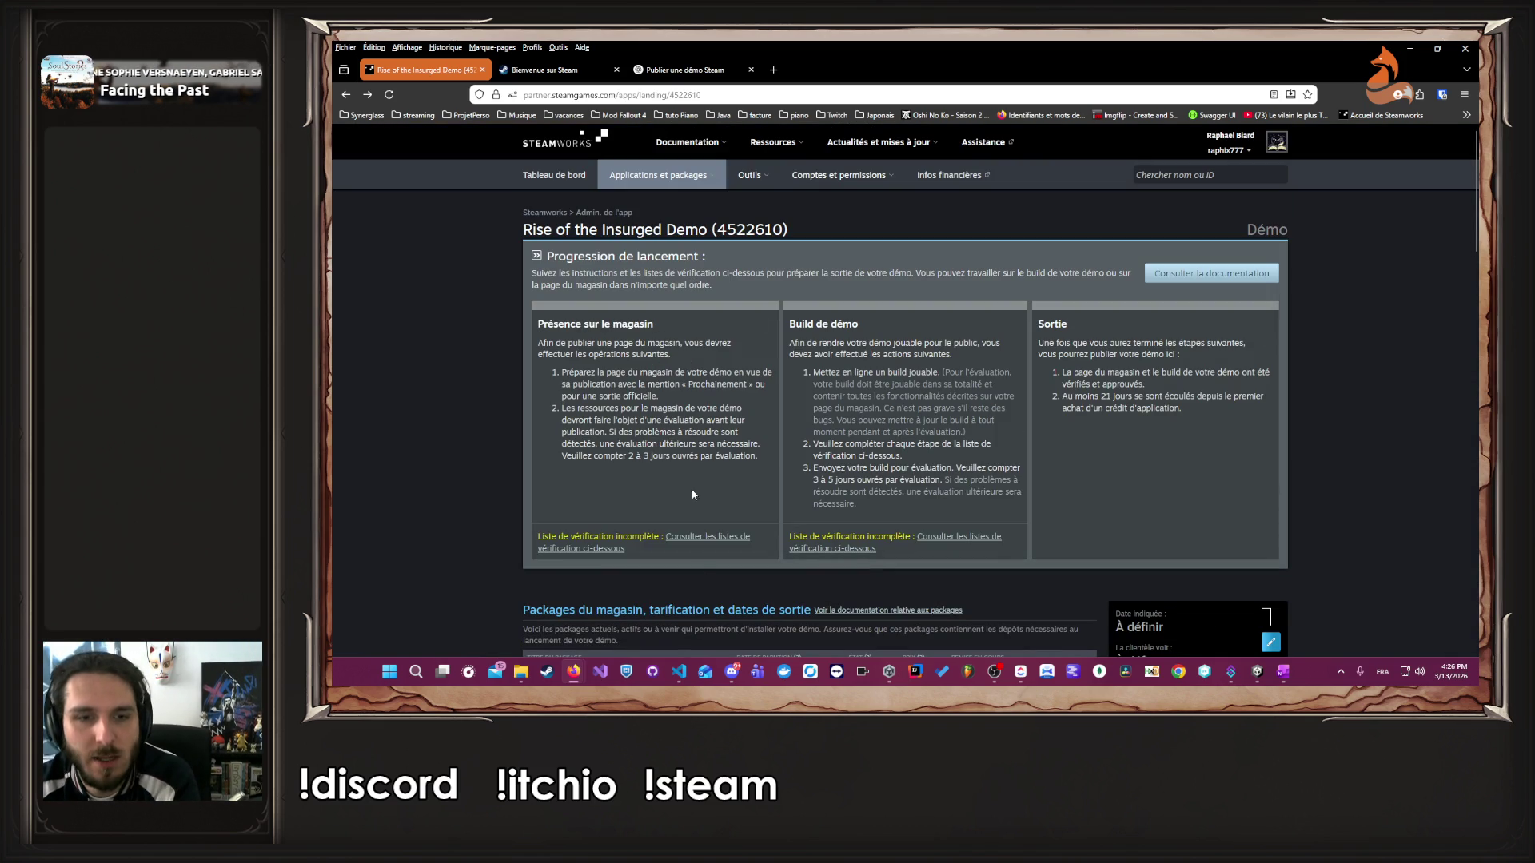
# - Follow the demo's build checklist item 'Au moins un build configuré' to its builds page
pyautogui.click(698, 542)
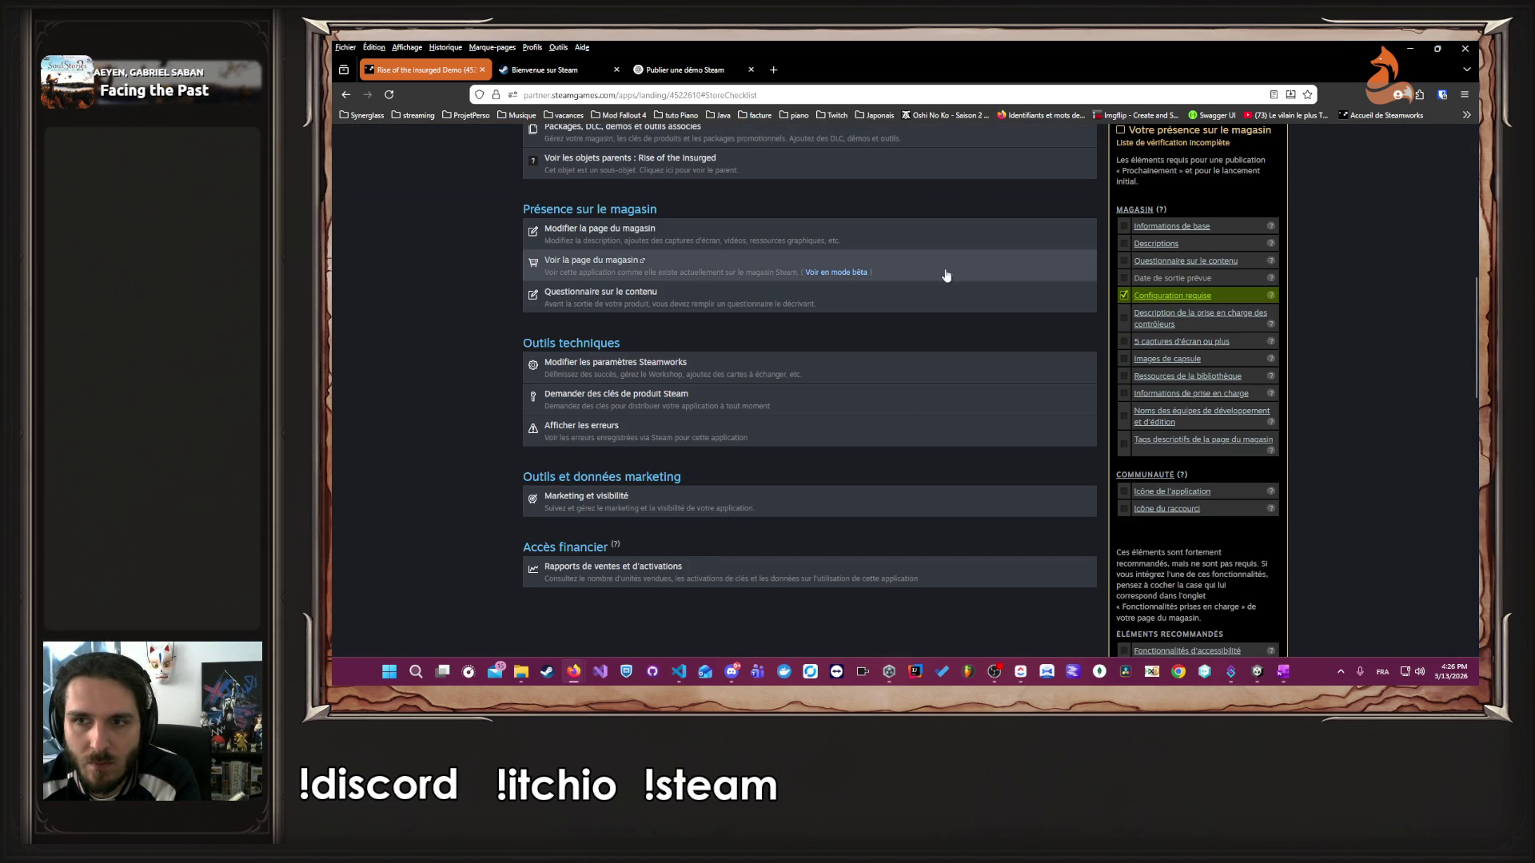
pyautogui.scroll(10, 965, 295)
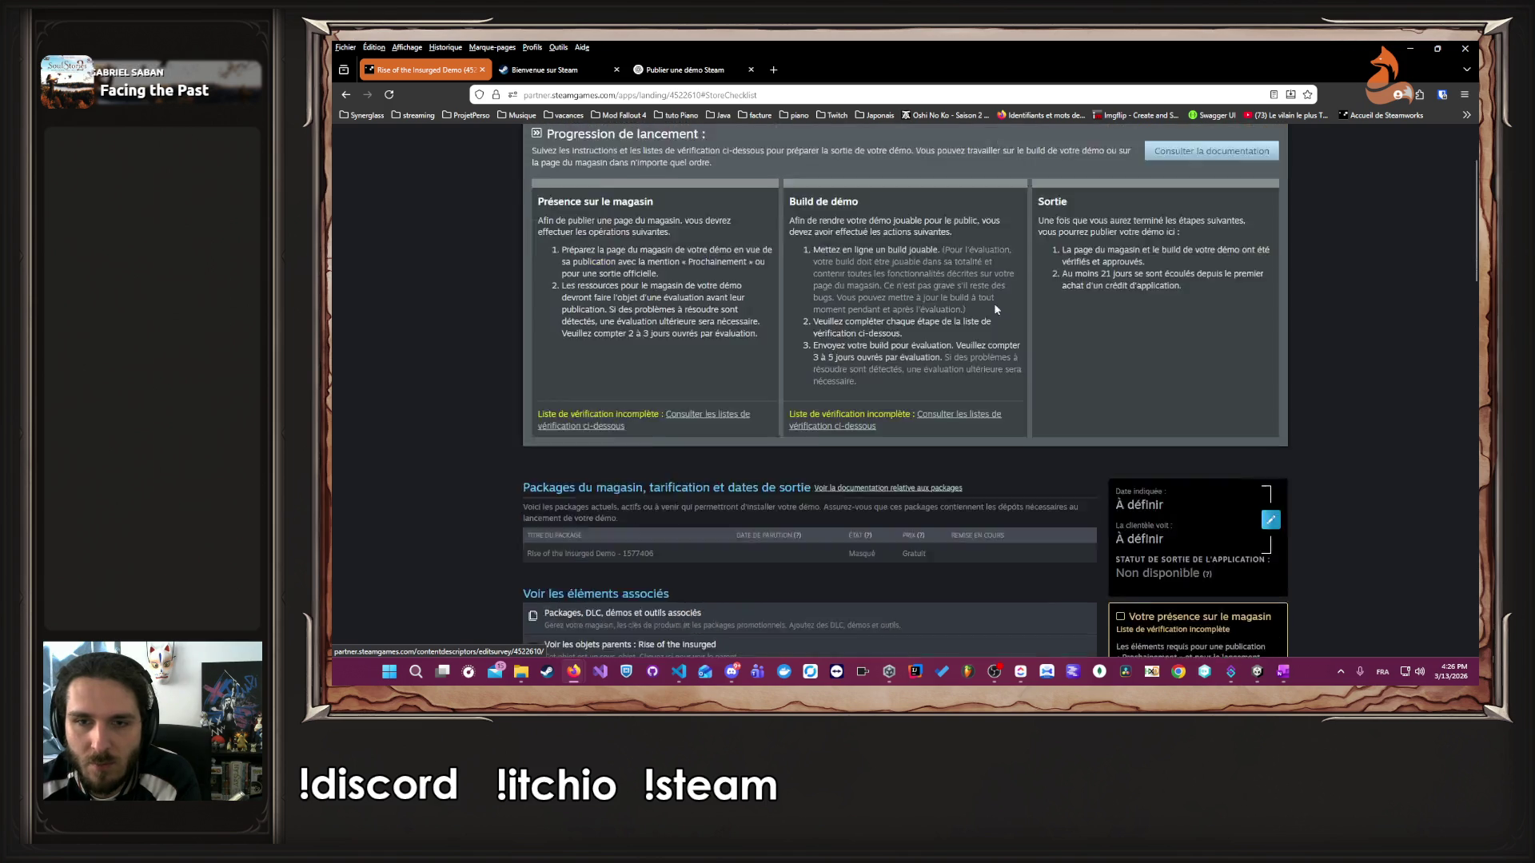
pyautogui.click(932, 479)
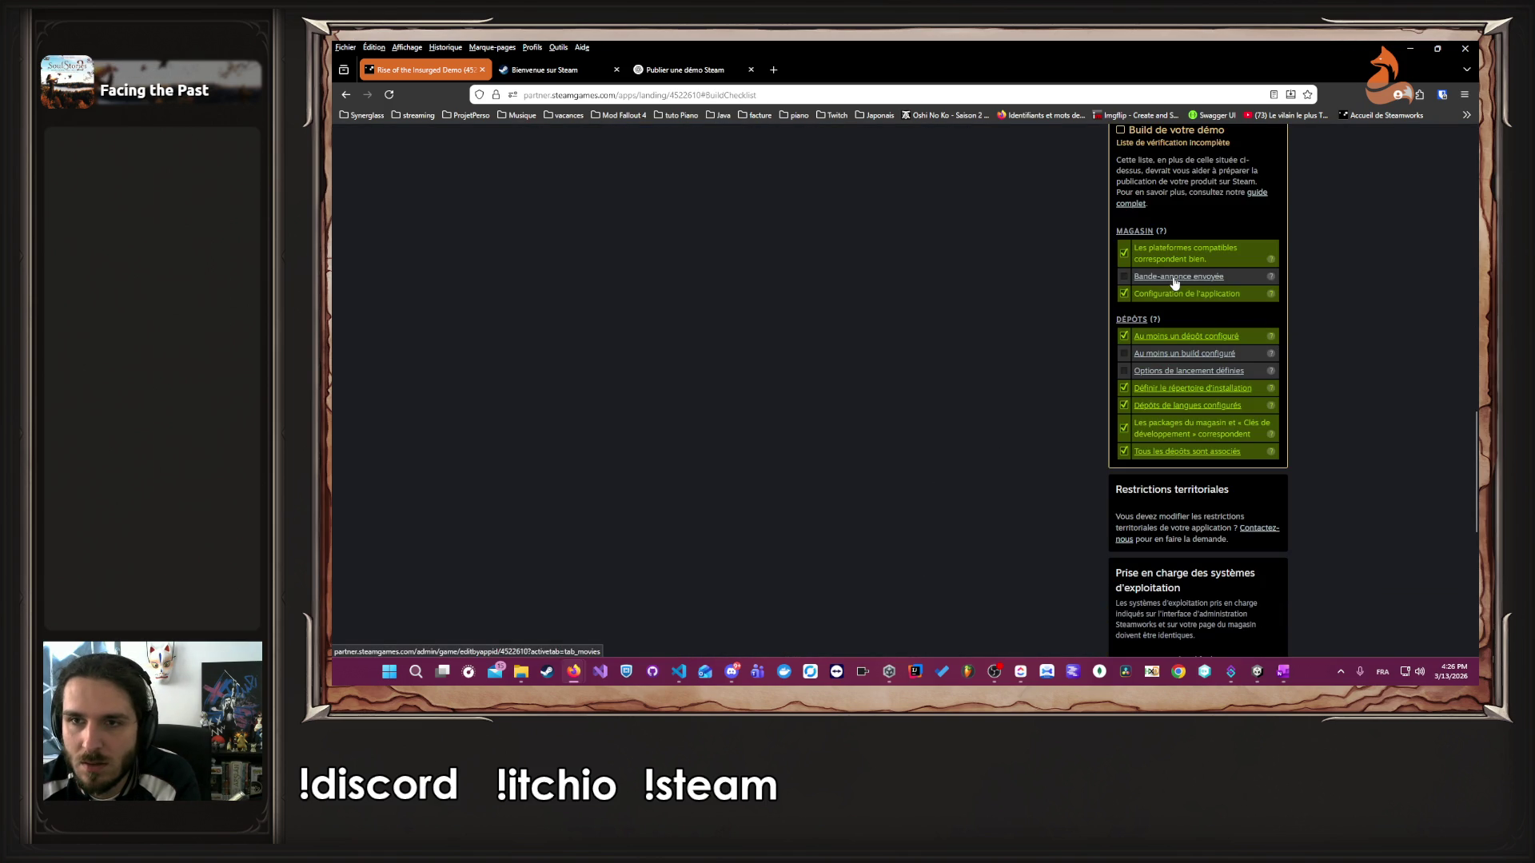
pyautogui.click(1197, 354)
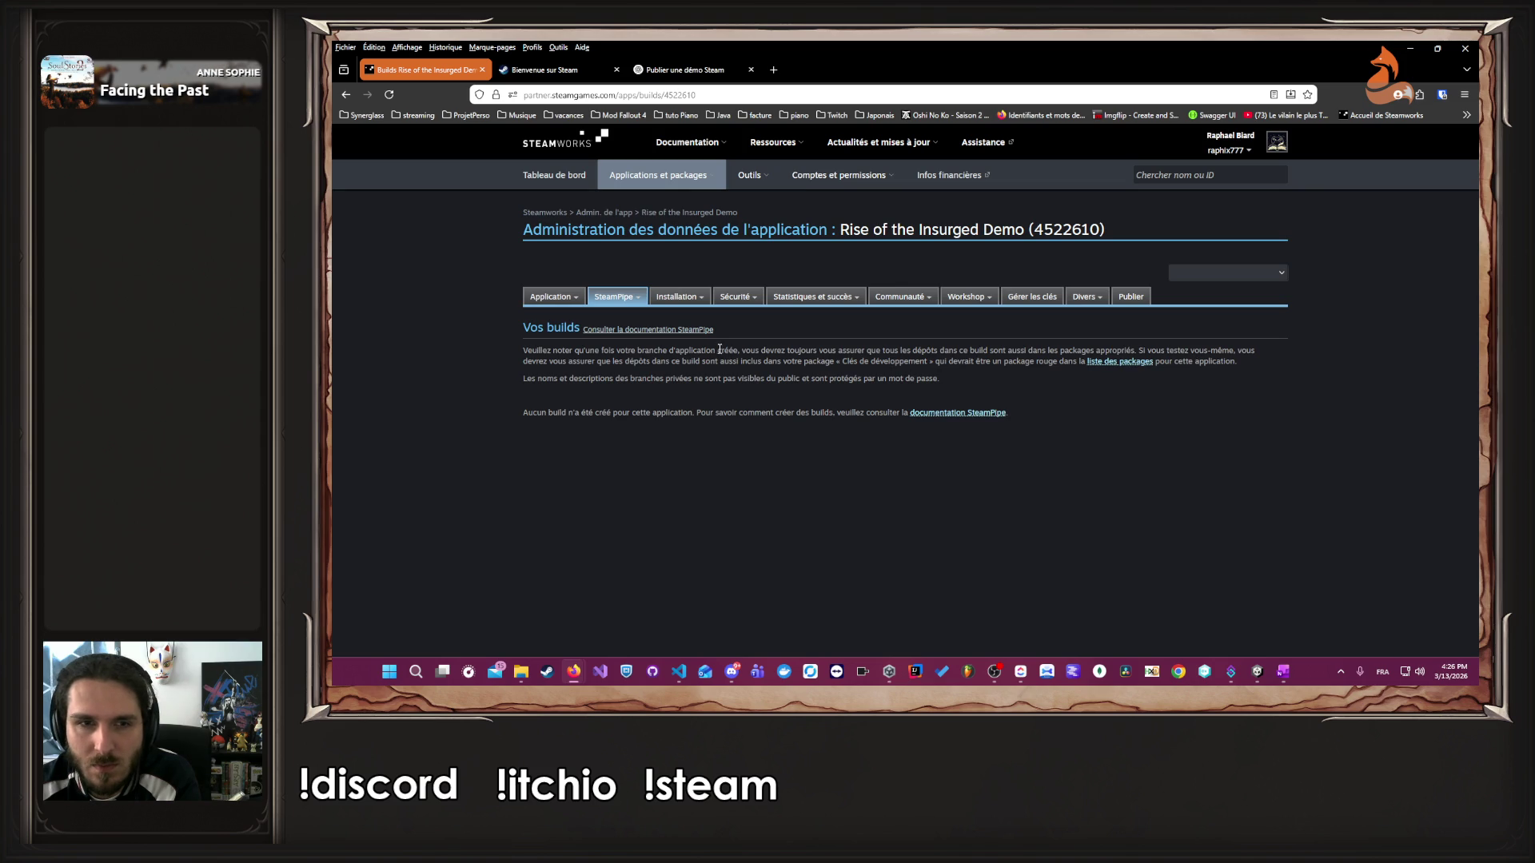
# - Review the demo's associated packages and DLC page
pyautogui.click(1116, 361)
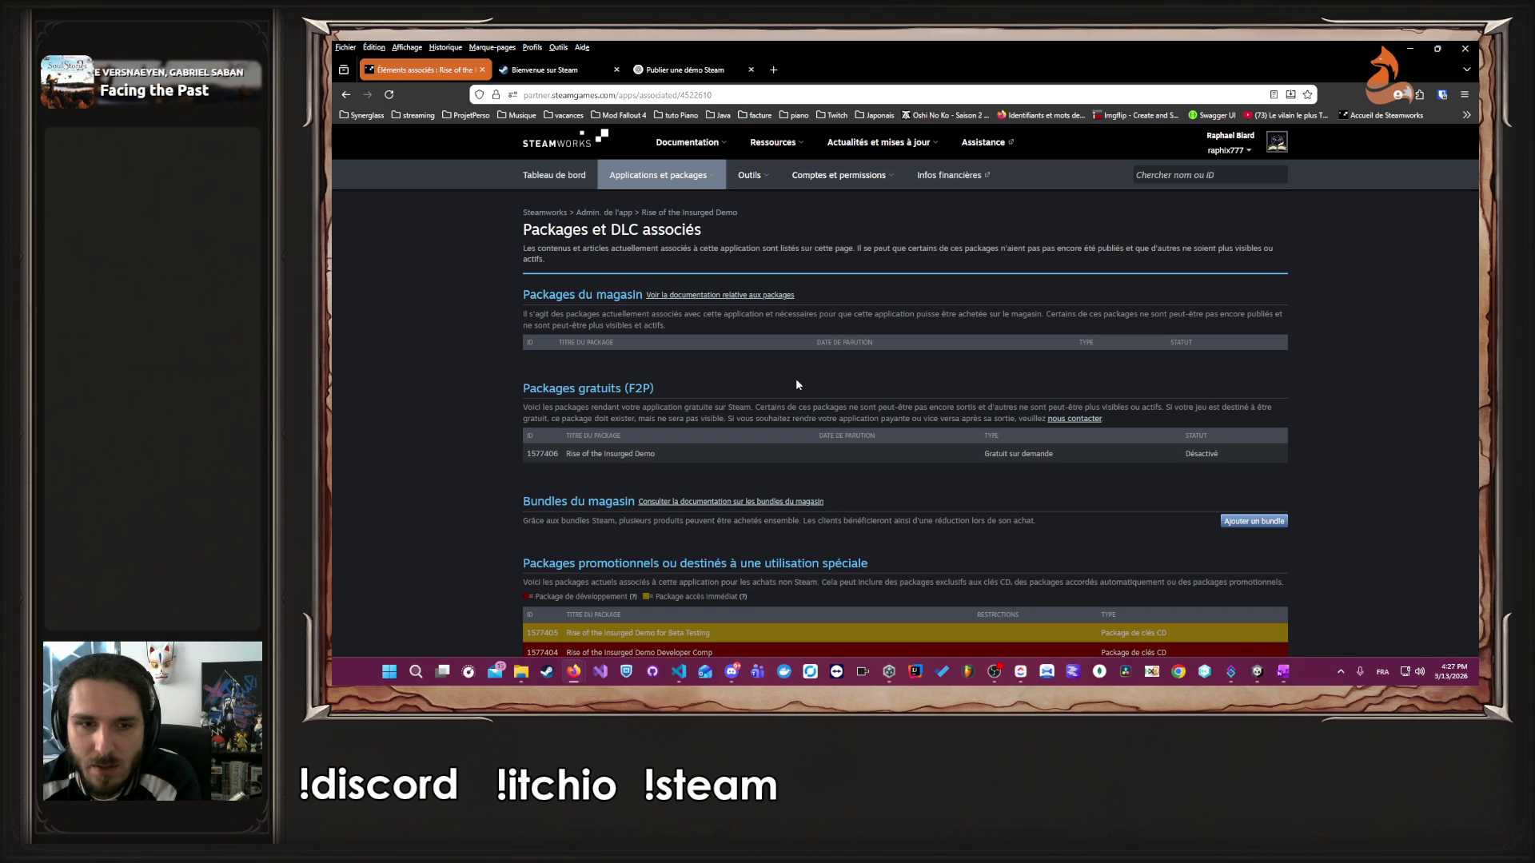
pyautogui.scroll(-4, 794, 382)
pyautogui.scroll(4, 779, 427)
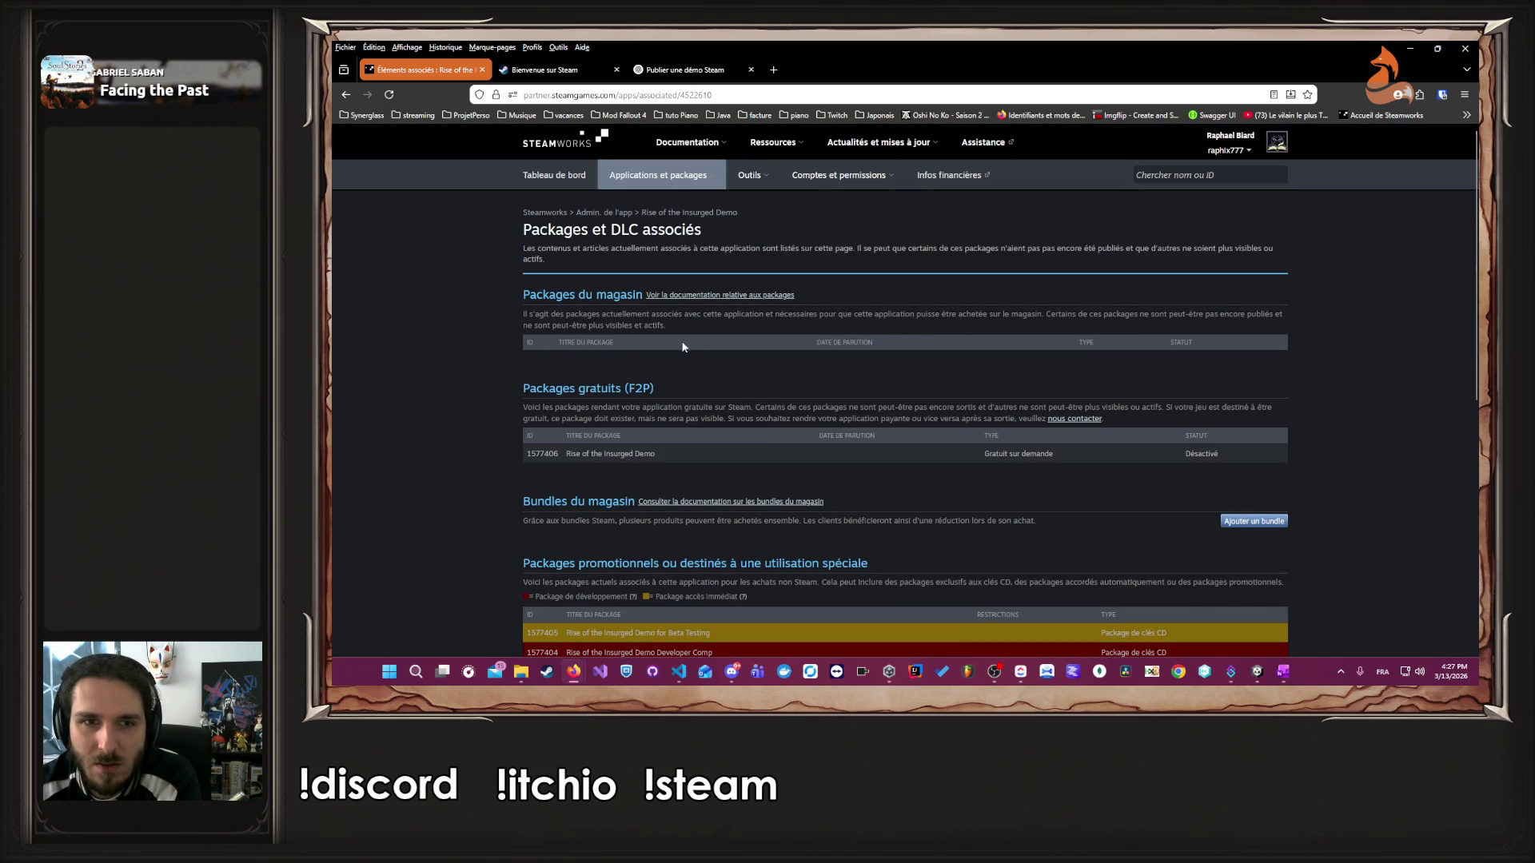
# - Read the packages documentation, return, and switch to the ChatGPT conversation about Steam demos
pyautogui.click(684, 299)
pyautogui.scroll(-10, 684, 302)
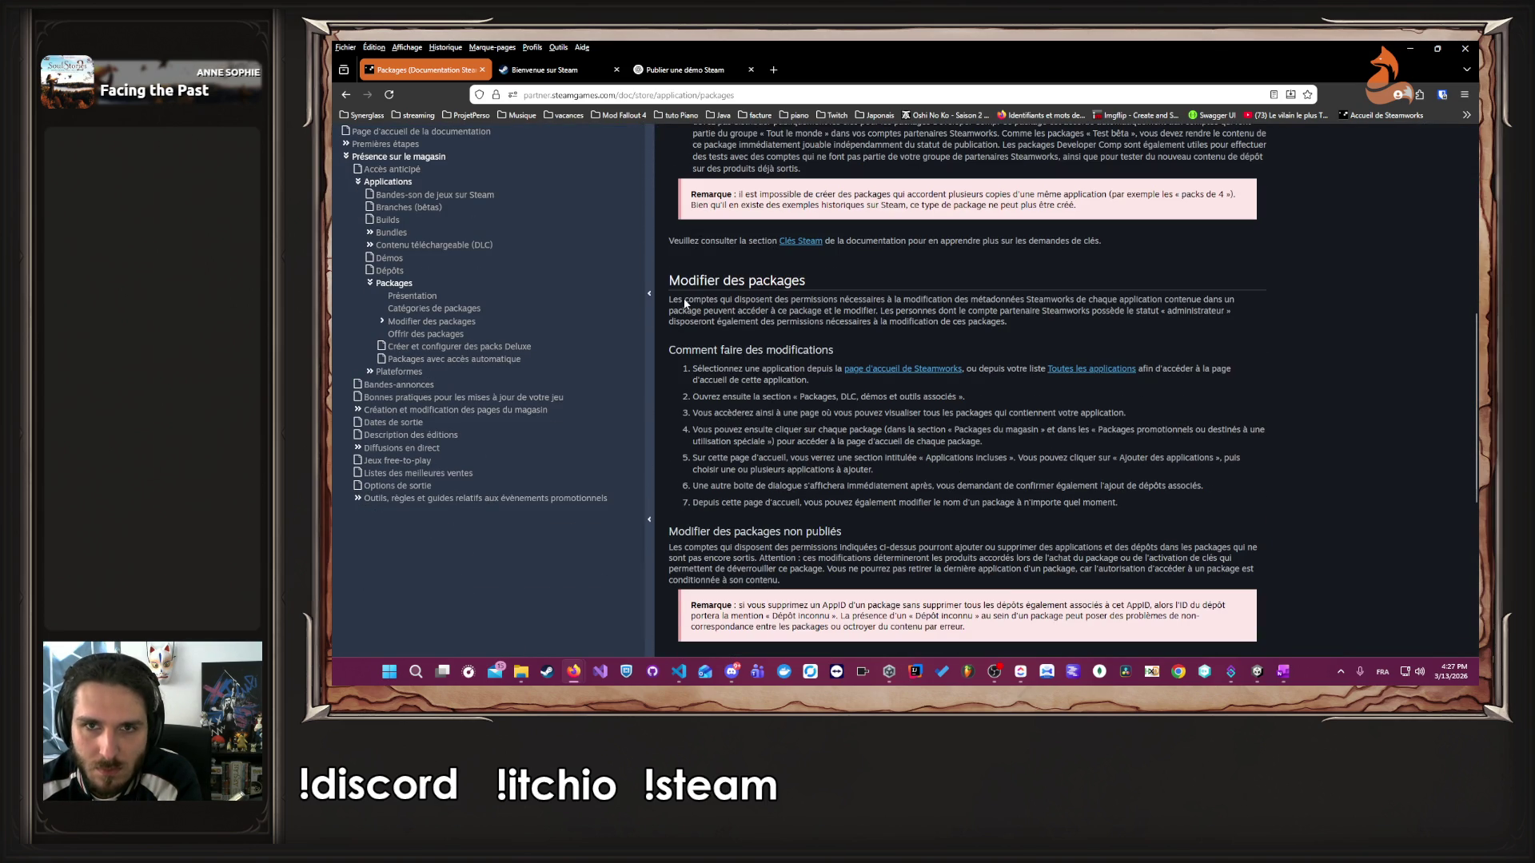
pyautogui.hotkey('alt', 'Left')
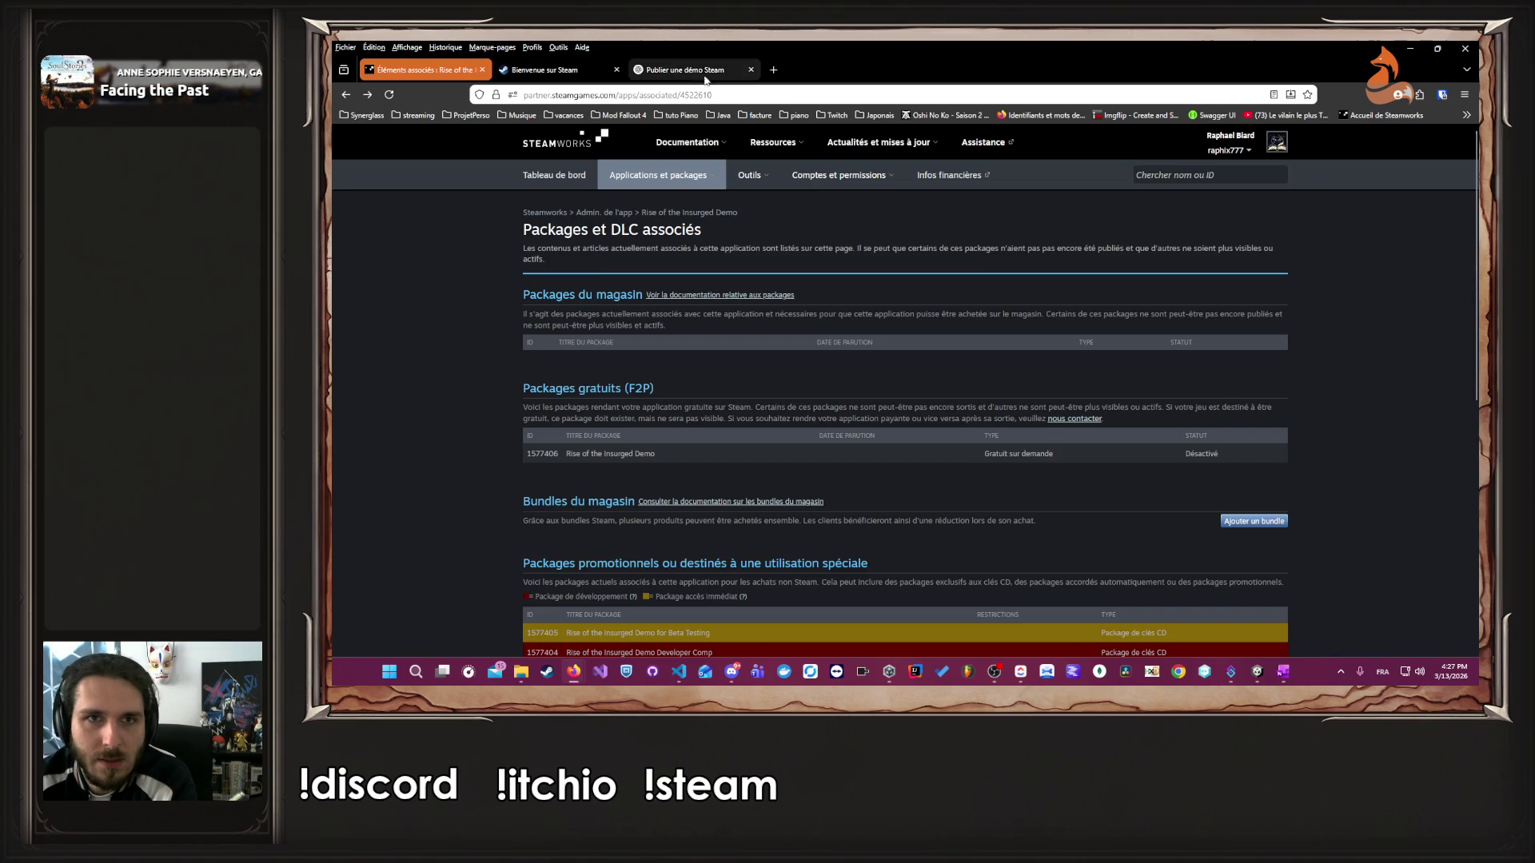
pyautogui.click(738, 64)
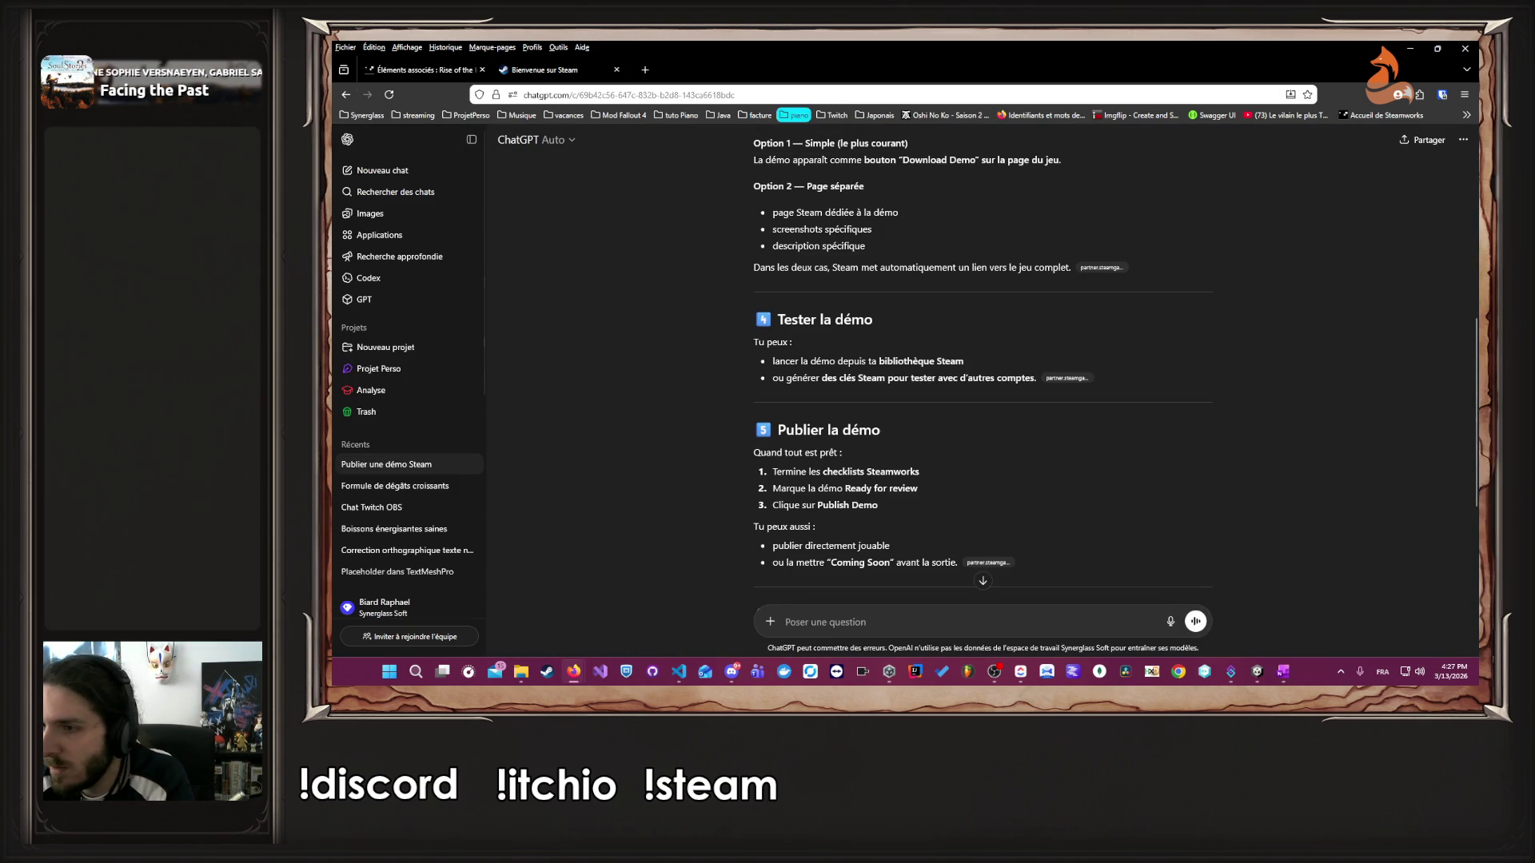
# - Close the ChatGPT and Steam store tabs and open Rise of the Insurged Demo's app admin
pyautogui.click(751, 69)
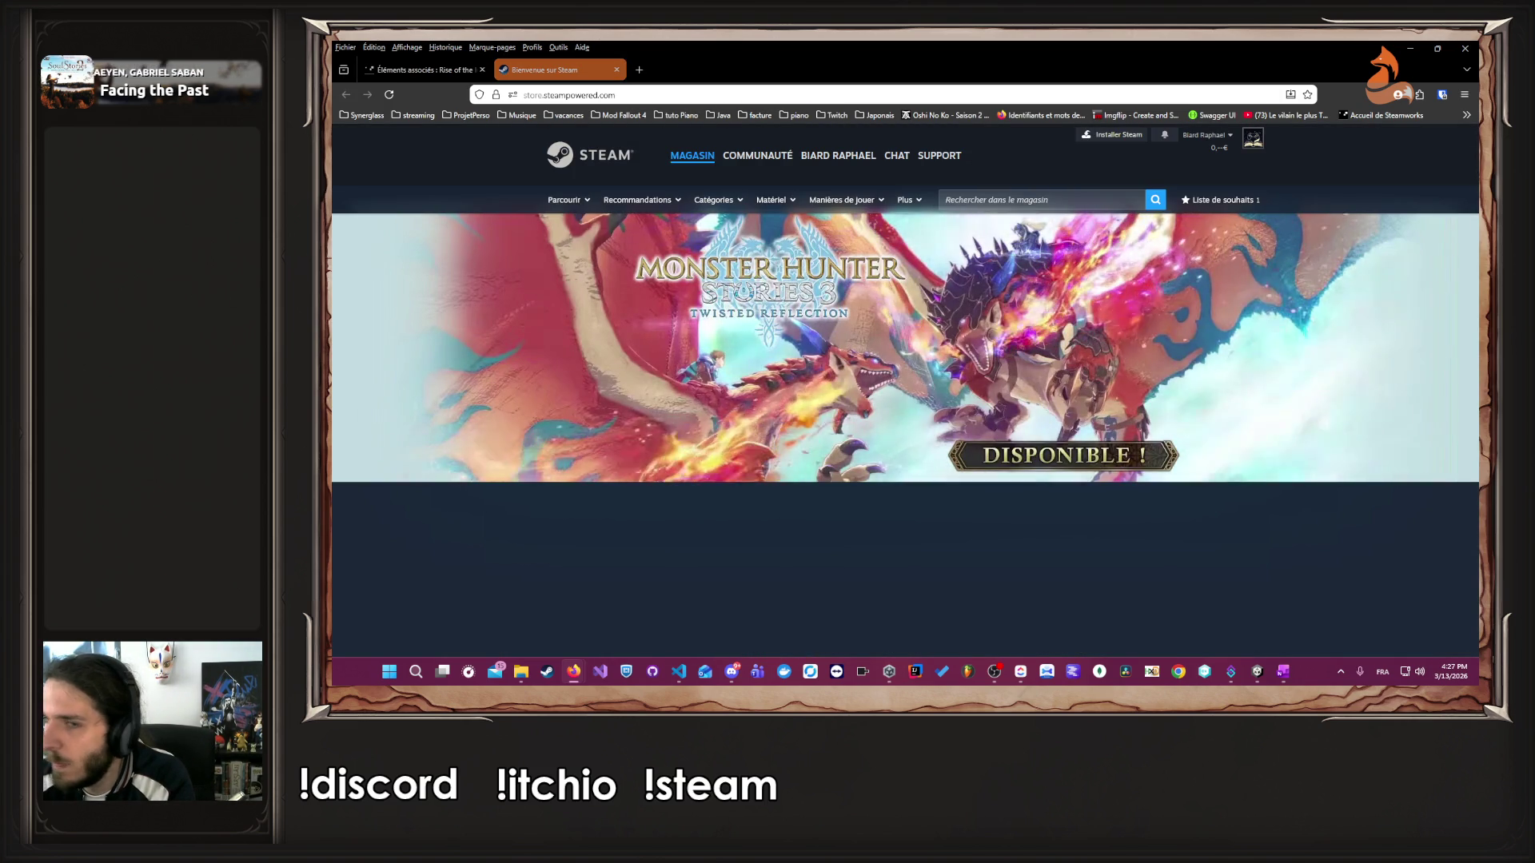
pyautogui.scroll(-5, 542, 289)
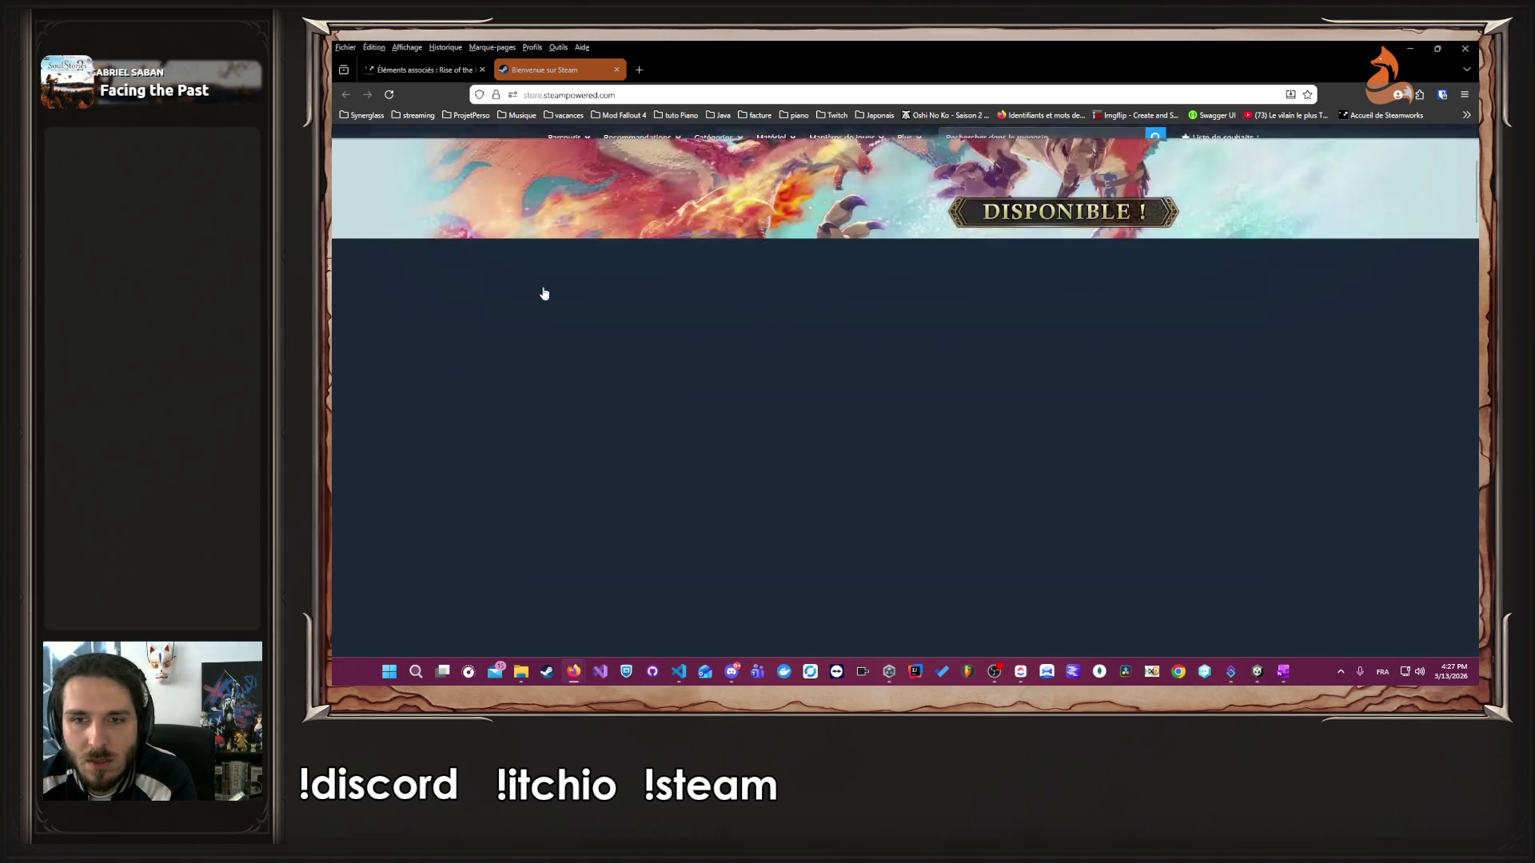
pyautogui.scroll(-10, 546, 302)
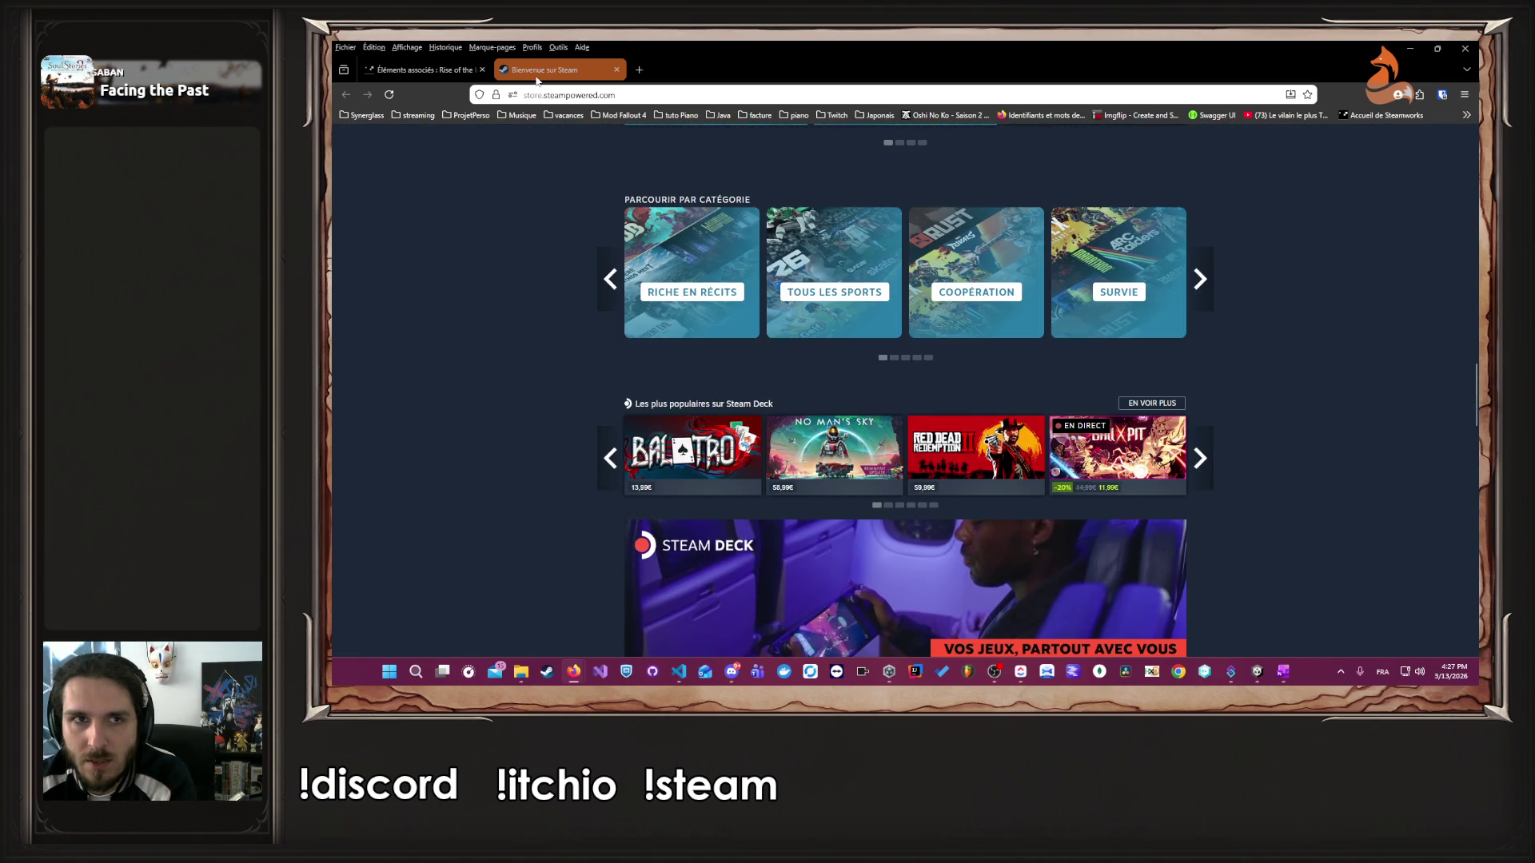
pyautogui.click(617, 70)
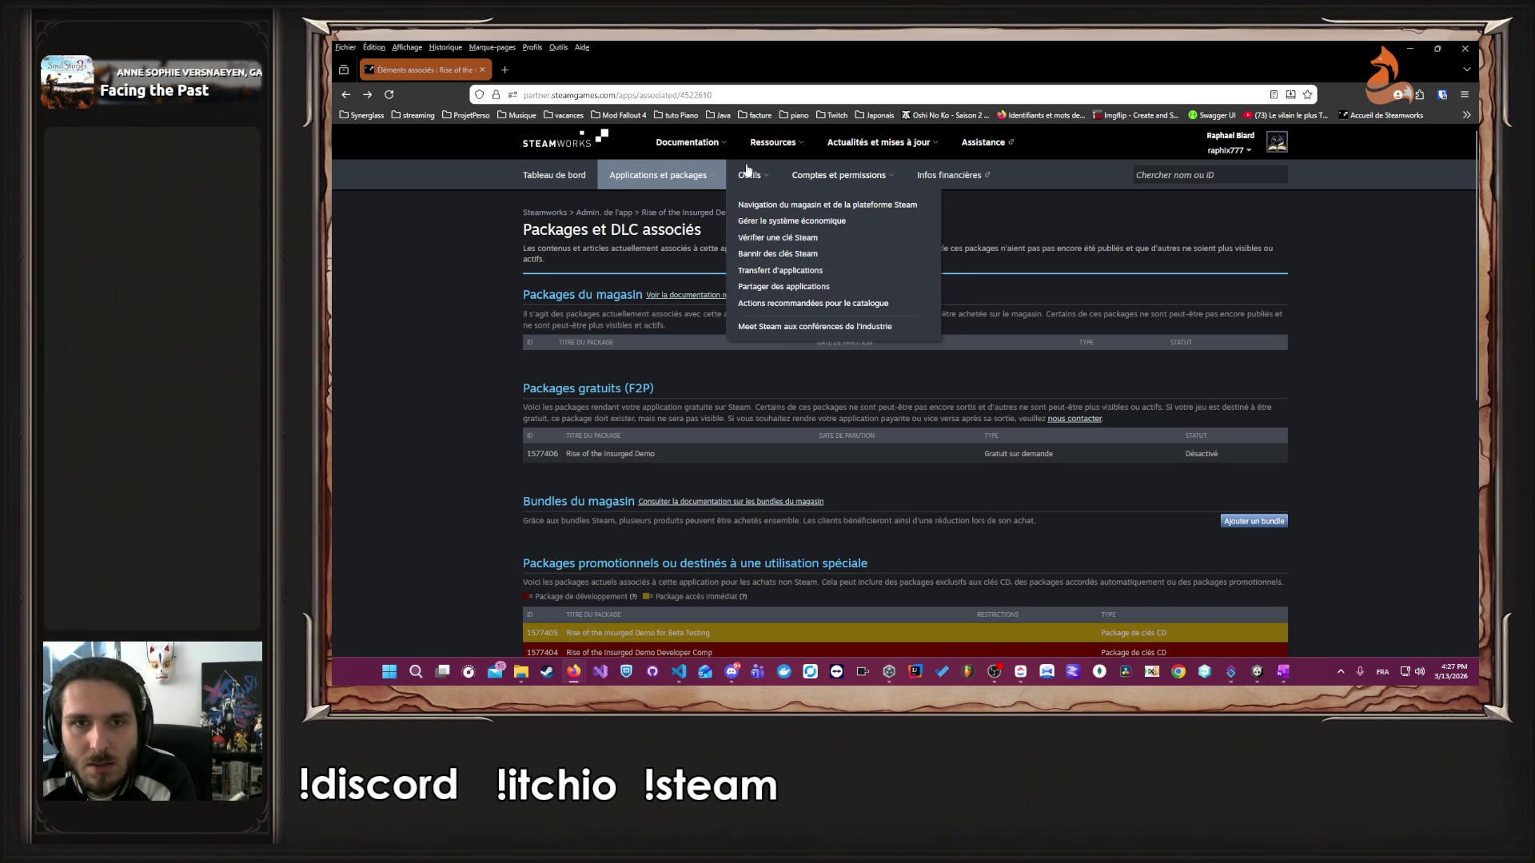
pyautogui.click(626, 213)
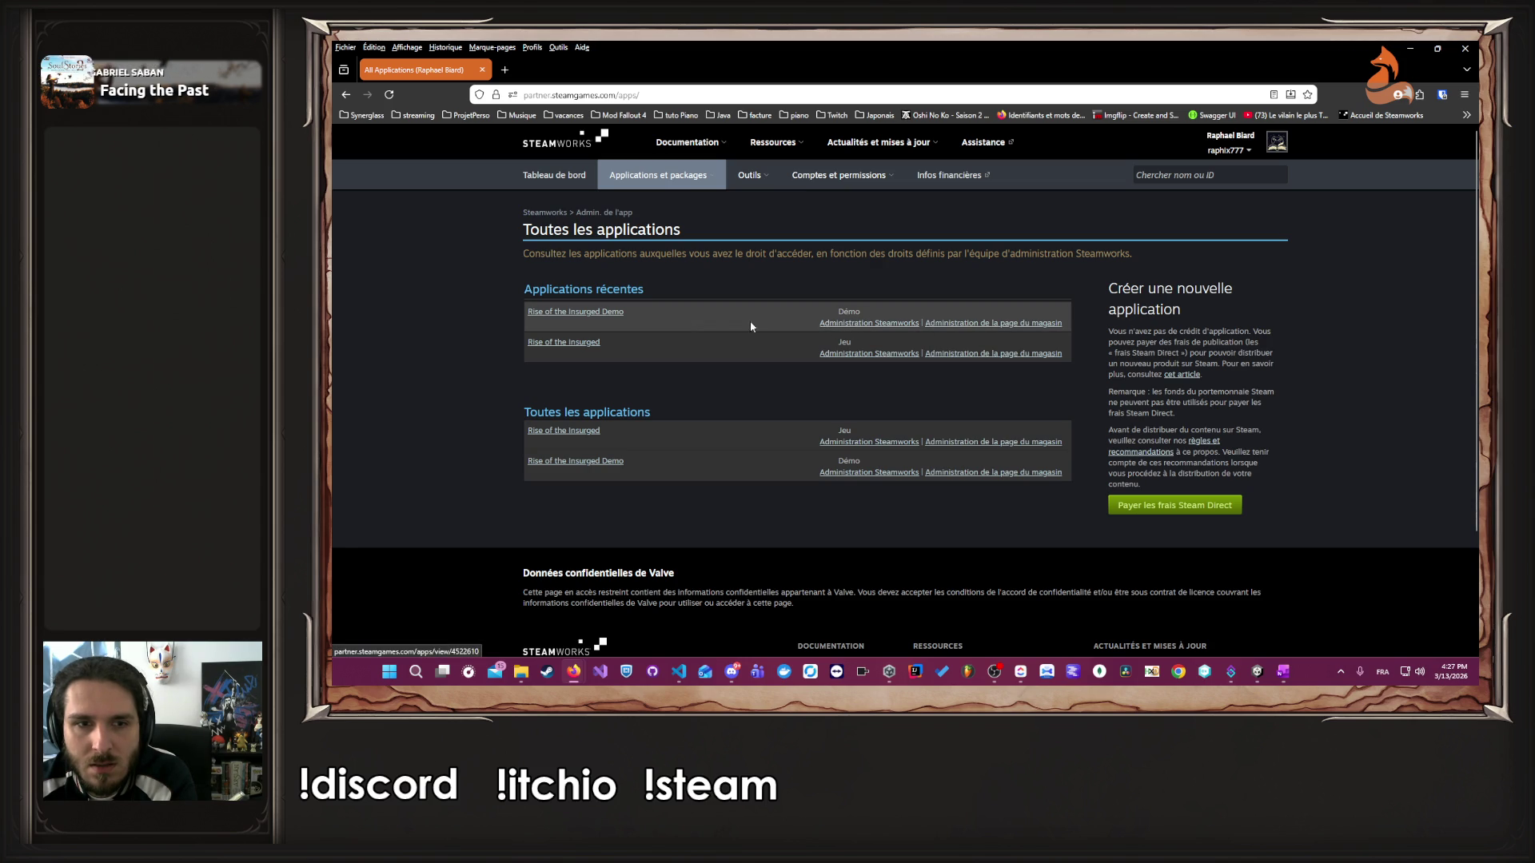
pyautogui.click(832, 323)
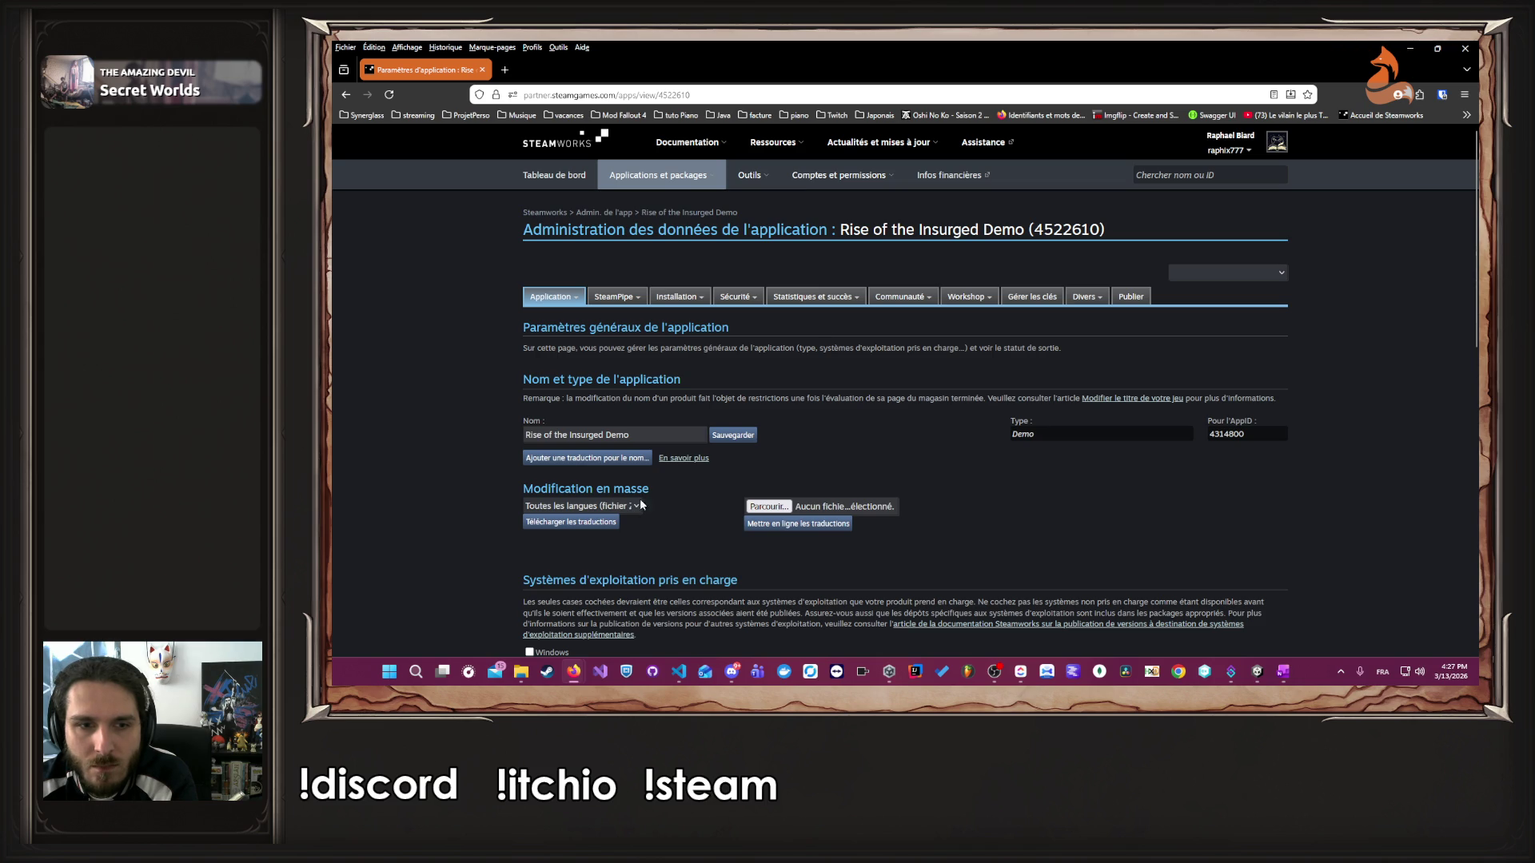
# - Scroll through the demo's admin settings and open its depot management page
pyautogui.scroll(-3, 710, 435)
pyautogui.scroll(-2, 714, 429)
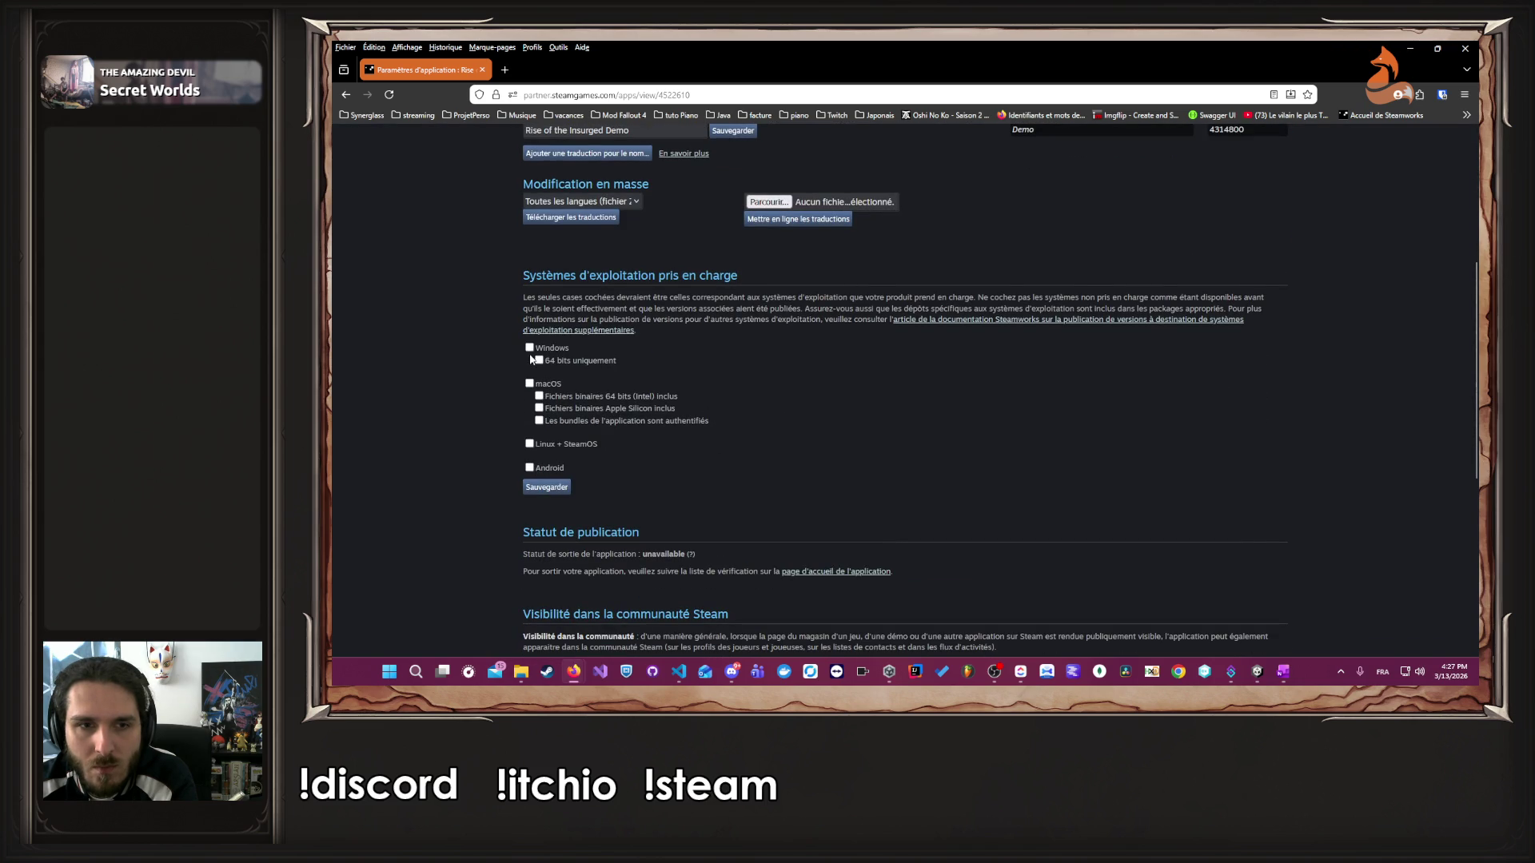
pyautogui.scroll(-2, 603, 381)
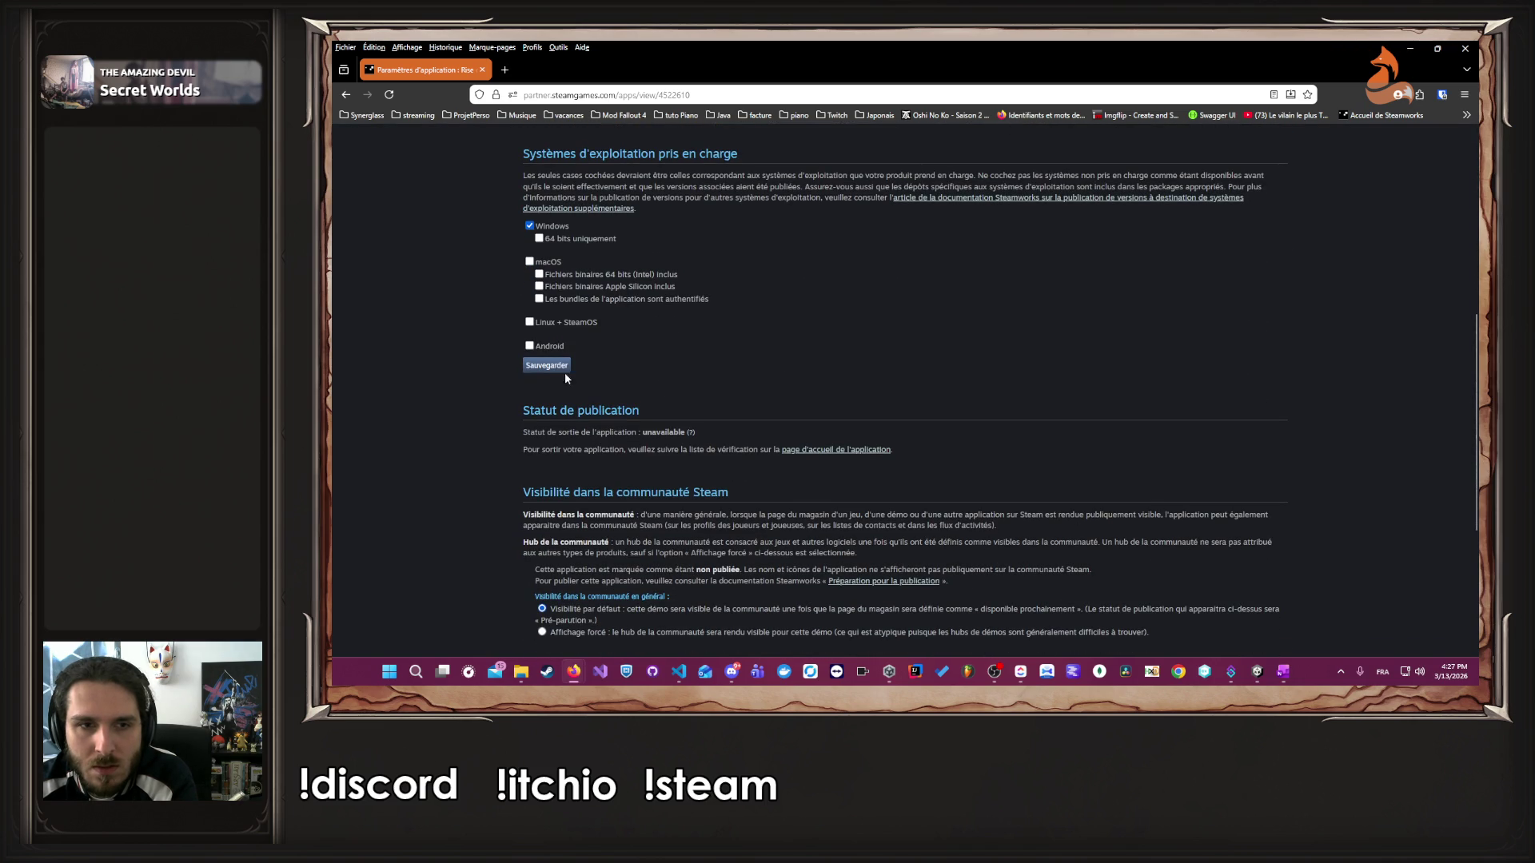
pyautogui.scroll(-2, 640, 383)
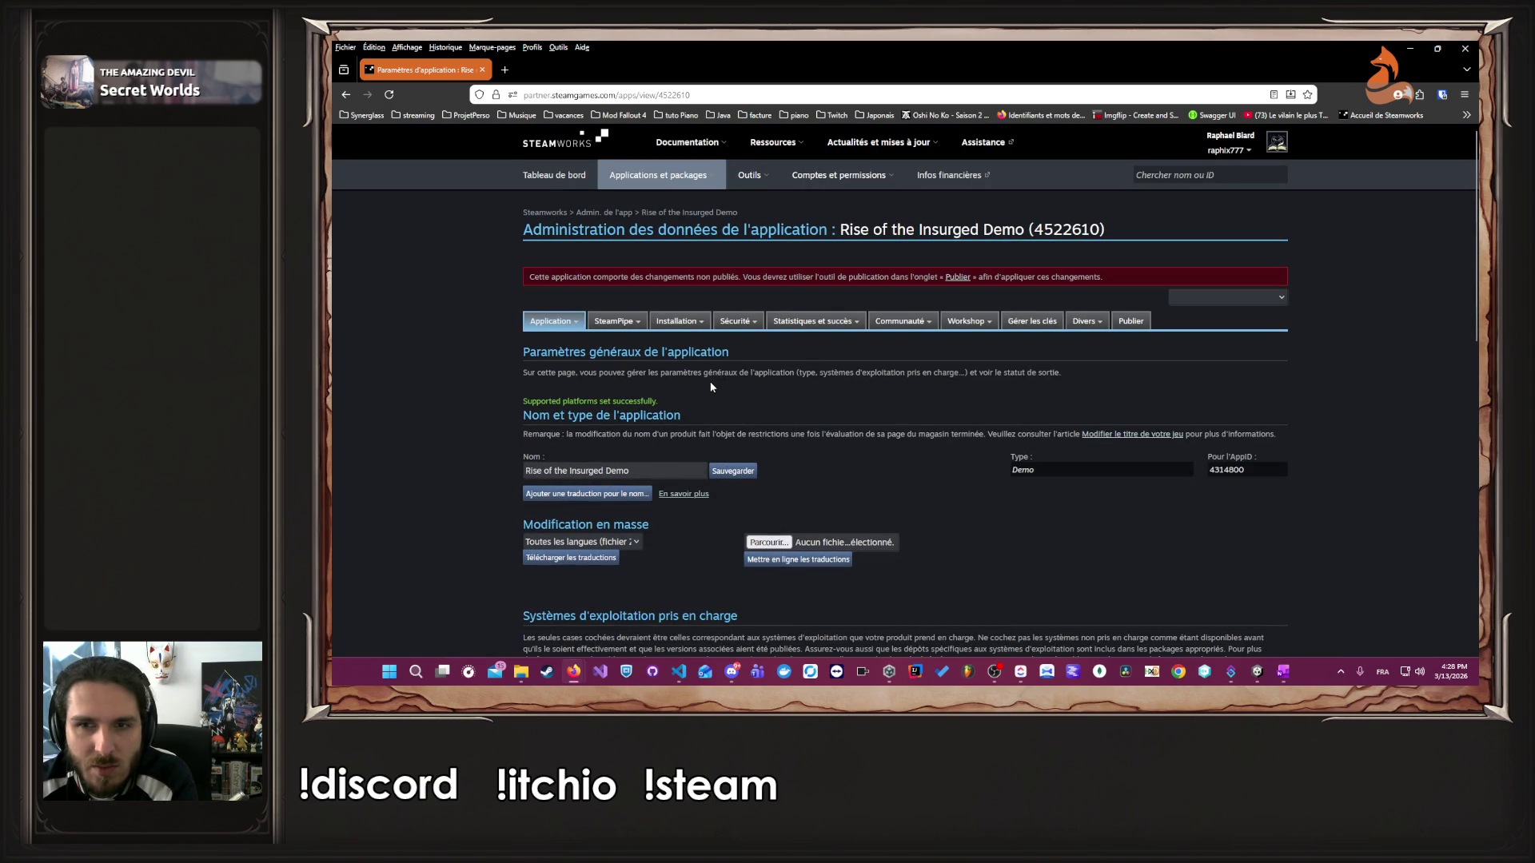
pyautogui.moveTo(622, 330)
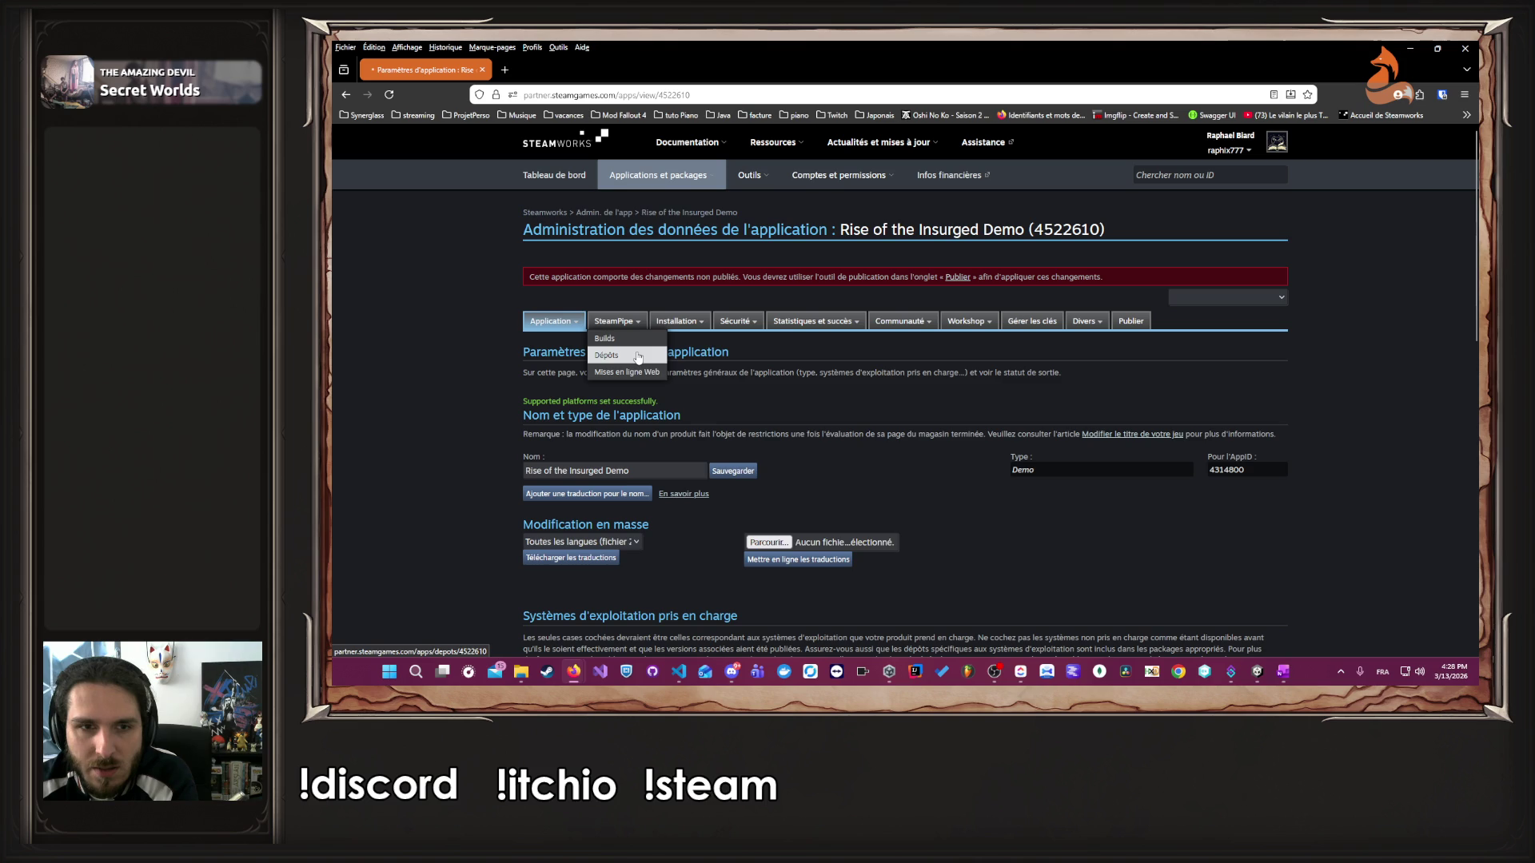
pyautogui.click(638, 357)
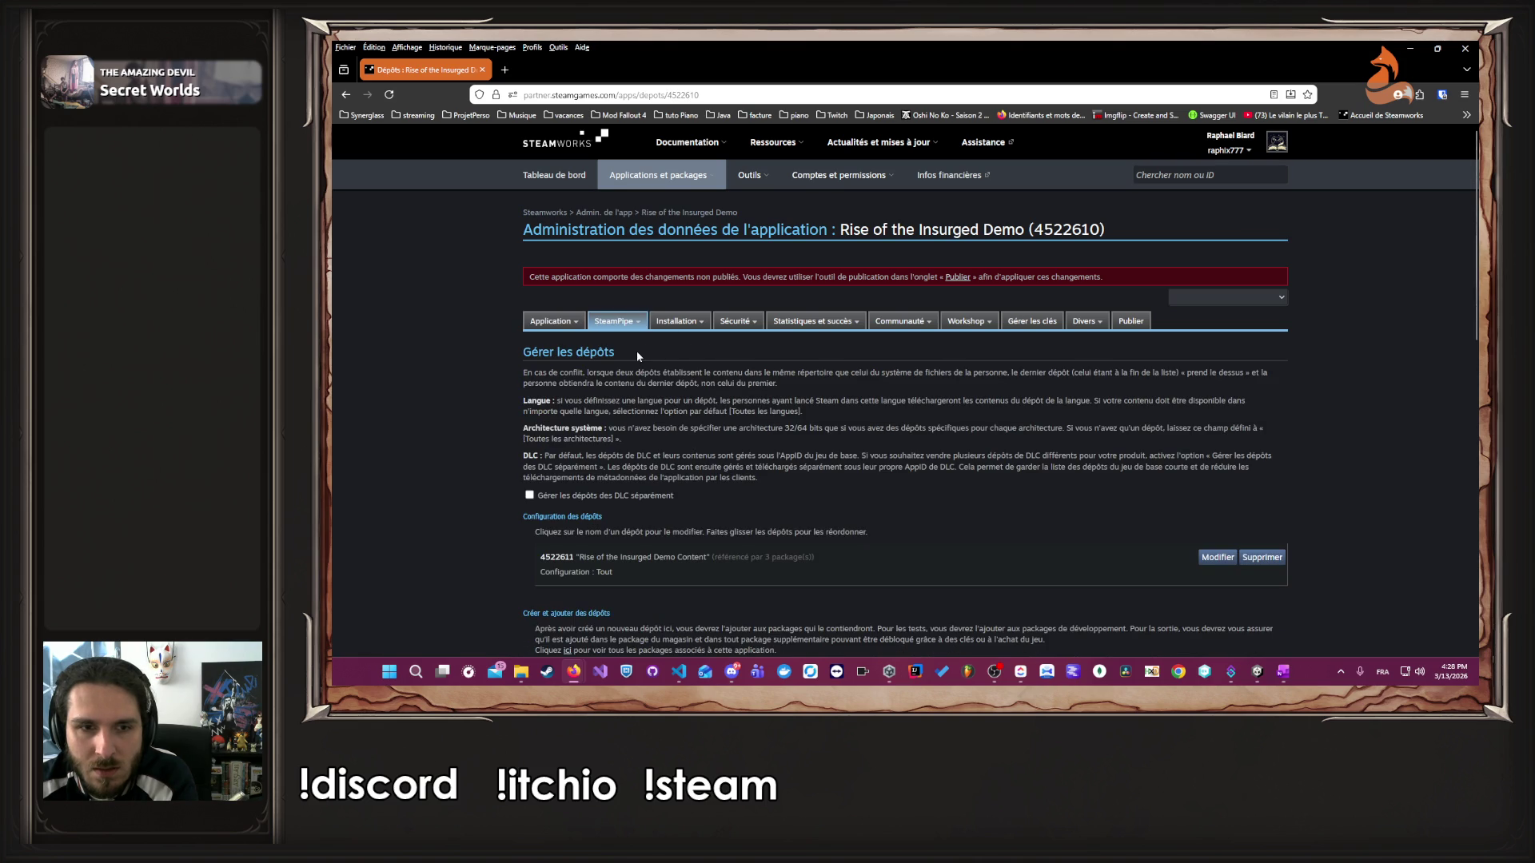
# - Try adding a new depot, check the available depot IDs, and cancel
pyautogui.scroll(-3, 637, 352)
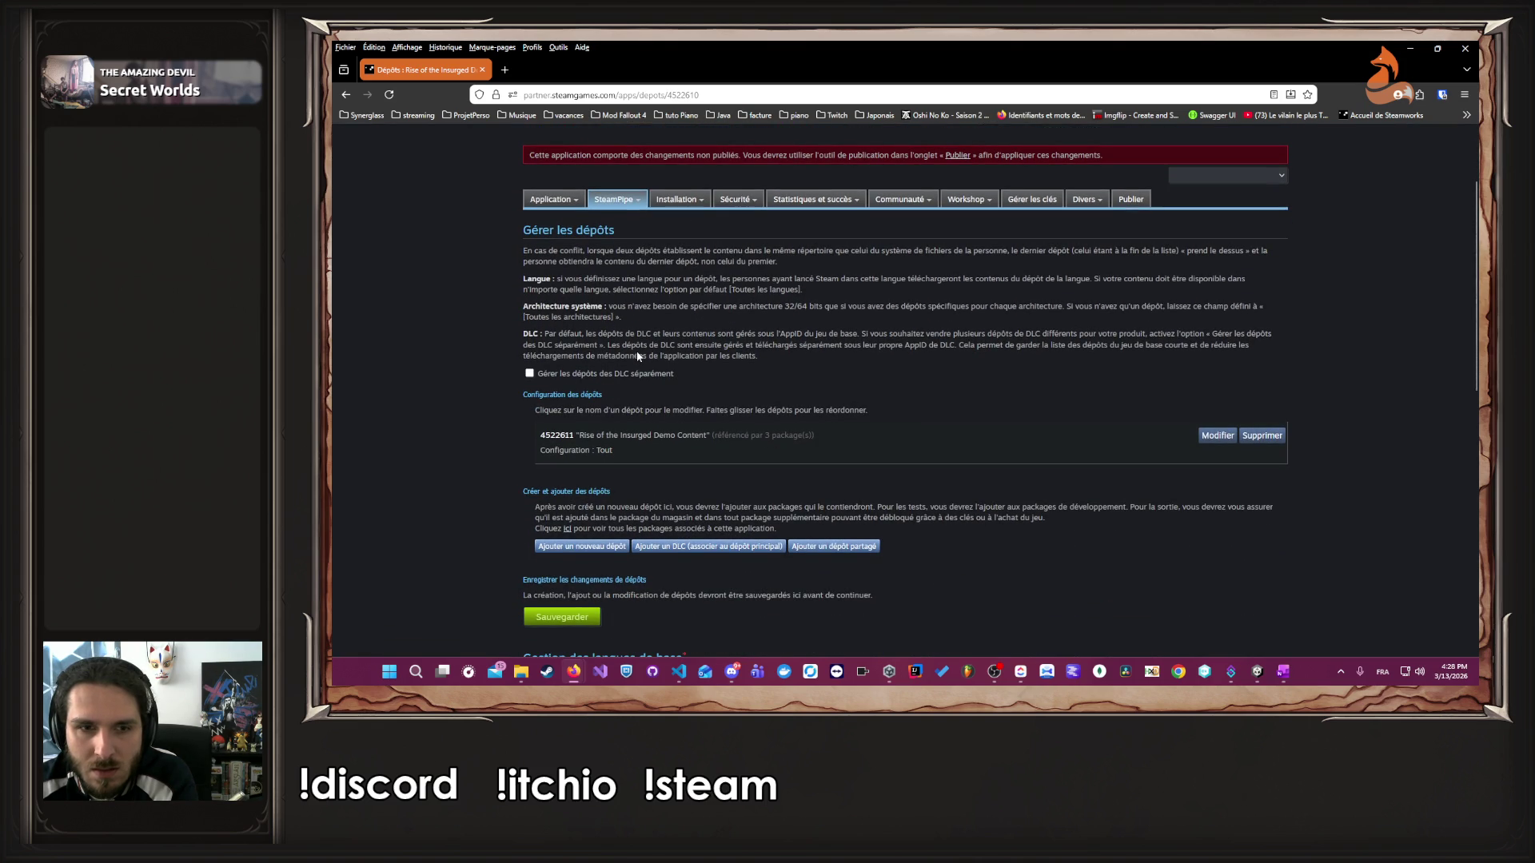
pyautogui.scroll(-3, 603, 448)
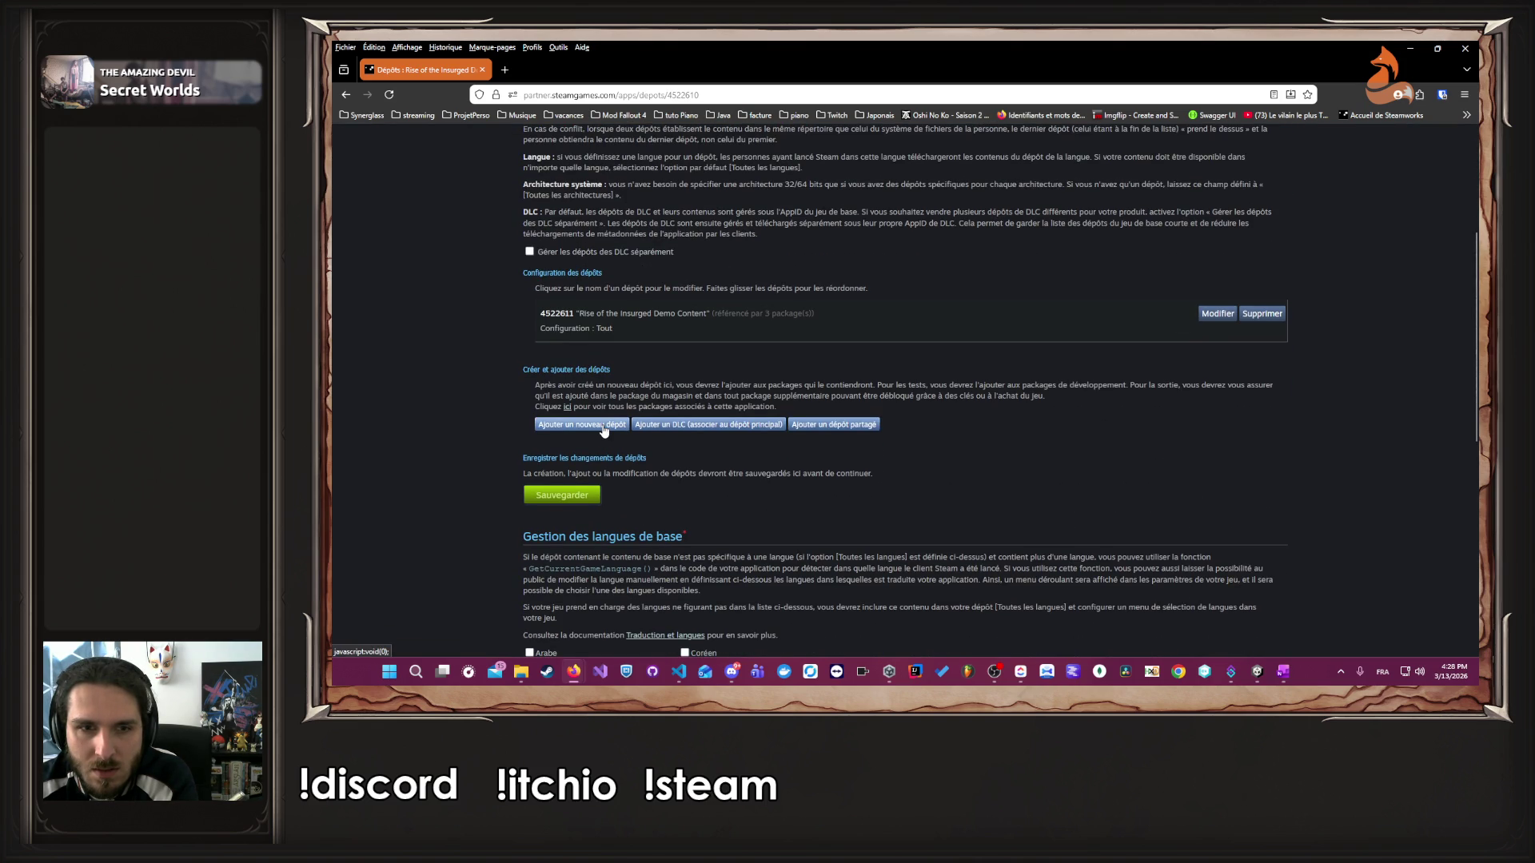
pyautogui.click(604, 428)
pyautogui.click(996, 429)
pyautogui.click(998, 427)
pyautogui.click(1043, 453)
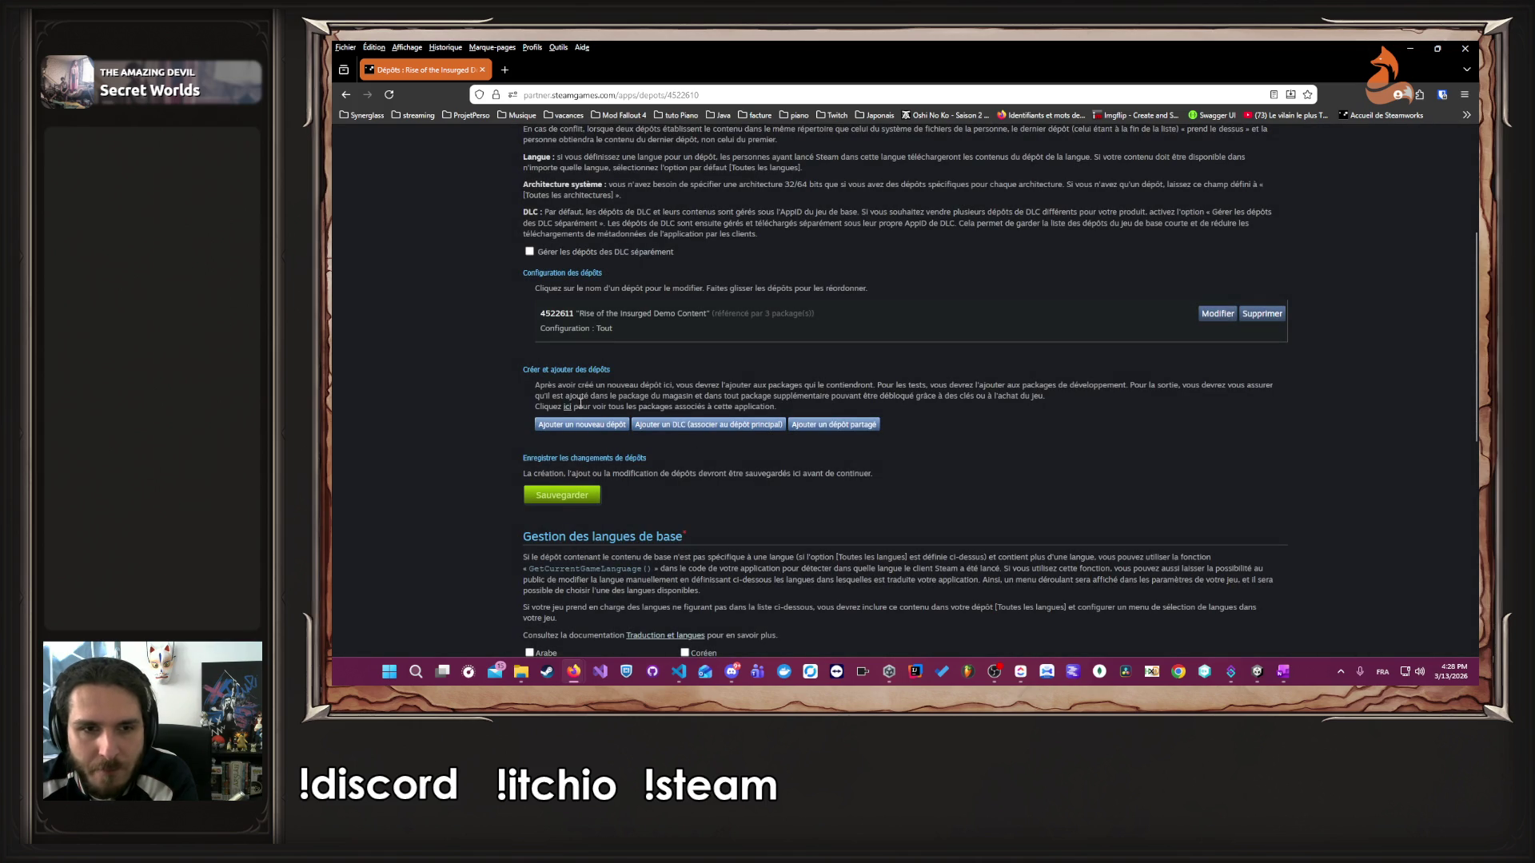
# - Add Français alongside English as a base language and save
pyautogui.moveTo(522, 381)
pyautogui.mouseDown()
pyautogui.moveTo(681, 381)
pyautogui.moveTo(683, 367)
pyautogui.moveTo(720, 399)
pyautogui.moveTo(723, 387)
pyautogui.moveTo(1081, 388)
pyautogui.moveTo(598, 434)
pyautogui.mouseUp()
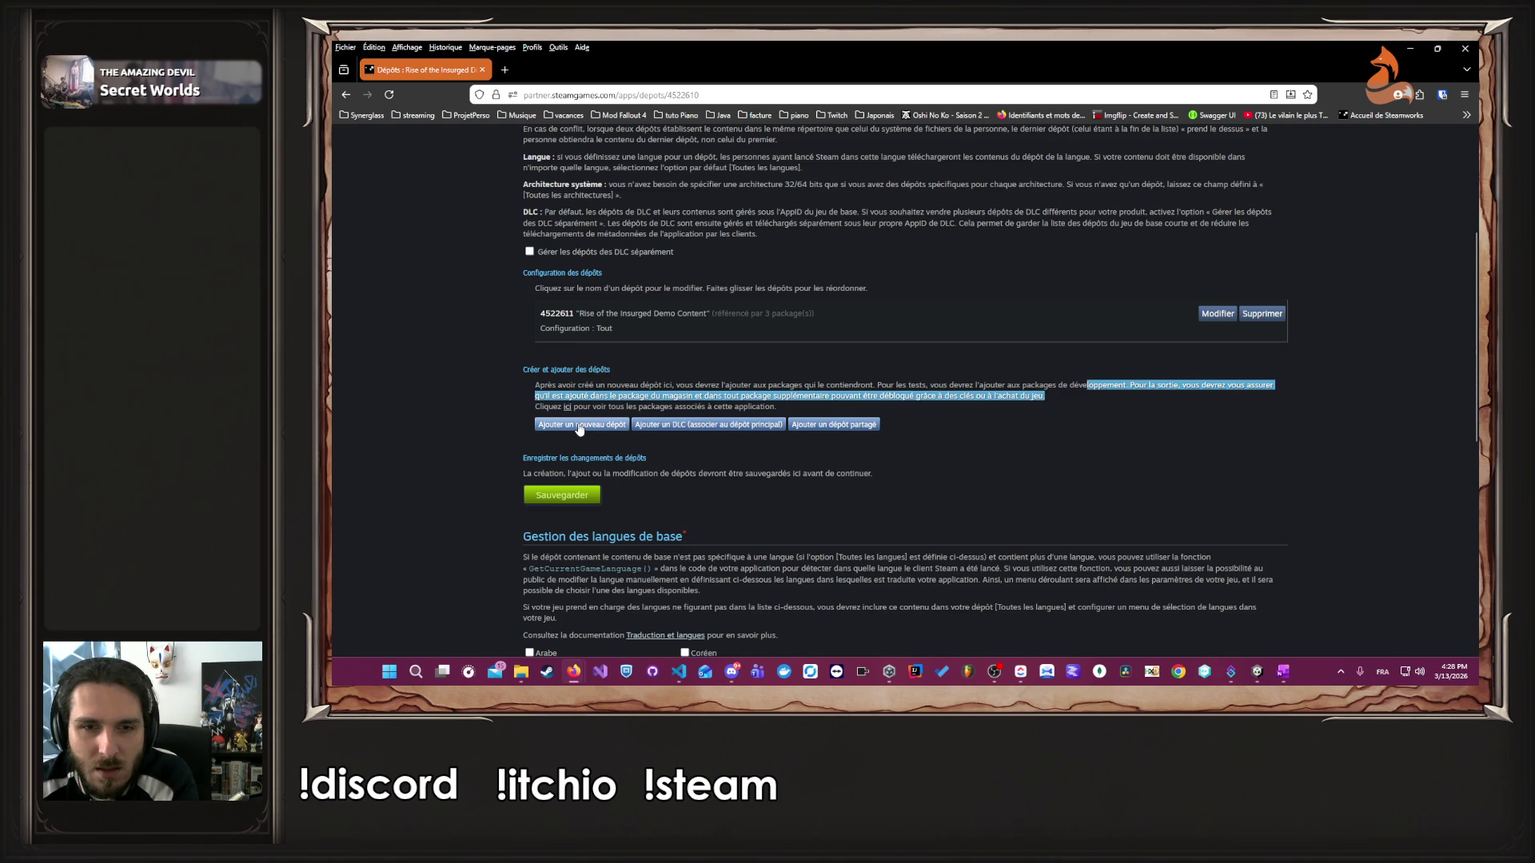
pyautogui.scroll(-2, 440, 414)
pyautogui.click(441, 418)
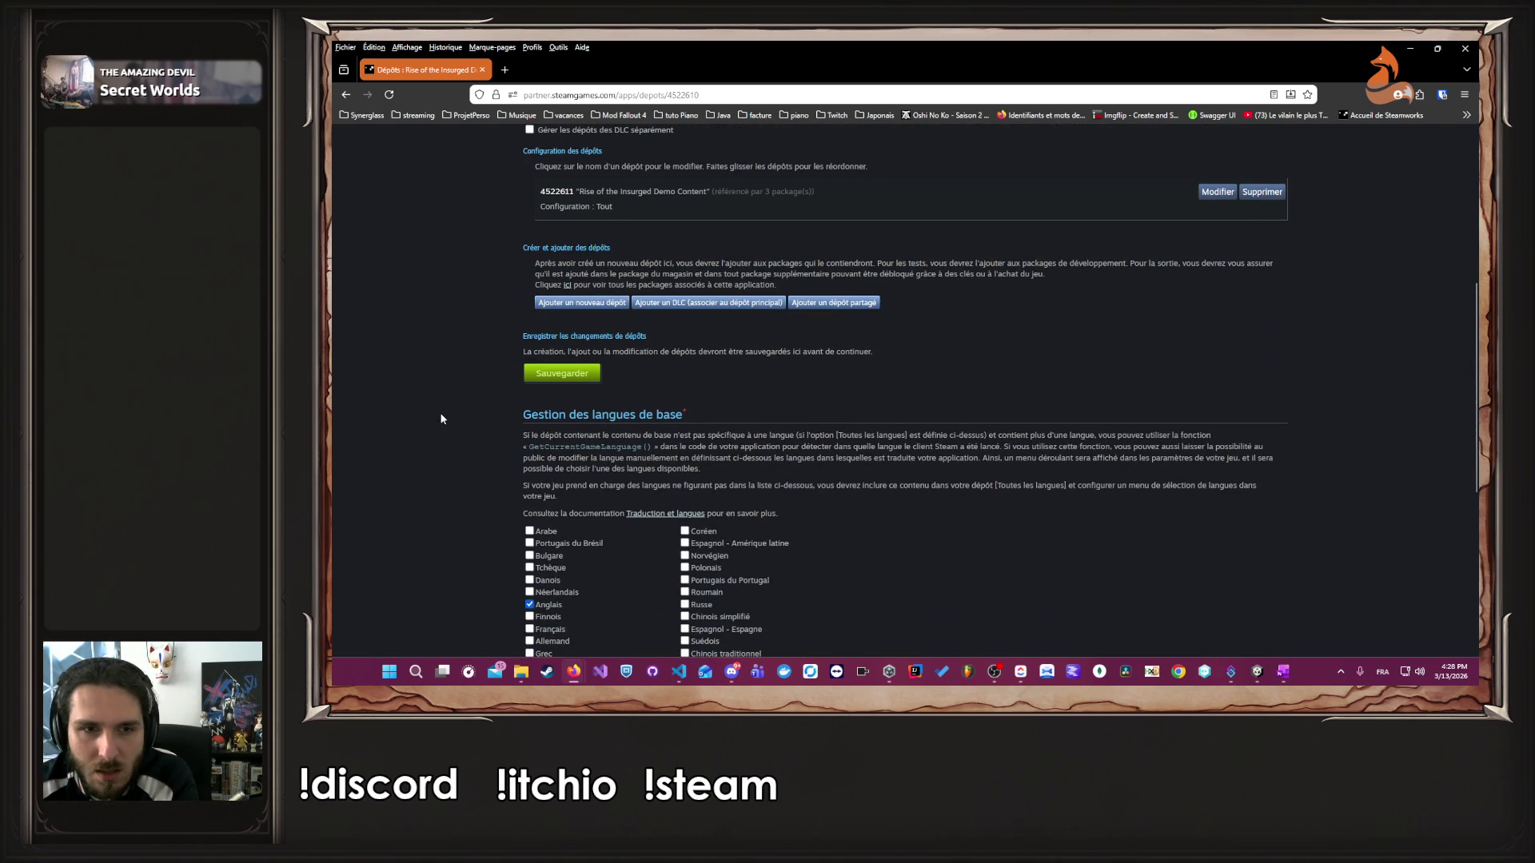
pyautogui.scroll(-3, 442, 418)
pyautogui.click(529, 446)
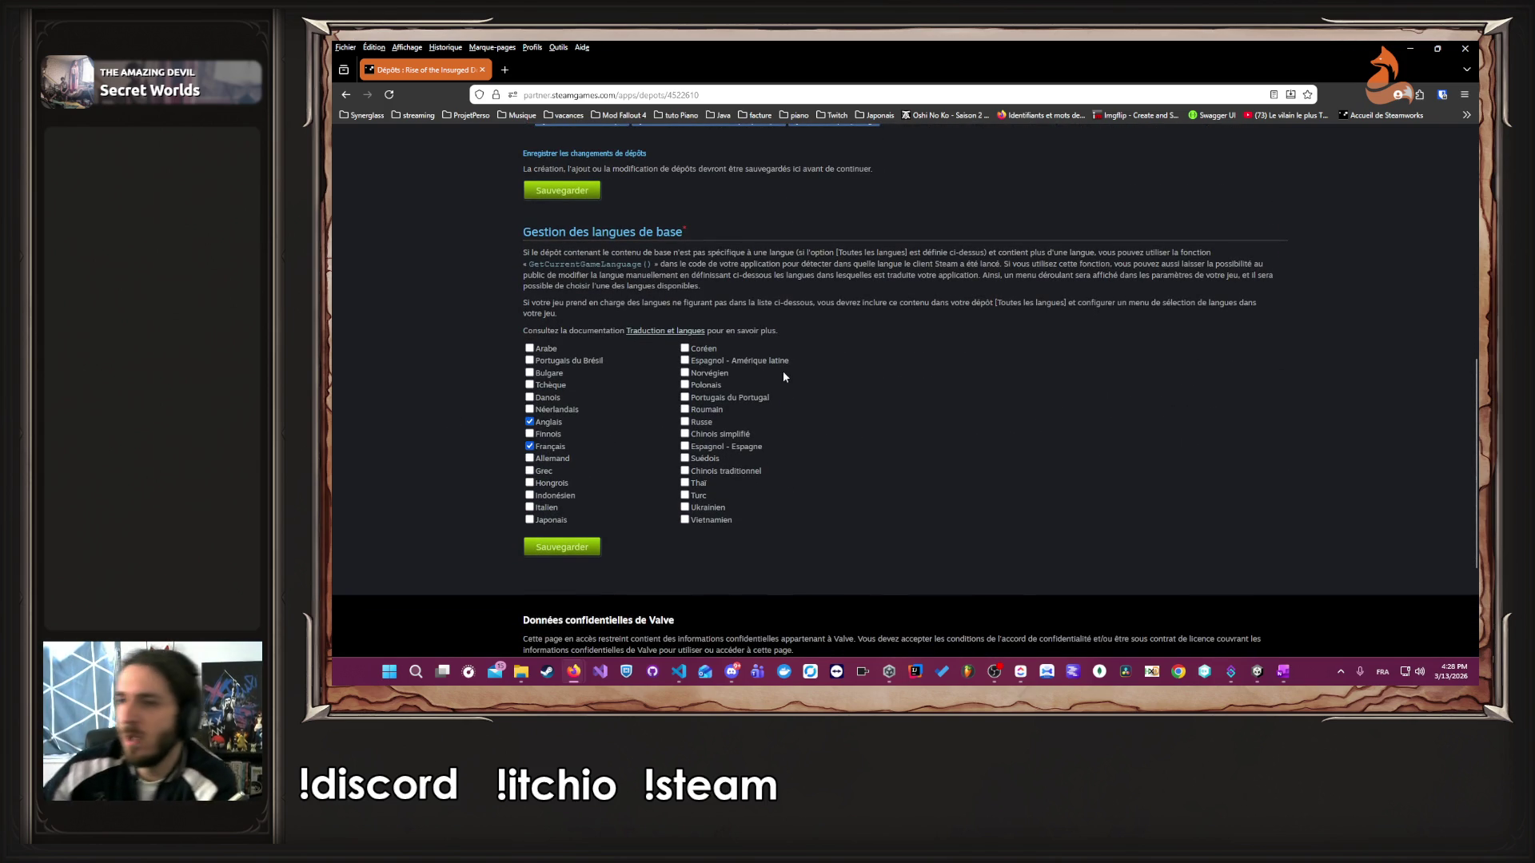
pyautogui.scroll(5, 703, 344)
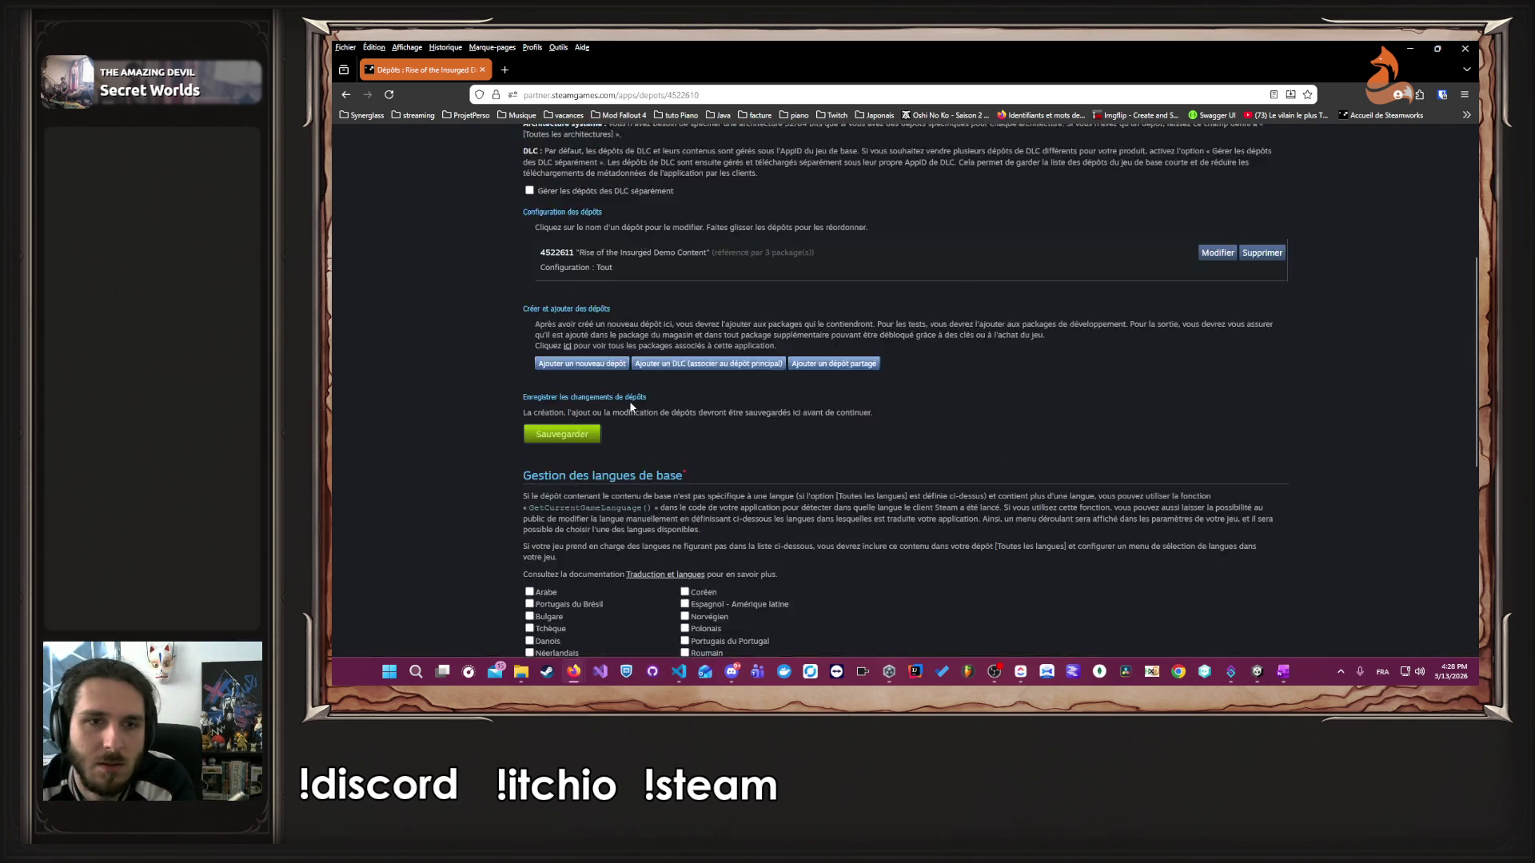
pyautogui.scroll(-6, 607, 447)
pyautogui.click(578, 480)
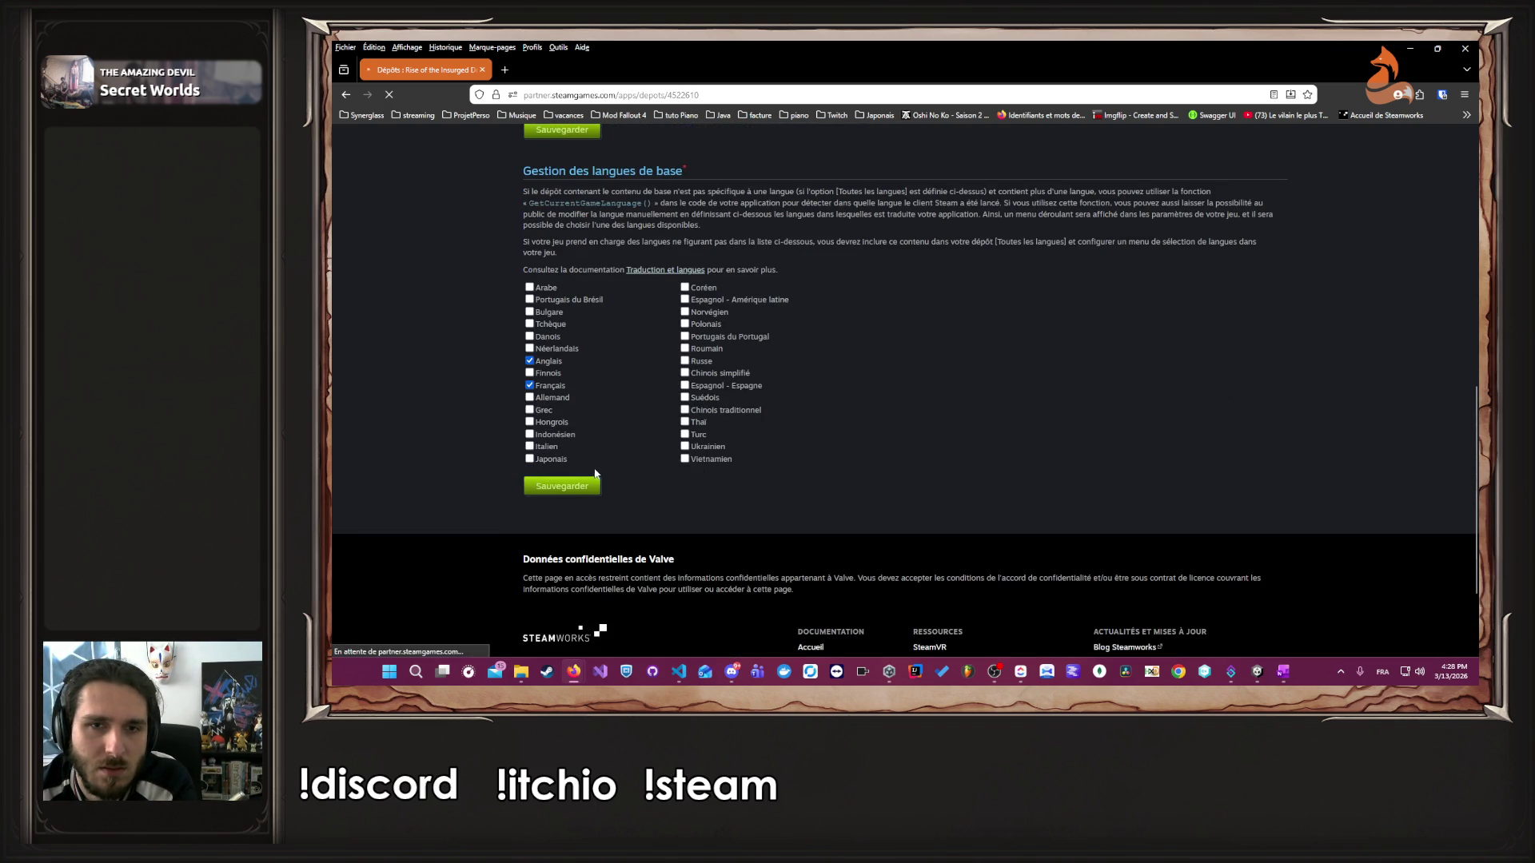
# - Begin adding another depot to the demo
pyautogui.scroll(-7, 659, 447)
pyautogui.scroll(5, 658, 452)
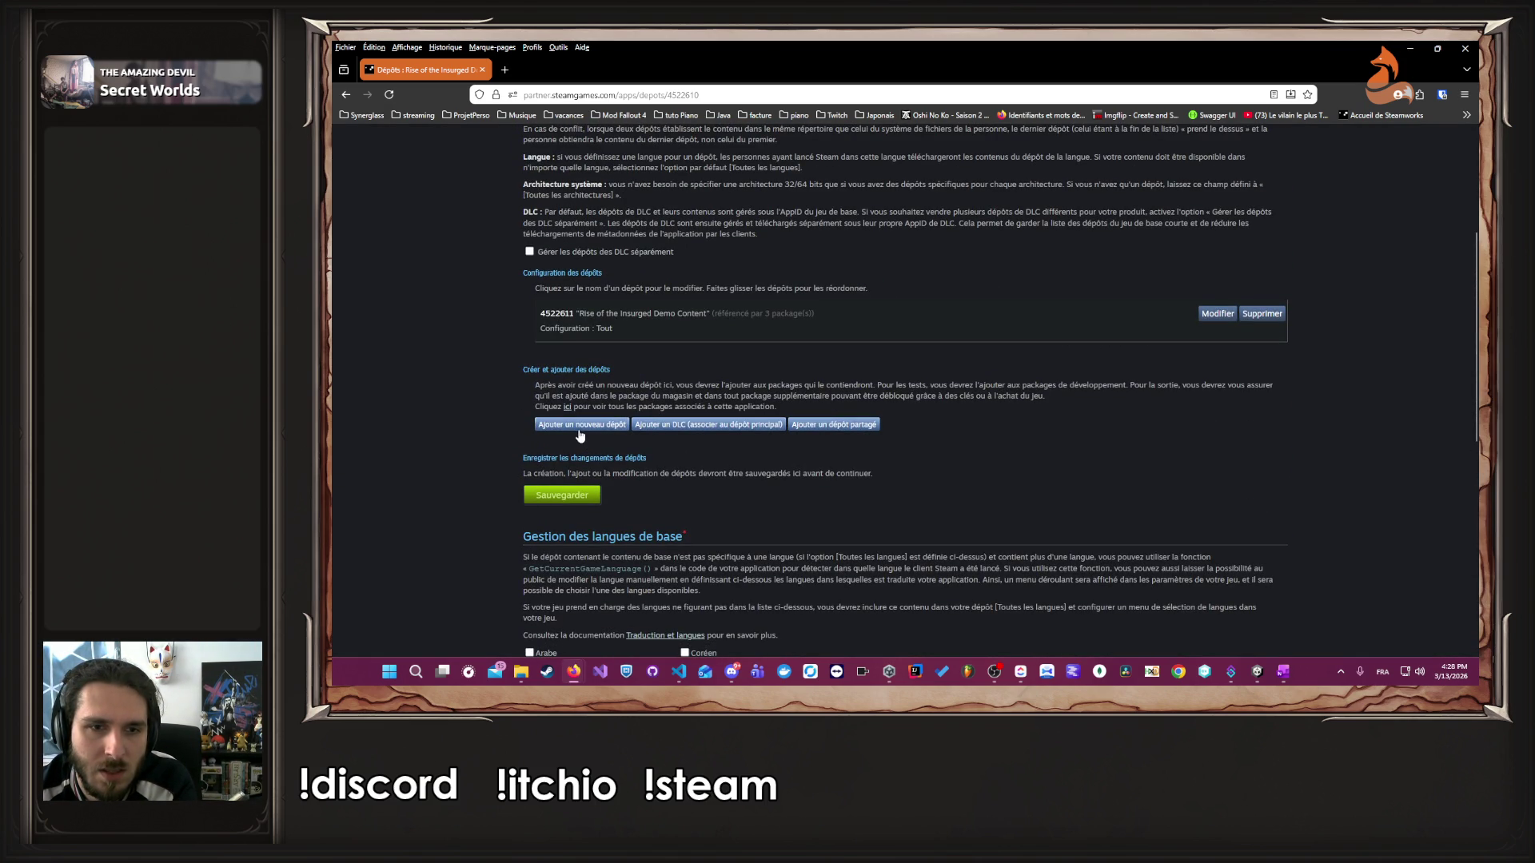
pyautogui.click(577, 426)
# - Create depot 4522612 restricted to Windows, then delete it and confirm the removal
pyautogui.click(985, 459)
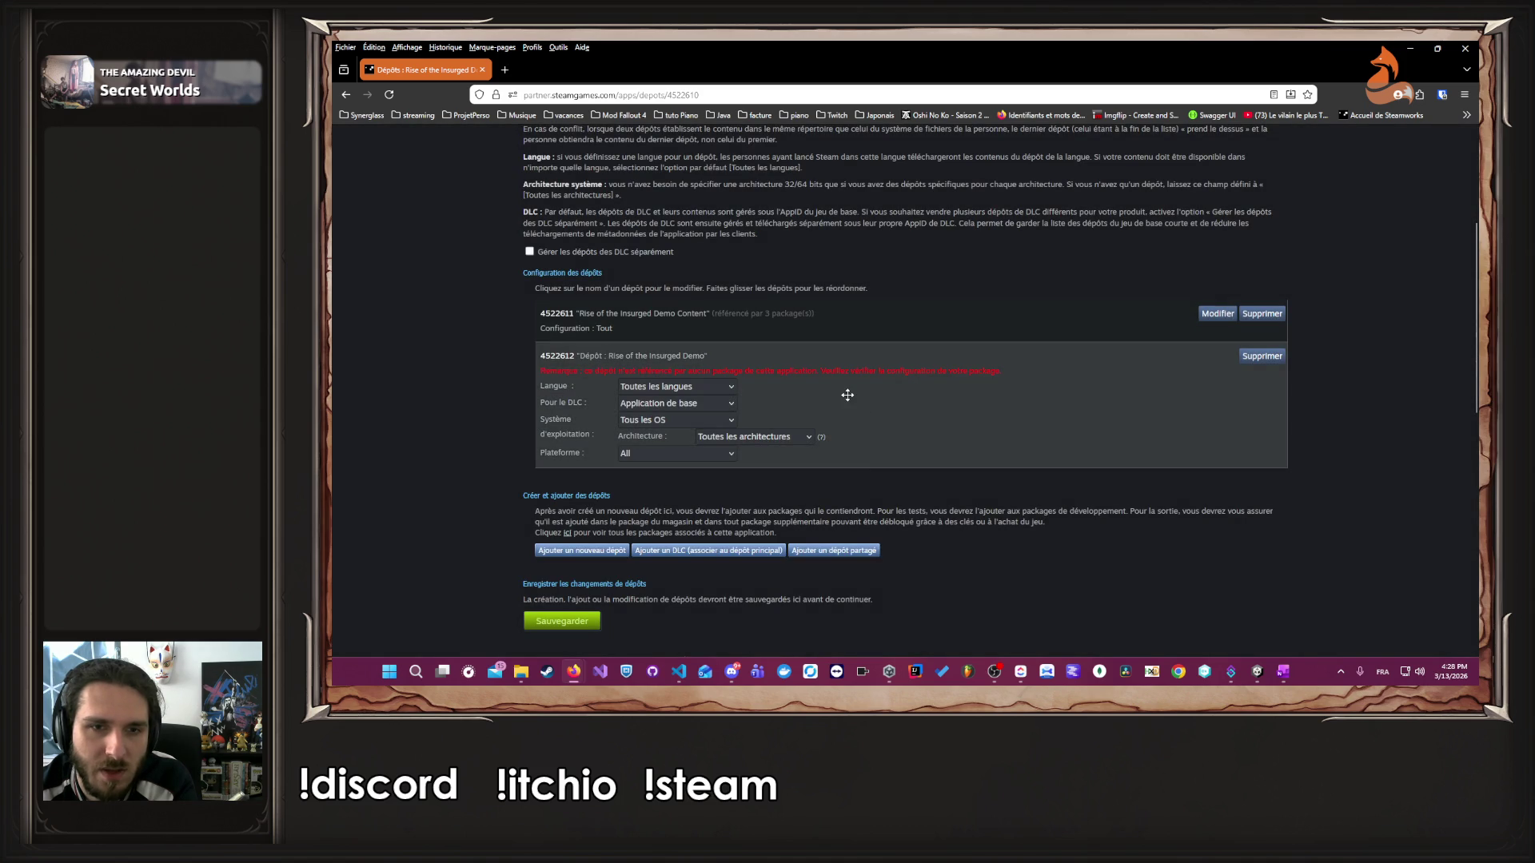
pyautogui.click(720, 386)
pyautogui.click(720, 387)
pyautogui.click(710, 405)
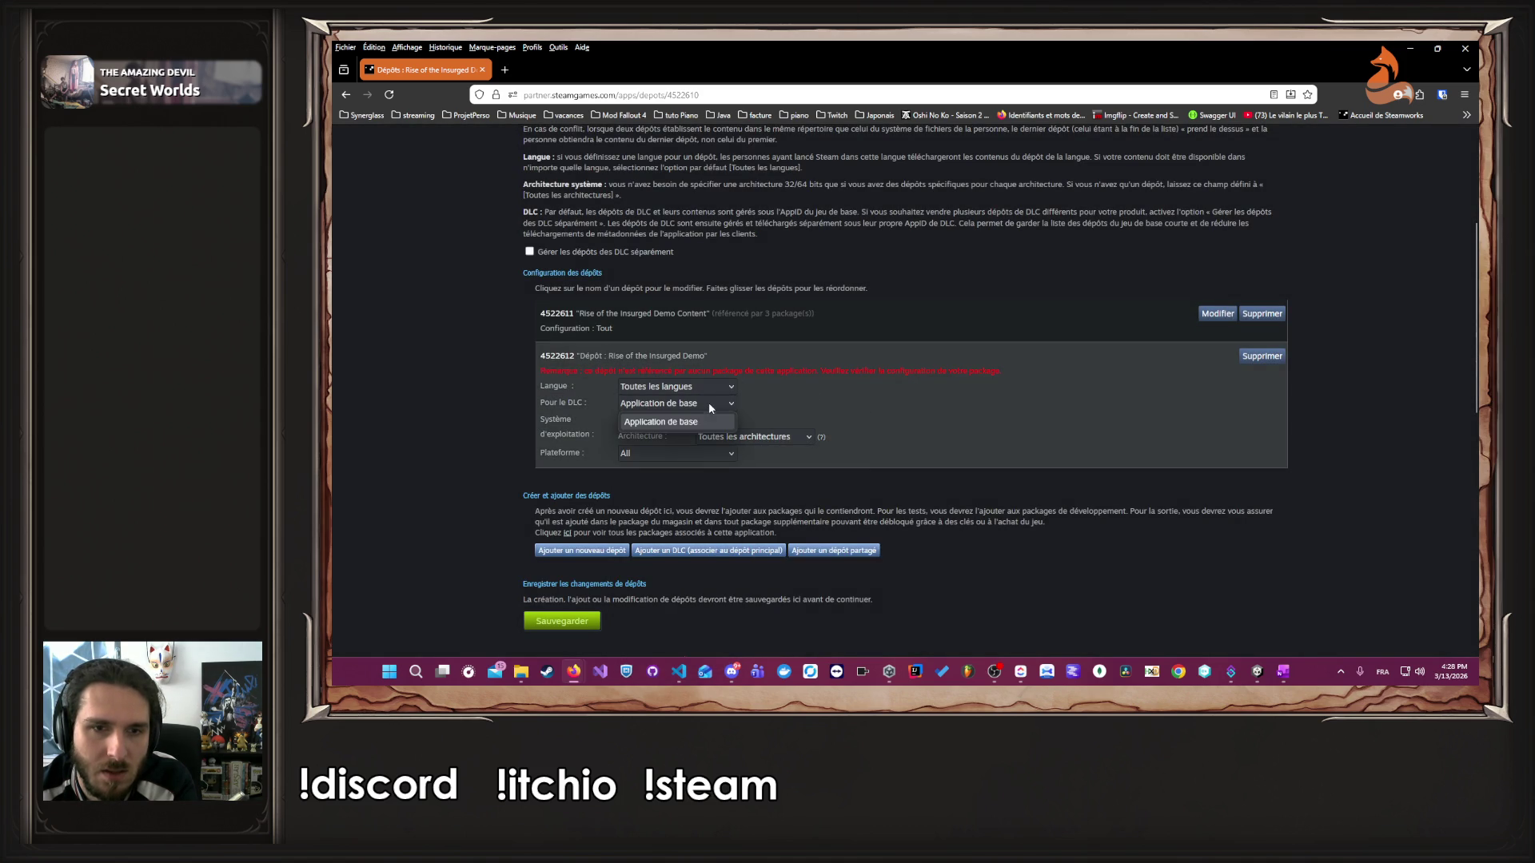
pyautogui.click(708, 409)
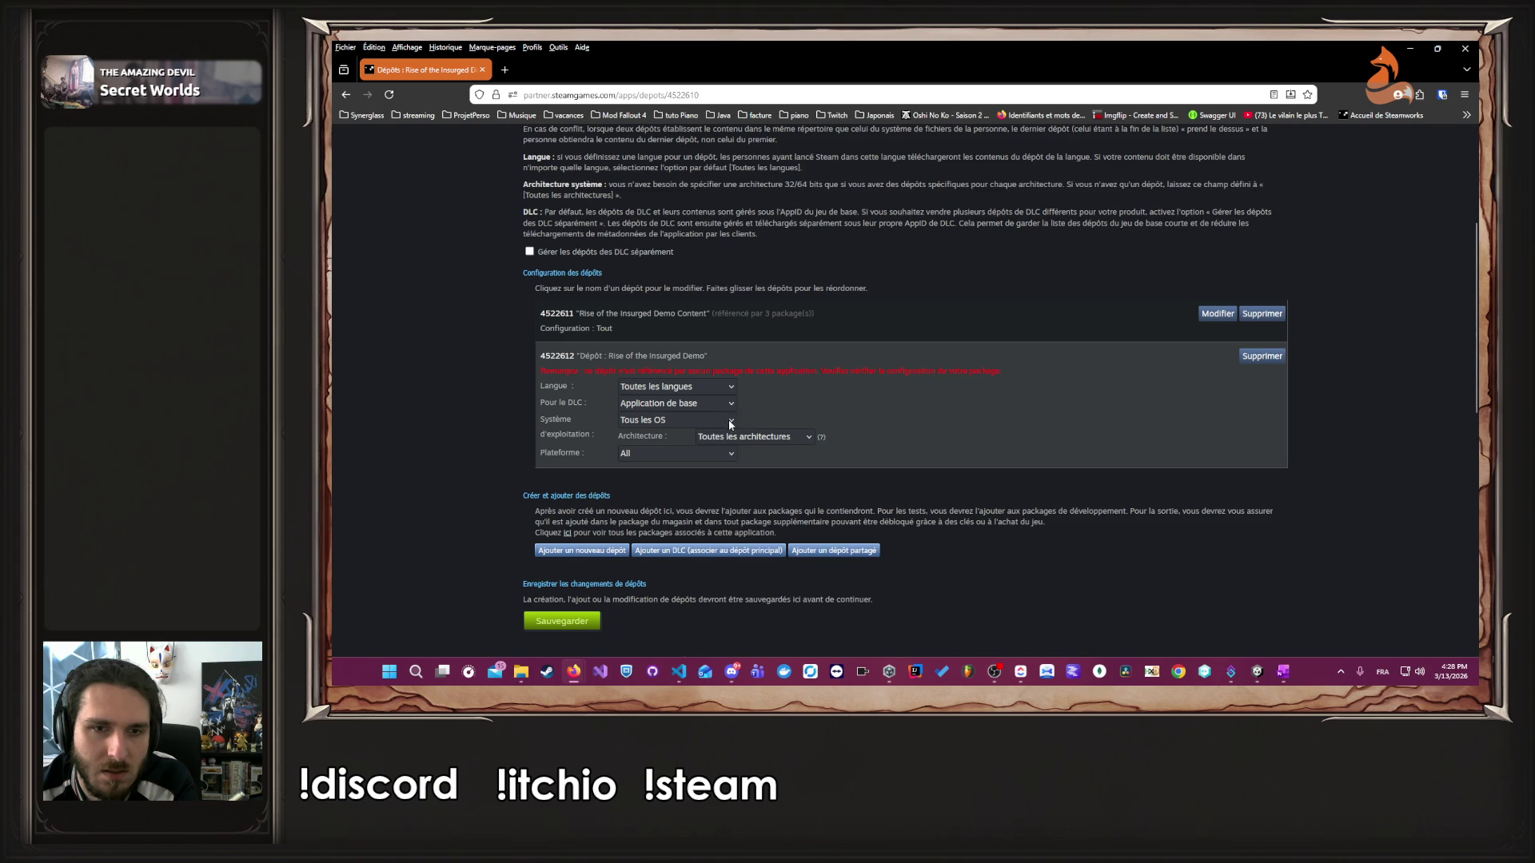
pyautogui.click(731, 419)
pyautogui.click(699, 454)
pyautogui.click(752, 438)
pyautogui.click(751, 440)
pyautogui.click(704, 458)
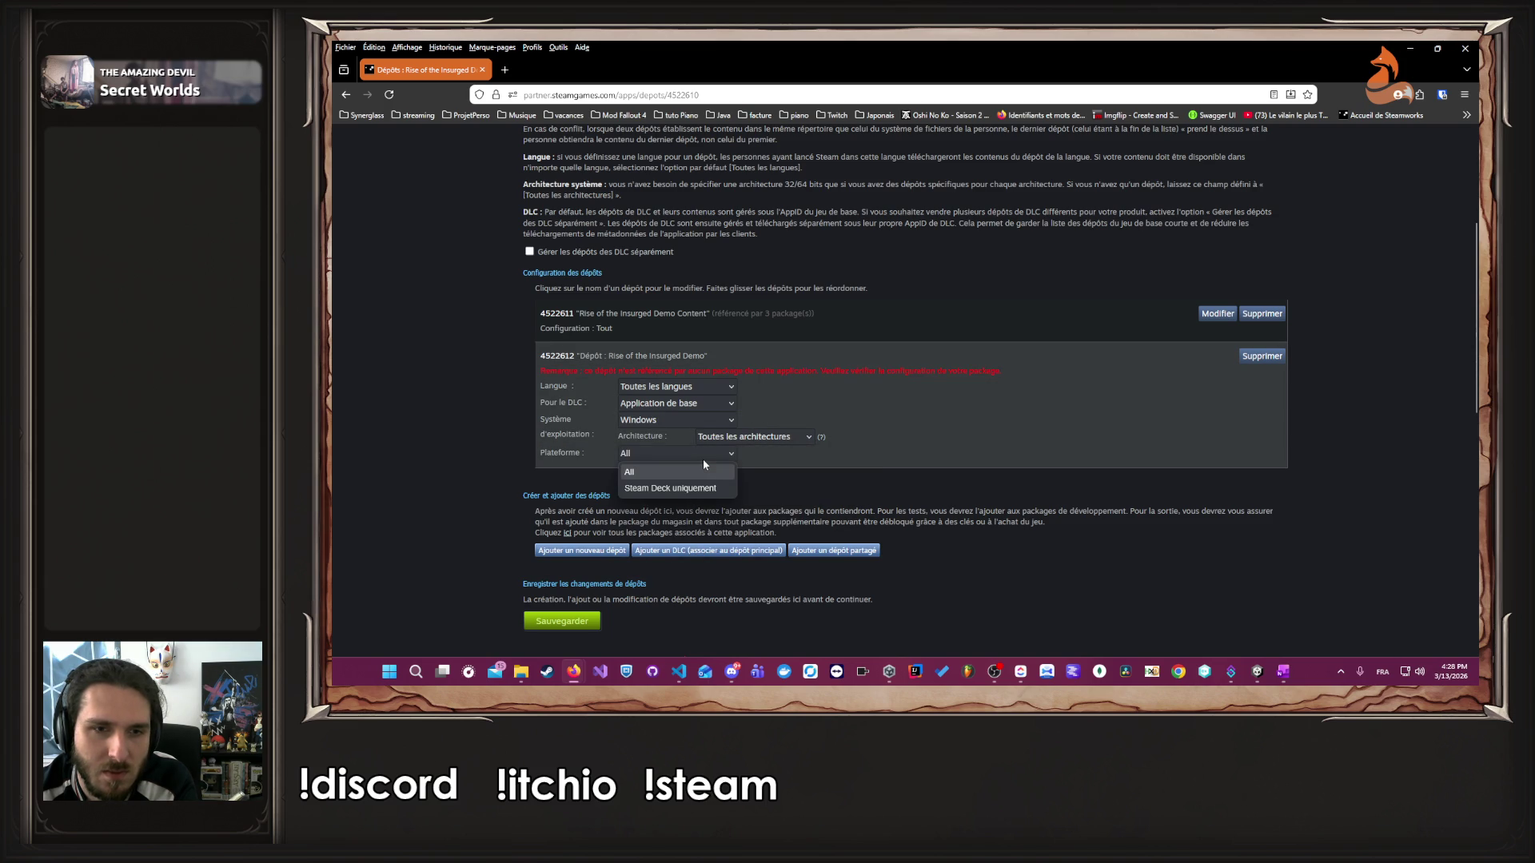
pyautogui.click(706, 473)
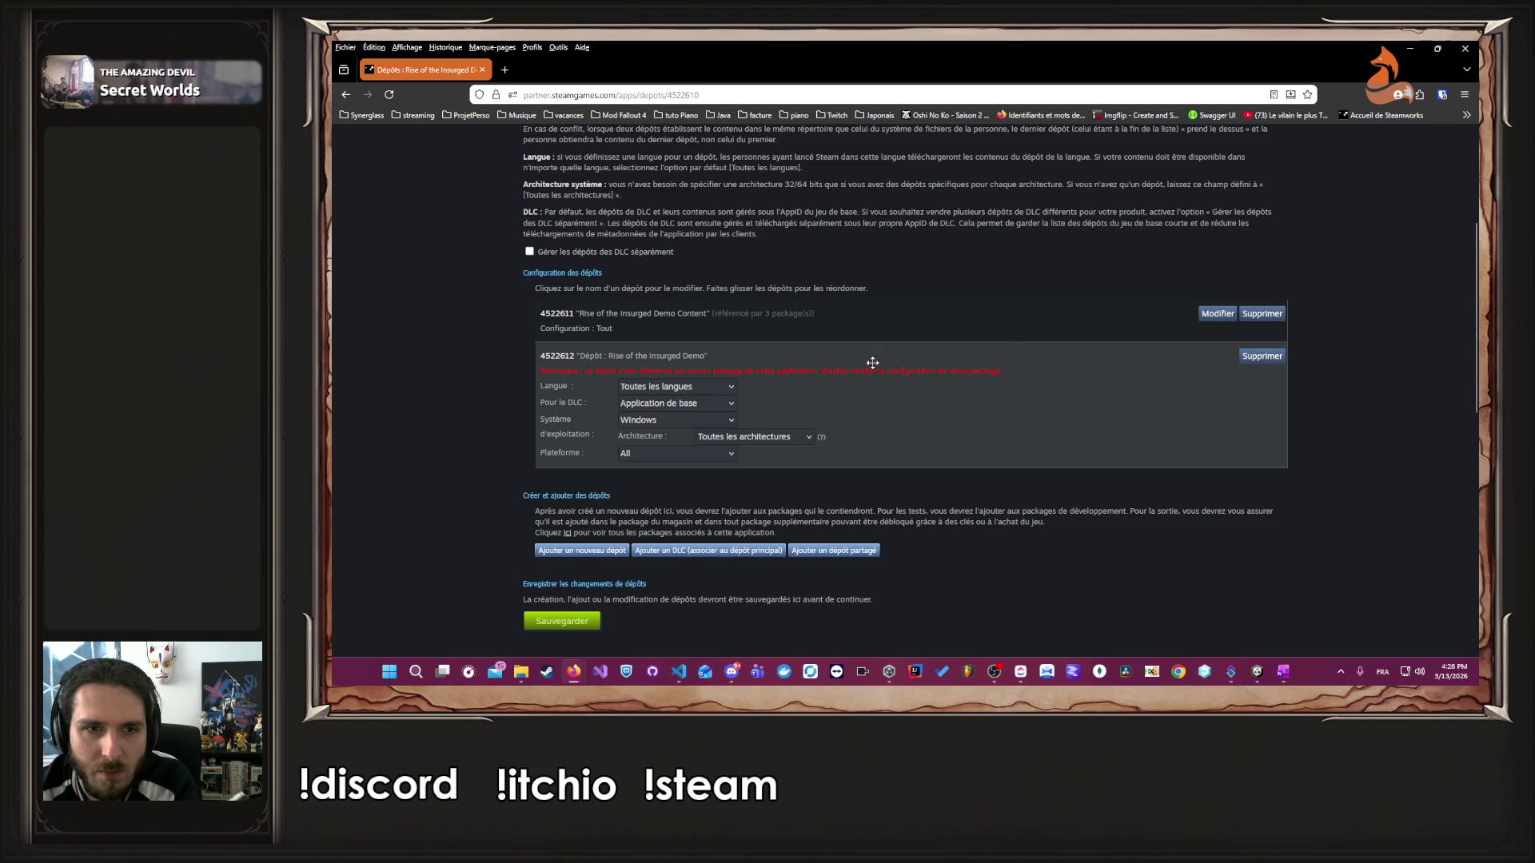
pyautogui.click(1261, 356)
pyautogui.click(935, 415)
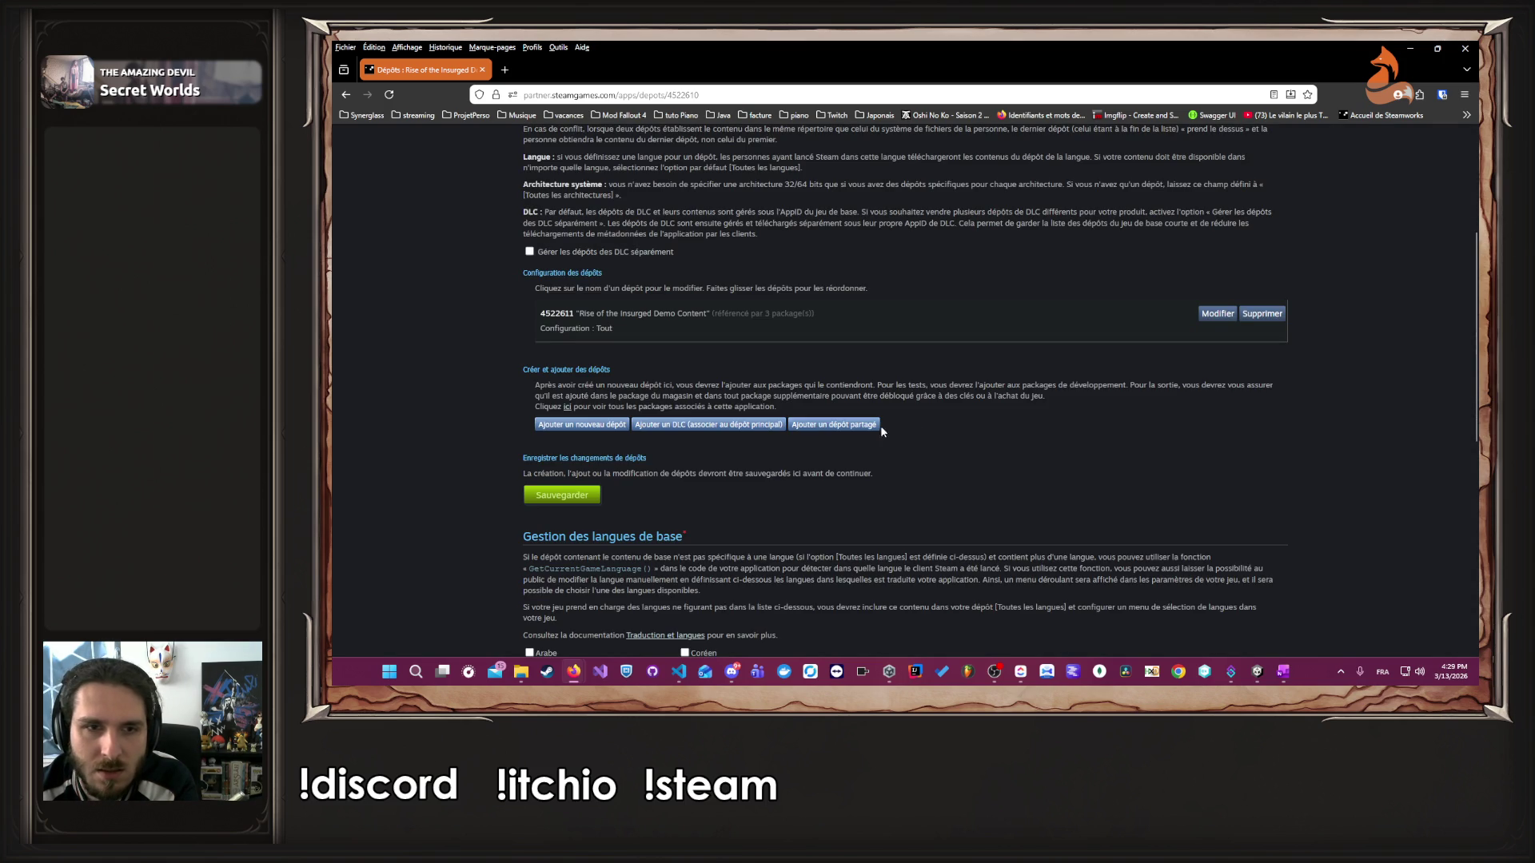
# - Look over the app's Général settings, then open the HTTP upload page for depot 4522611
pyautogui.scroll(3, 839, 426)
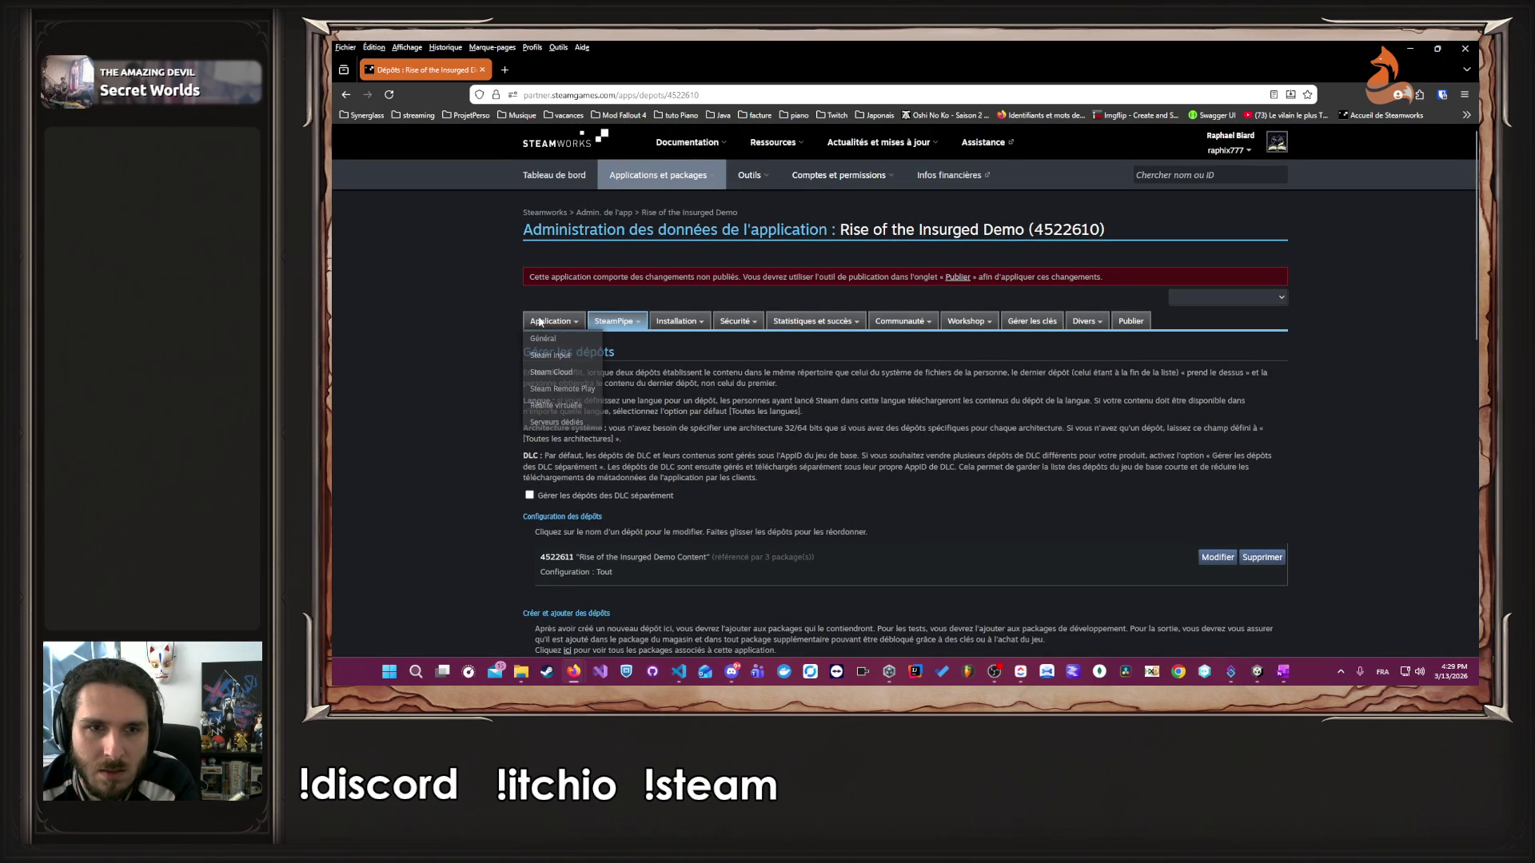
pyautogui.click(555, 338)
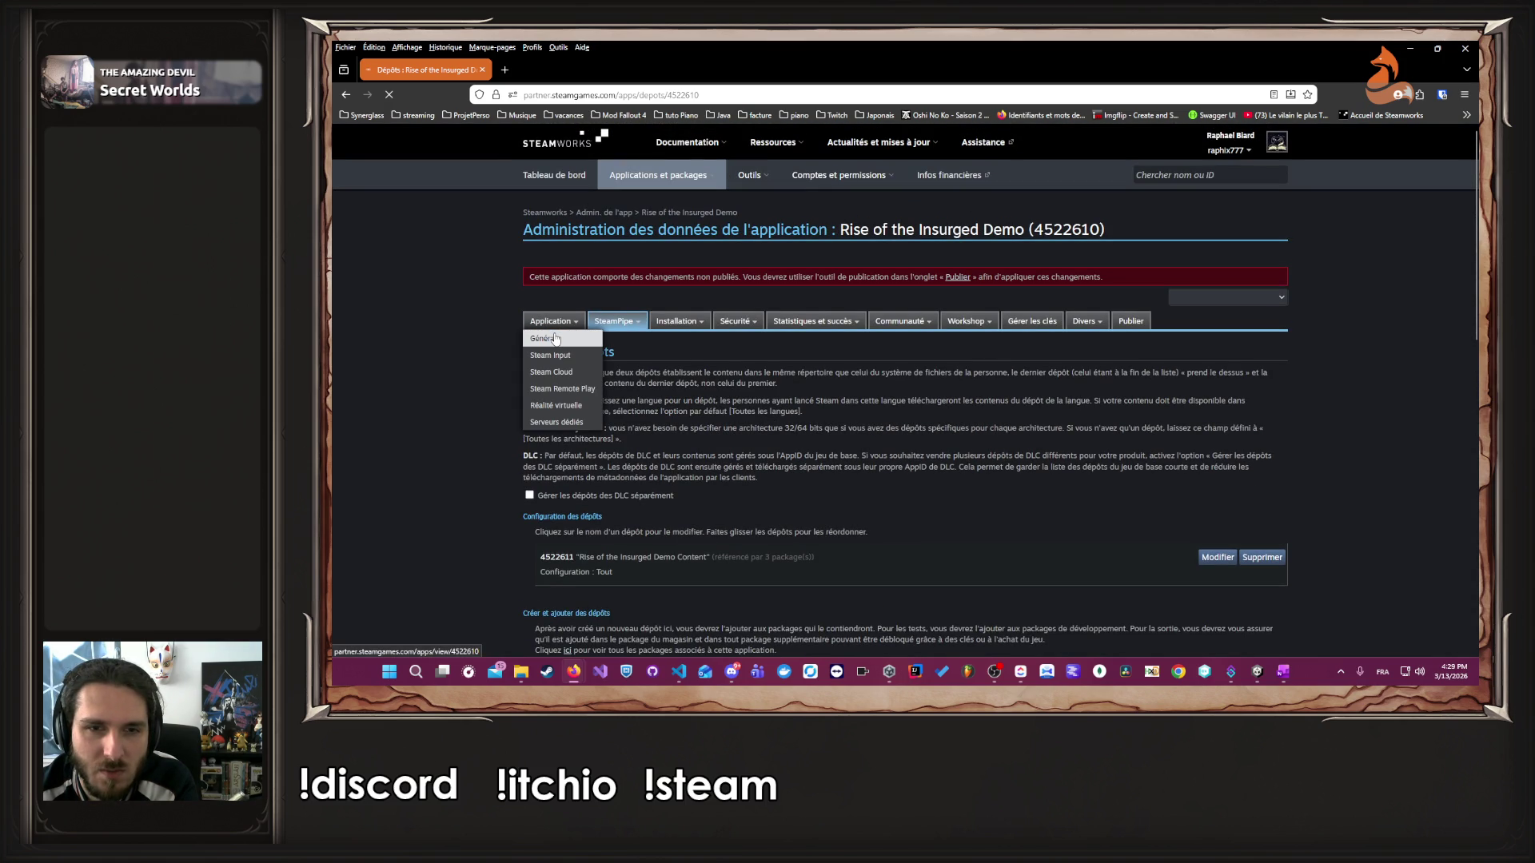
pyautogui.scroll(-3, 532, 382)
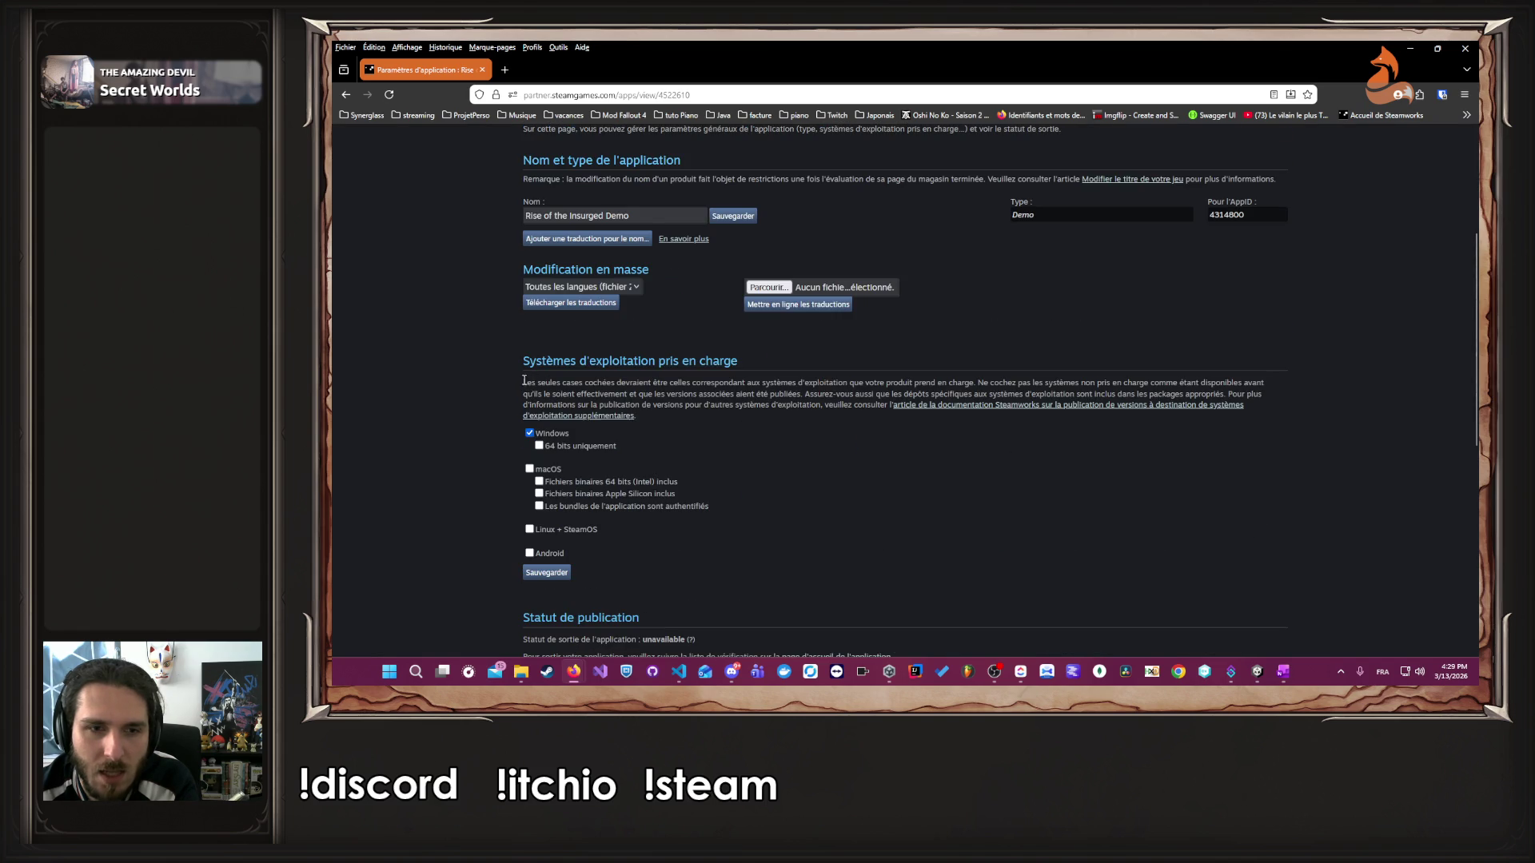
pyautogui.scroll(-4, 511, 382)
pyautogui.scroll(10, 477, 383)
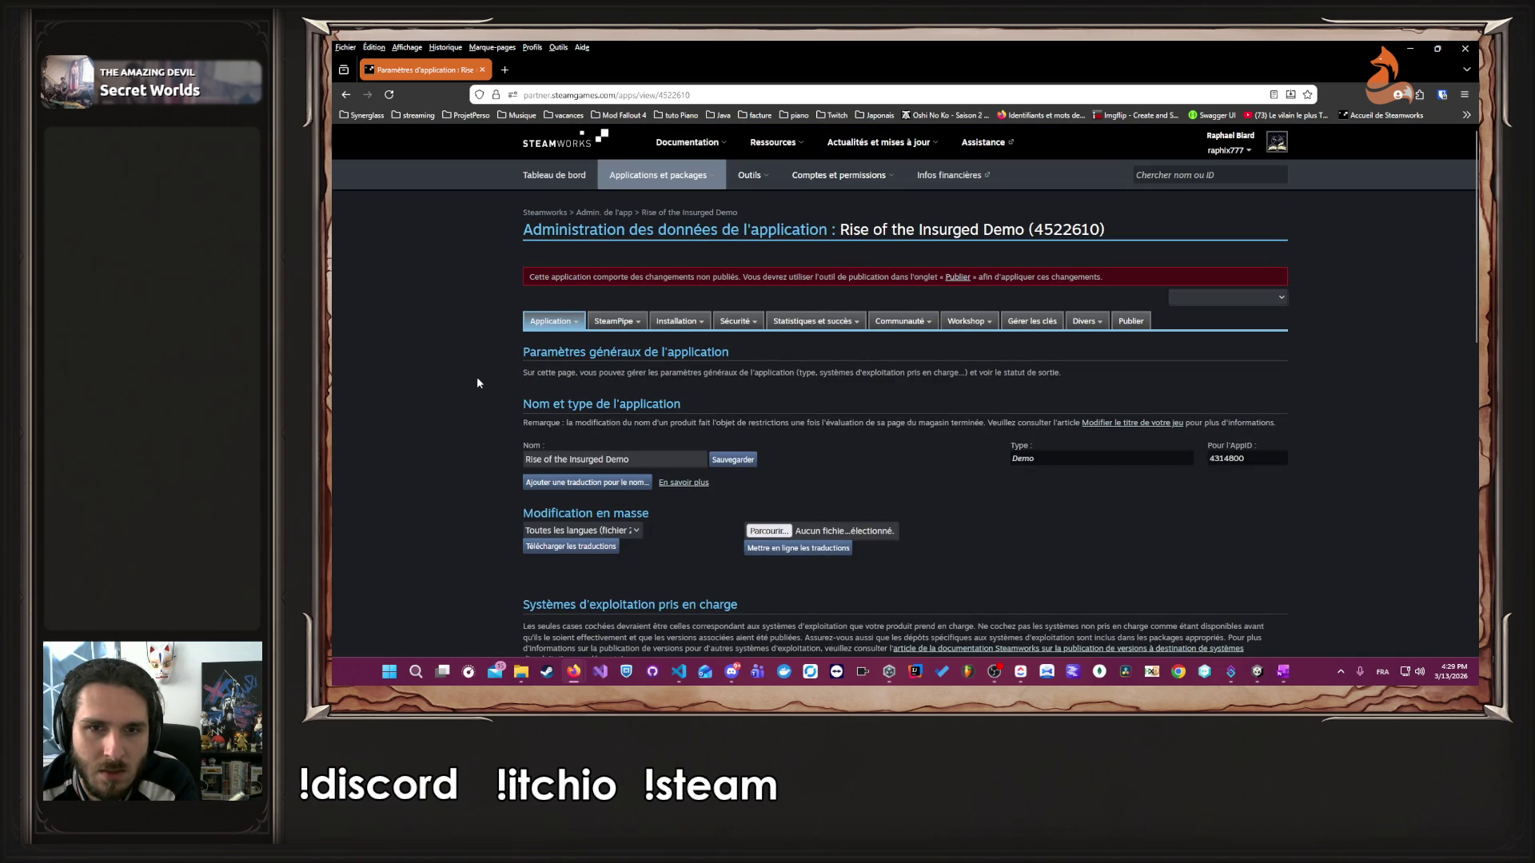
pyautogui.moveTo(620, 326)
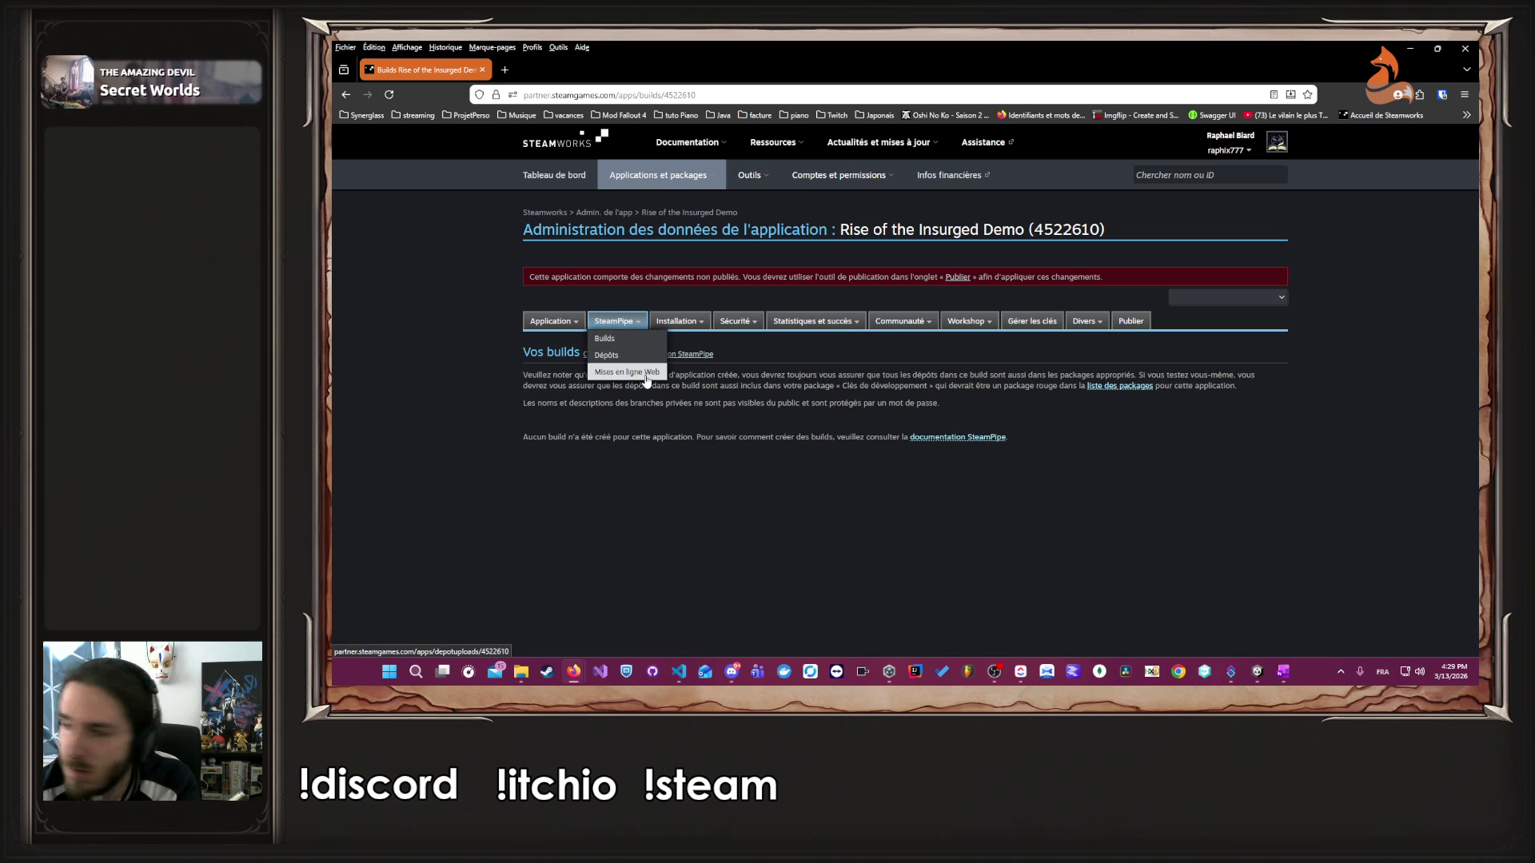
pyautogui.click(646, 376)
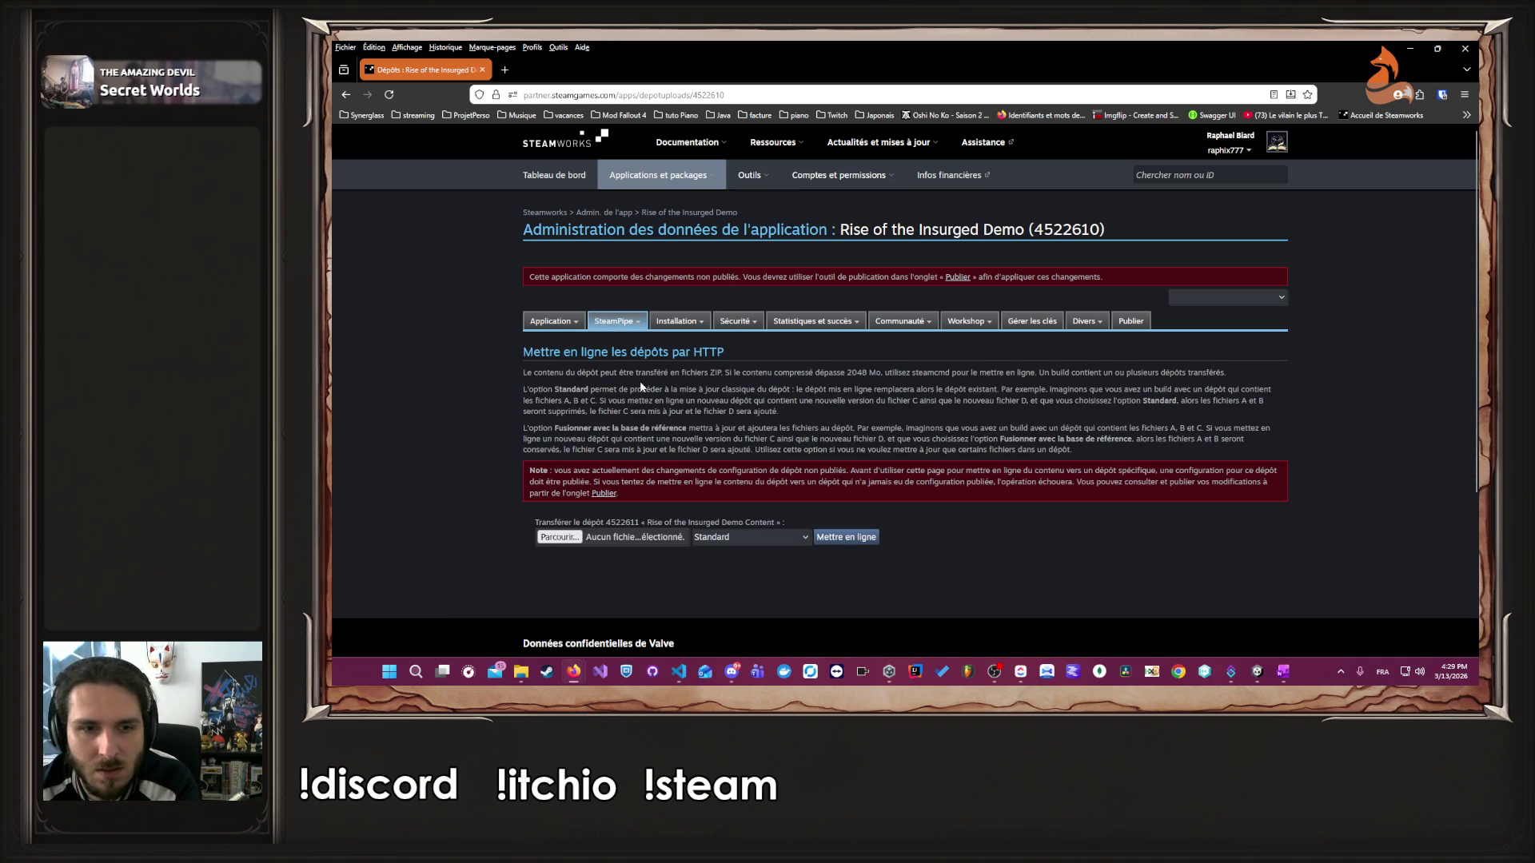
# - Keep the Standard upload mode and read the ZIP upload instructions
pyautogui.click(699, 538)
pyautogui.click(715, 538)
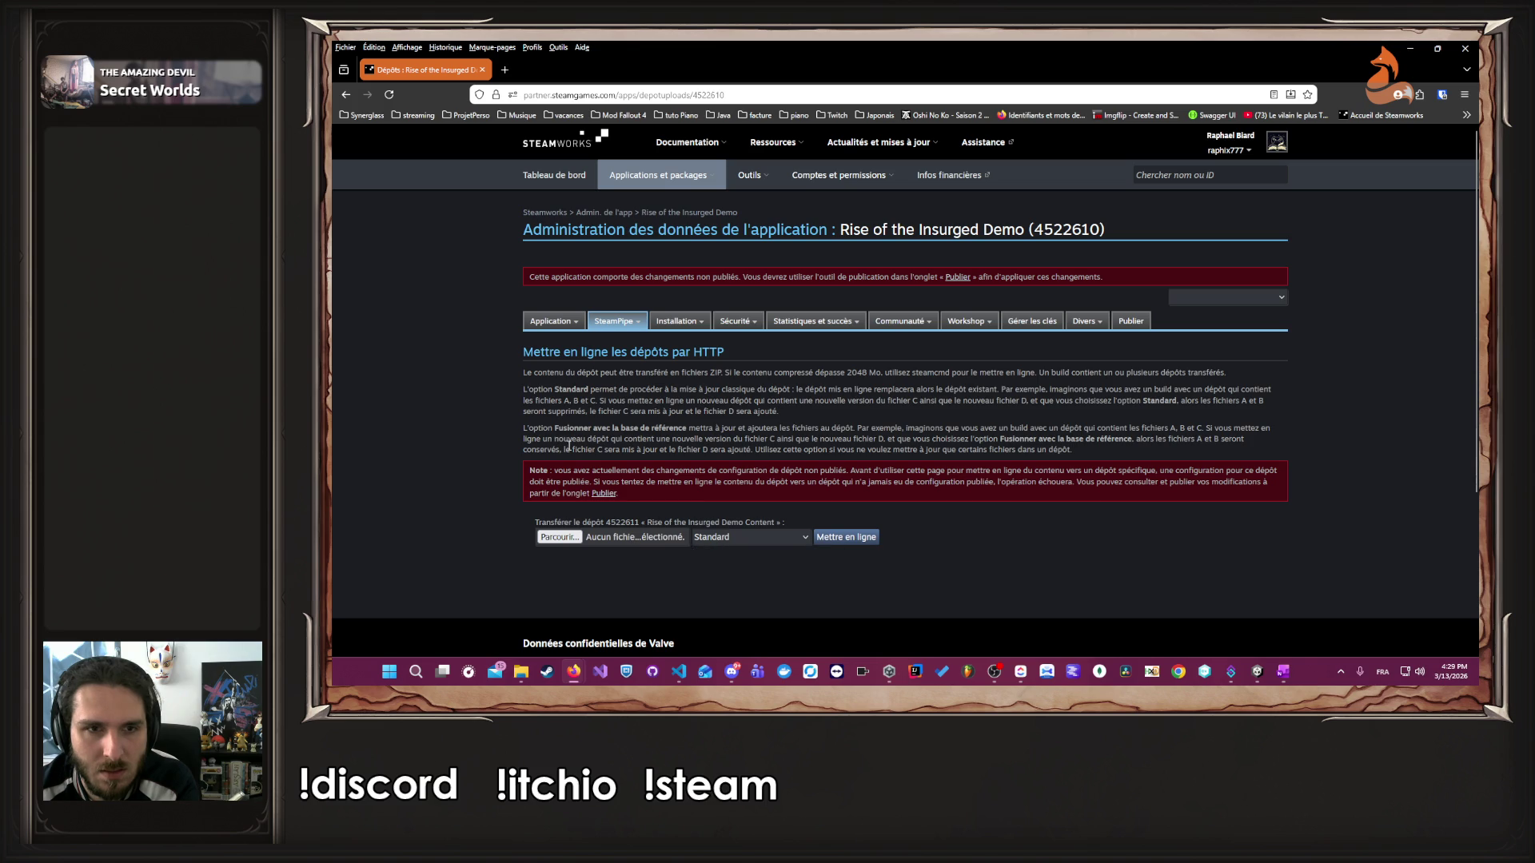
pyautogui.moveTo(512, 352)
pyautogui.mouseDown()
pyautogui.moveTo(724, 361)
pyautogui.moveTo(799, 432)
pyautogui.mouseUp()
pyautogui.click(563, 370)
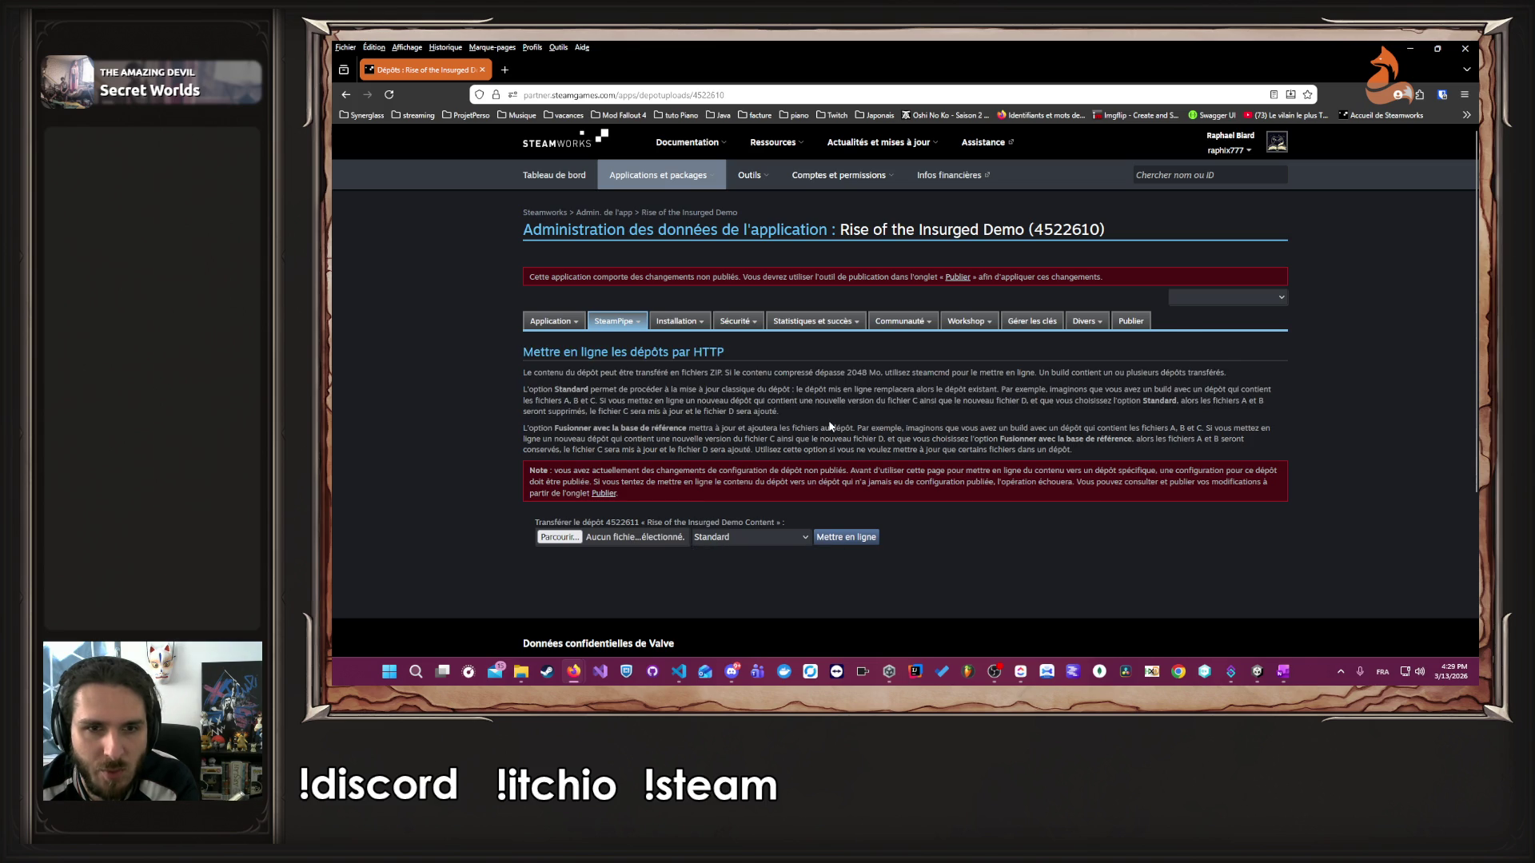
pyautogui.moveTo(514, 369)
pyautogui.mouseDown()
pyautogui.moveTo(682, 391)
pyautogui.moveTo(696, 375)
pyautogui.moveTo(791, 372)
pyautogui.mouseUp()
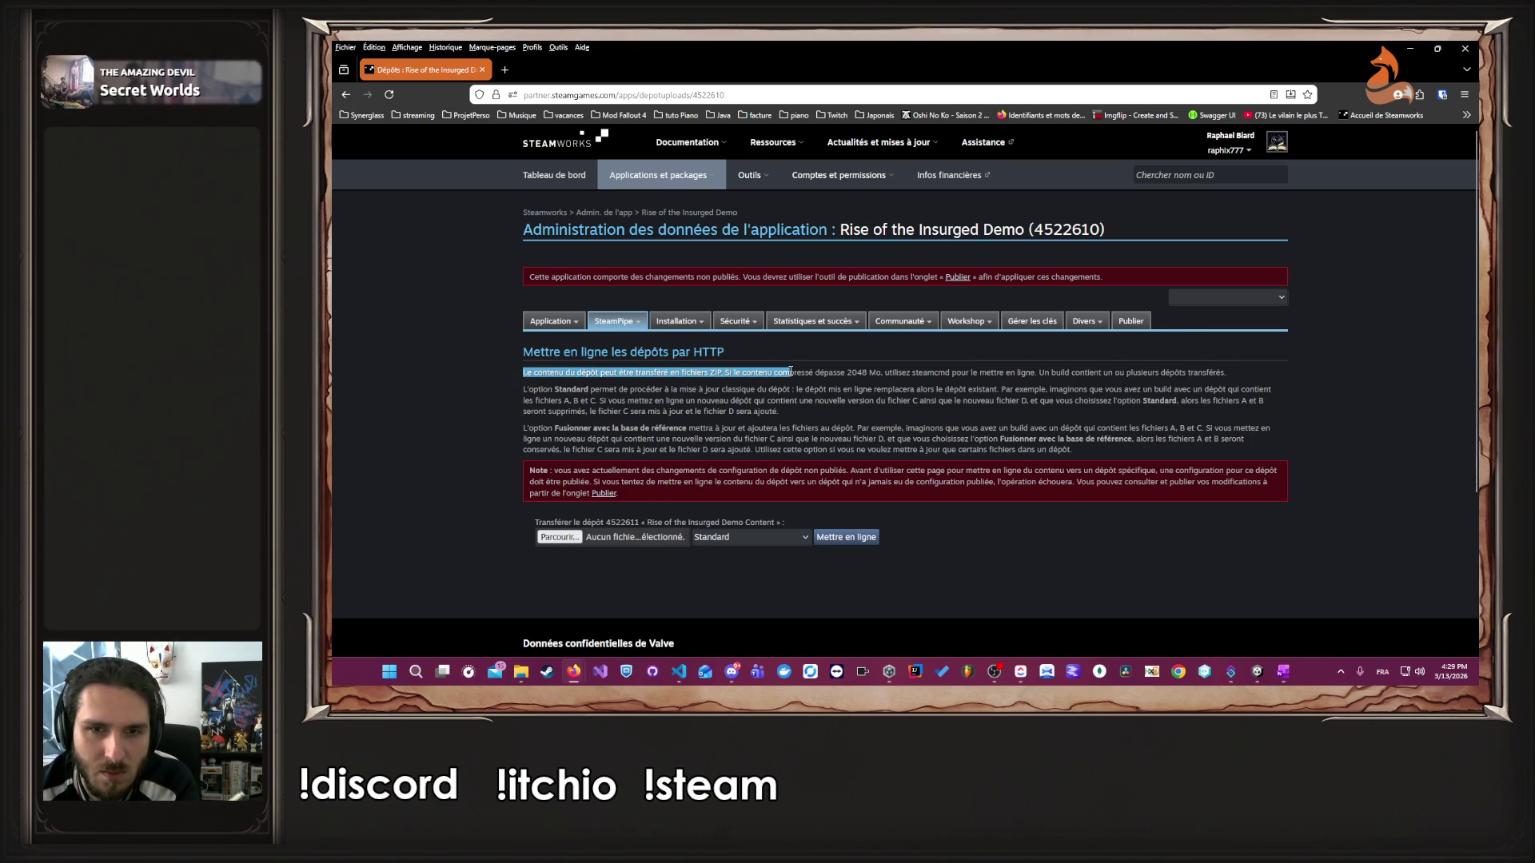
pyautogui.click(848, 373)
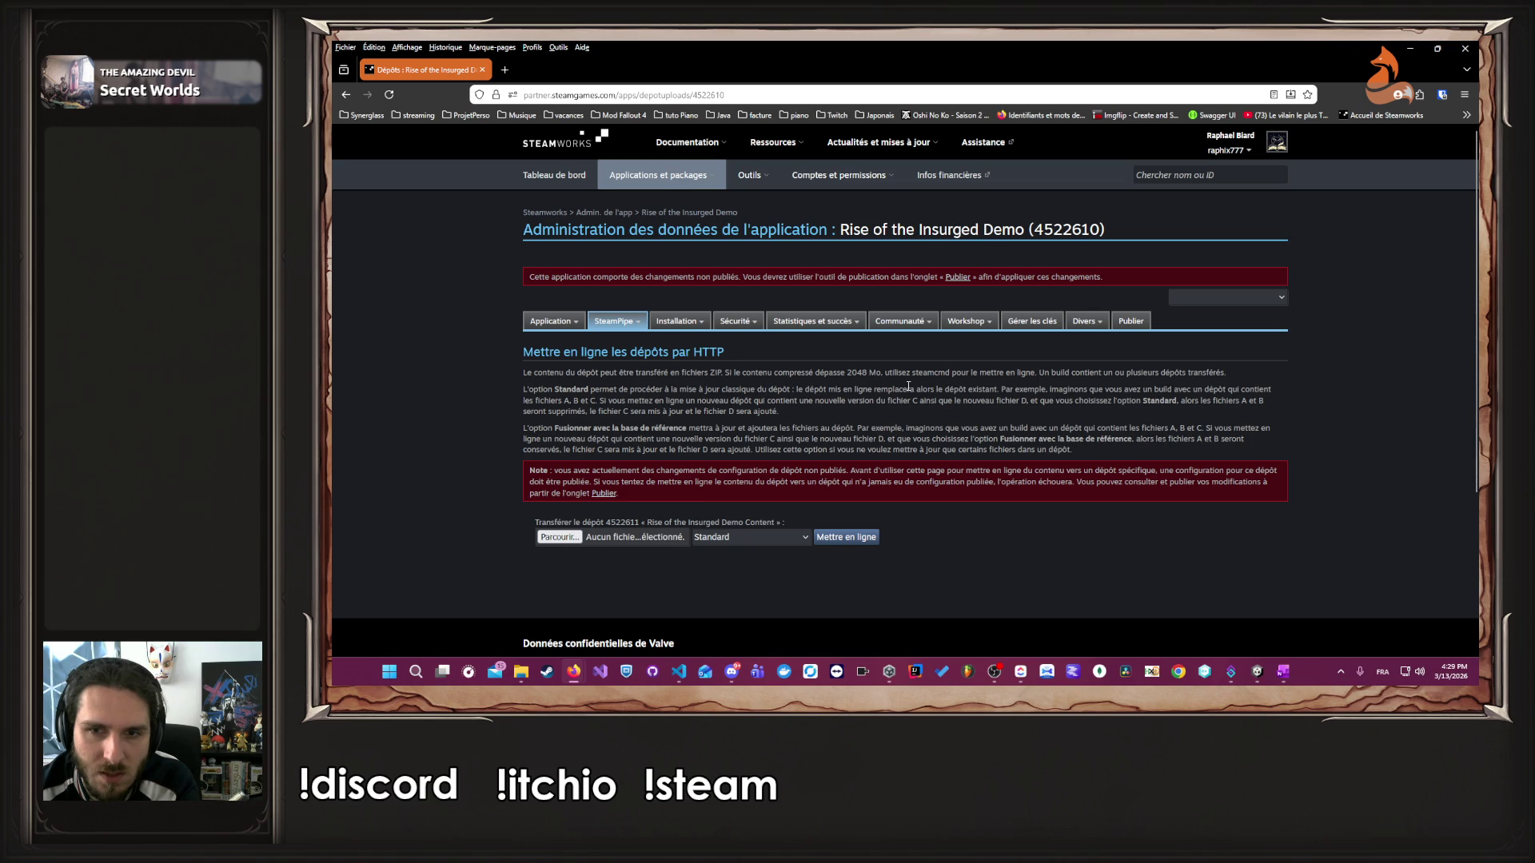
# - Open the Parcourir… file chooser, cancel it, and look for the zipped build in the file manager
pyautogui.moveTo(701, 324)
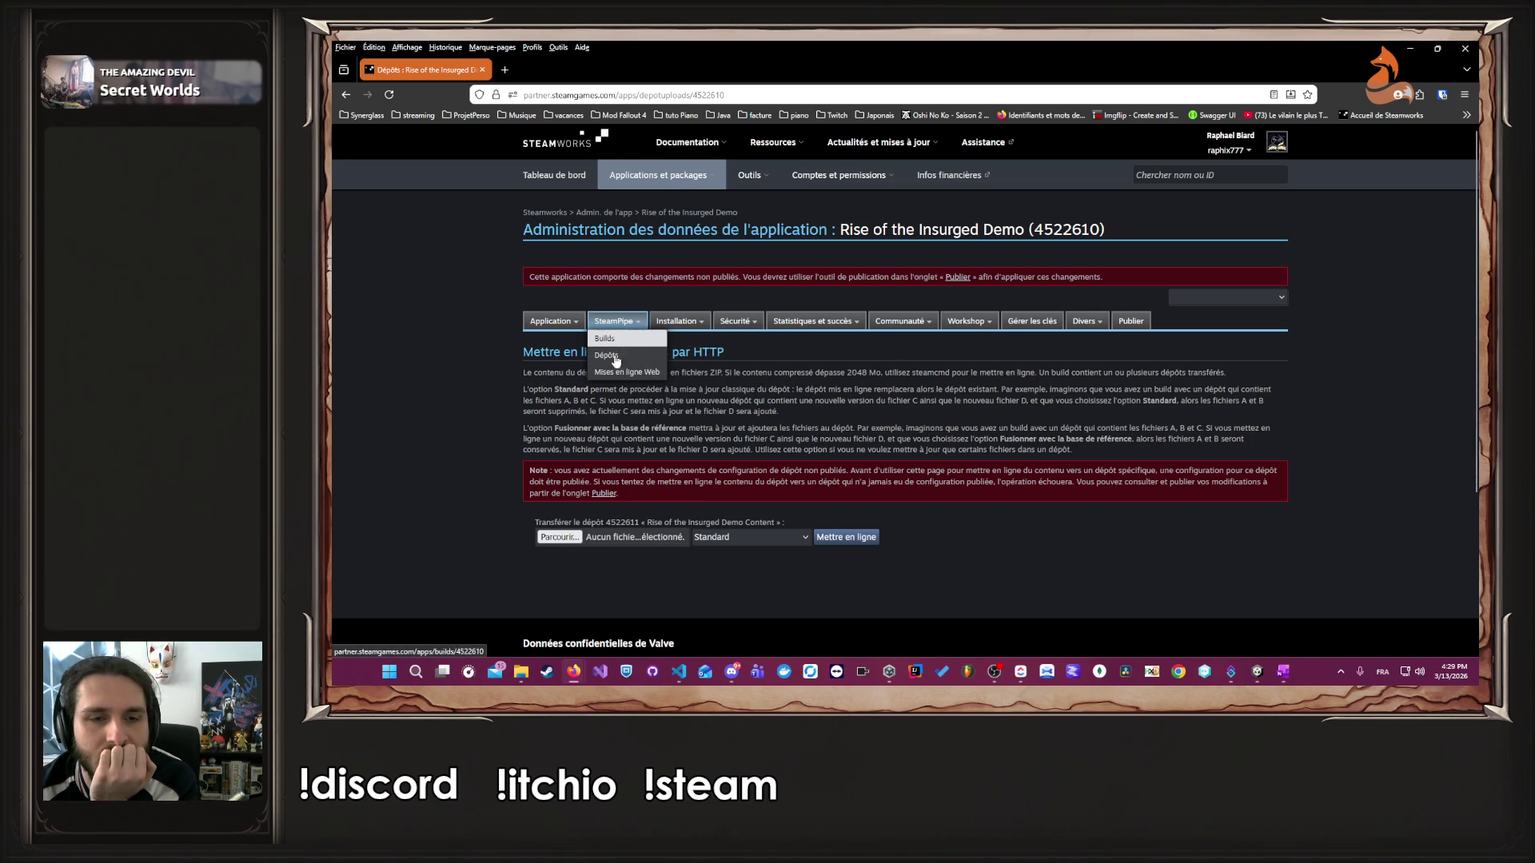
pyautogui.click(568, 539)
pyautogui.click(868, 549)
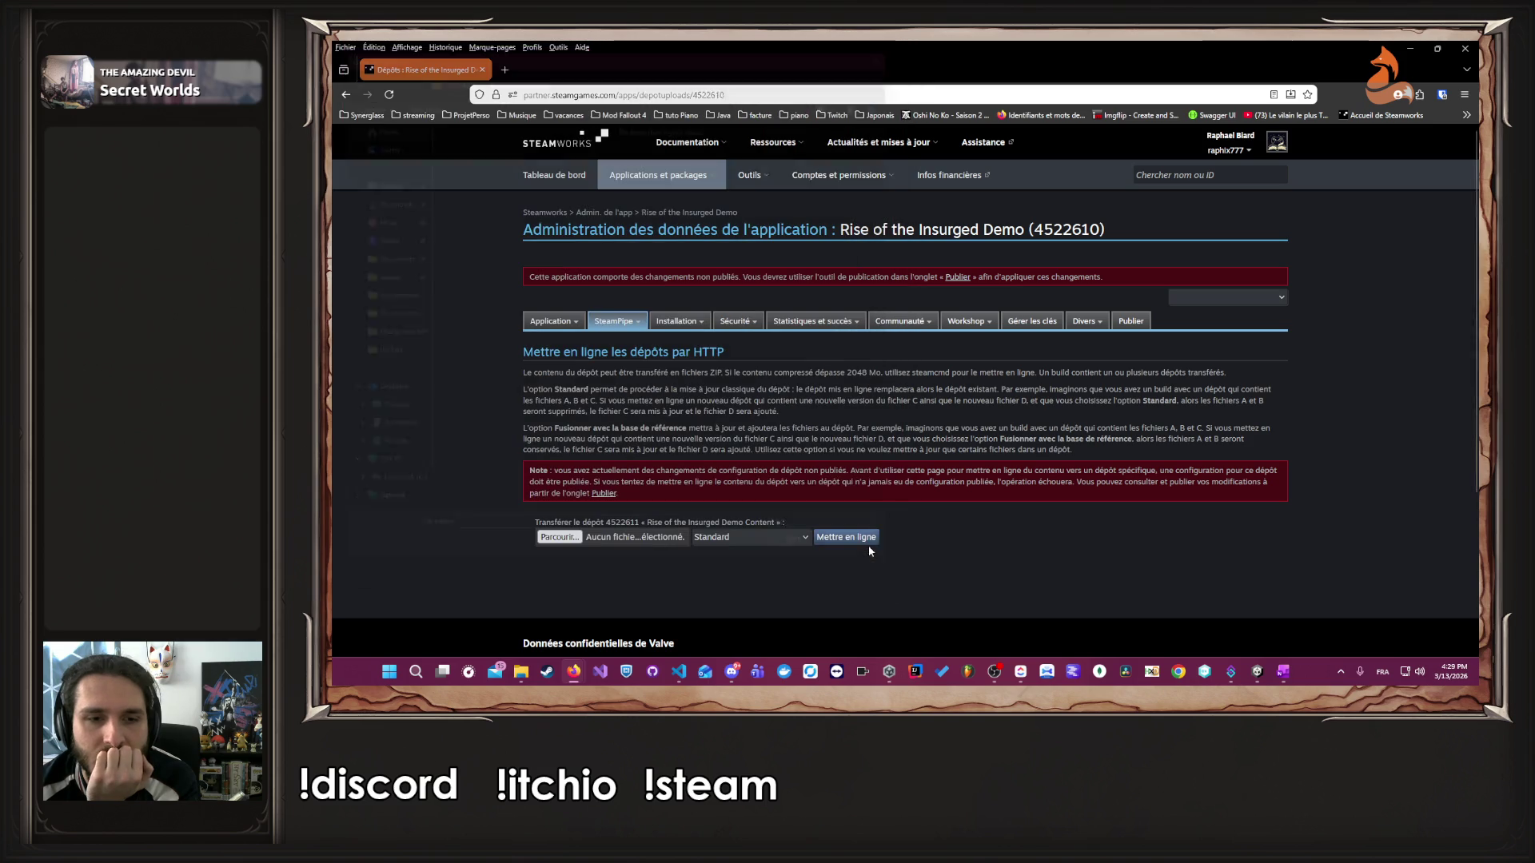
pyautogui.click(522, 672)
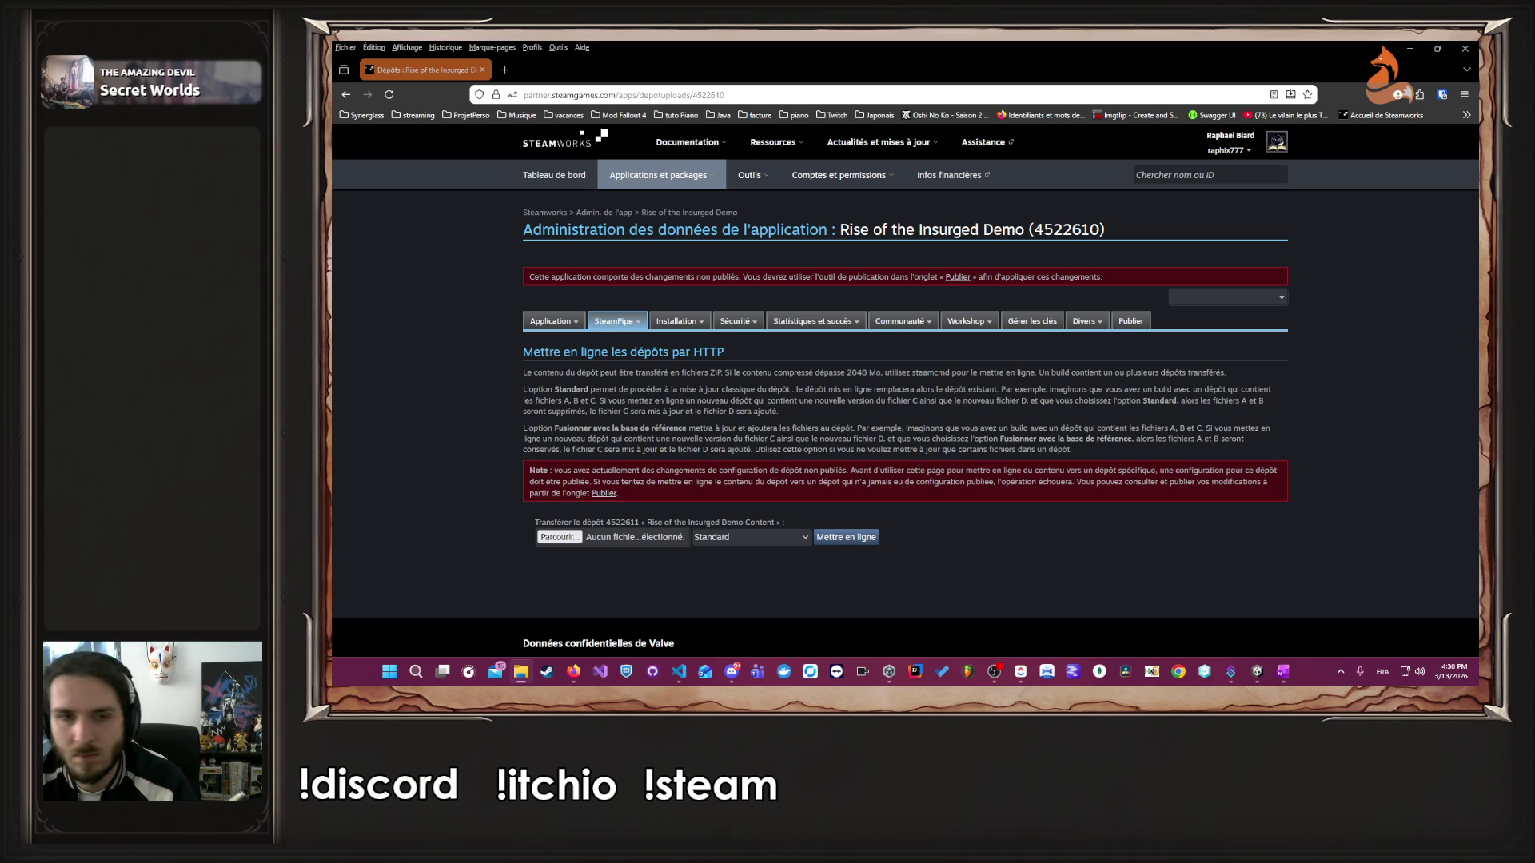
# - Select RiseOfTheInsurged.zip and start uploading it to depot 4522611 in Standard mode
pyautogui.click(558, 536)
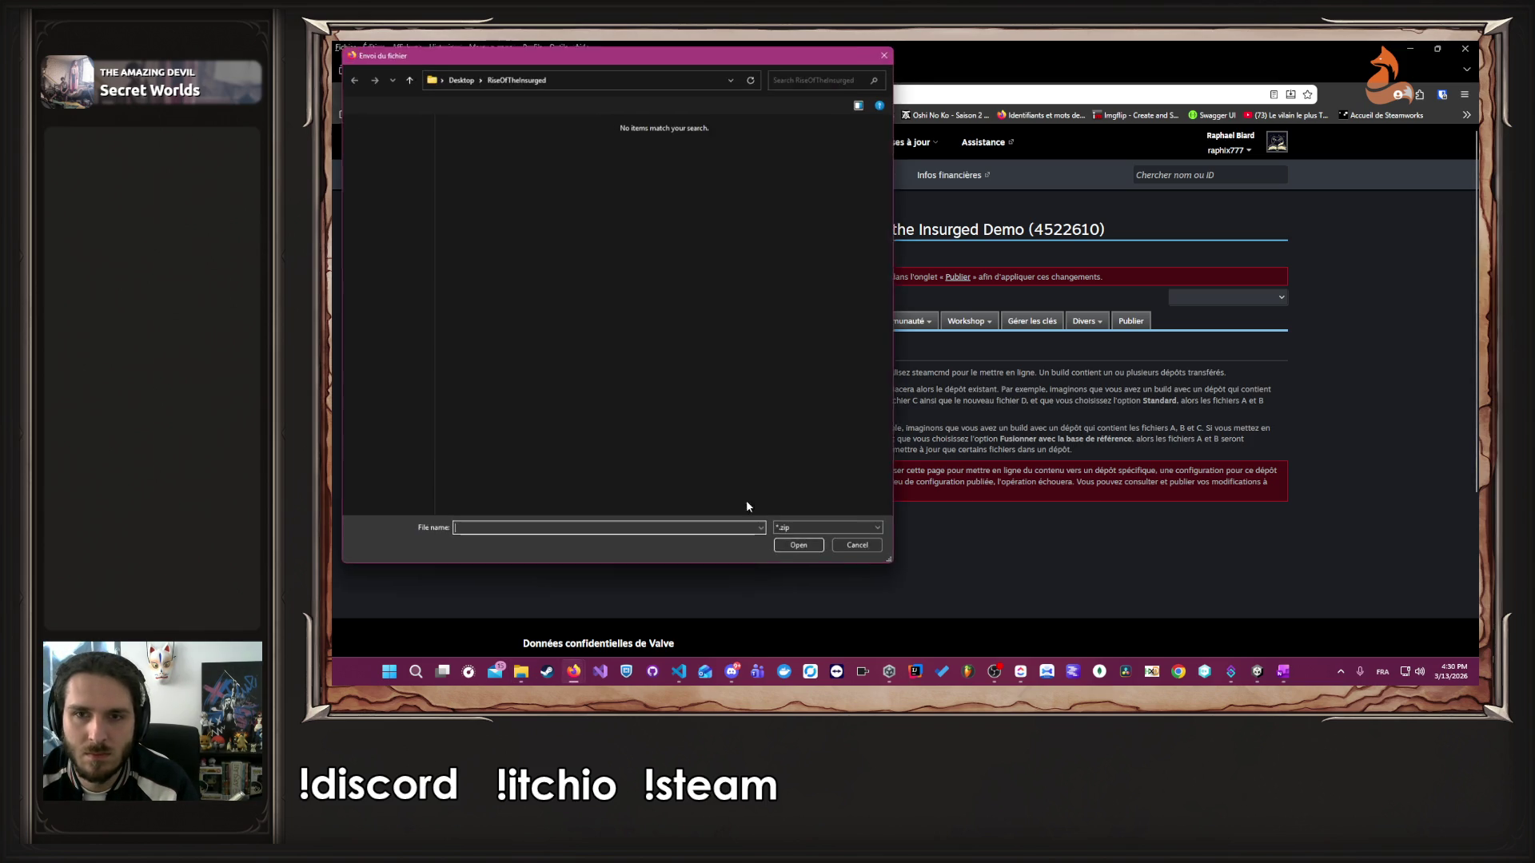
pyautogui.moveTo(626, 50)
pyautogui.mouseDown()
pyautogui.moveTo(1284, 148)
pyautogui.moveTo(1478, 148)
pyautogui.mouseUp()
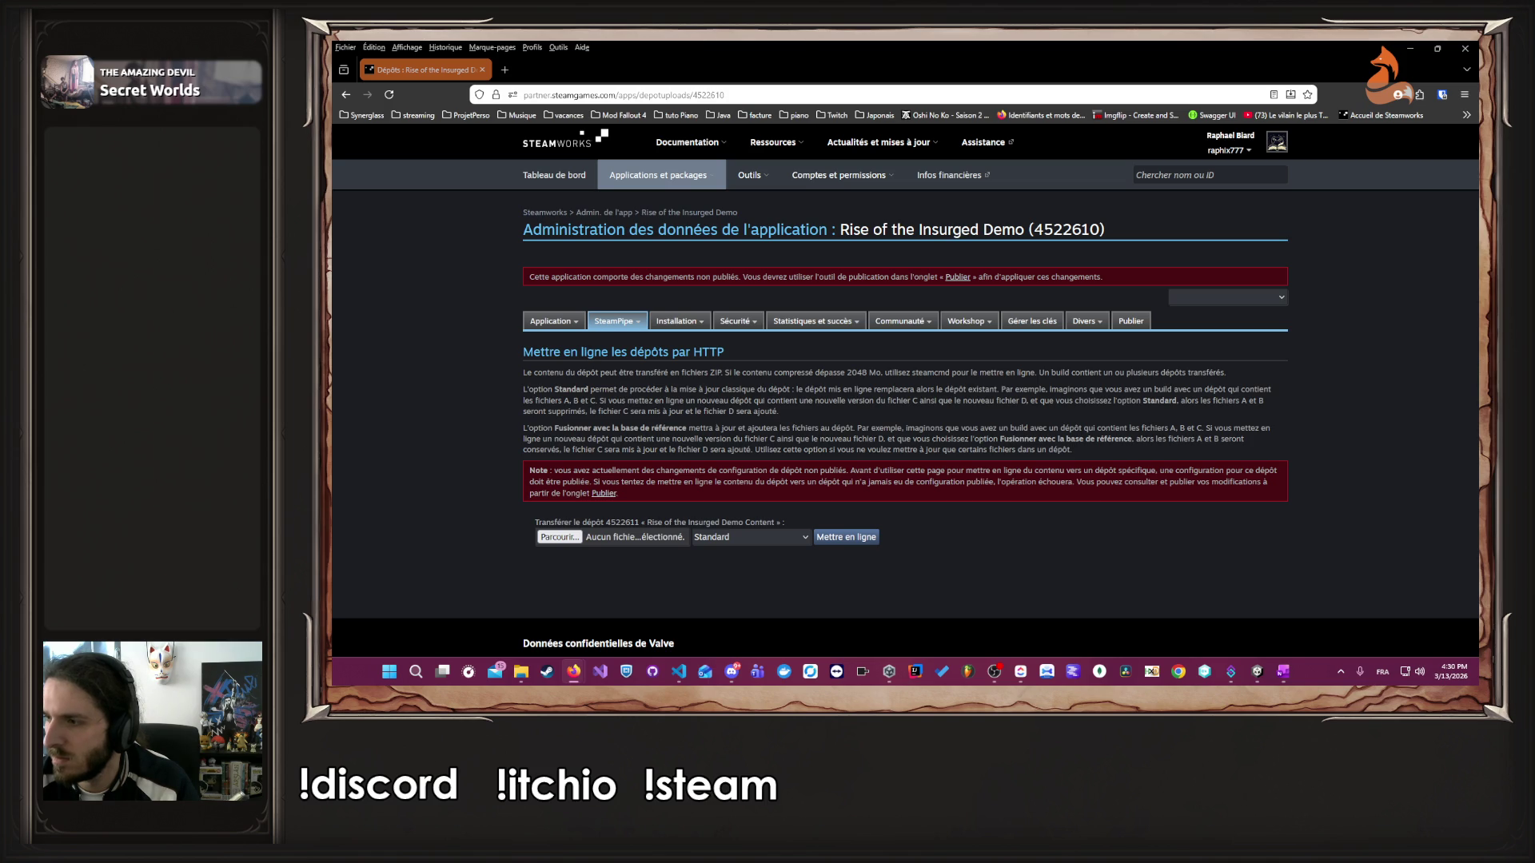
pyautogui.press('Return')
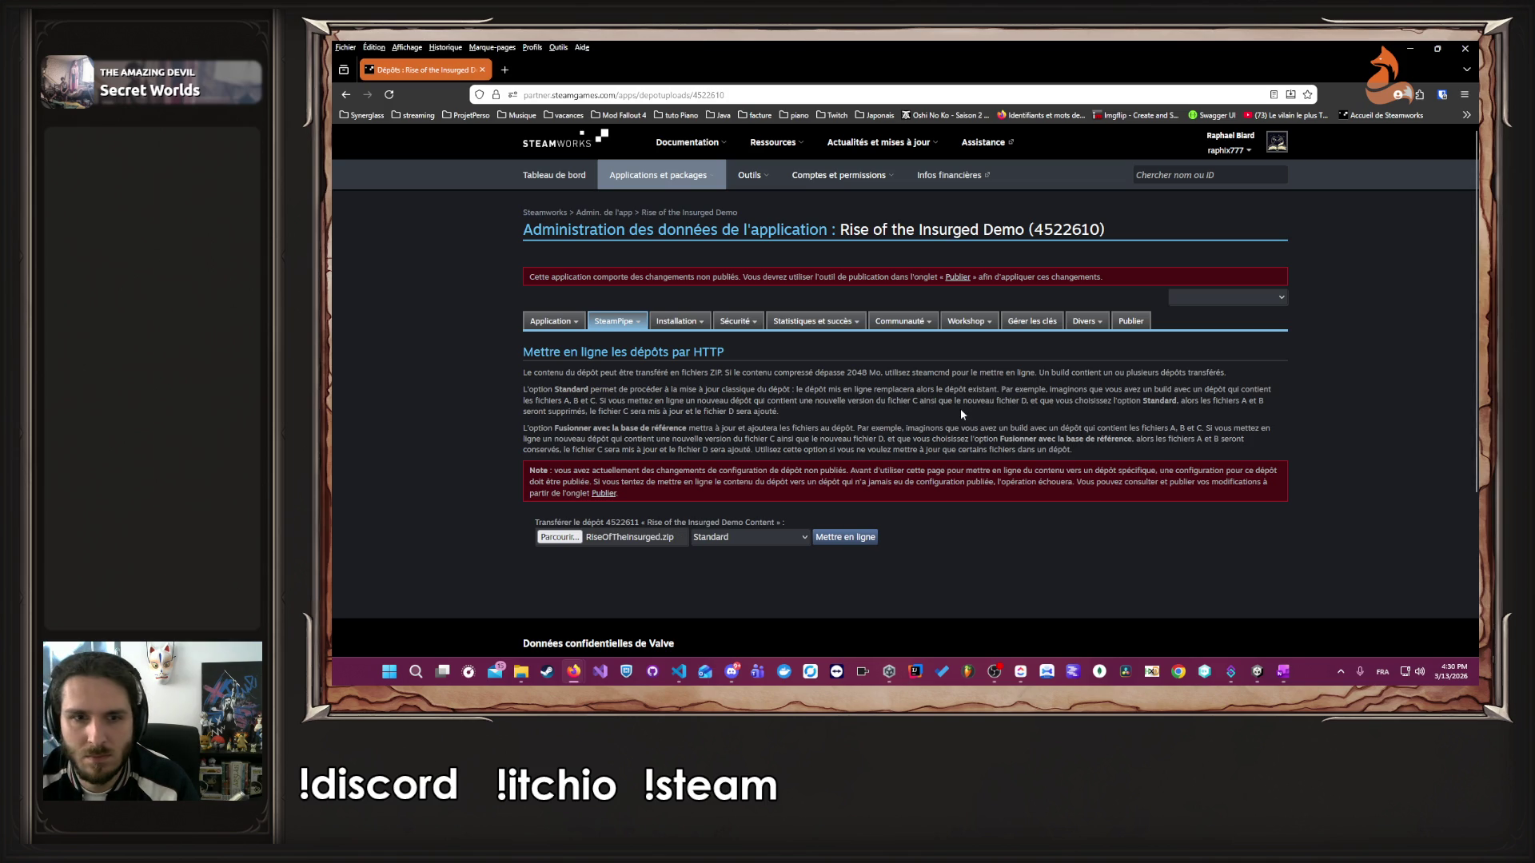
pyautogui.click(825, 542)
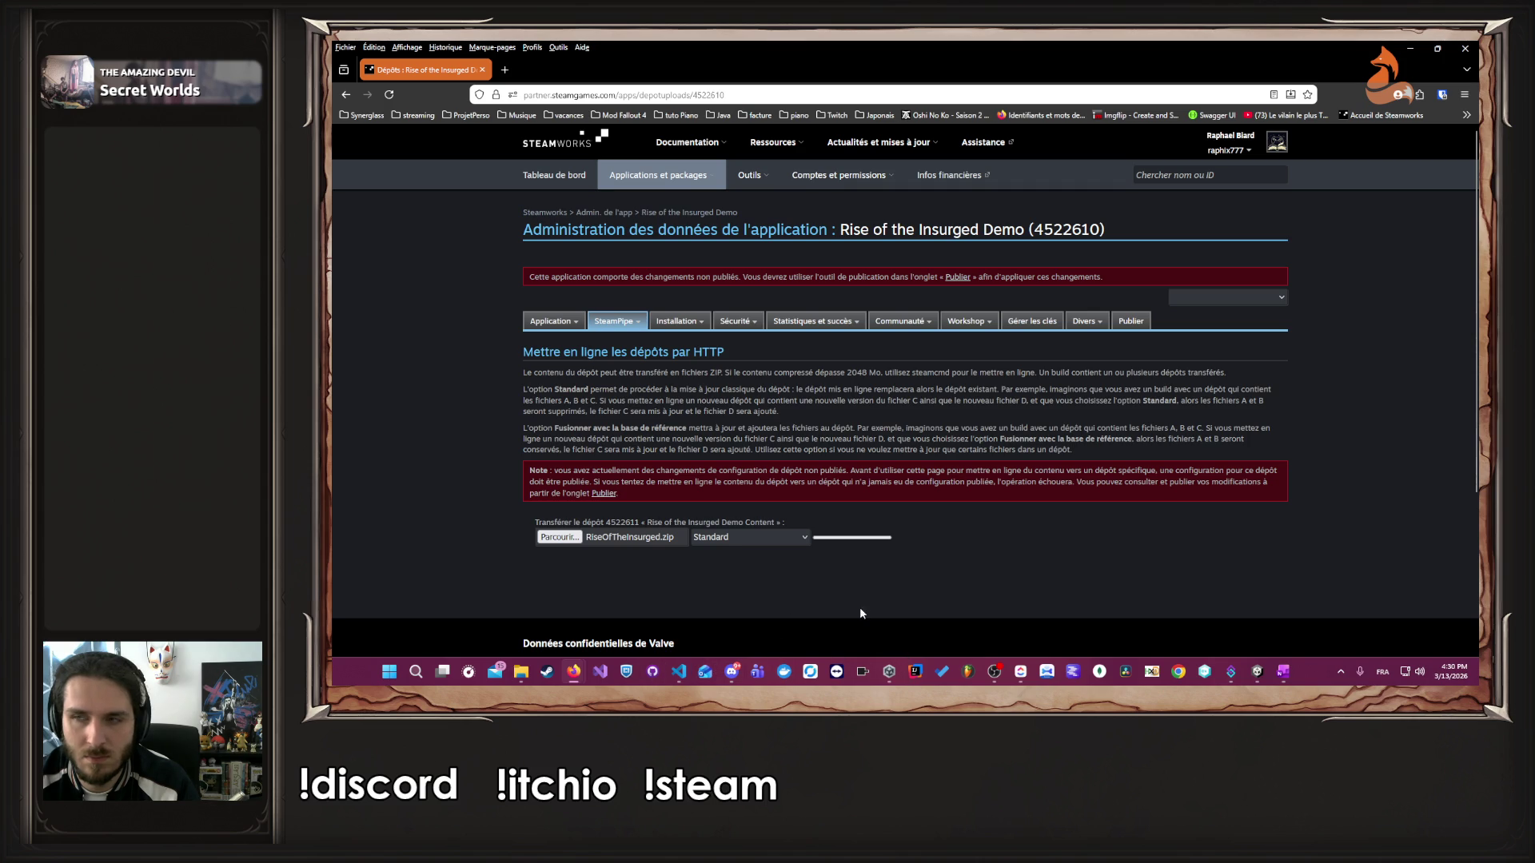
pyautogui.moveTo(569, 674)
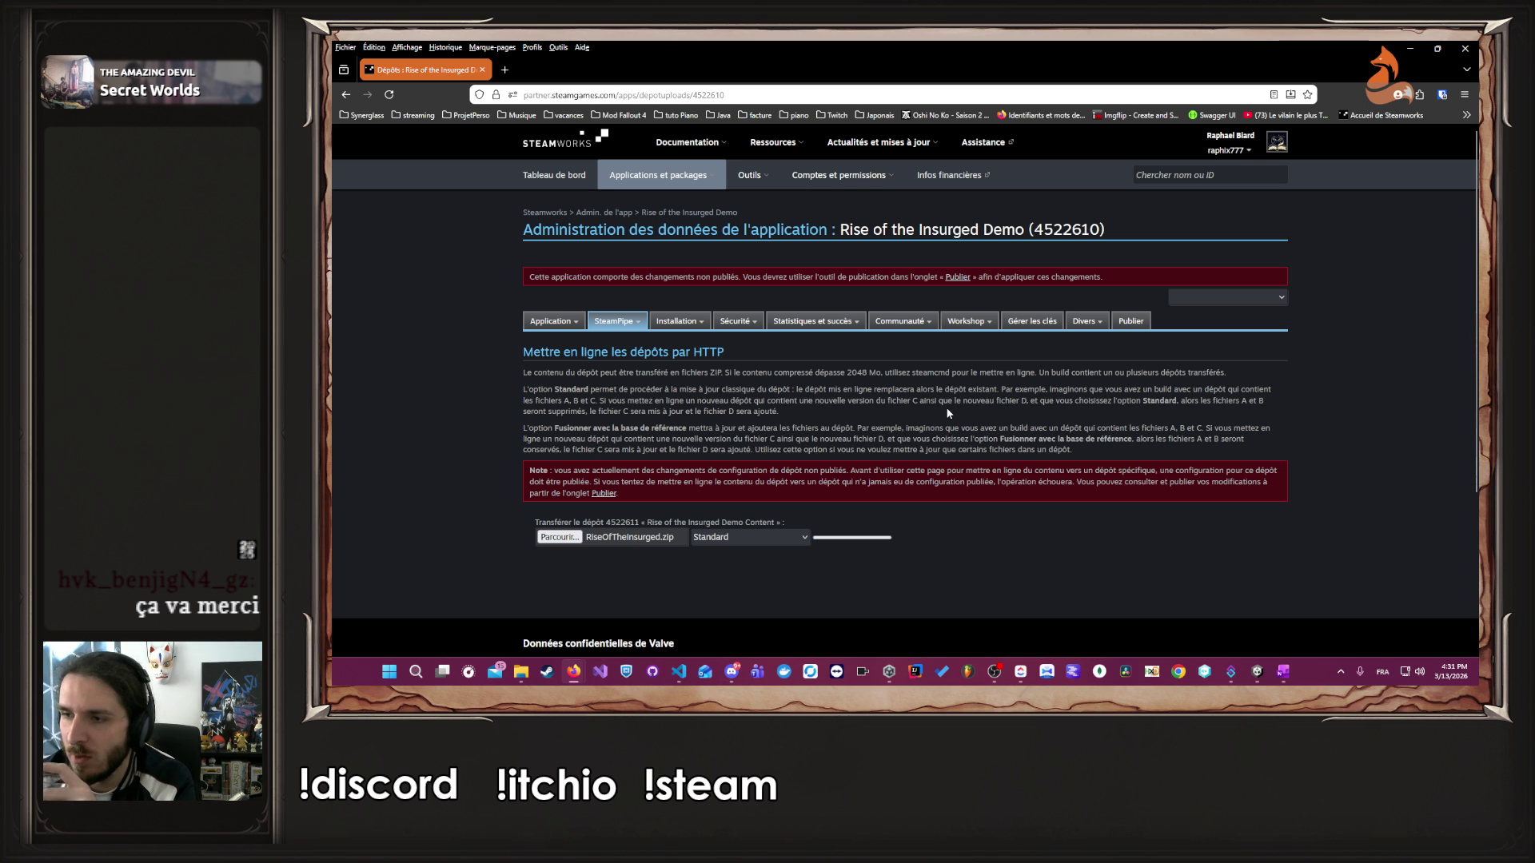
pyautogui.scroll(-3, 885, 523)
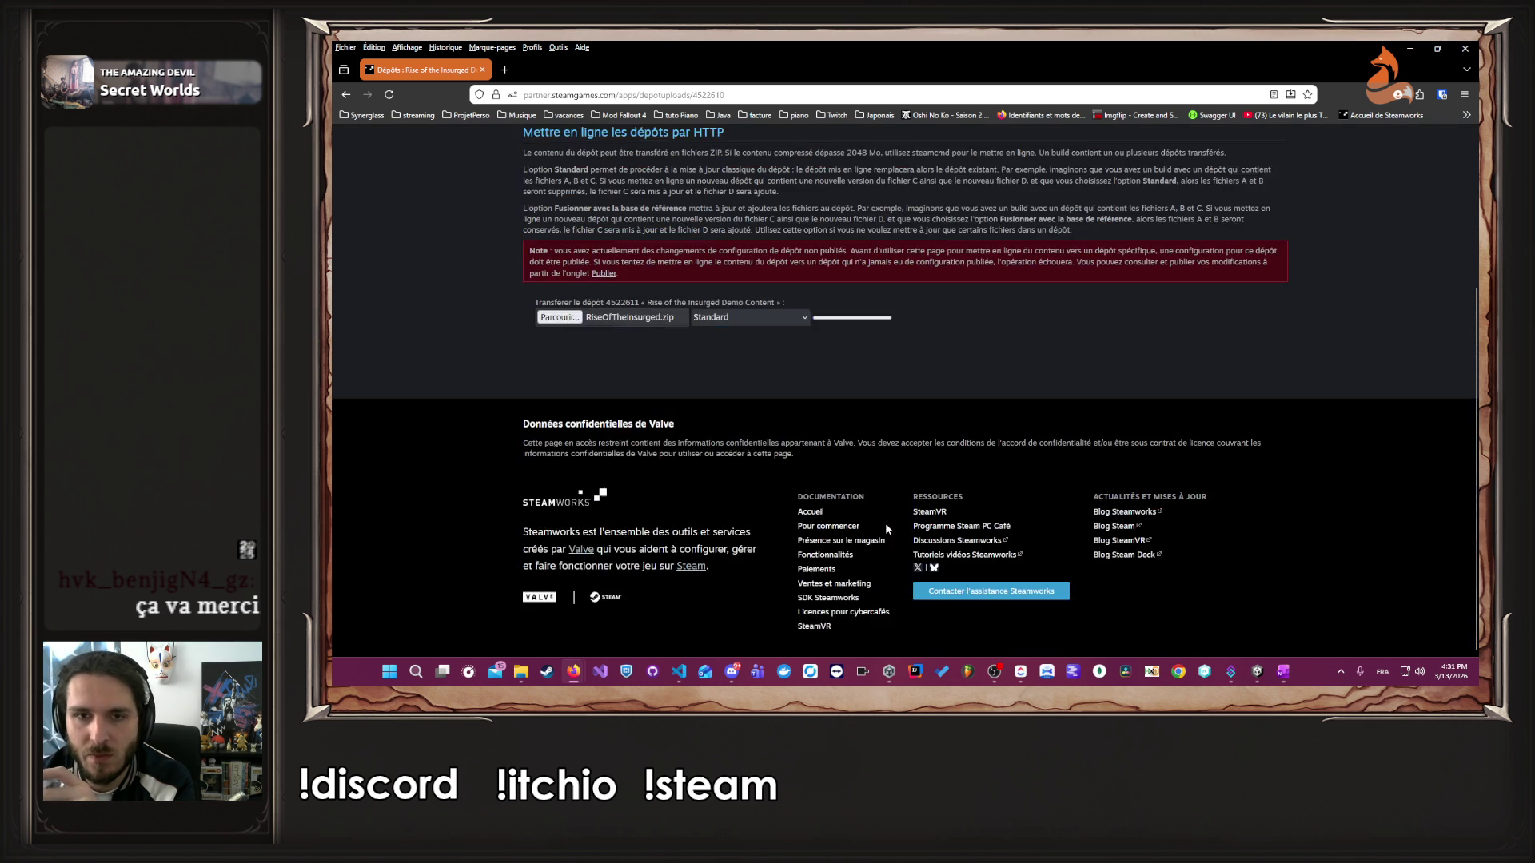
pyautogui.scroll(3, 890, 514)
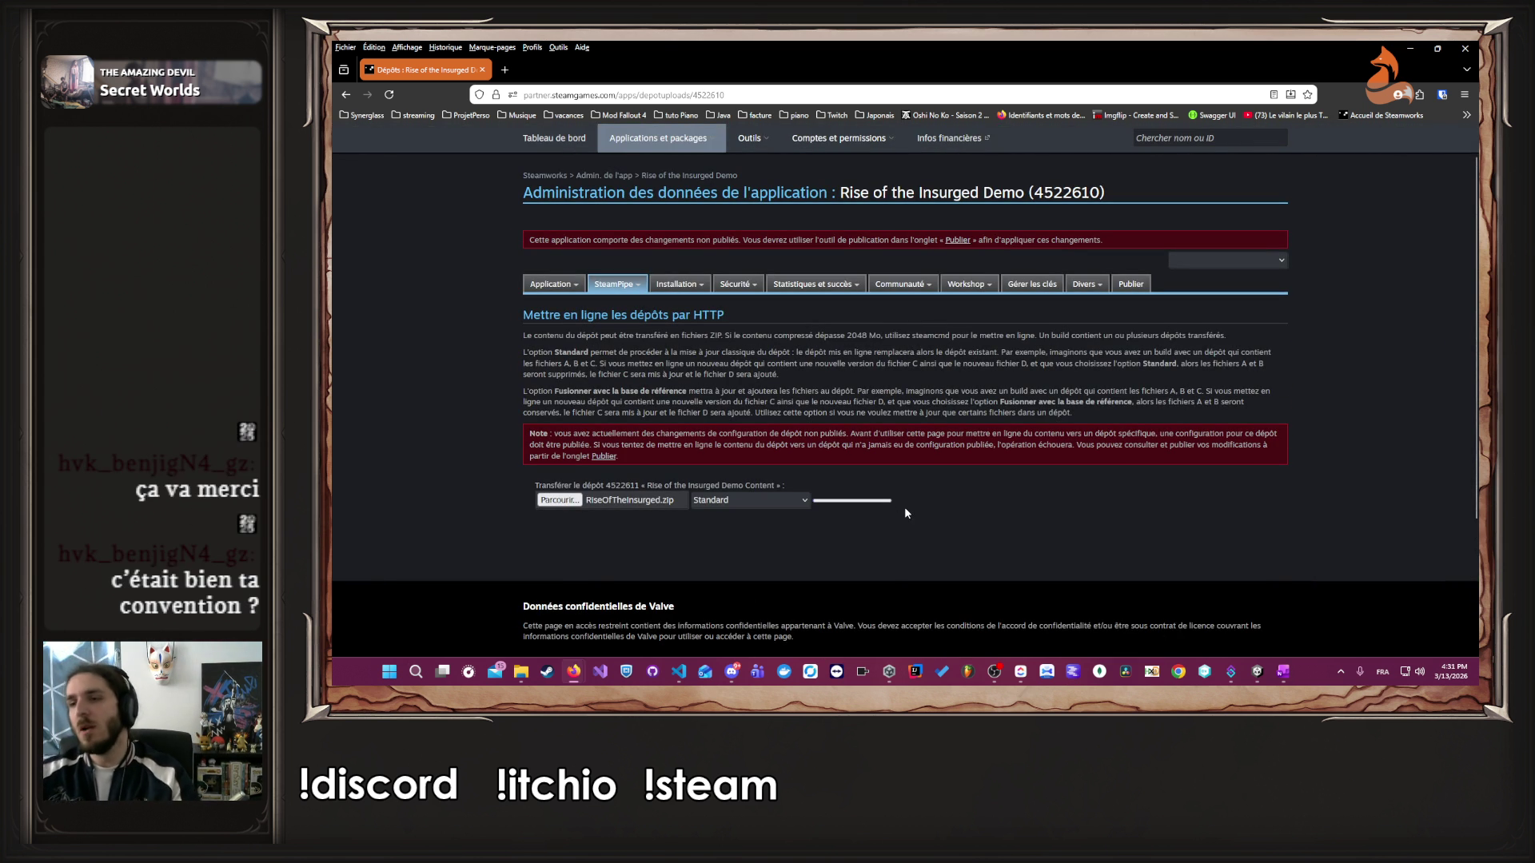
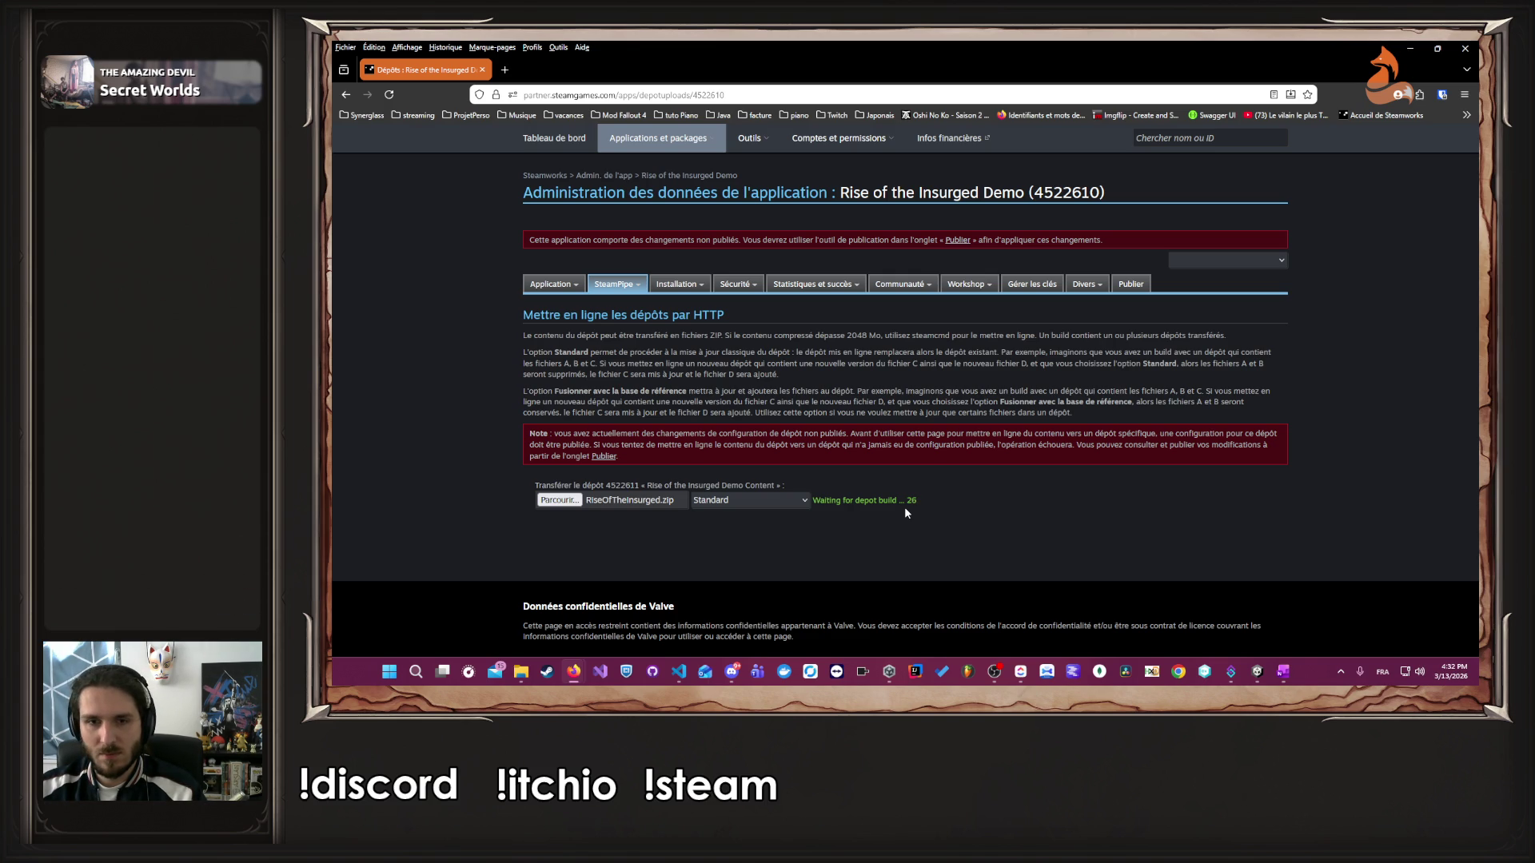
# - Commit the uploaded depot build with the note 'Firts Commit', leaving the branch on Aucun
pyautogui.moveTo(852, 502); pyautogui.dragTo(911, 504)
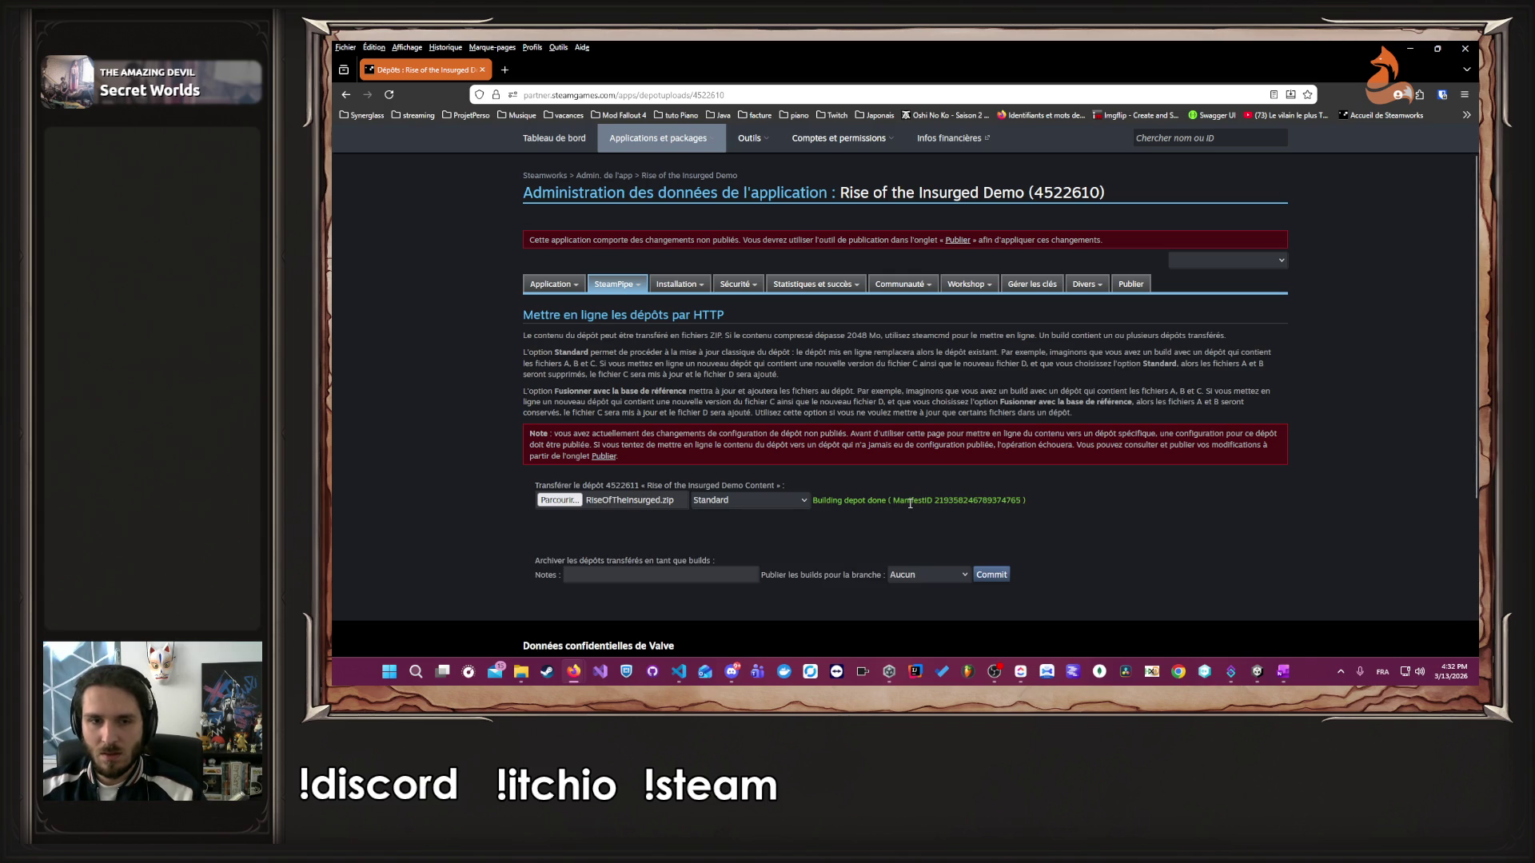
pyautogui.scroll(-1, 909, 503)
pyautogui.click(628, 512)
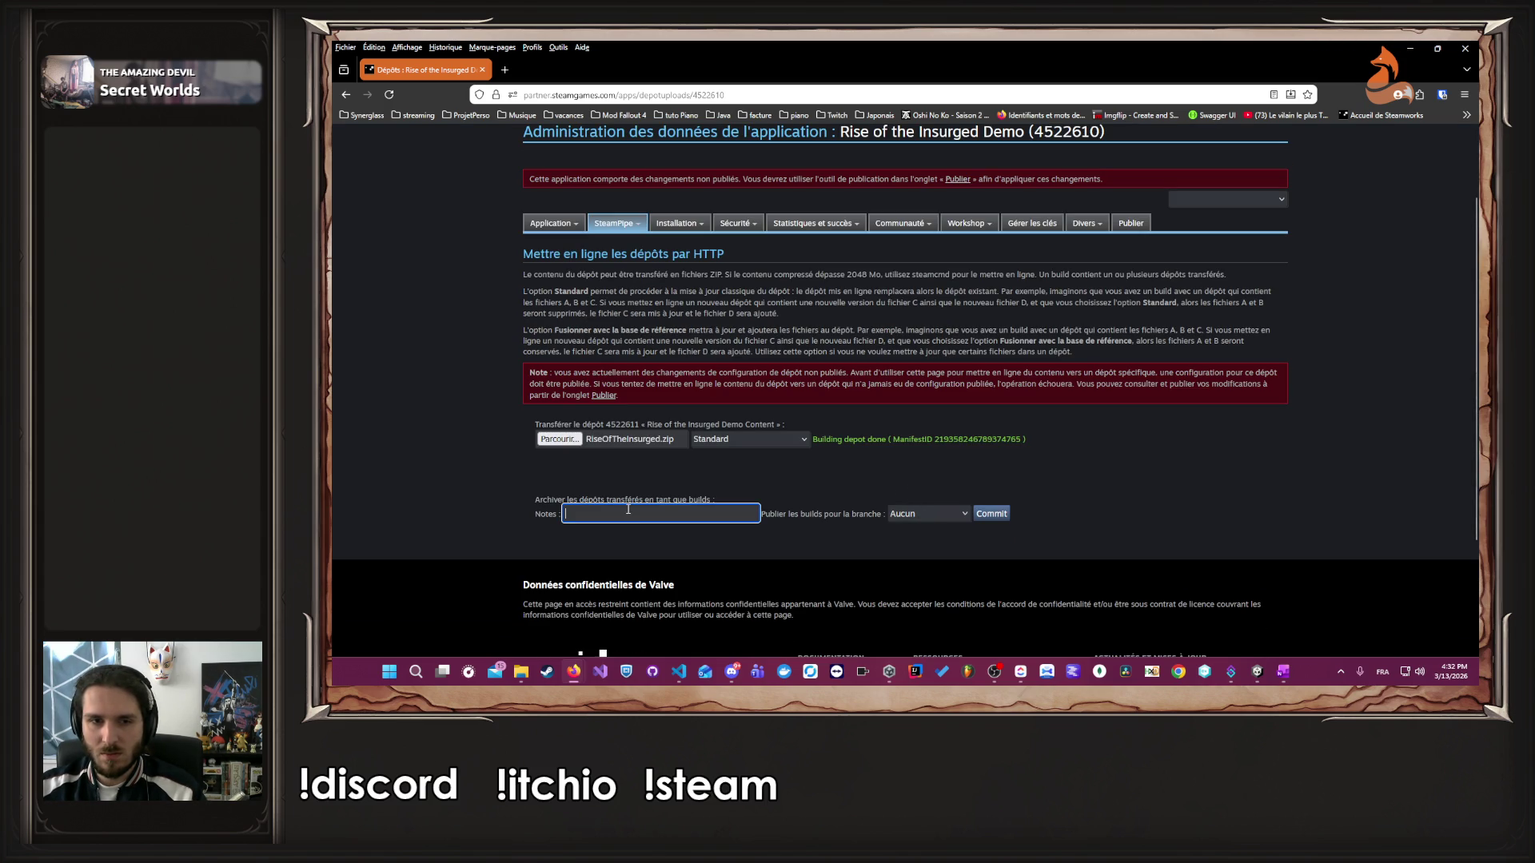
pyautogui.write('F')
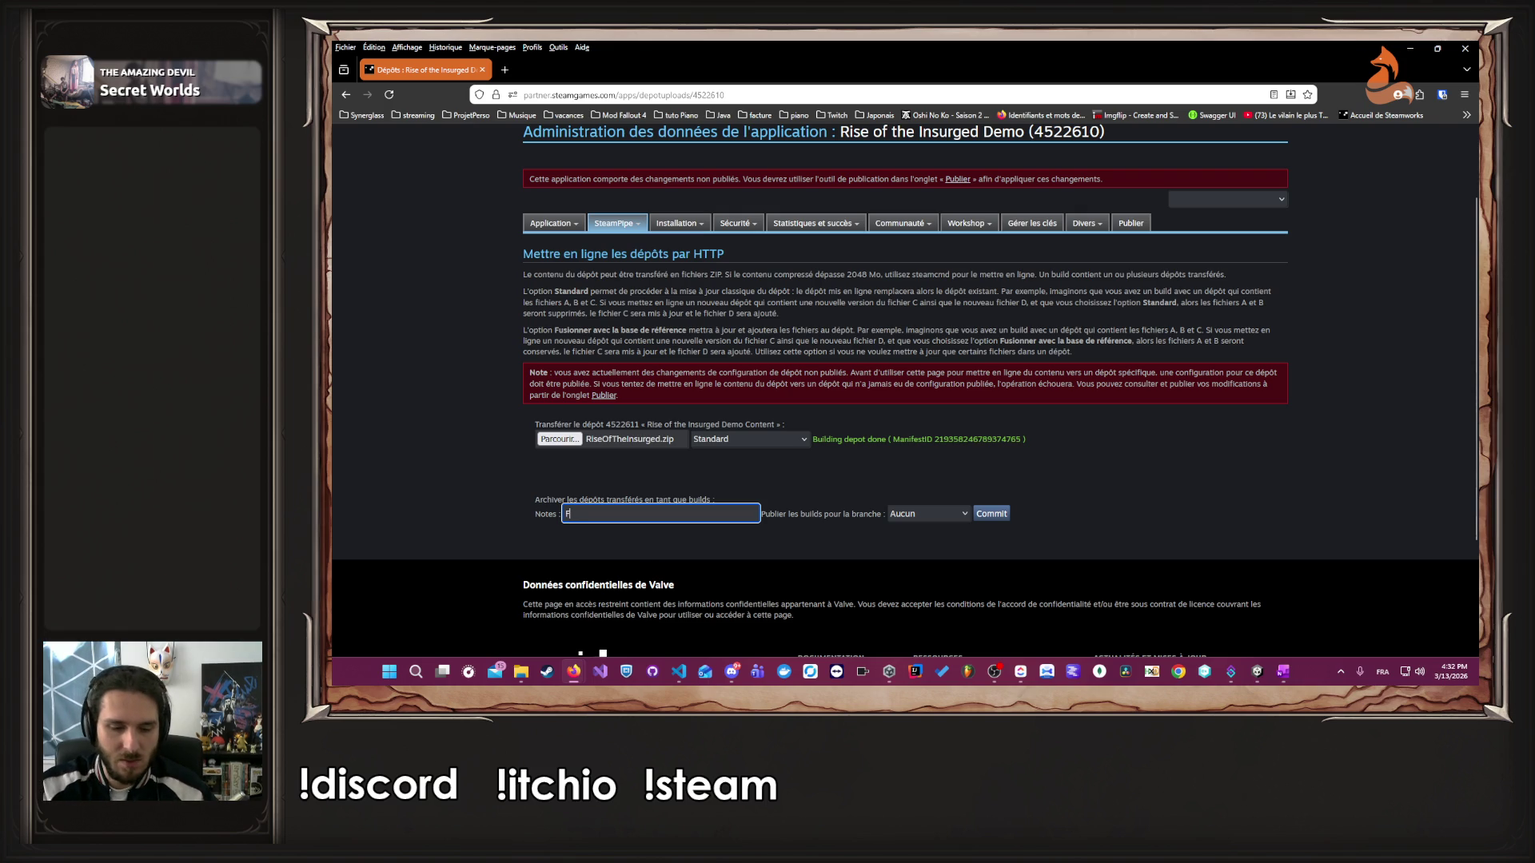
pyautogui.write('irts Commit')
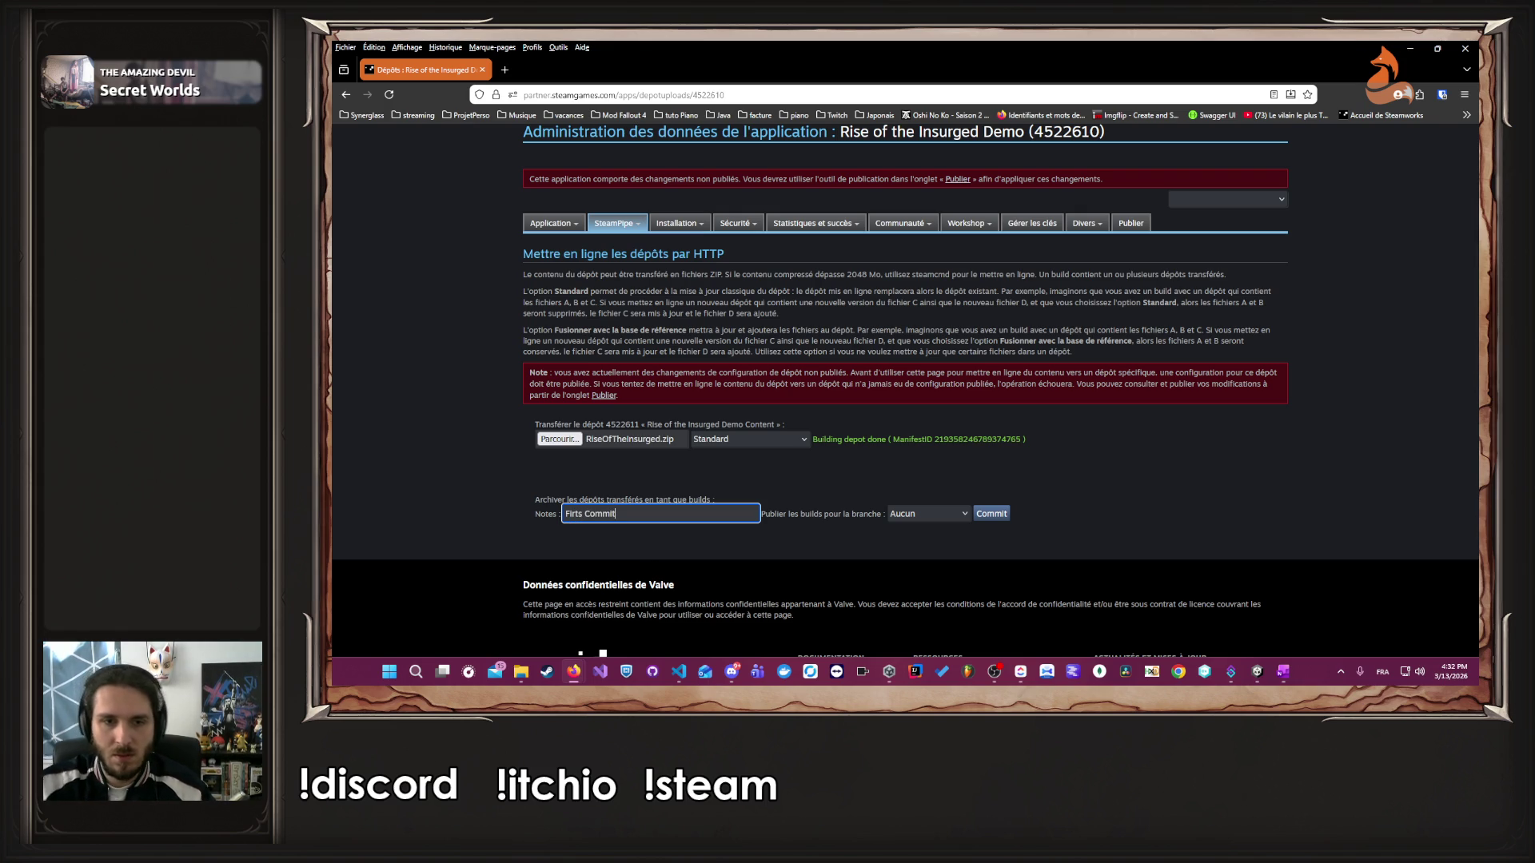
pyautogui.click(900, 515)
pyautogui.click(900, 519)
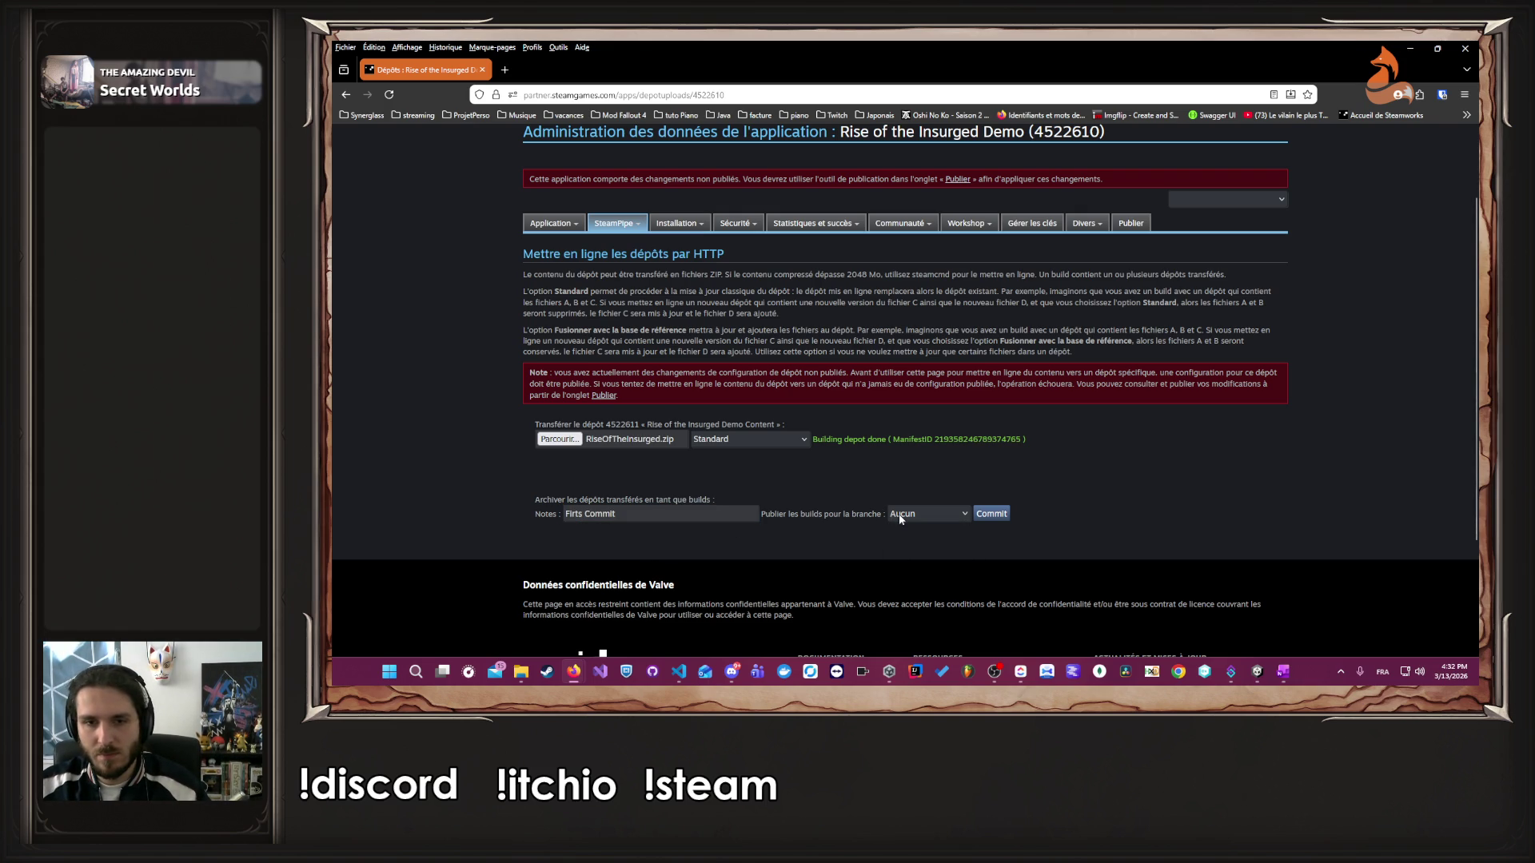
pyautogui.click(1003, 516)
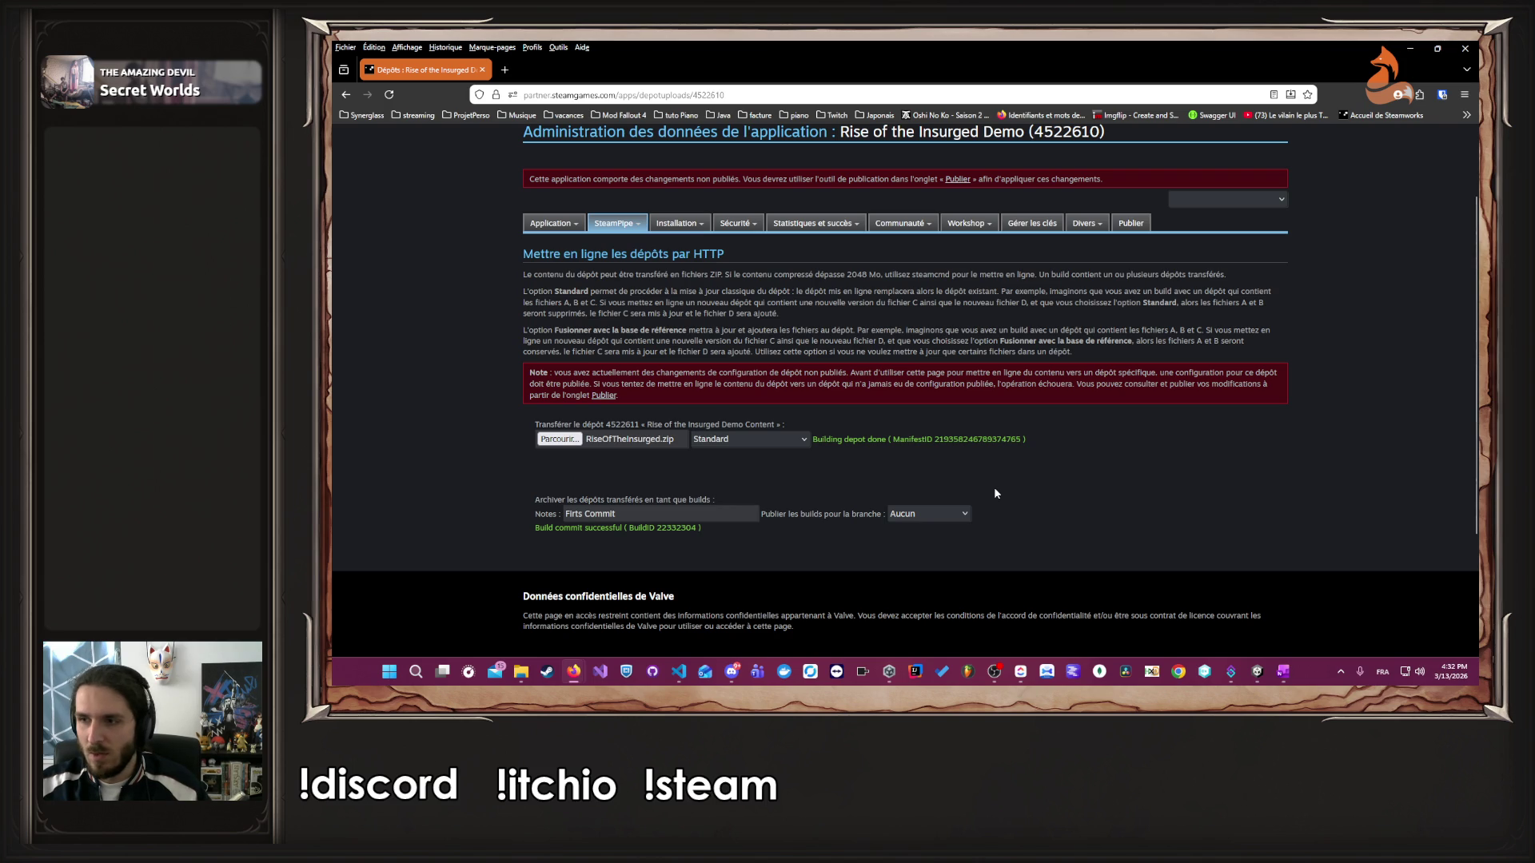
# - Go to SteamPipe > Dépôts to manage the demo's depots
pyautogui.scroll(3, 995, 493)
pyautogui.scroll(-3, 995, 493)
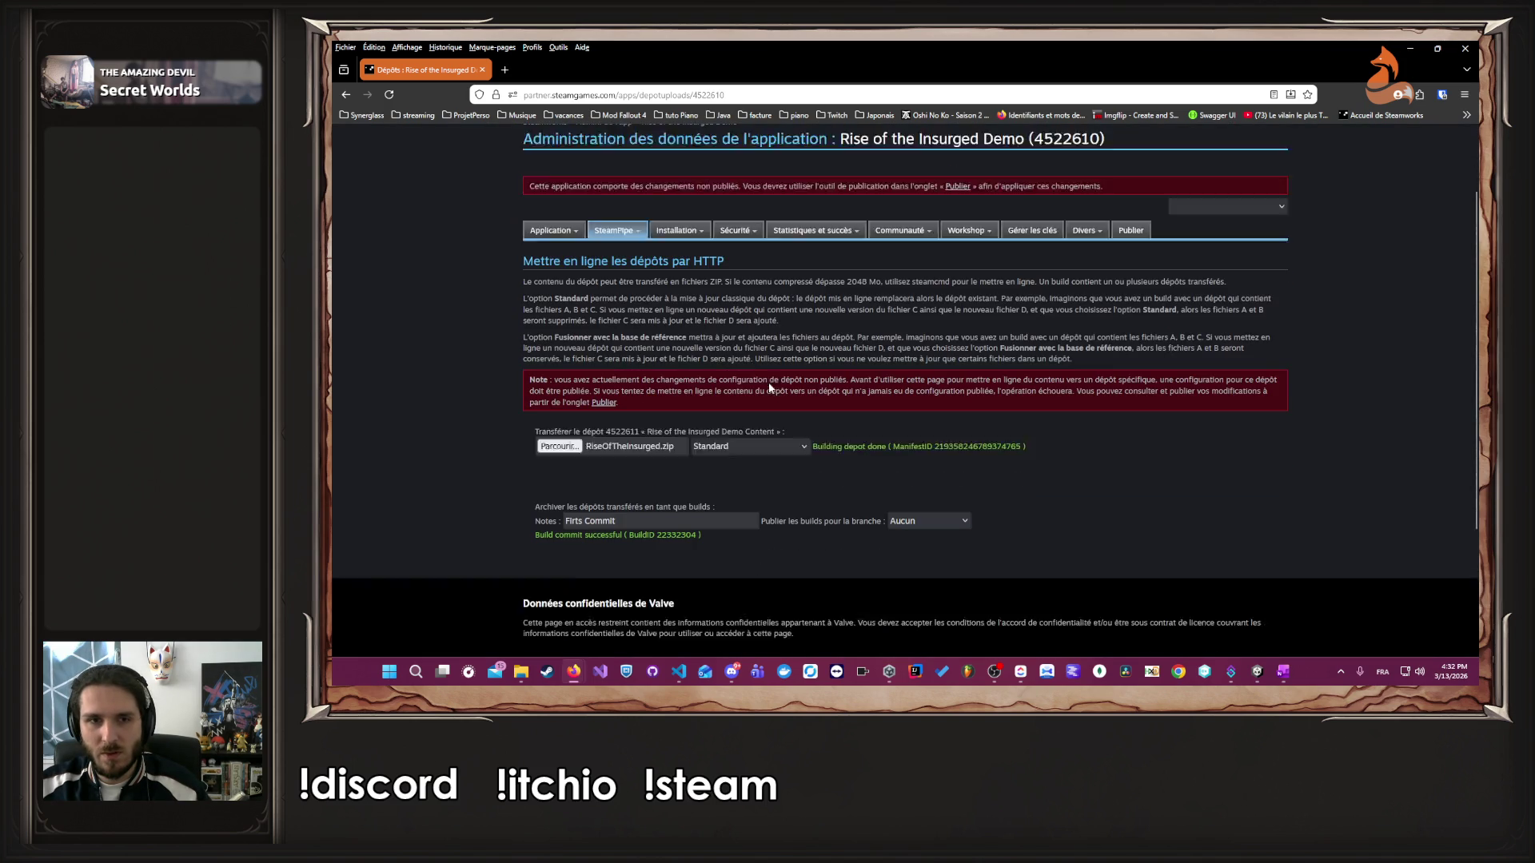
pyautogui.moveTo(636, 199)
pyautogui.click(628, 237)
# - Add test depot 4522612, inspect its platform, architecture and OS settings, then delete it
pyautogui.scroll(-10, 667, 400)
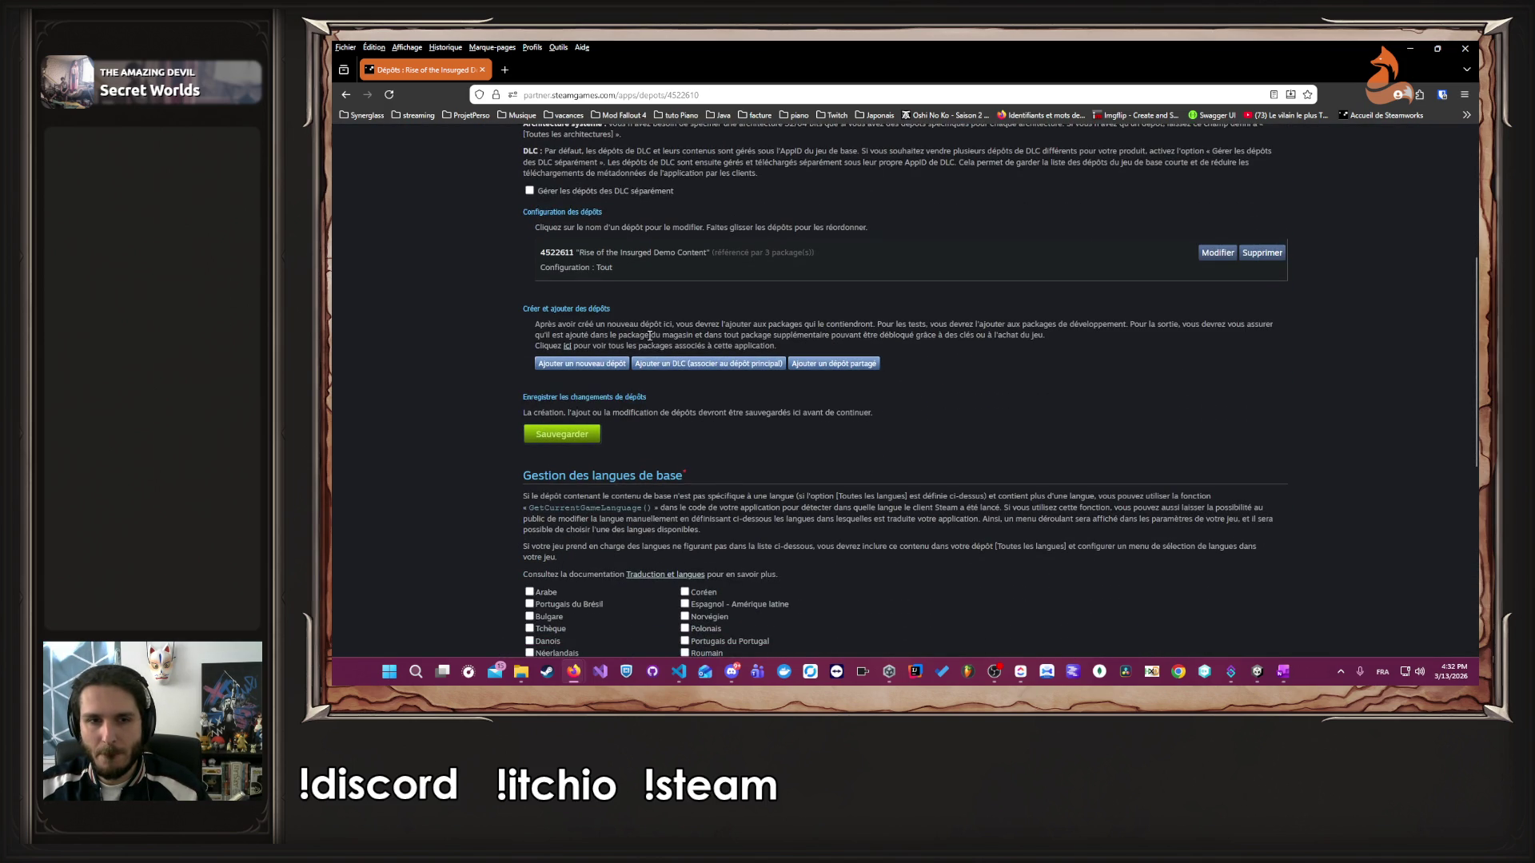
pyautogui.click(597, 368)
pyautogui.click(995, 454)
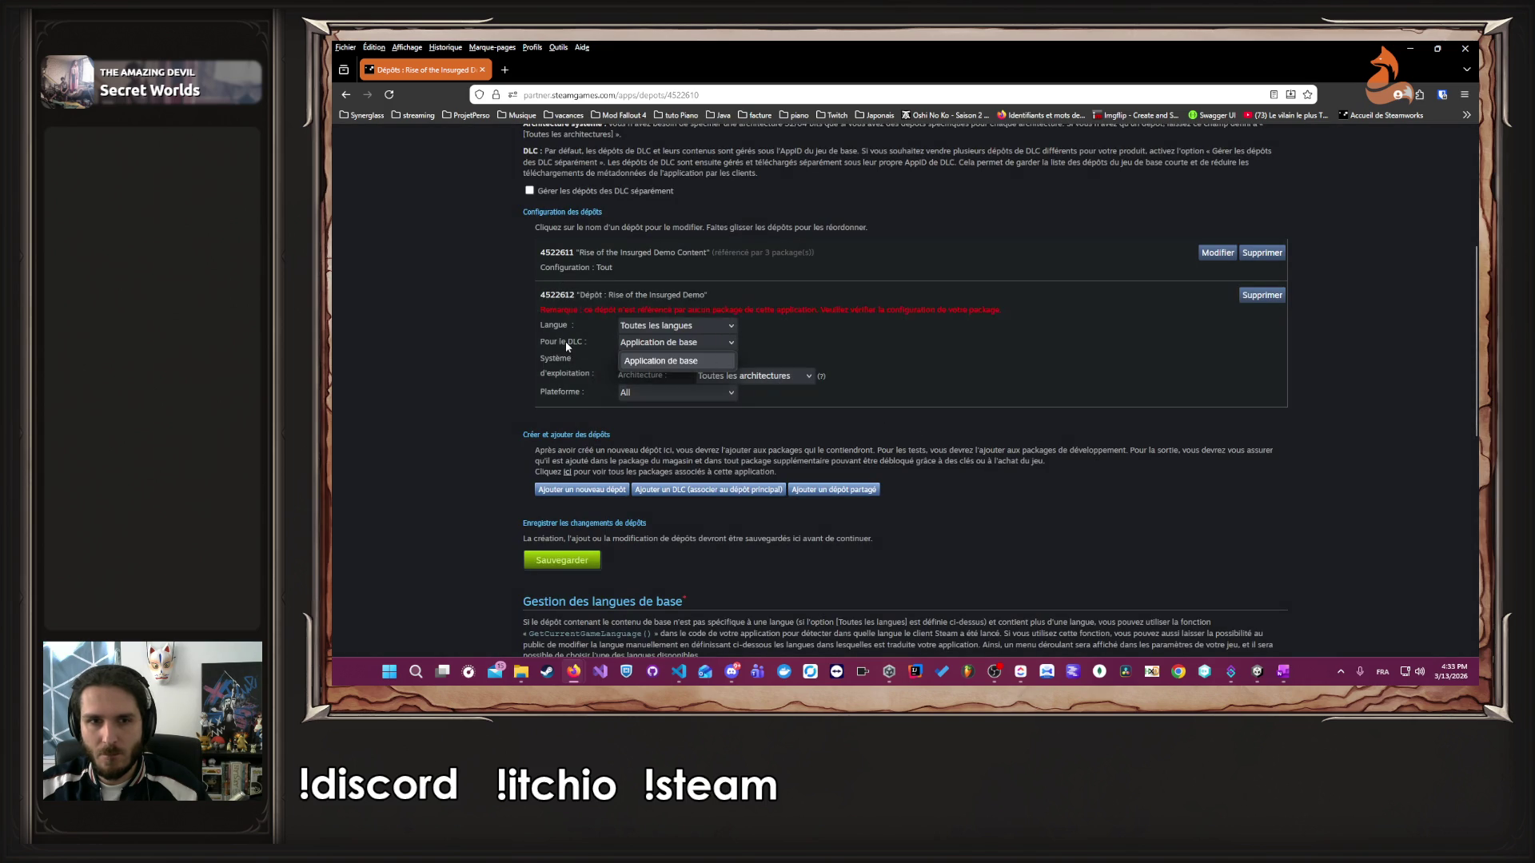
pyautogui.click(692, 393)
pyautogui.click(691, 391)
pyautogui.click(719, 376)
pyautogui.click(713, 375)
pyautogui.click(712, 364)
pyautogui.click(714, 361)
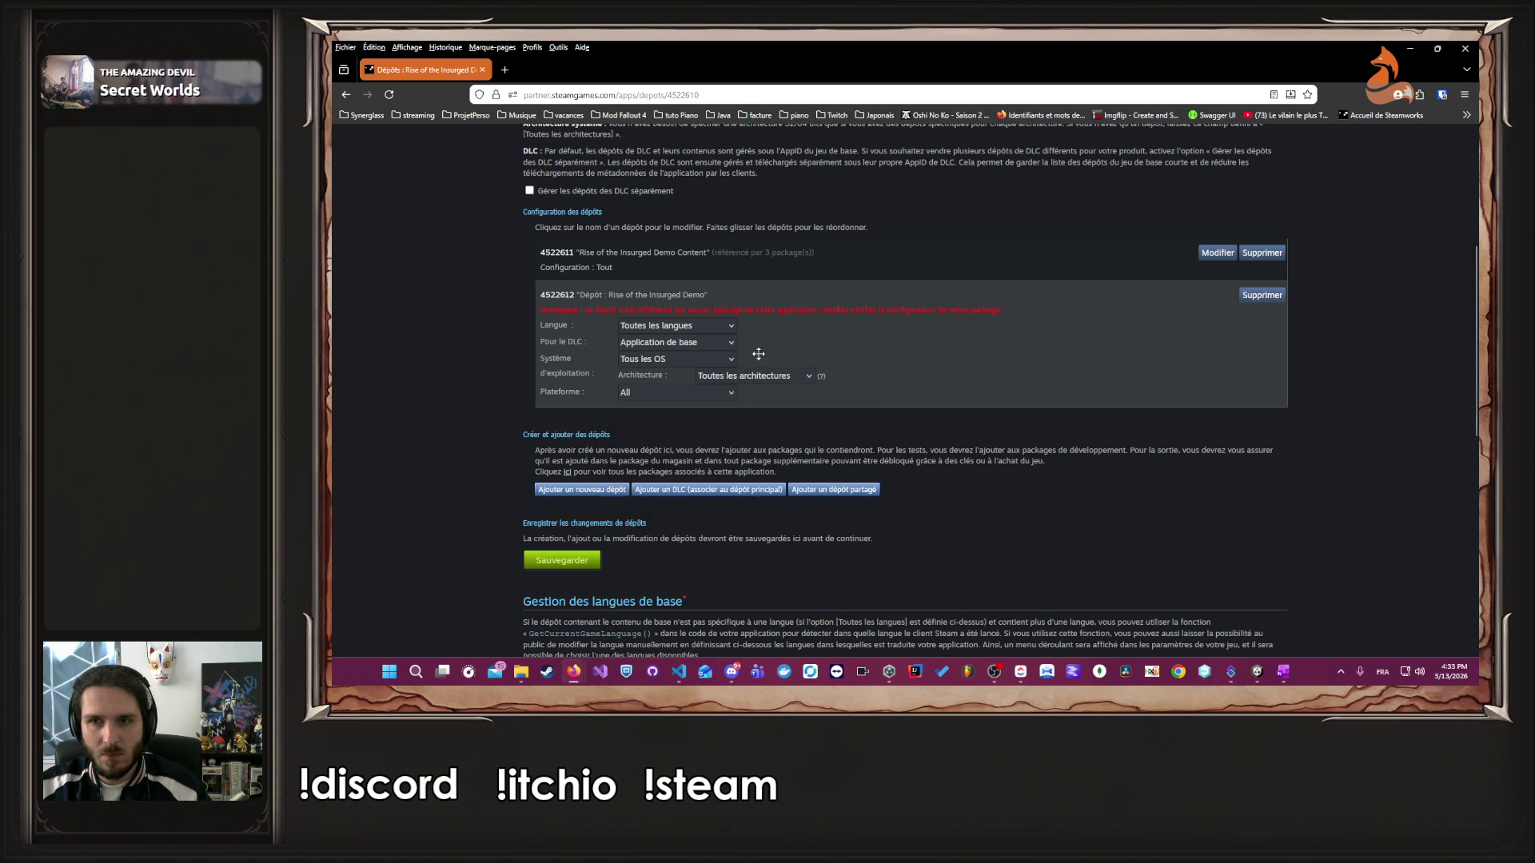
pyautogui.click(1262, 296)
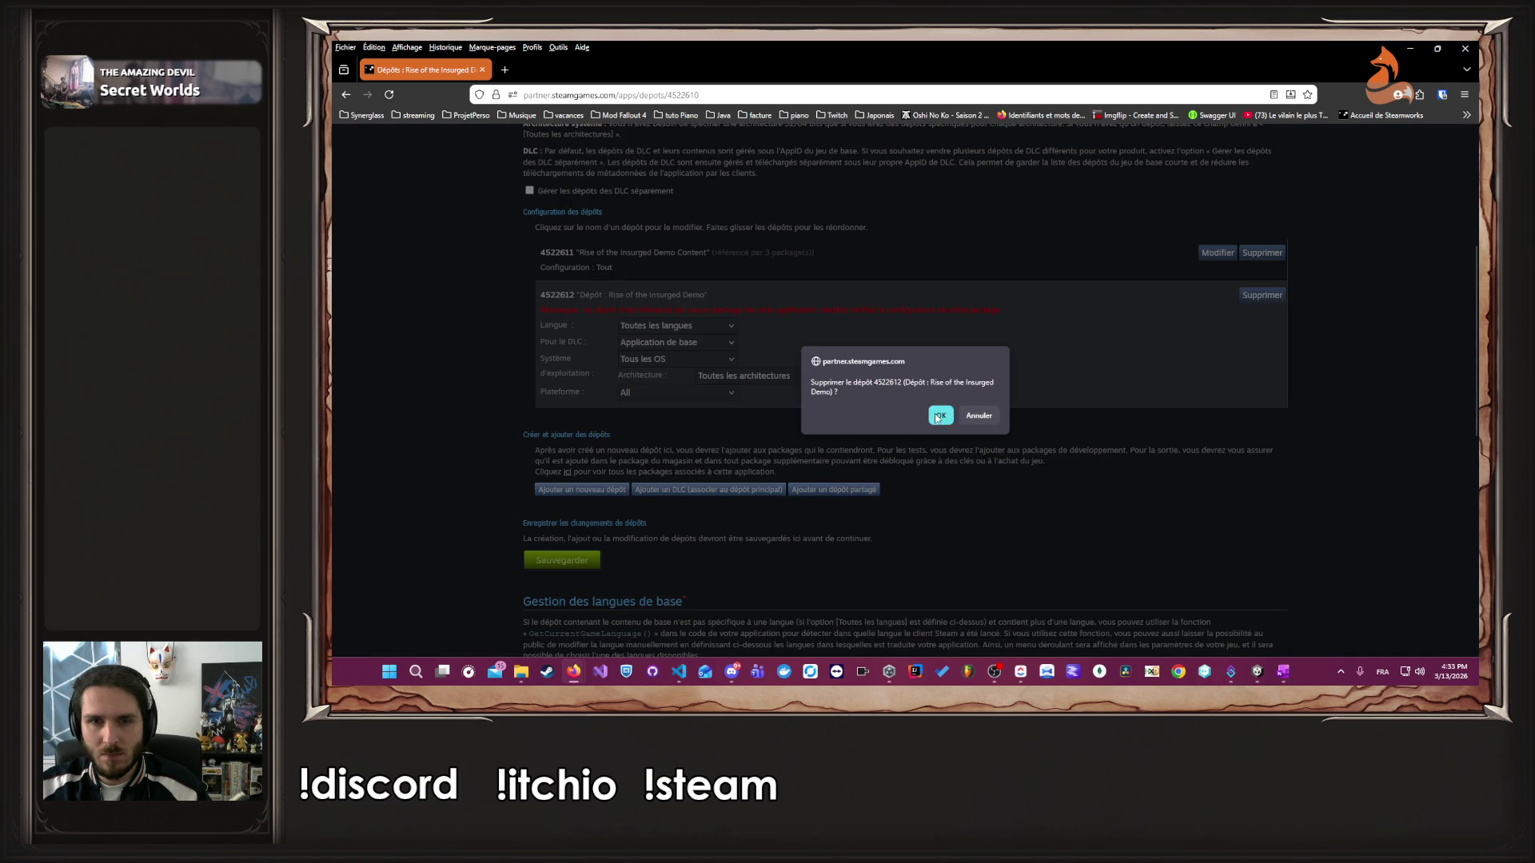
pyautogui.click(940, 415)
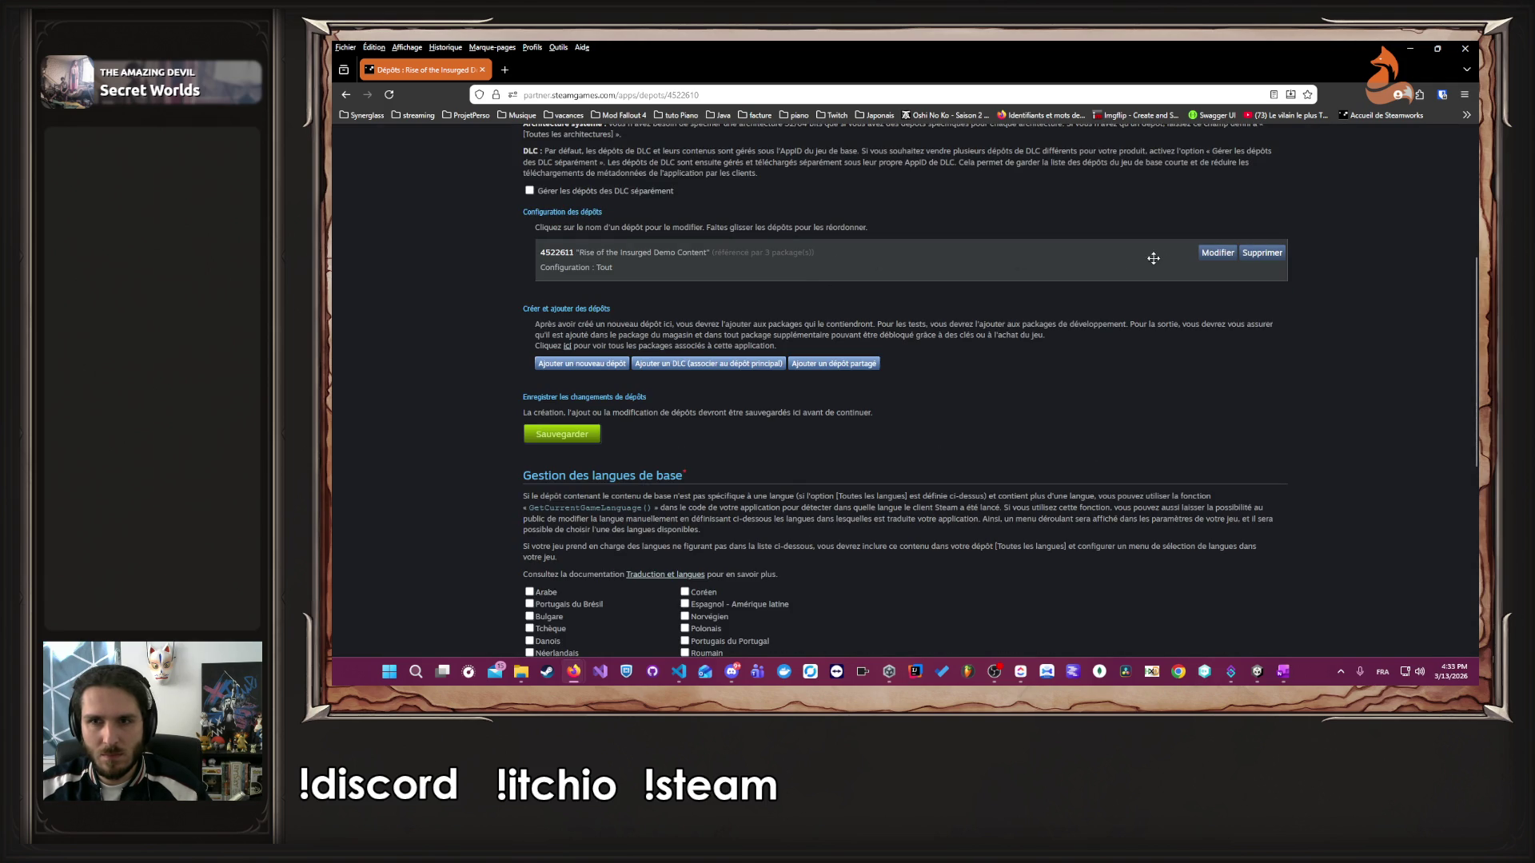
# - Open the Rise of the Insurged Demo Content depot 4522611 for editing
pyautogui.click(1200, 255)
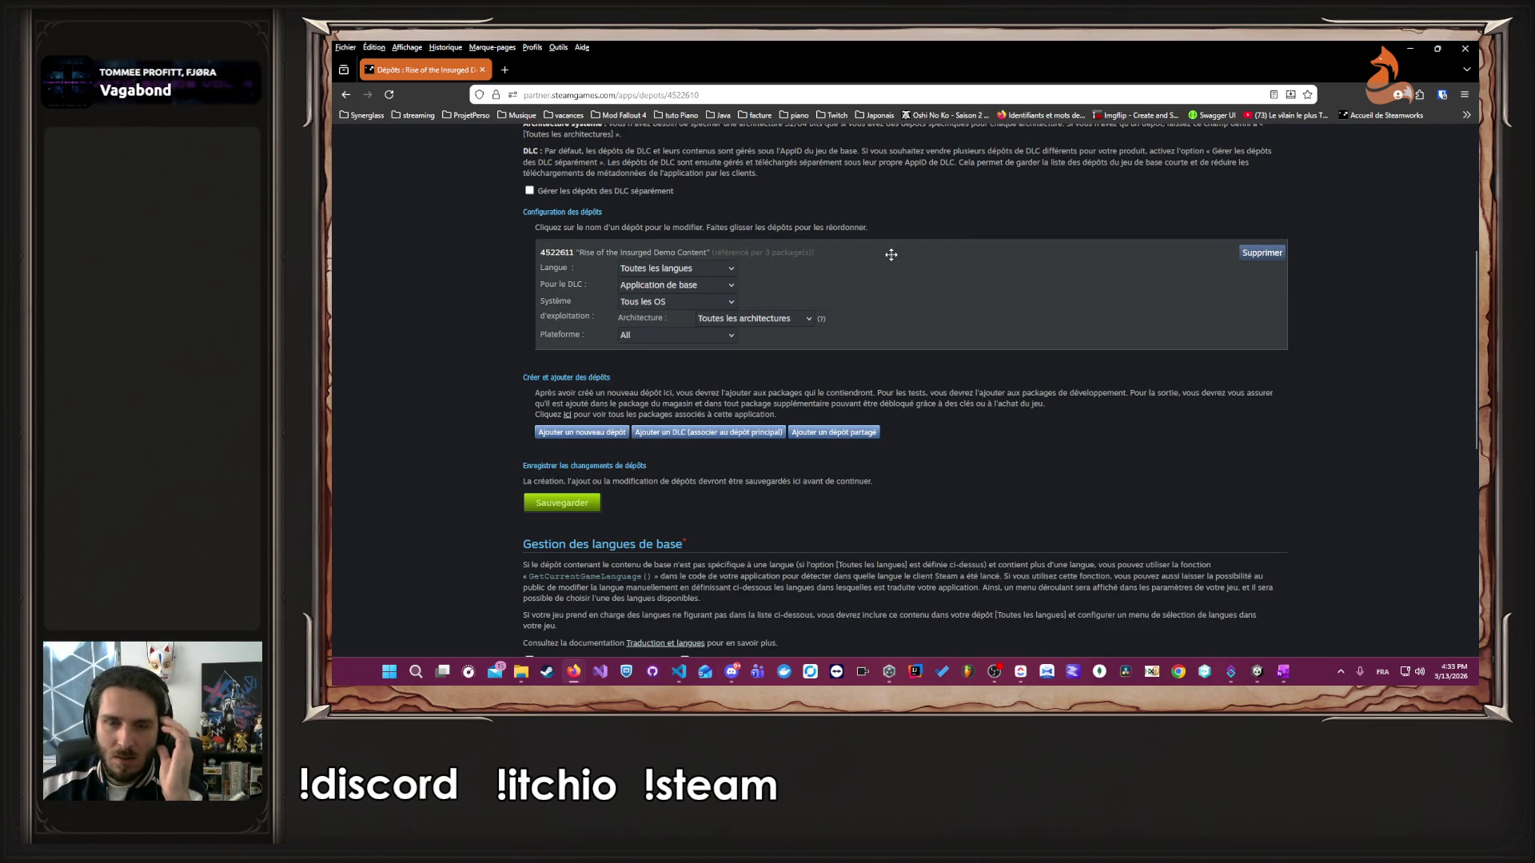
pyautogui.scroll(-1, 777, 436)
pyautogui.scroll(-3, 740, 441)
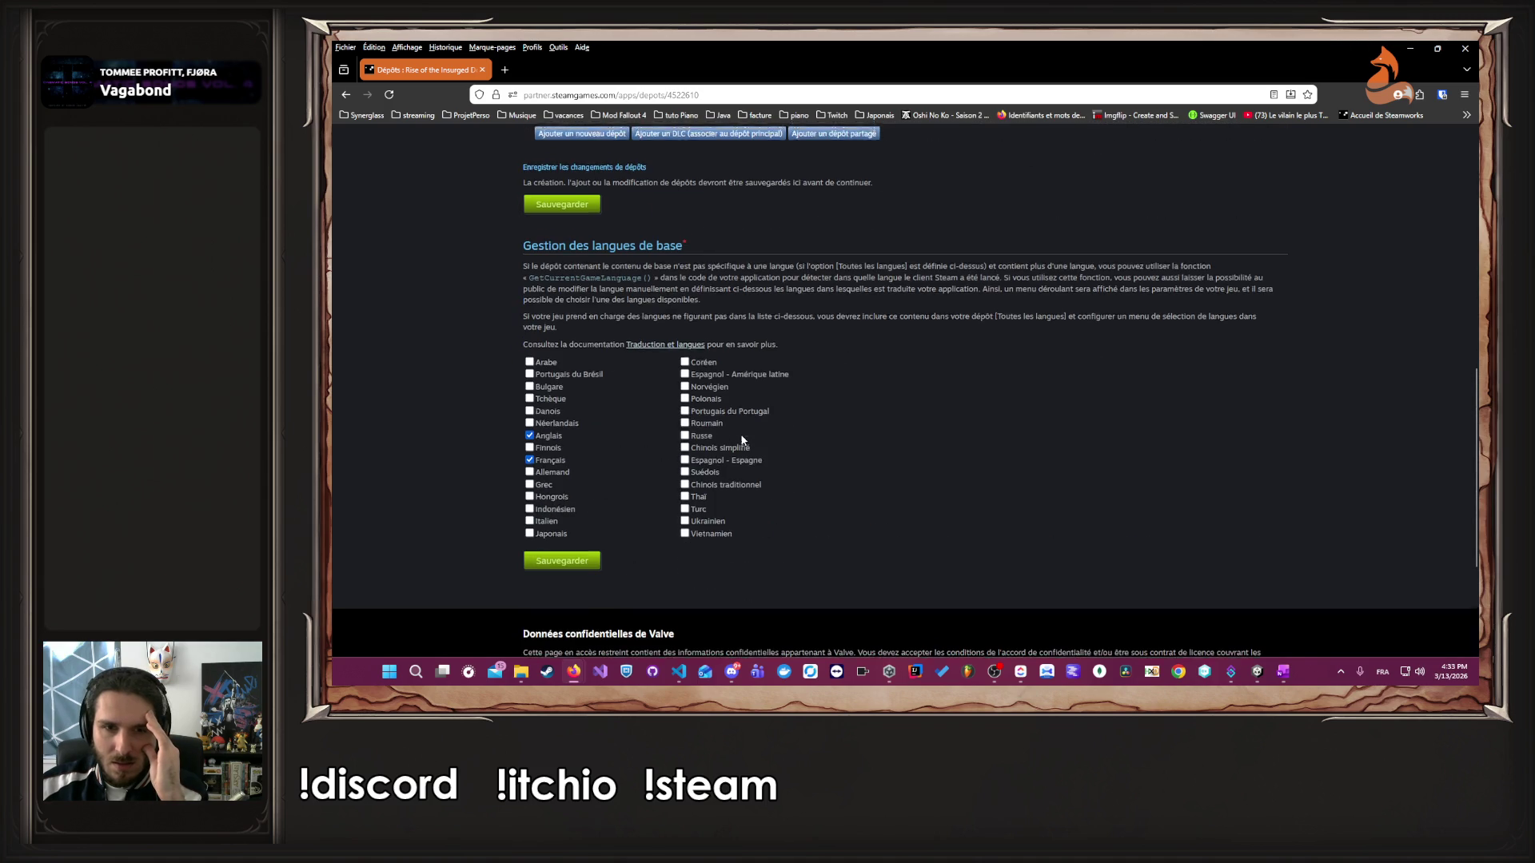
pyautogui.scroll(4, 585, 548)
pyautogui.scroll(4, 588, 531)
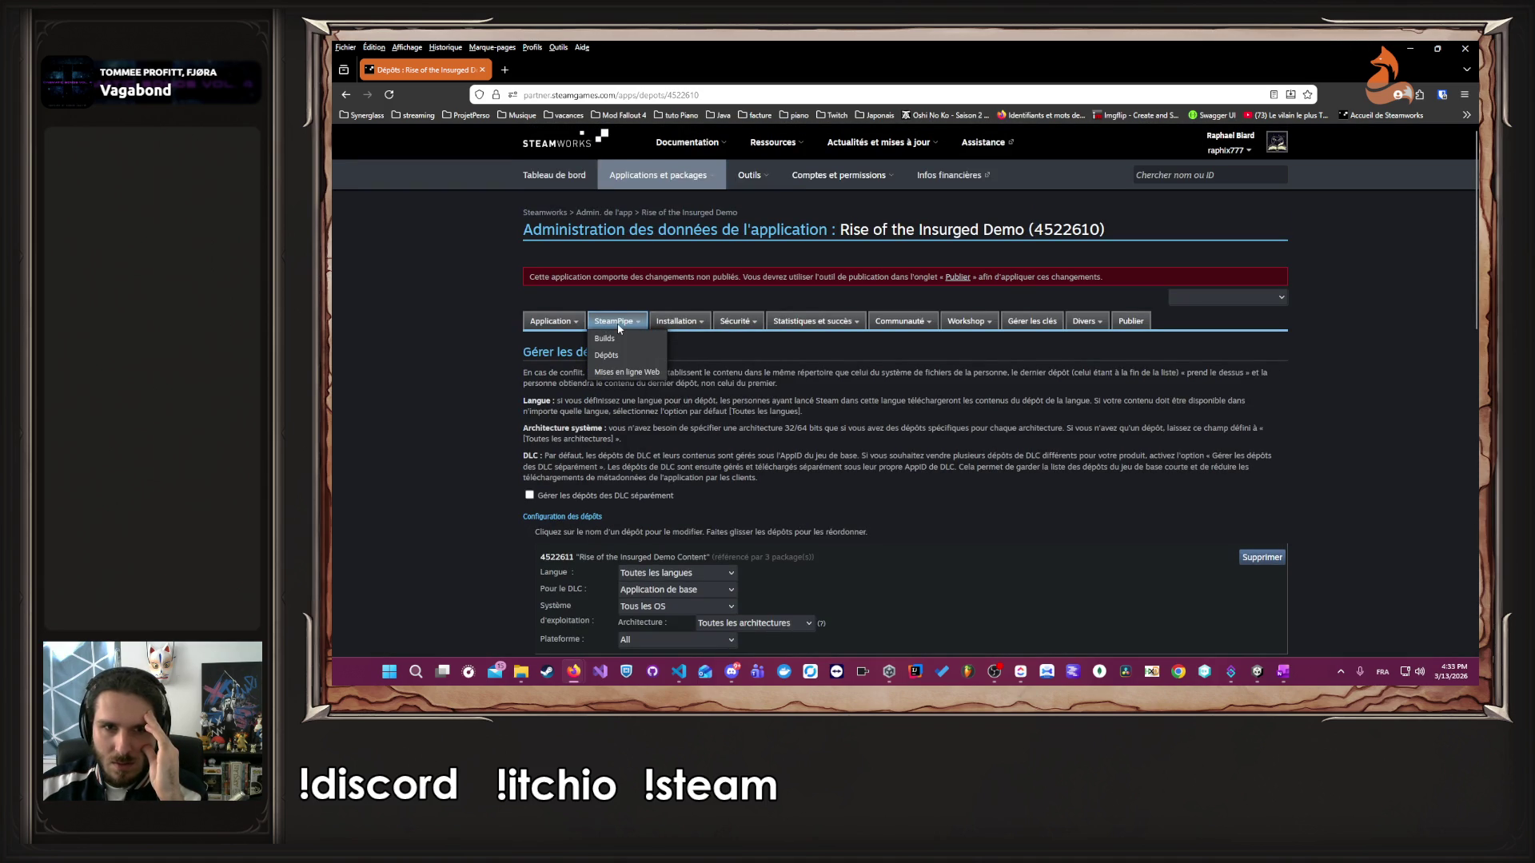
# - Add a new launch option in general installation, keeping the description language Anglais
pyautogui.click(692, 339)
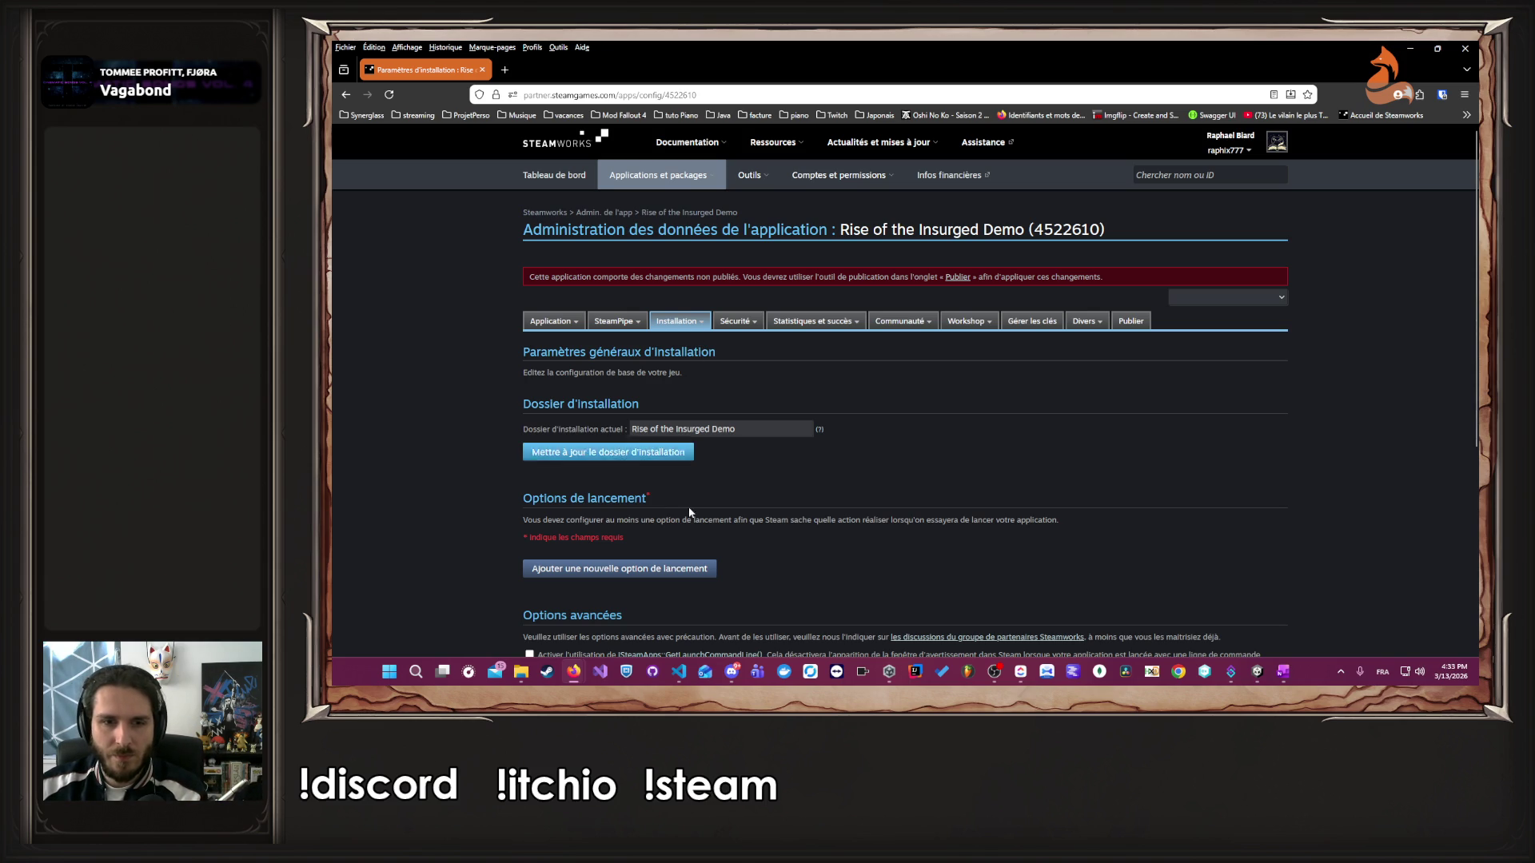
pyautogui.click(663, 569)
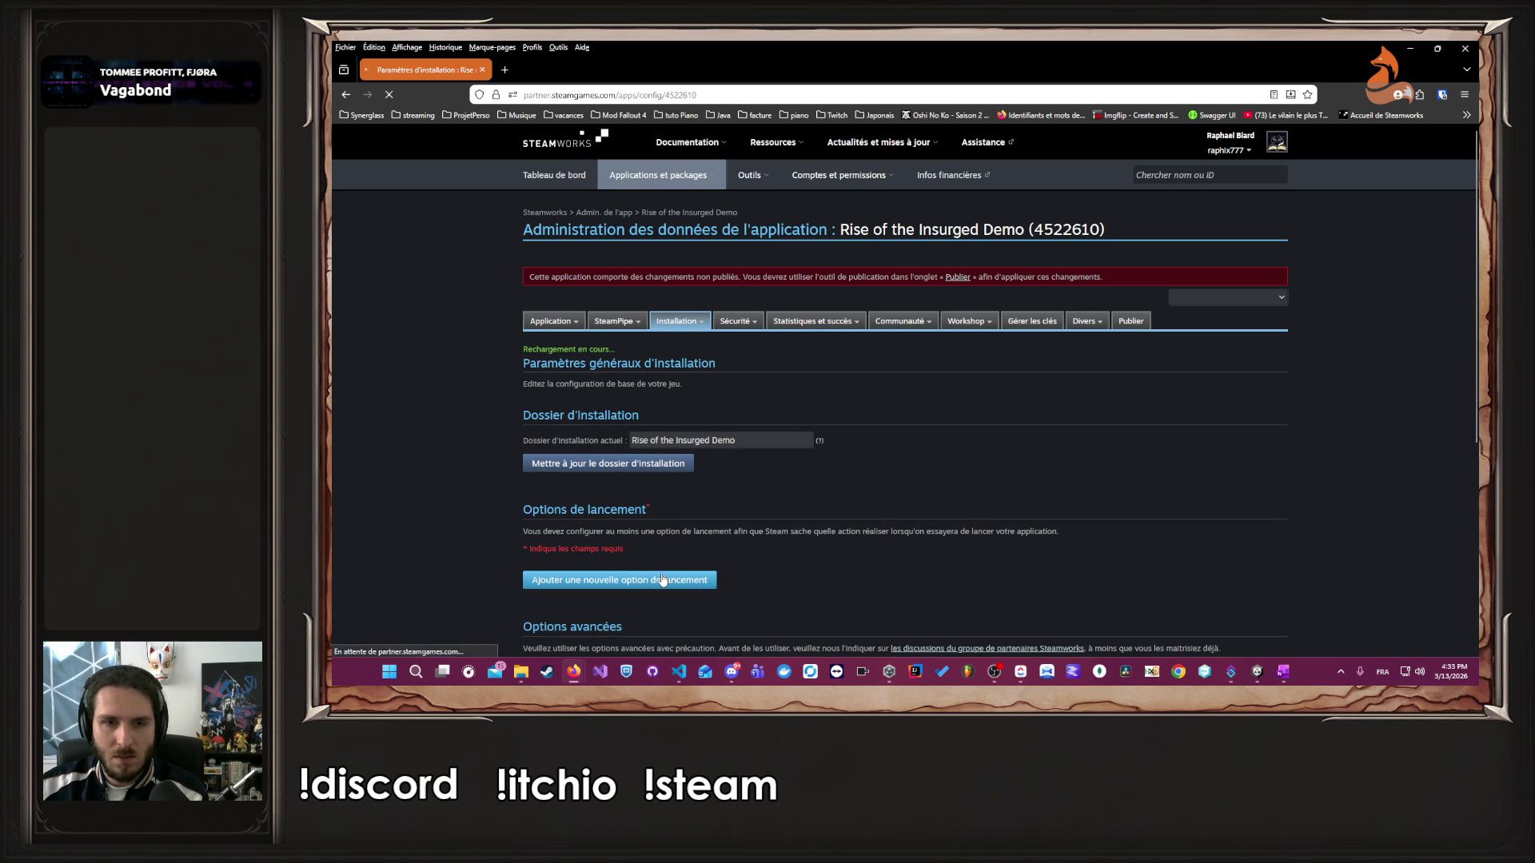
pyautogui.scroll(-4, 703, 515)
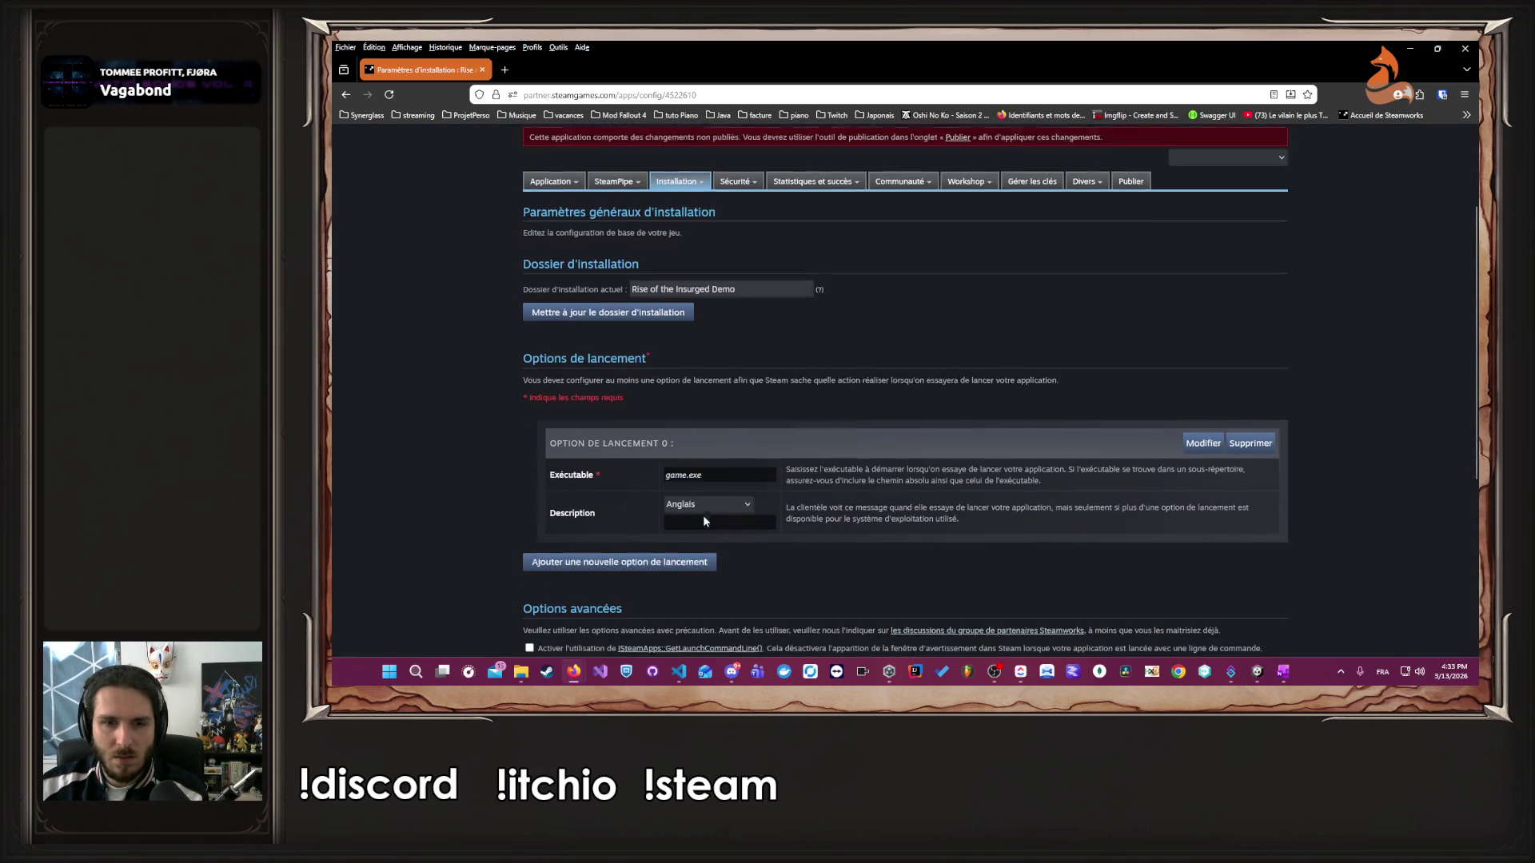
pyautogui.click(698, 466)
pyautogui.click(640, 473)
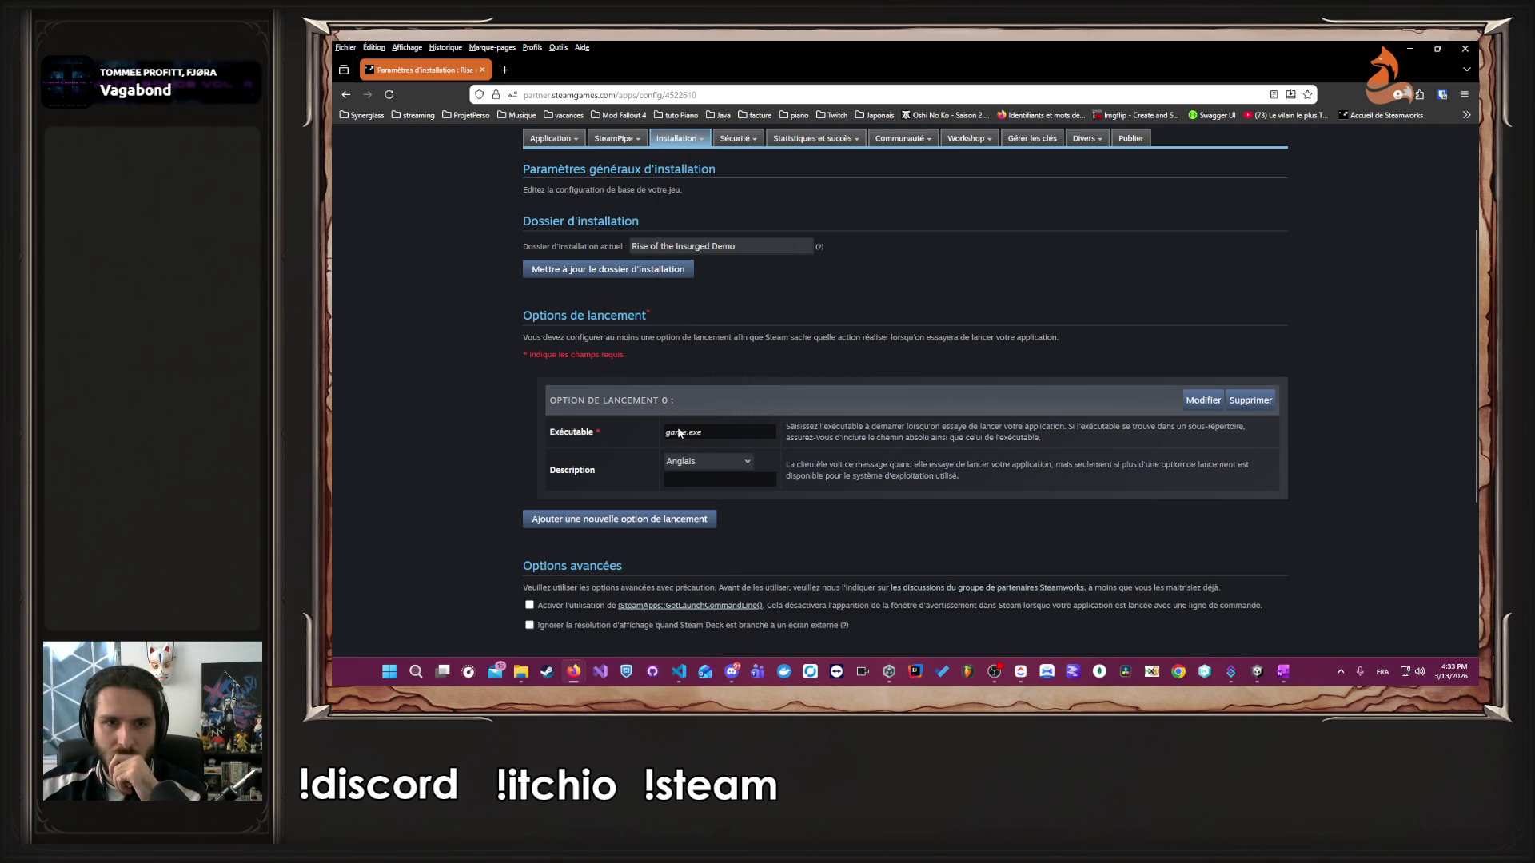
# - Confirm the launch option's executable is game.exe, then move to publishing changes
pyautogui.moveTo(680, 433); pyautogui.dragTo(704, 438)
pyautogui.scroll(-3, 489, 446)
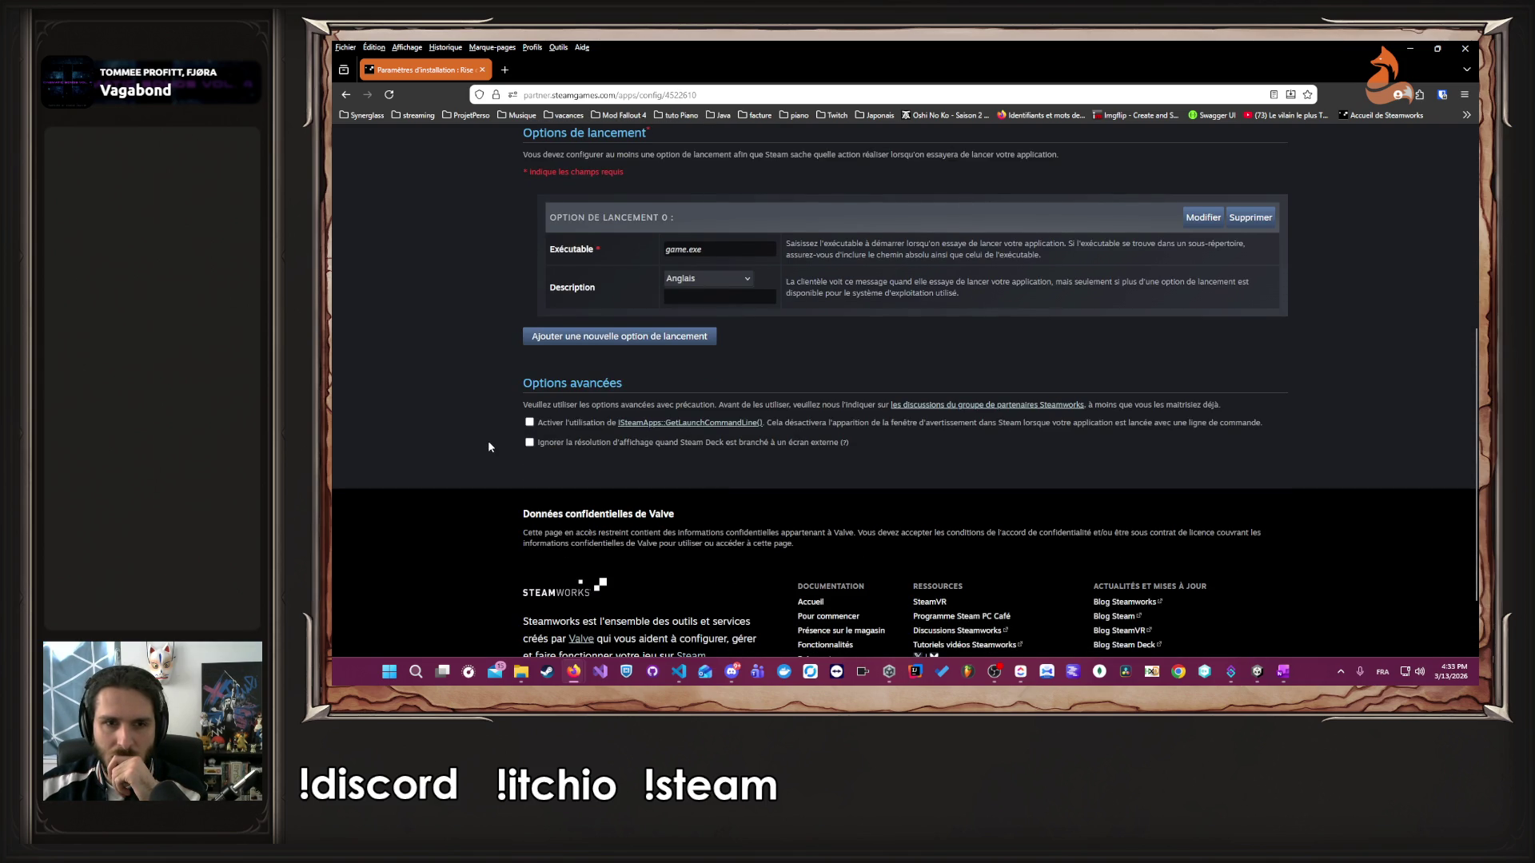
pyautogui.scroll(5, 490, 446)
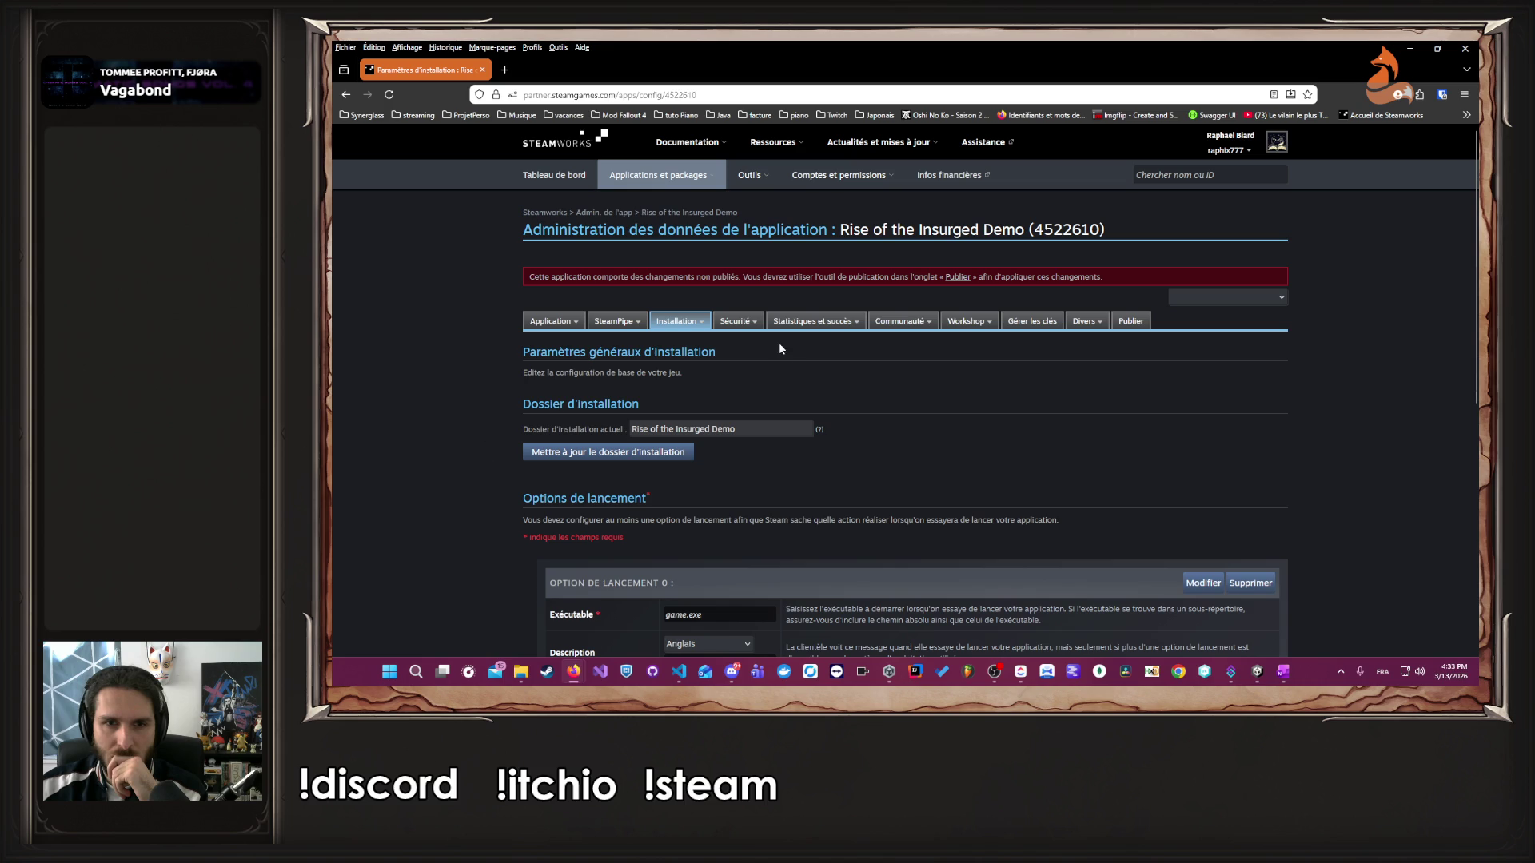
pyautogui.moveTo(742, 327)
pyautogui.moveTo(803, 326)
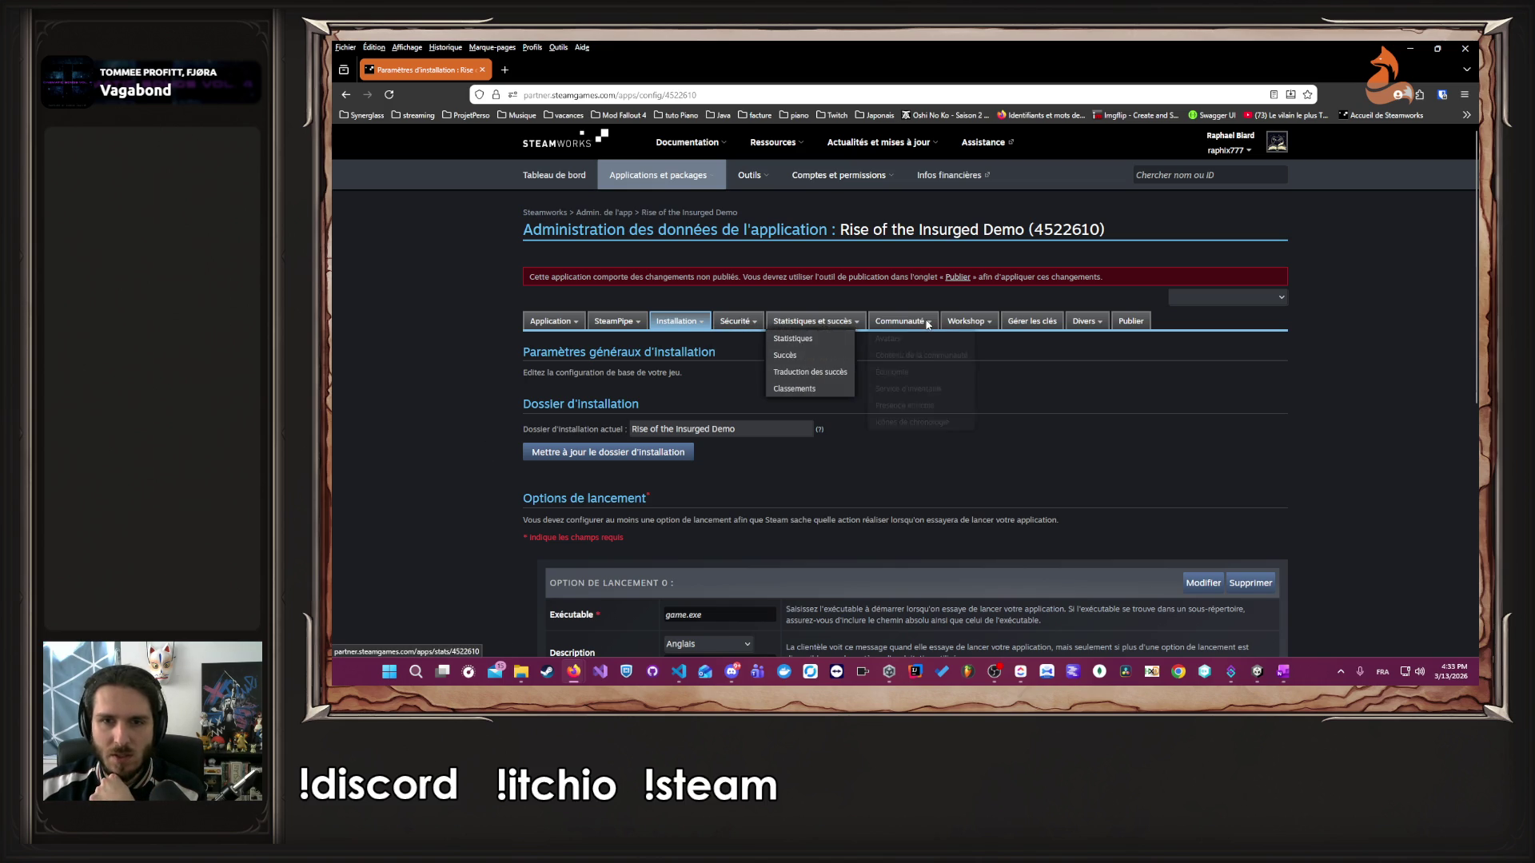
pyautogui.moveTo(927, 320)
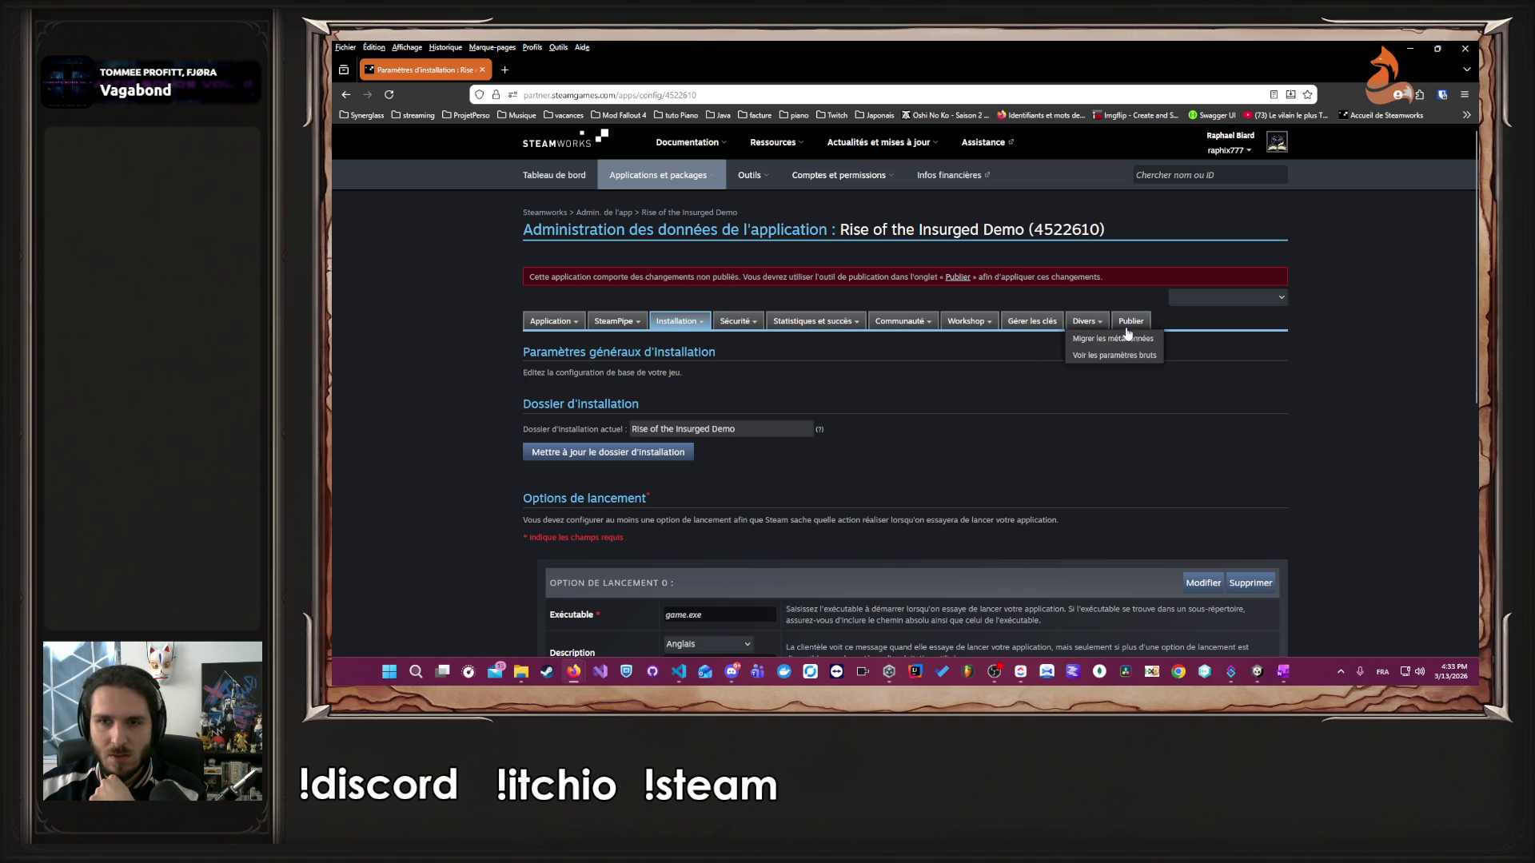
pyautogui.click(1133, 328)
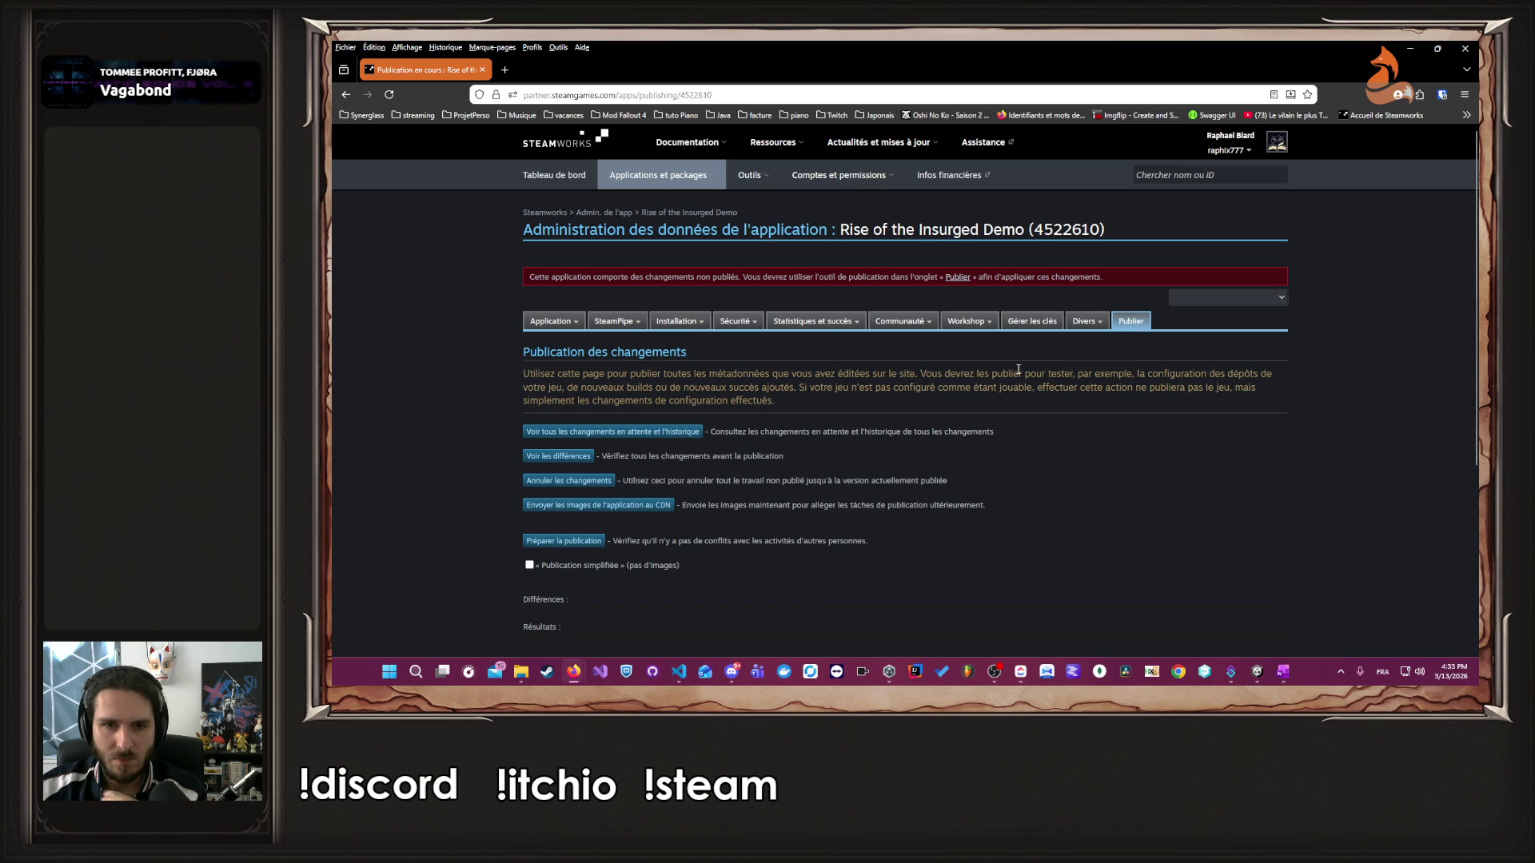
# - Choose simplified publication, prepare the changes and start publishing to Steam
pyautogui.scroll(-3, 721, 449)
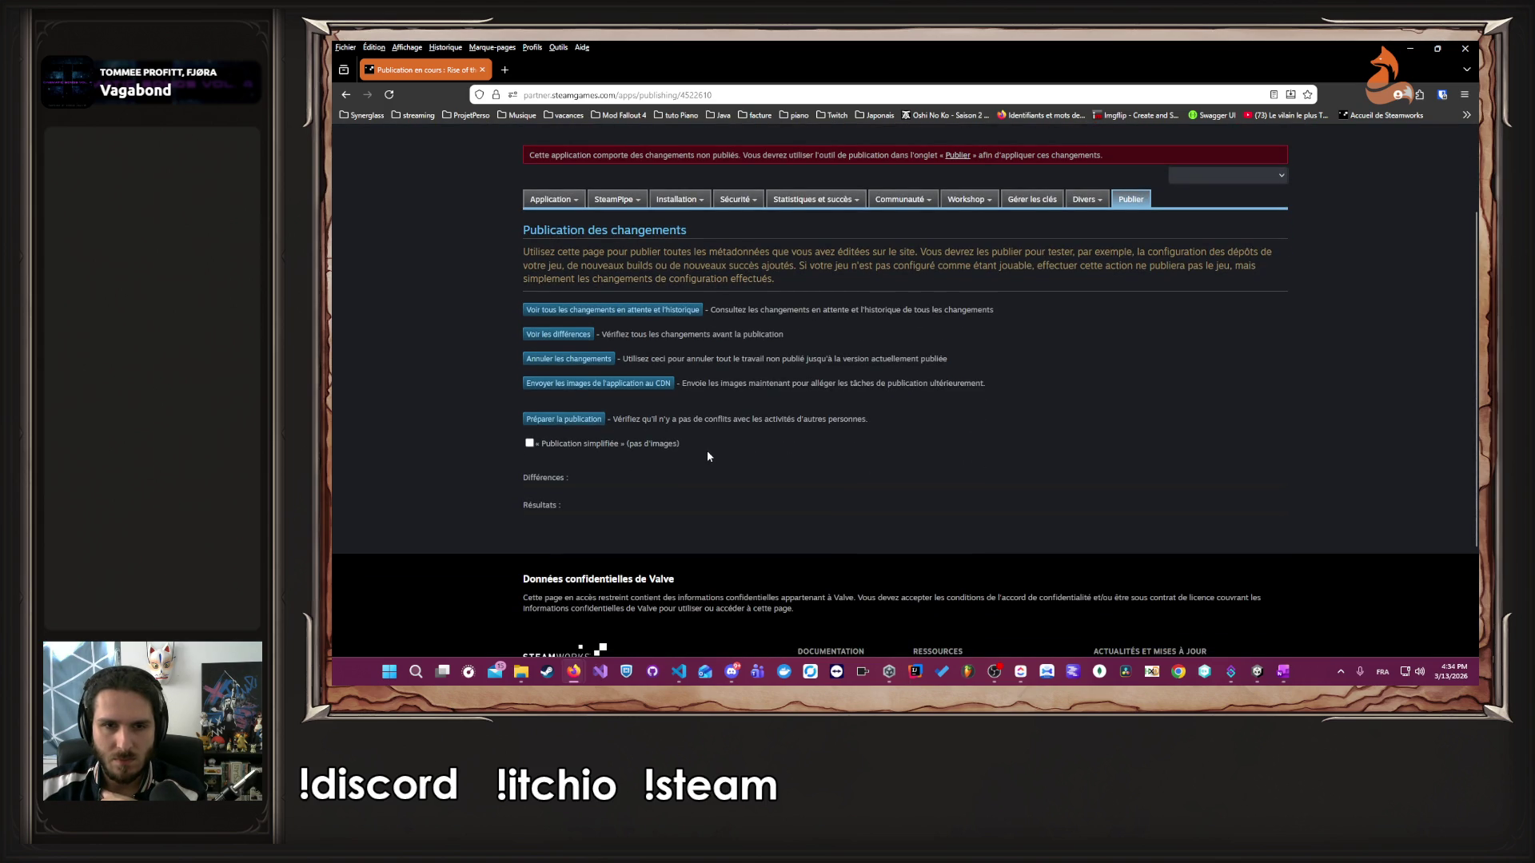
pyautogui.click(530, 445)
pyautogui.click(559, 421)
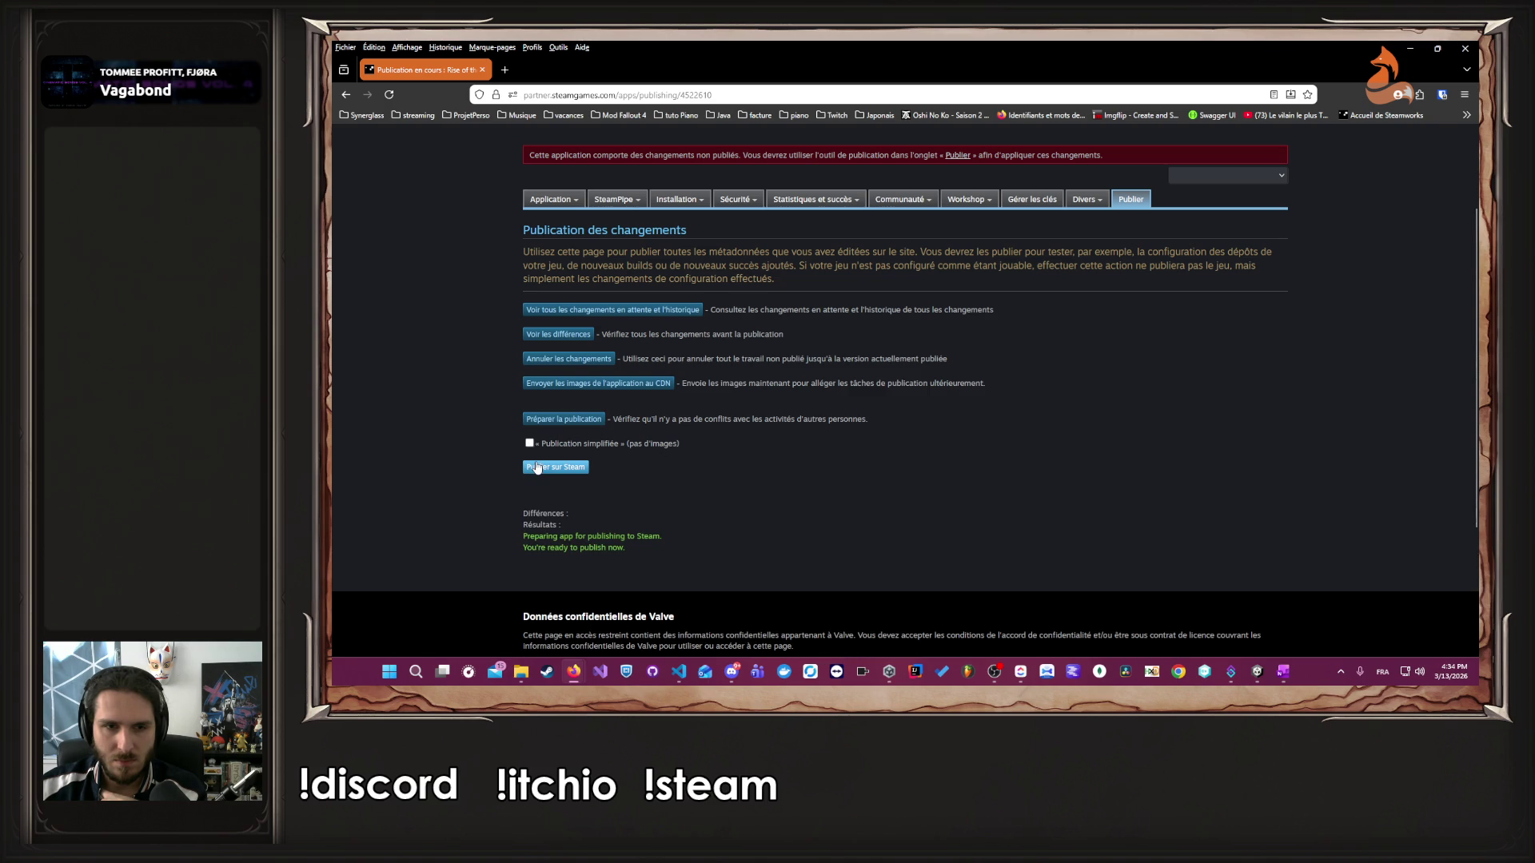
pyautogui.click(556, 467)
pyautogui.scroll(-1, 688, 468)
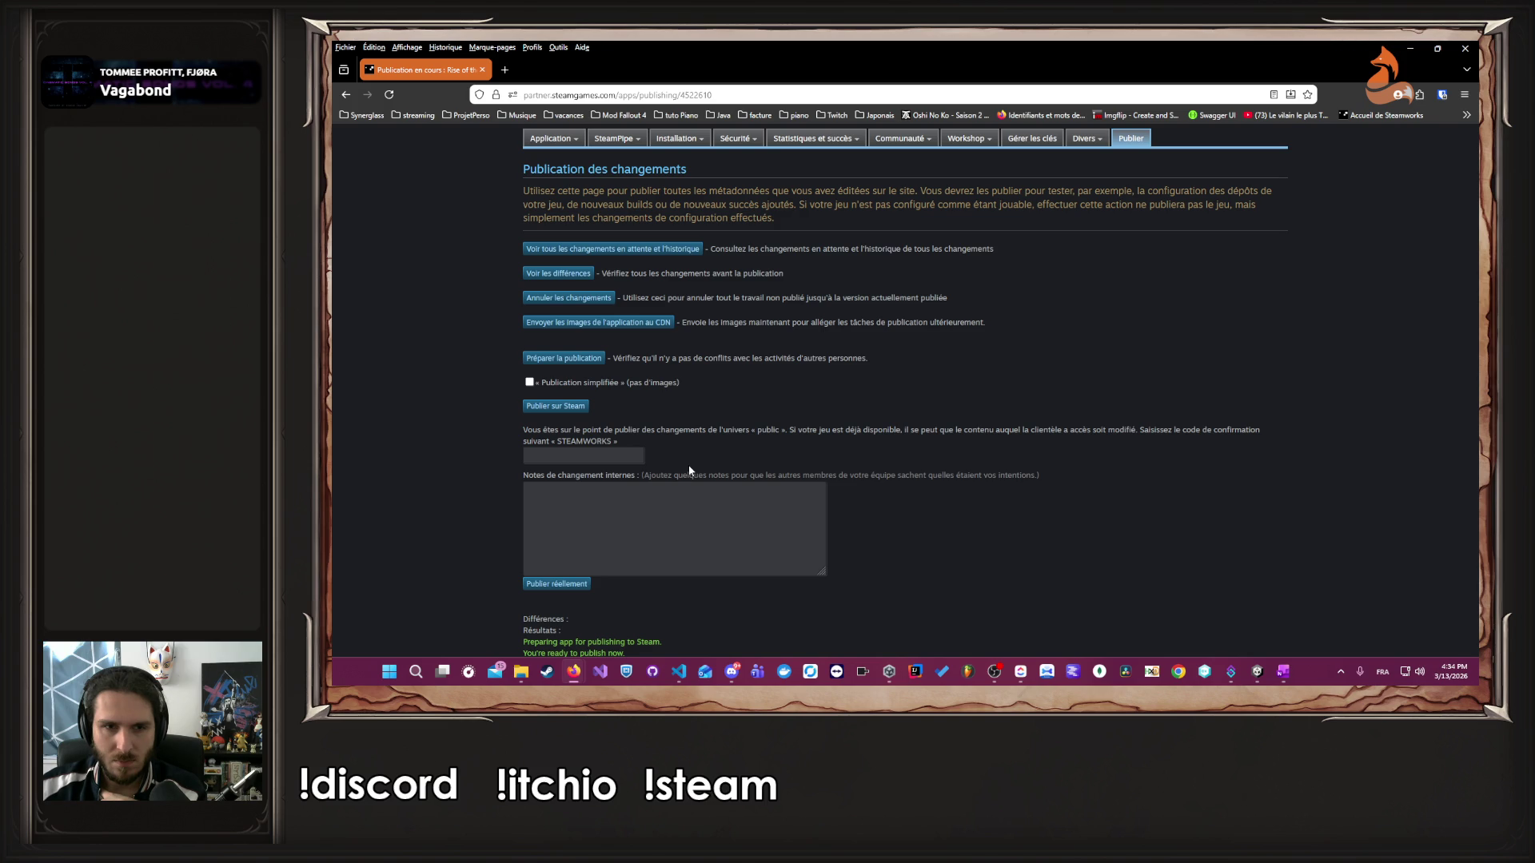
# - Enter the confirmation word STEAMWORKS, add the note 'First Build' and publish for real
pyautogui.moveTo(558, 441); pyautogui.dragTo(611, 441)
pyautogui.hotkey('ctrl', 'c')
pyautogui.click(584, 454)
pyautogui.hotkey('ctrl', 'v')
pyautogui.click(628, 534)
pyautogui.write('First Build')
pyautogui.scroll(-3, 688, 540)
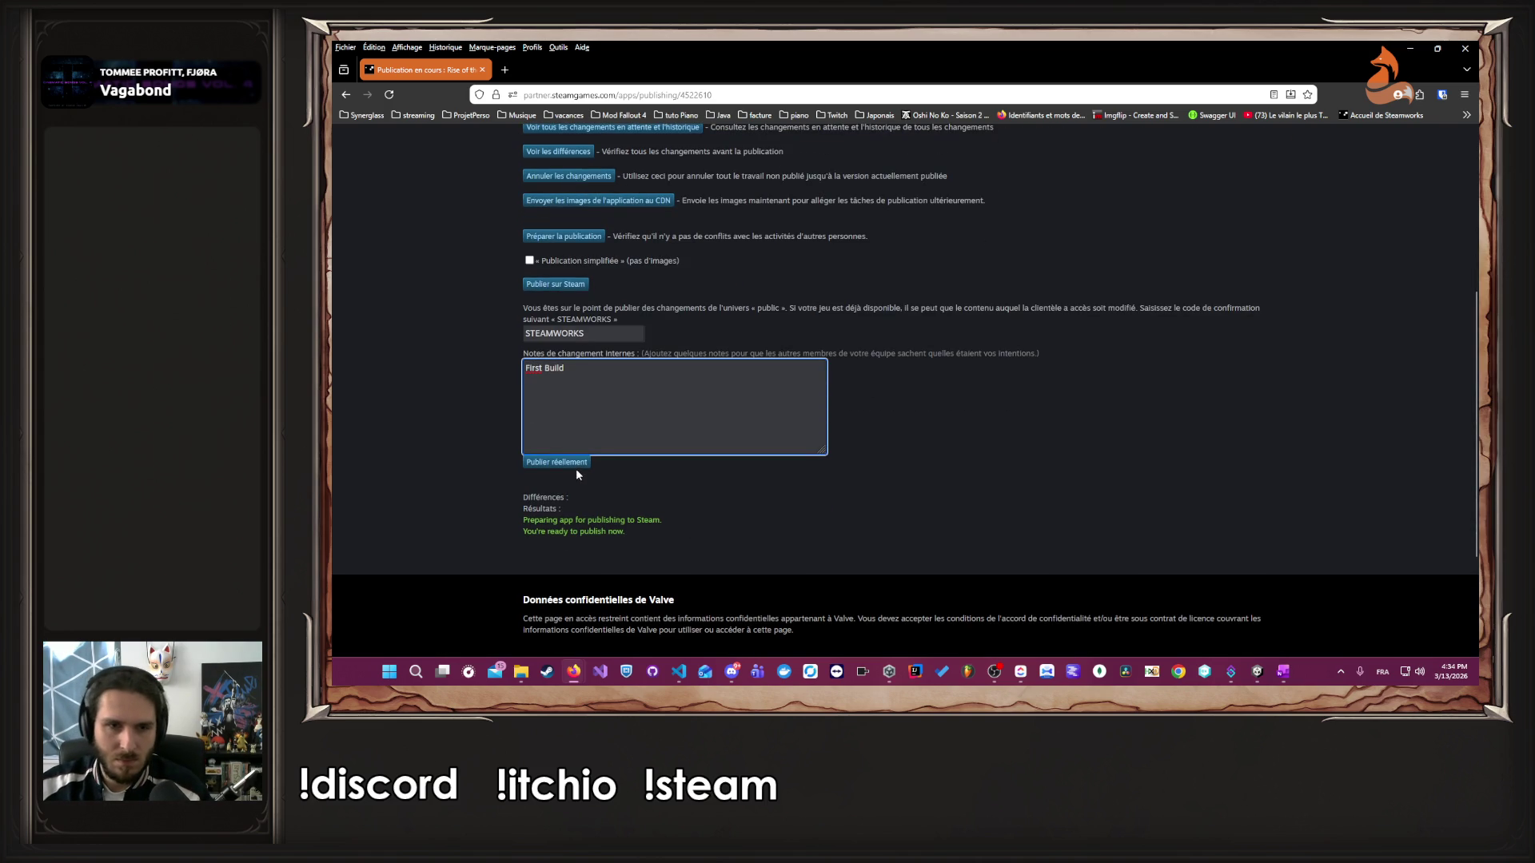
pyautogui.click(570, 463)
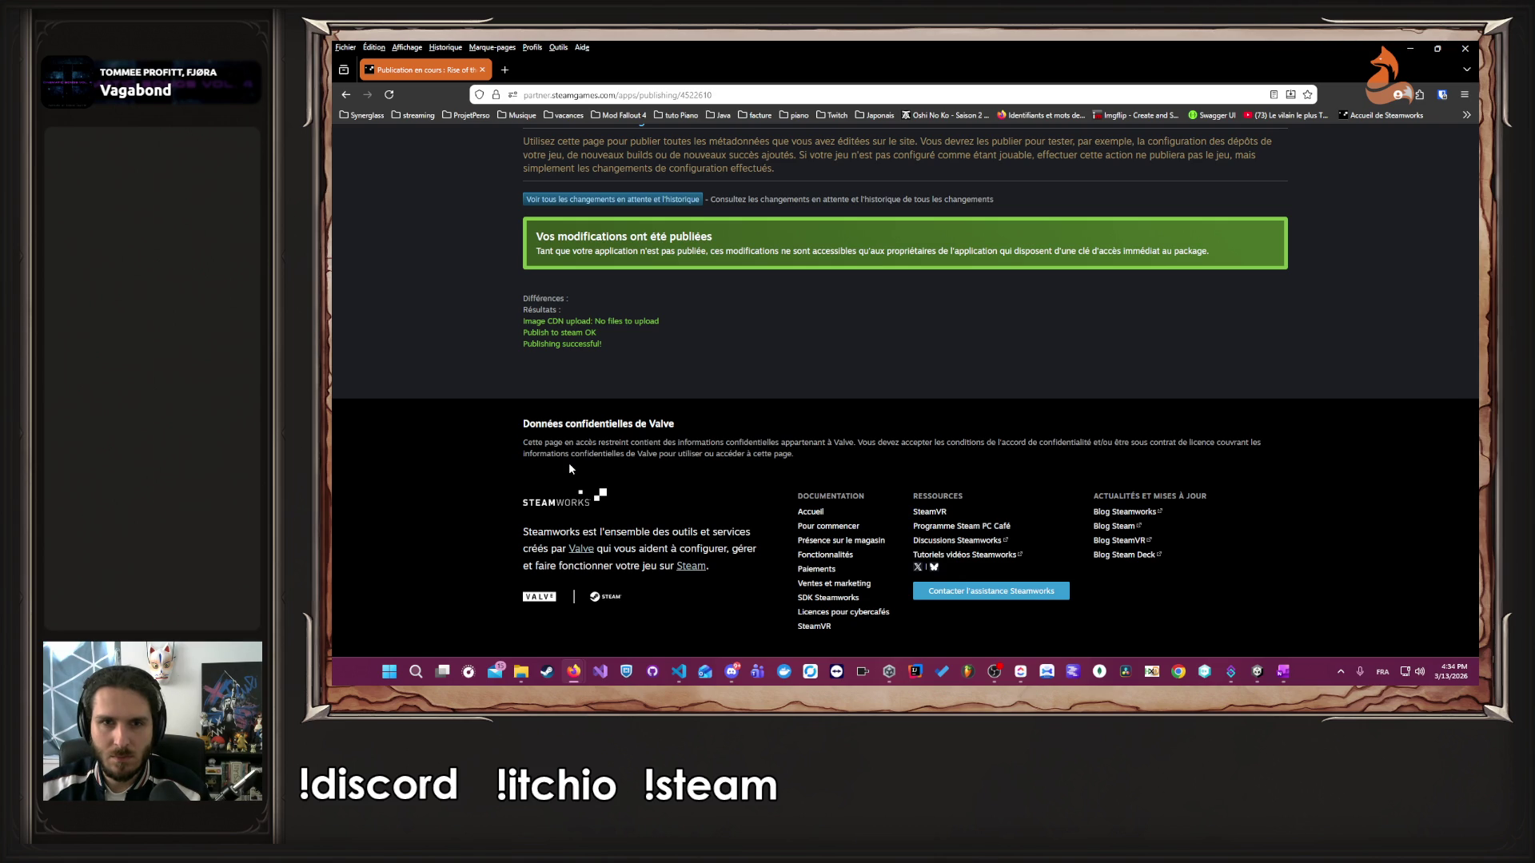
pyautogui.scroll(3, 568, 462)
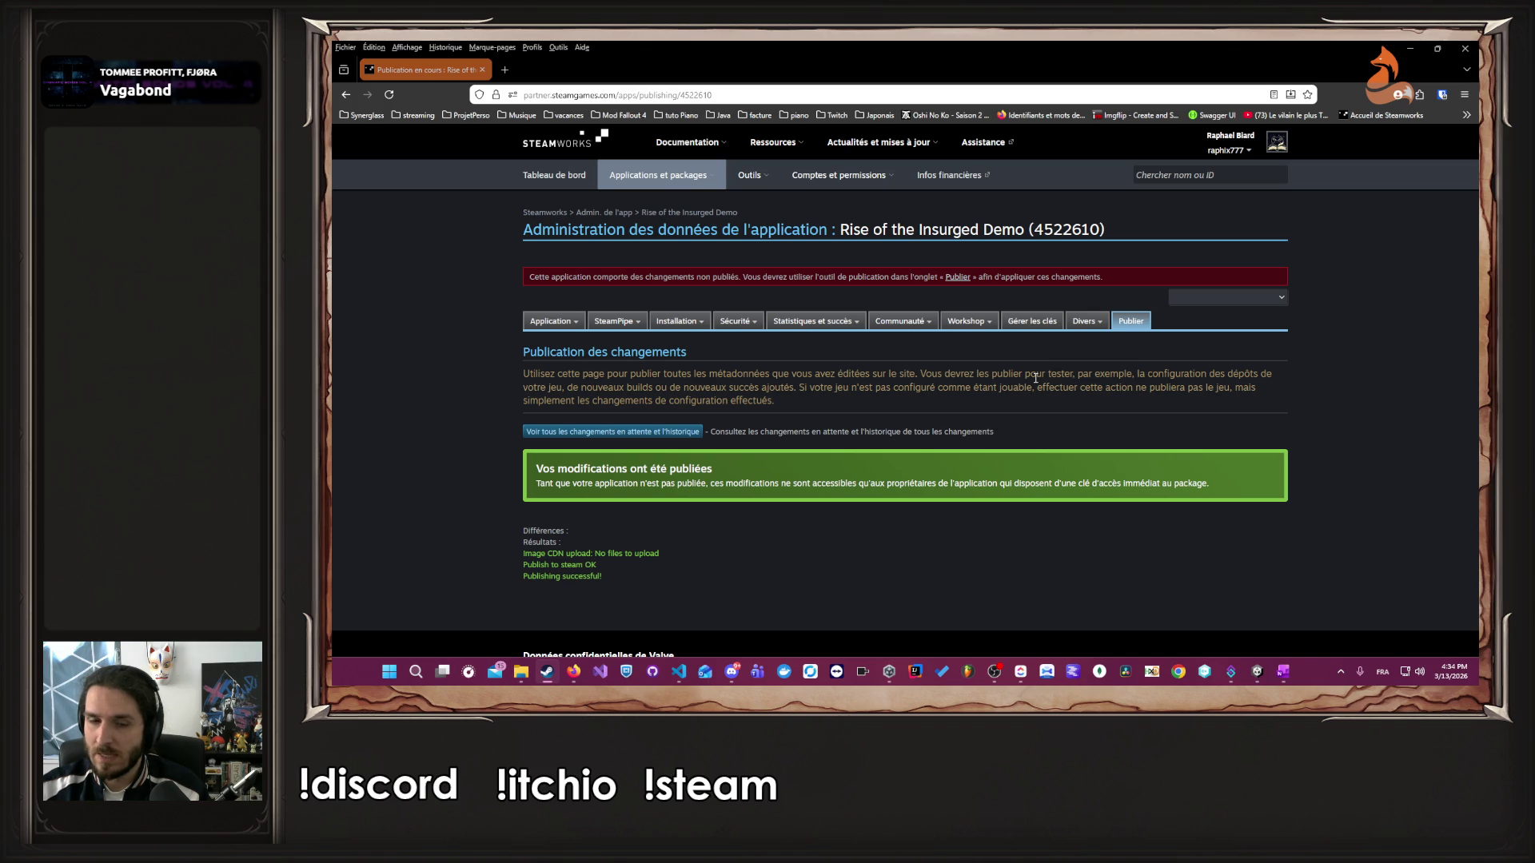
pyautogui.click(548, 674)
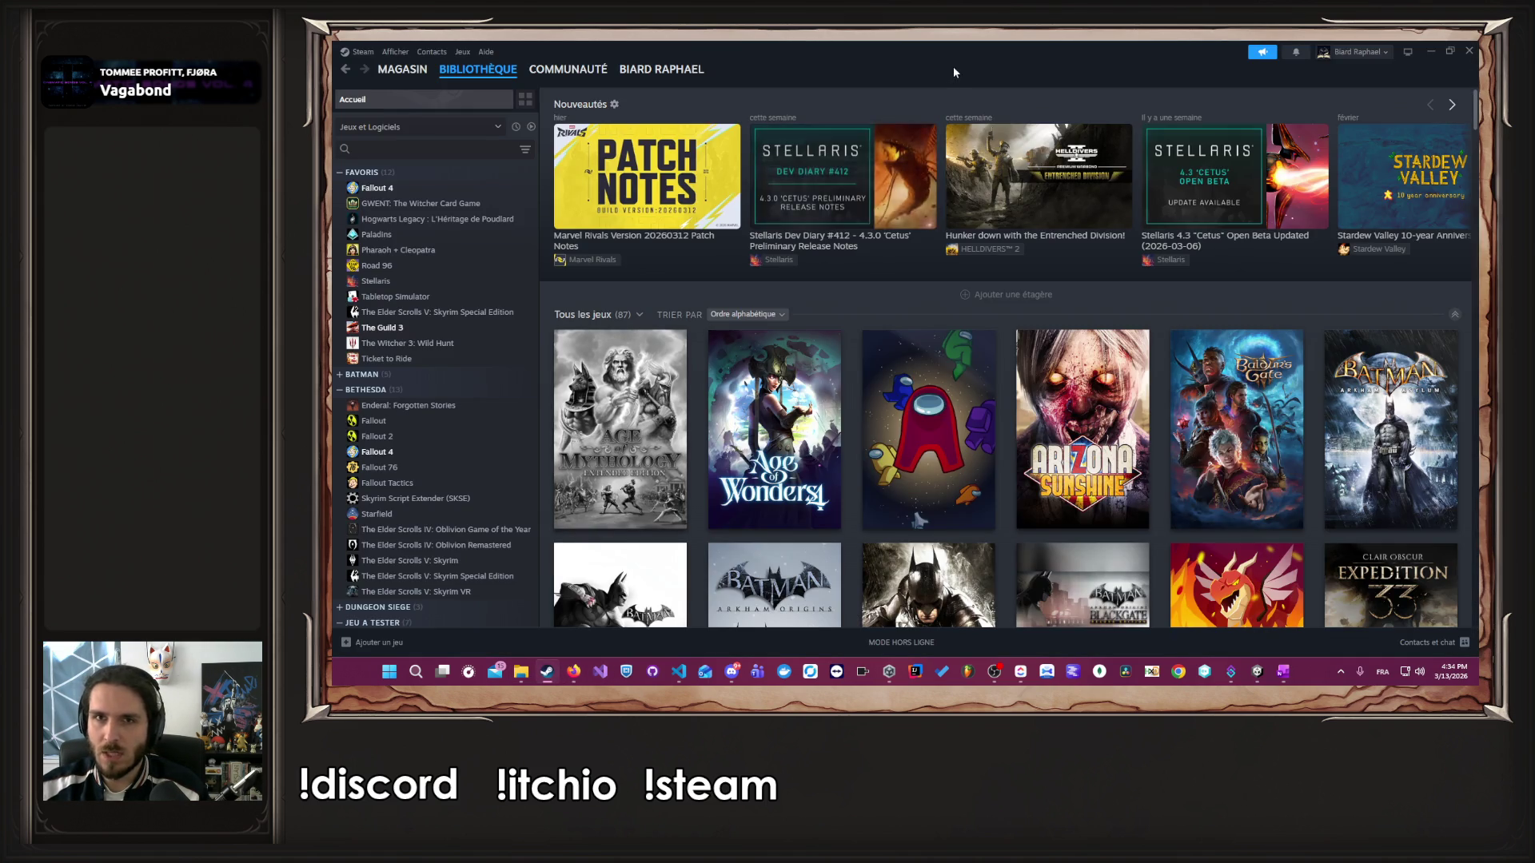
# - Alt+Tab from the Steam library back to Firefox showing the Steamworks publishing page
pyautogui.hotkey('alt', 'Tab')
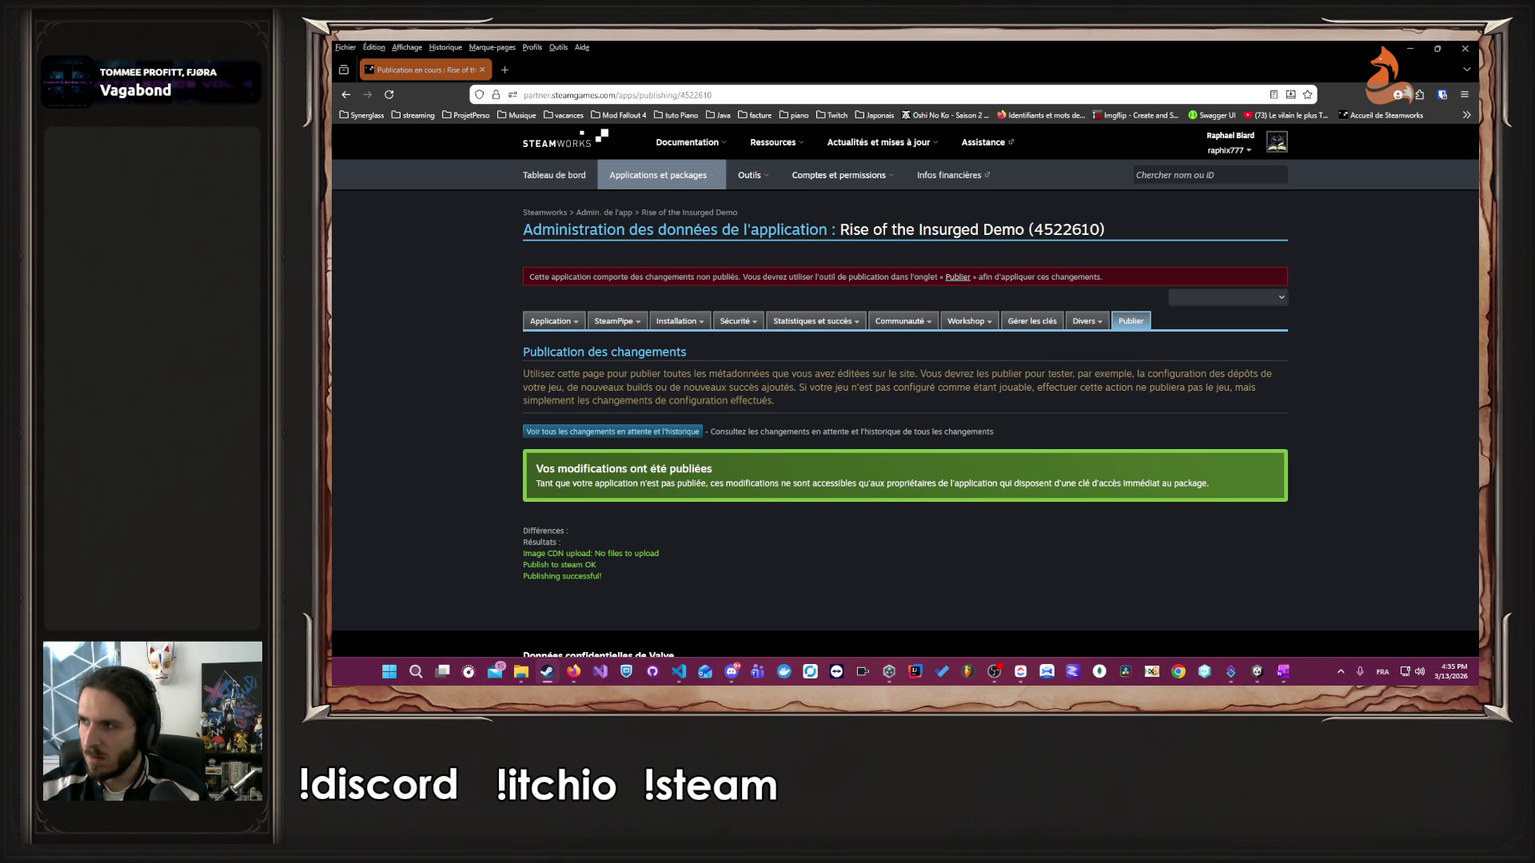
pyautogui.hotkey('alt', 'Tab')
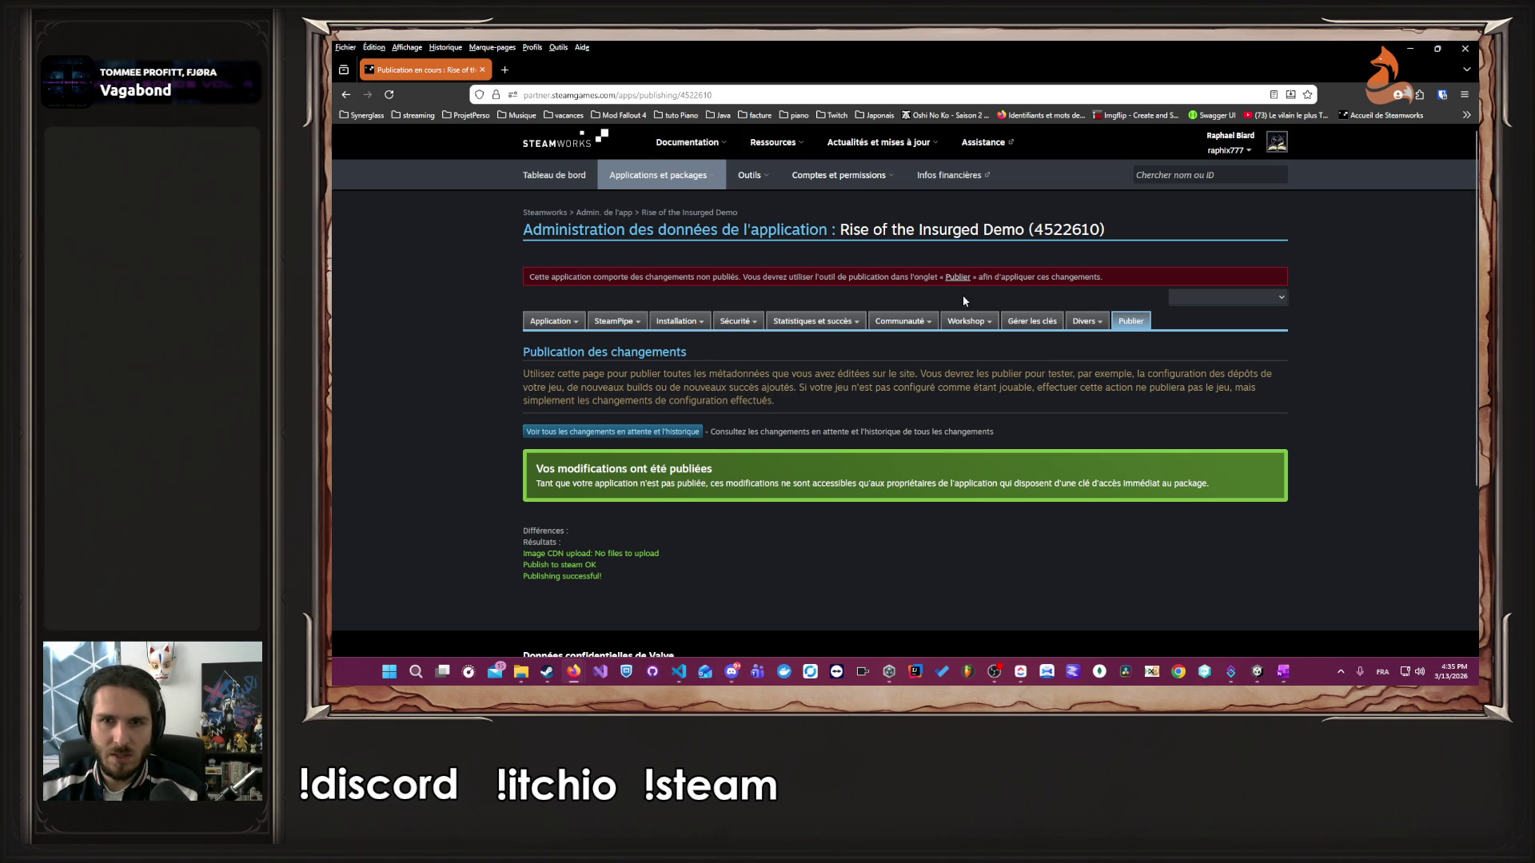
# - Reload the Publier page with F5 and check that no unpublished changes remain
pyautogui.press('F5')
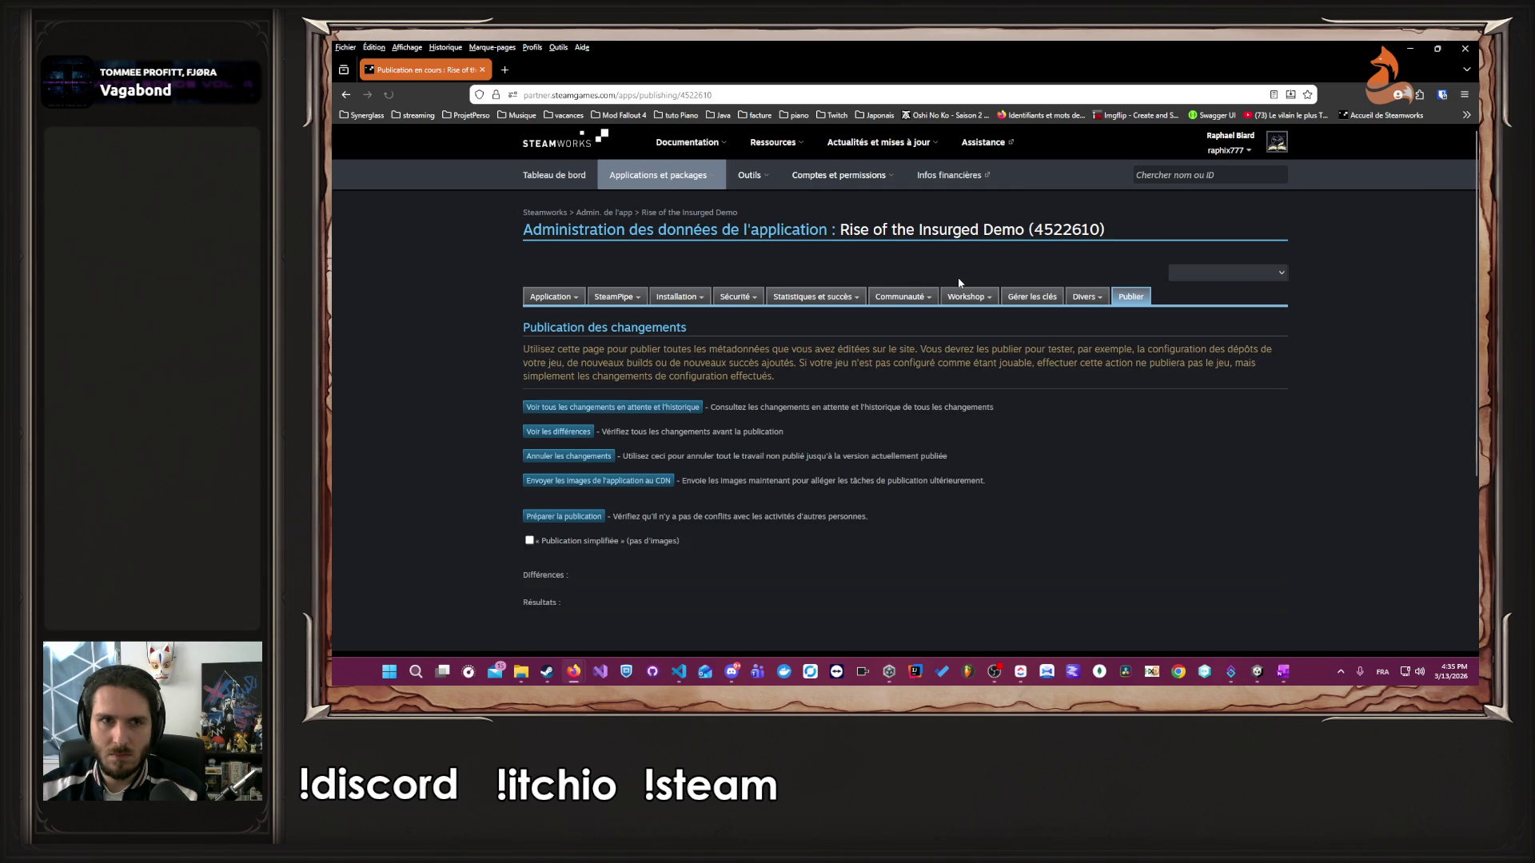
pyautogui.scroll(-3, 958, 281)
pyautogui.scroll(3, 953, 315)
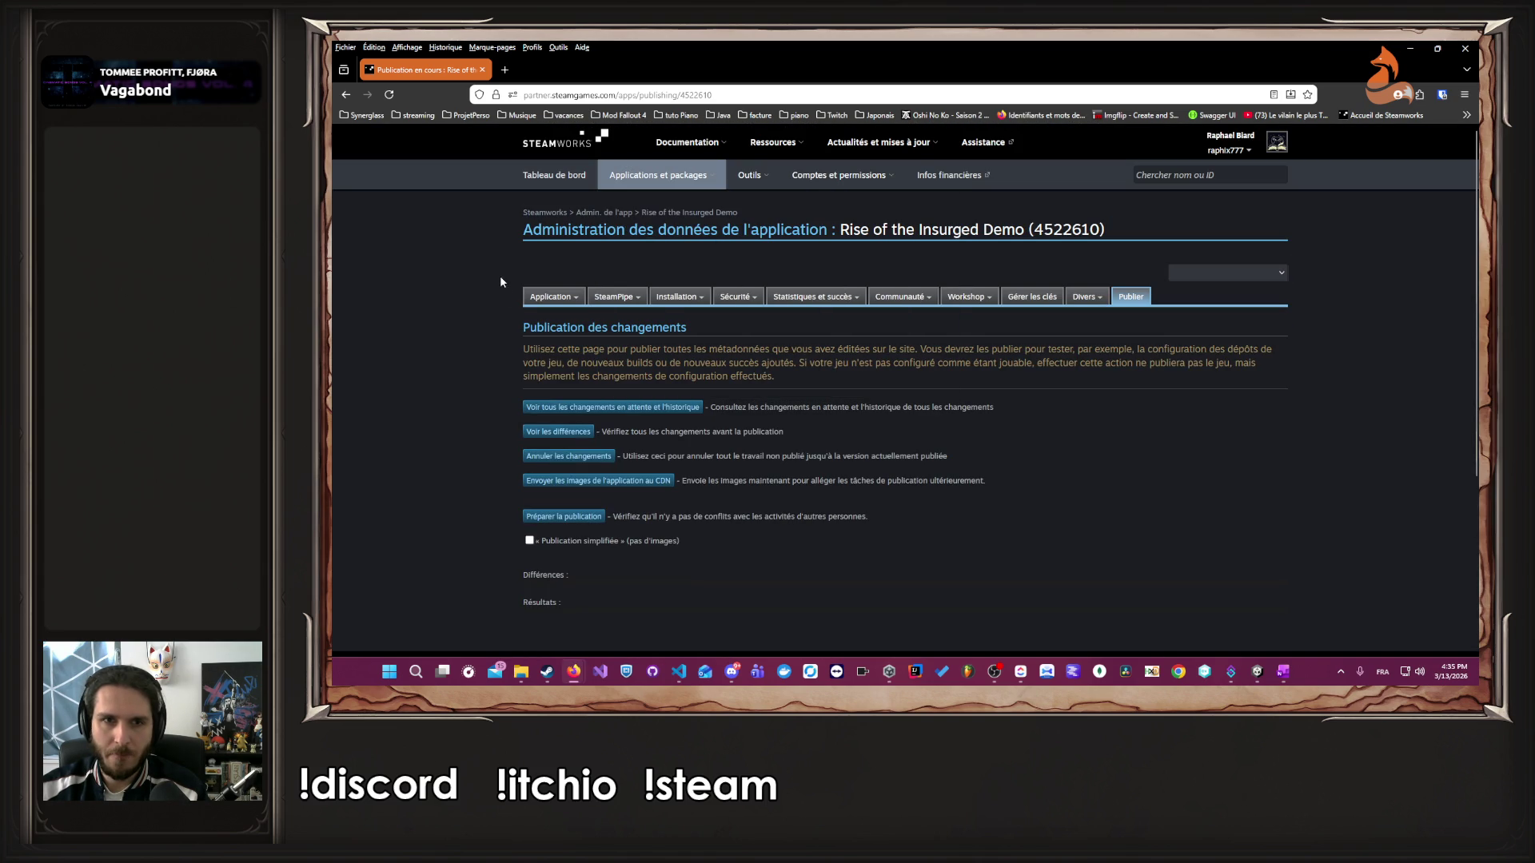
pyautogui.click(691, 215)
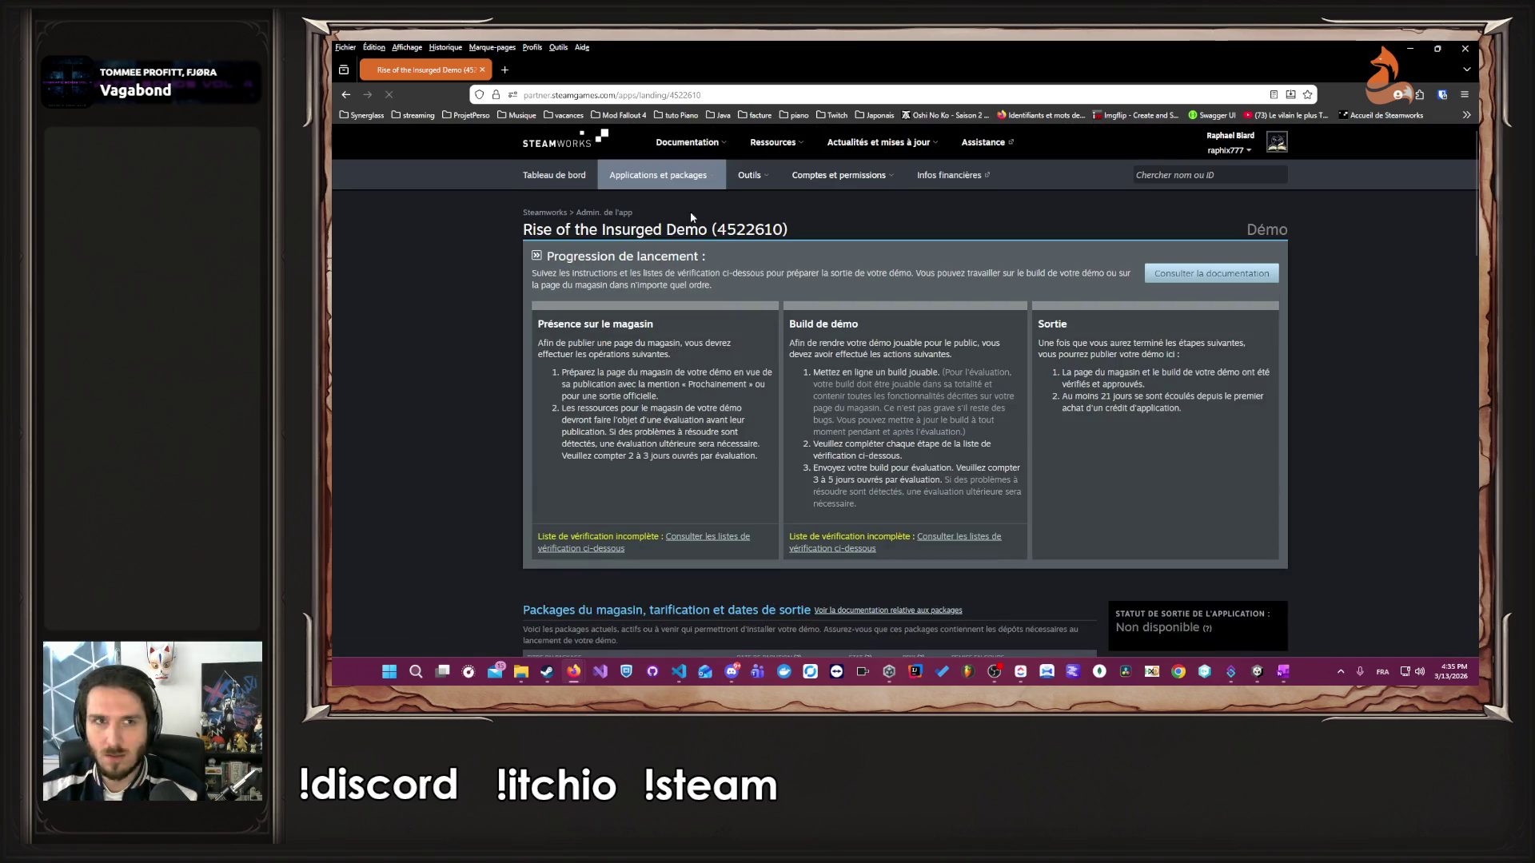
# - Follow the Build de démo item 'Au moins un build configuré' to the Vos builds page
pyautogui.scroll(-5, 702, 308)
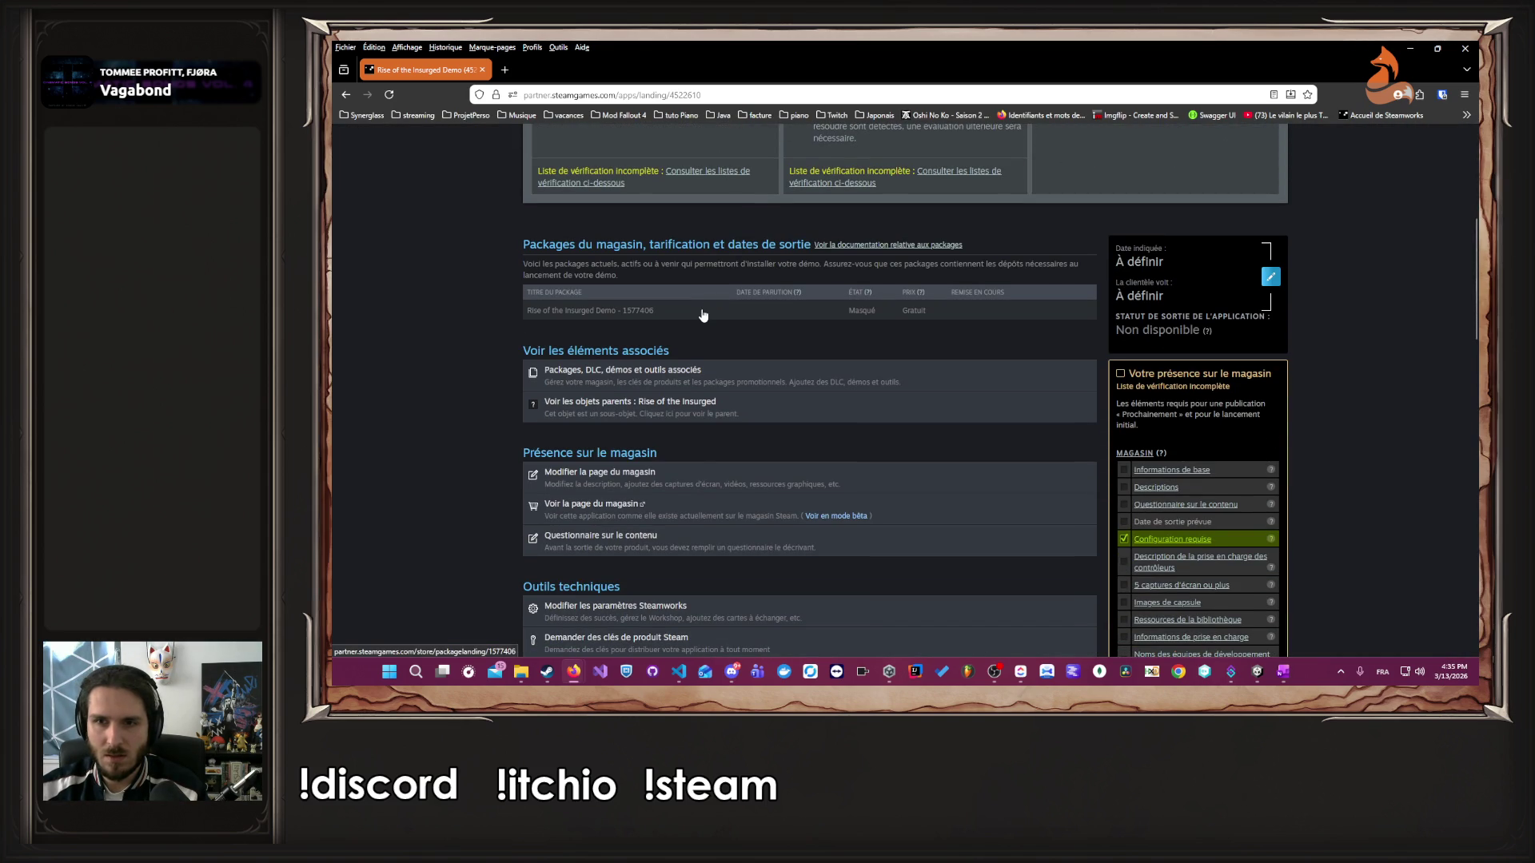
pyautogui.scroll(3, 724, 326)
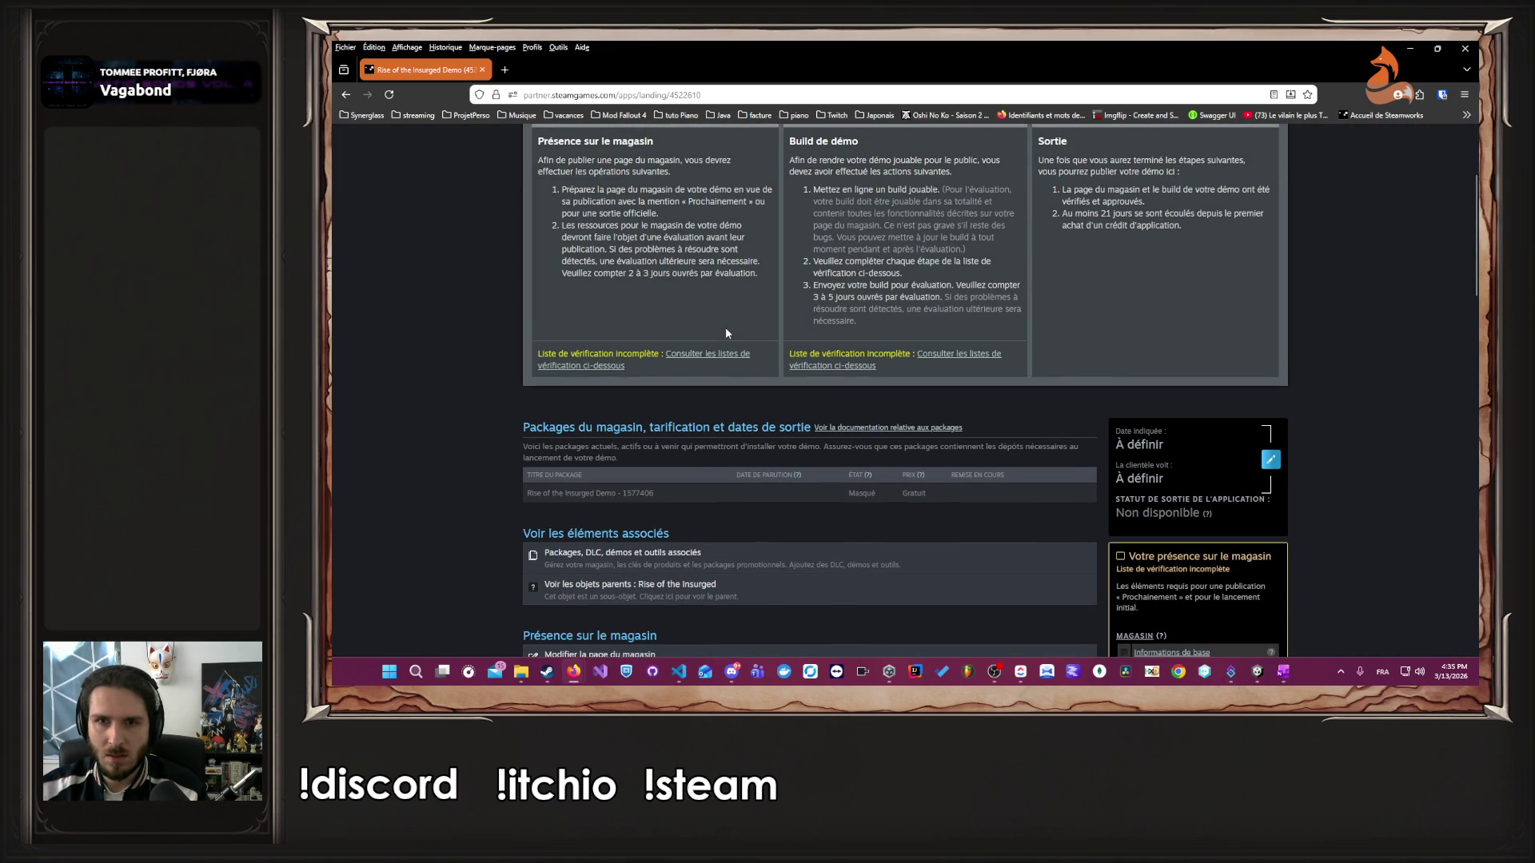
pyautogui.click(953, 356)
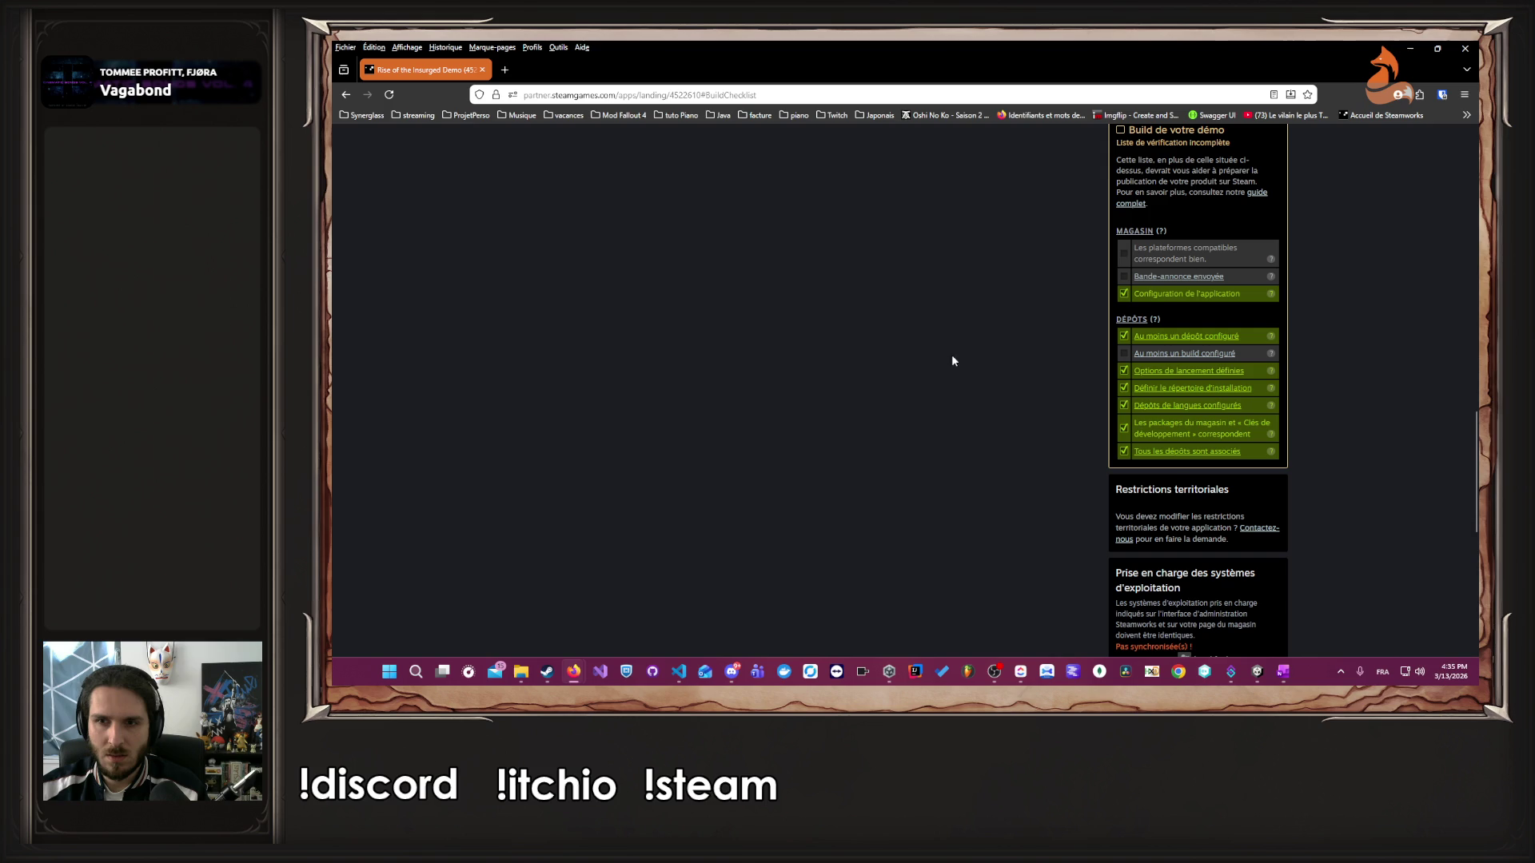
pyautogui.click(1169, 355)
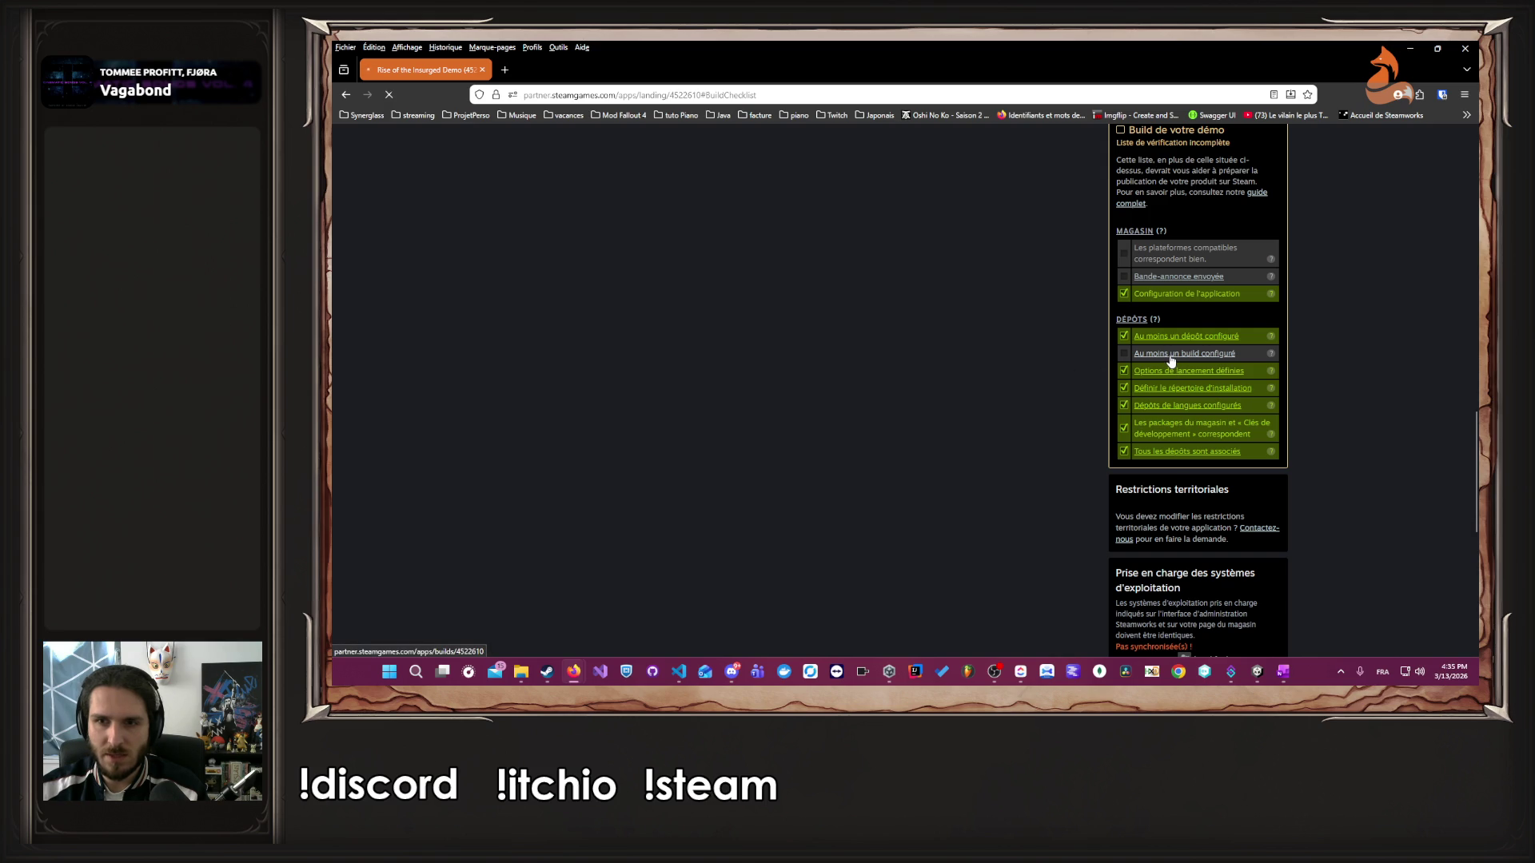
pyautogui.scroll(-1, 1170, 356)
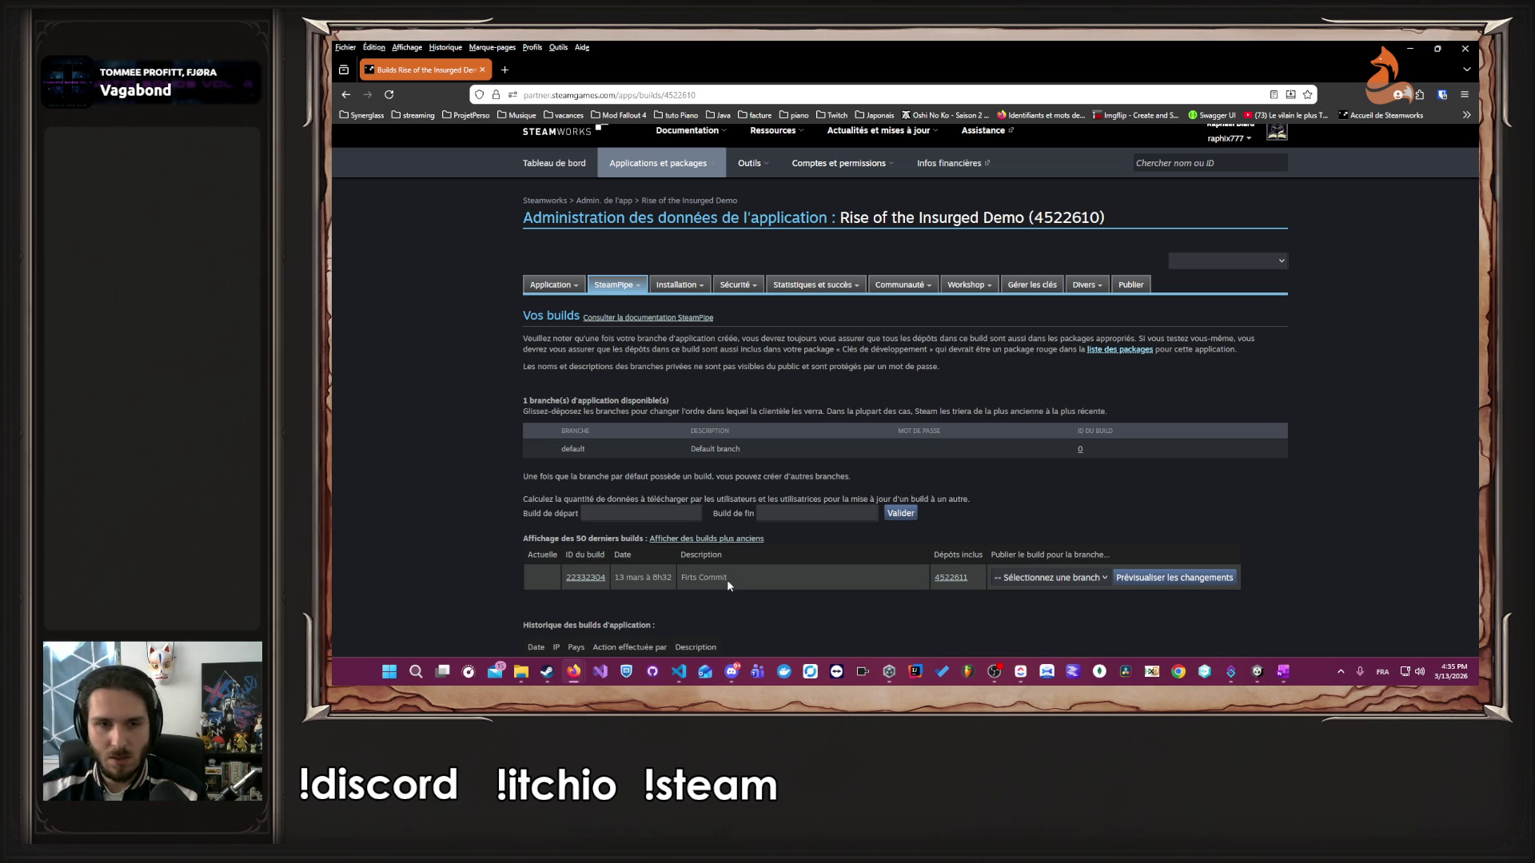
# - Try setting build 22332304's branch to default and previewing, then return to the builds list
pyautogui.click(1053, 576)
pyautogui.click(1034, 611)
pyautogui.click(1119, 577)
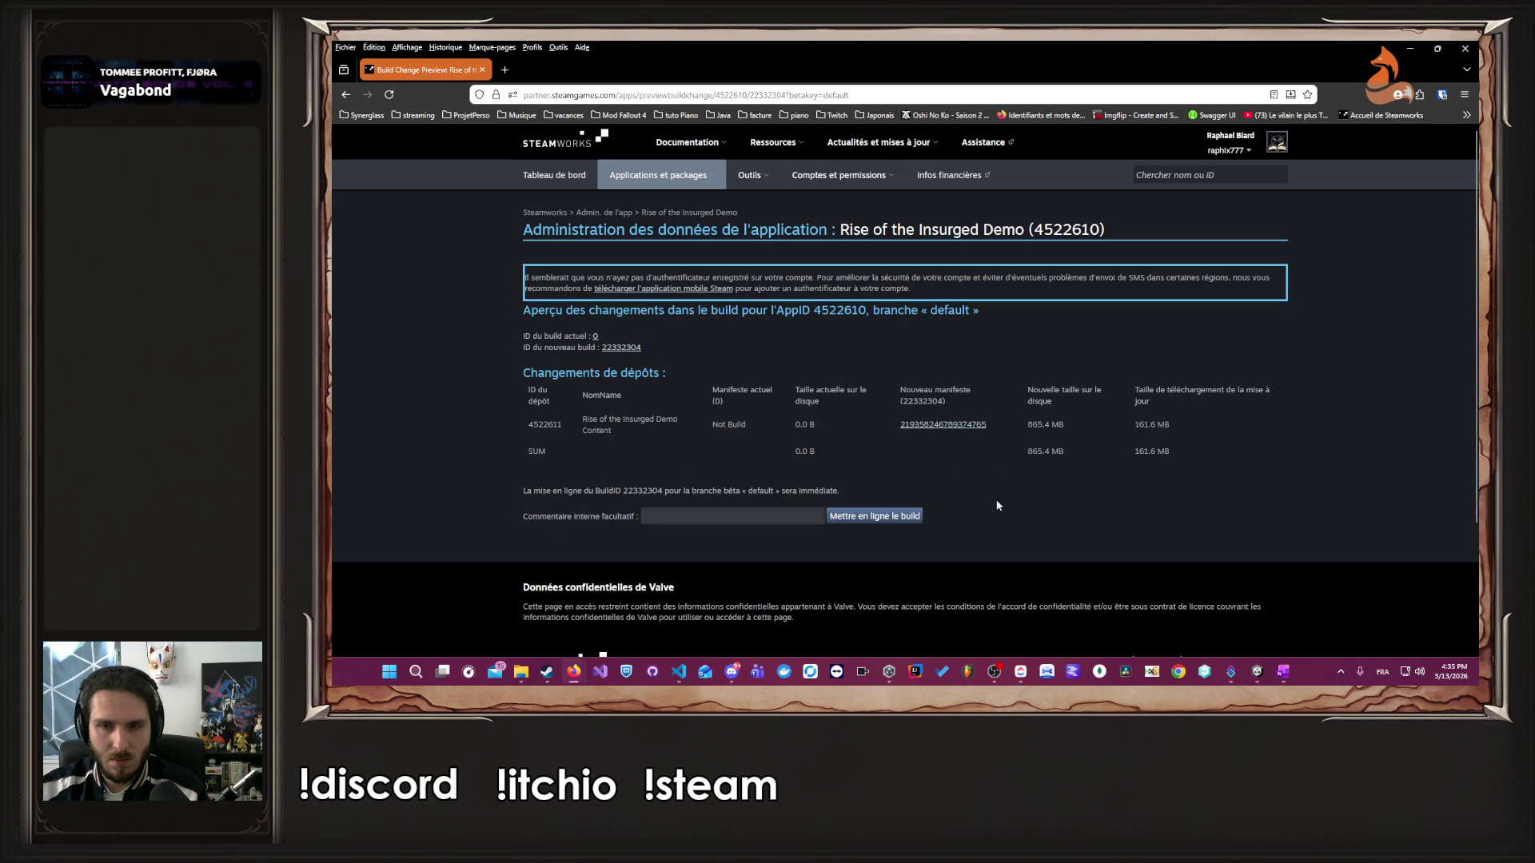
pyautogui.hotkey('alt', 'Left')
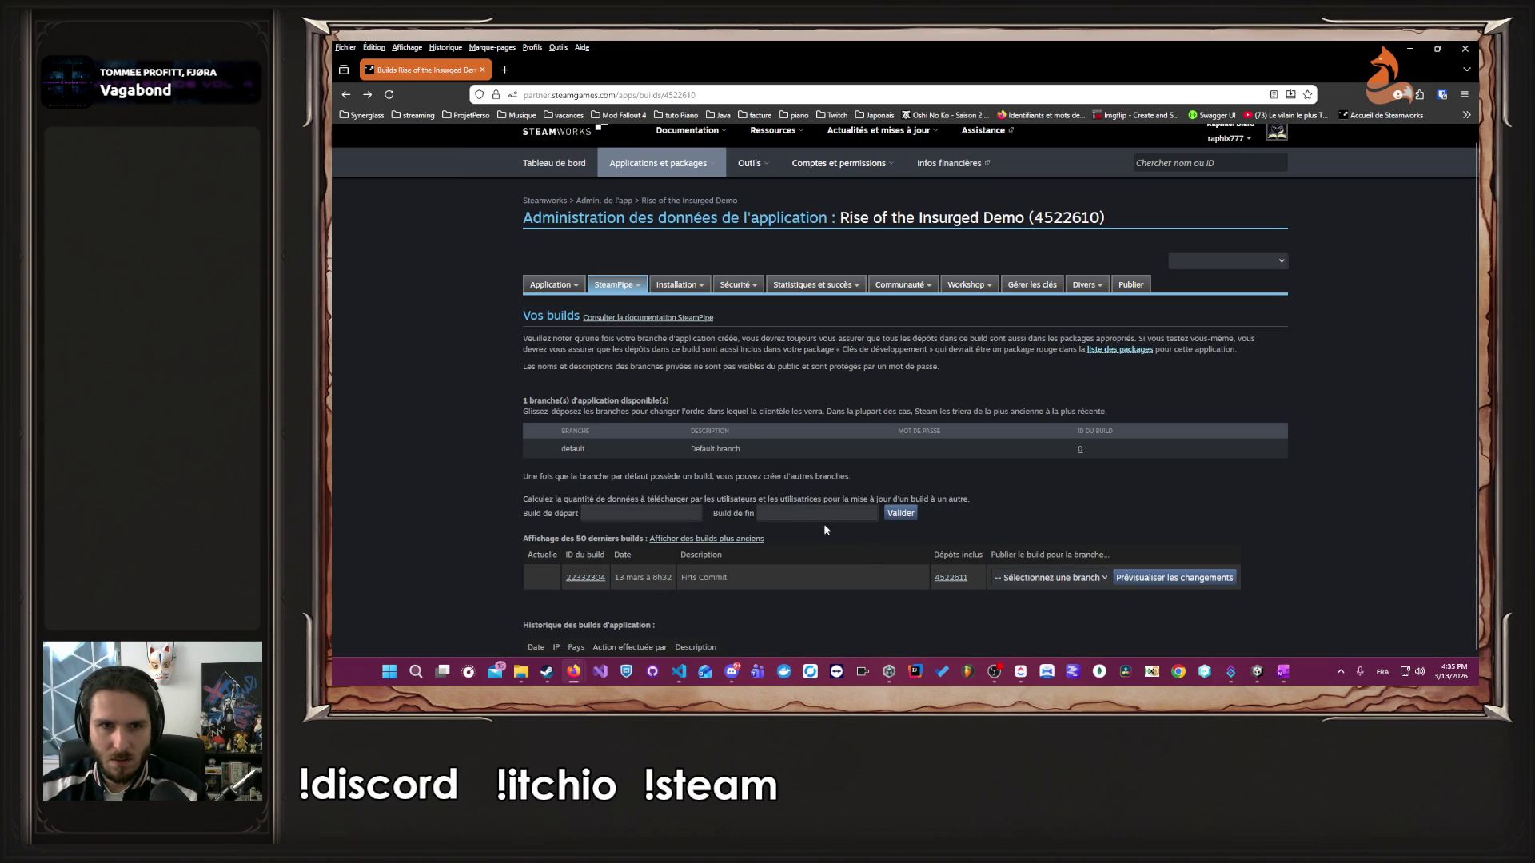
pyautogui.scroll(1, 702, 453)
pyautogui.scroll(-1, 704, 454)
pyautogui.click(670, 514)
pyautogui.click(749, 536)
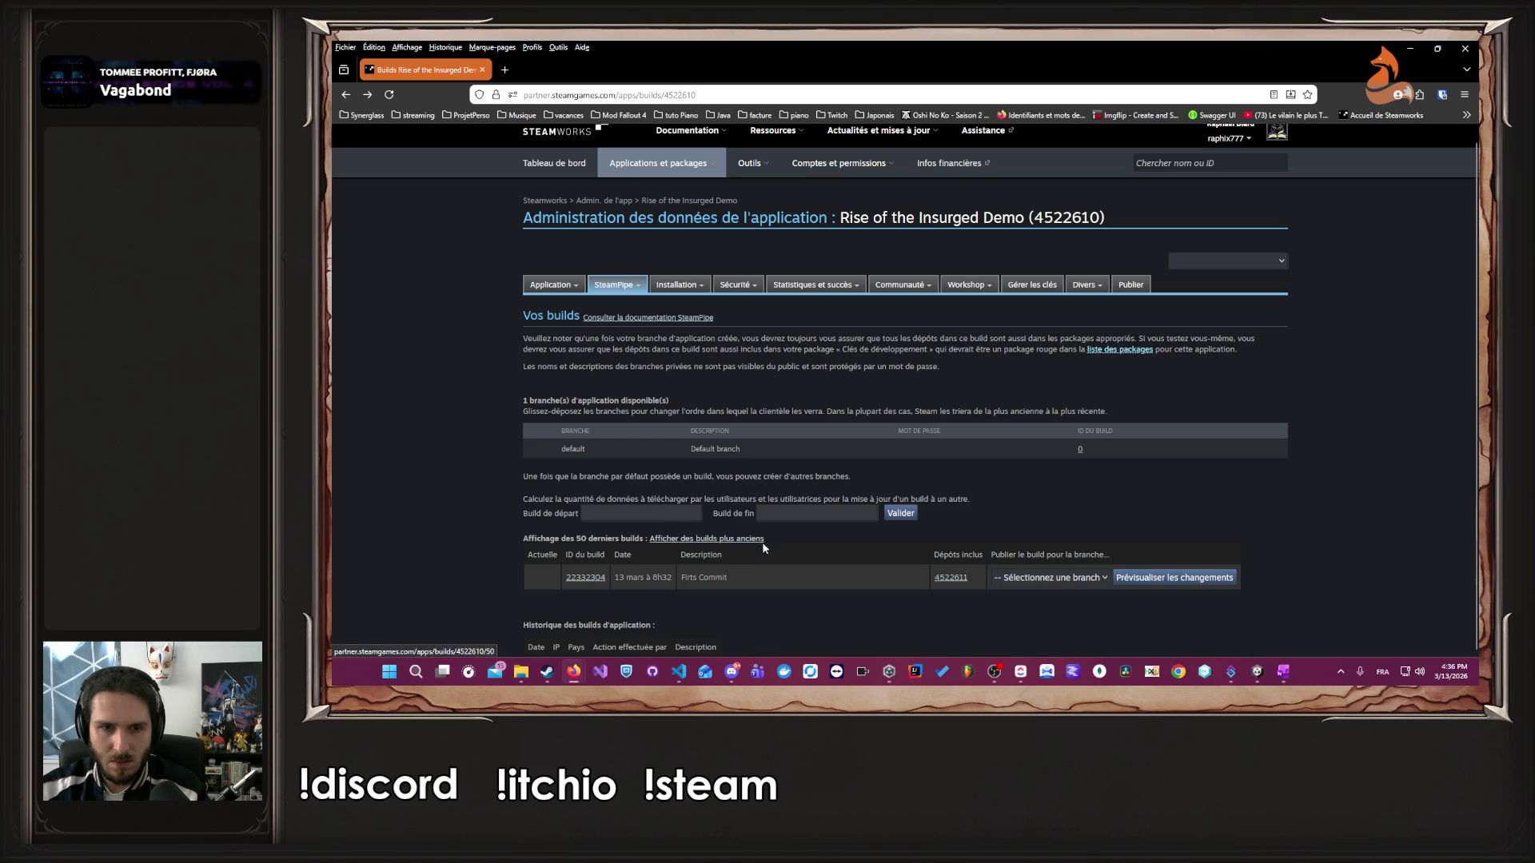
pyautogui.scroll(1, 768, 588)
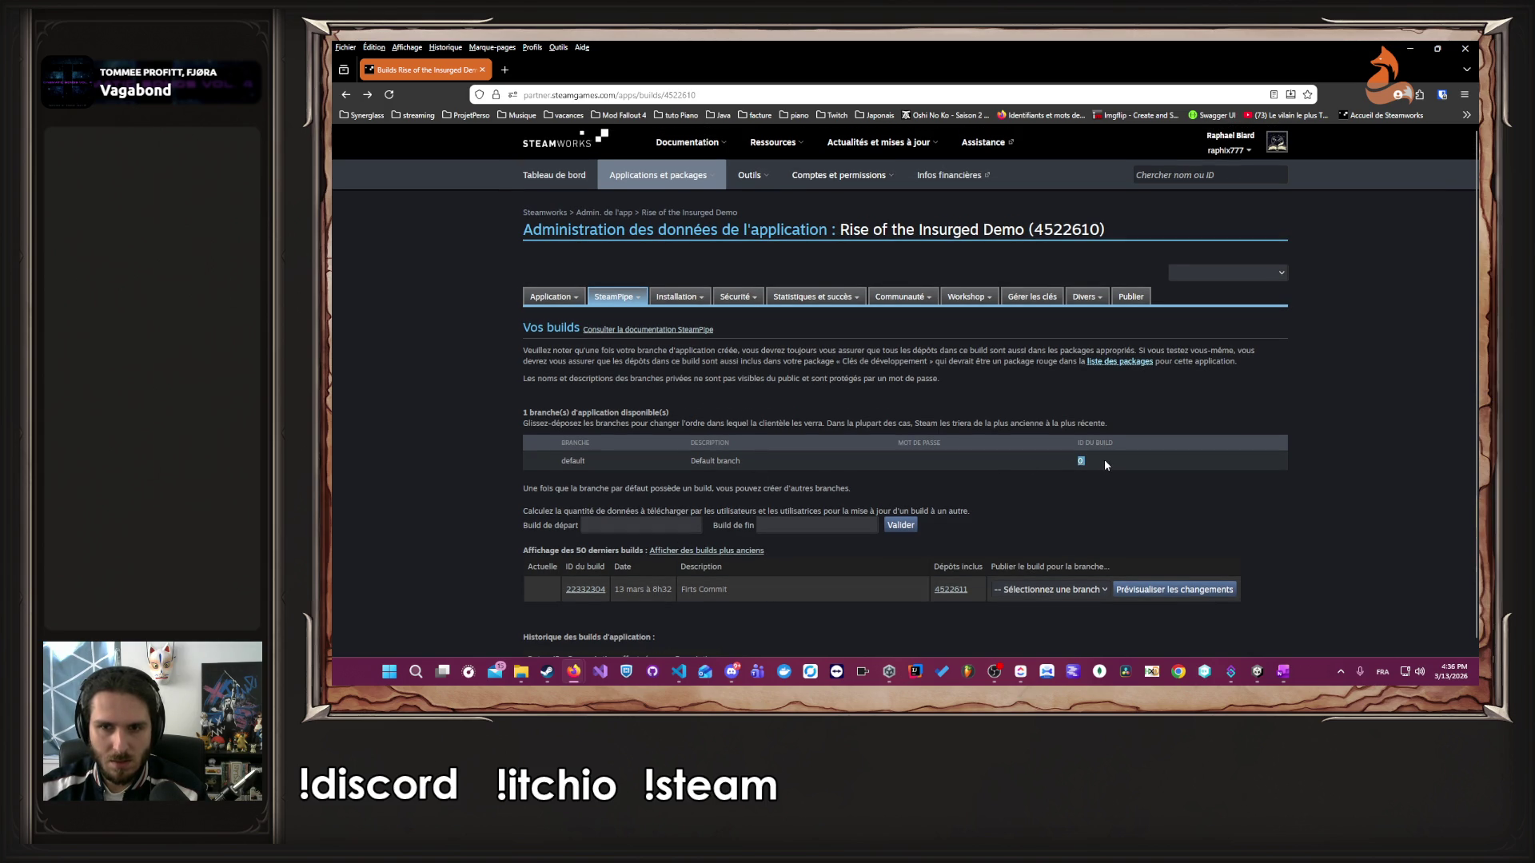
# - Put build 22332304 live on the default branch and confirm with OK
pyautogui.click(1071, 588)
pyautogui.click(1011, 613)
pyautogui.click(1045, 589)
pyautogui.click(1021, 624)
pyautogui.click(1190, 590)
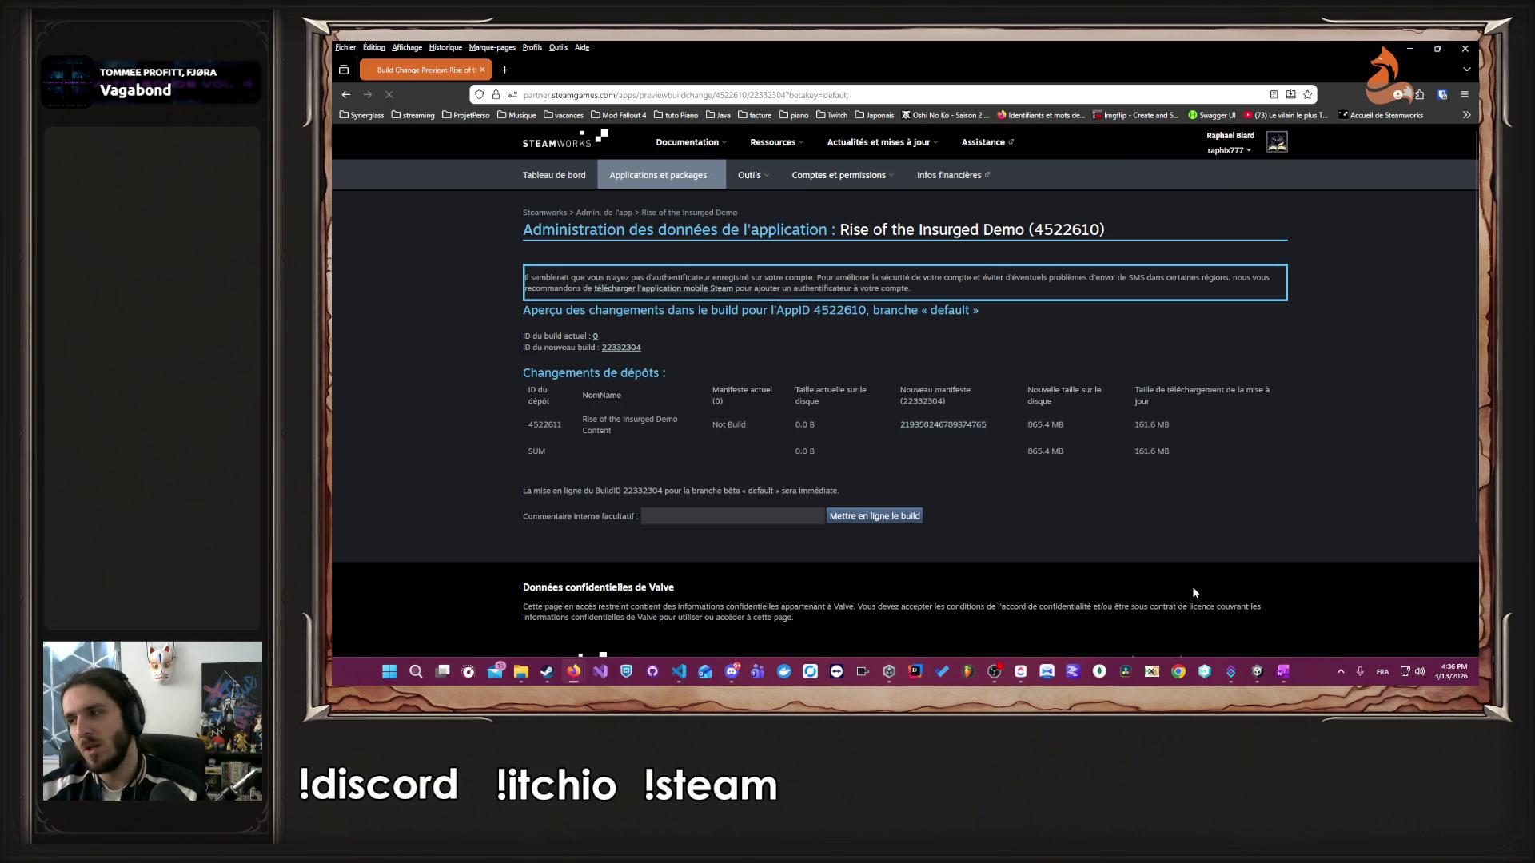
pyautogui.click(847, 518)
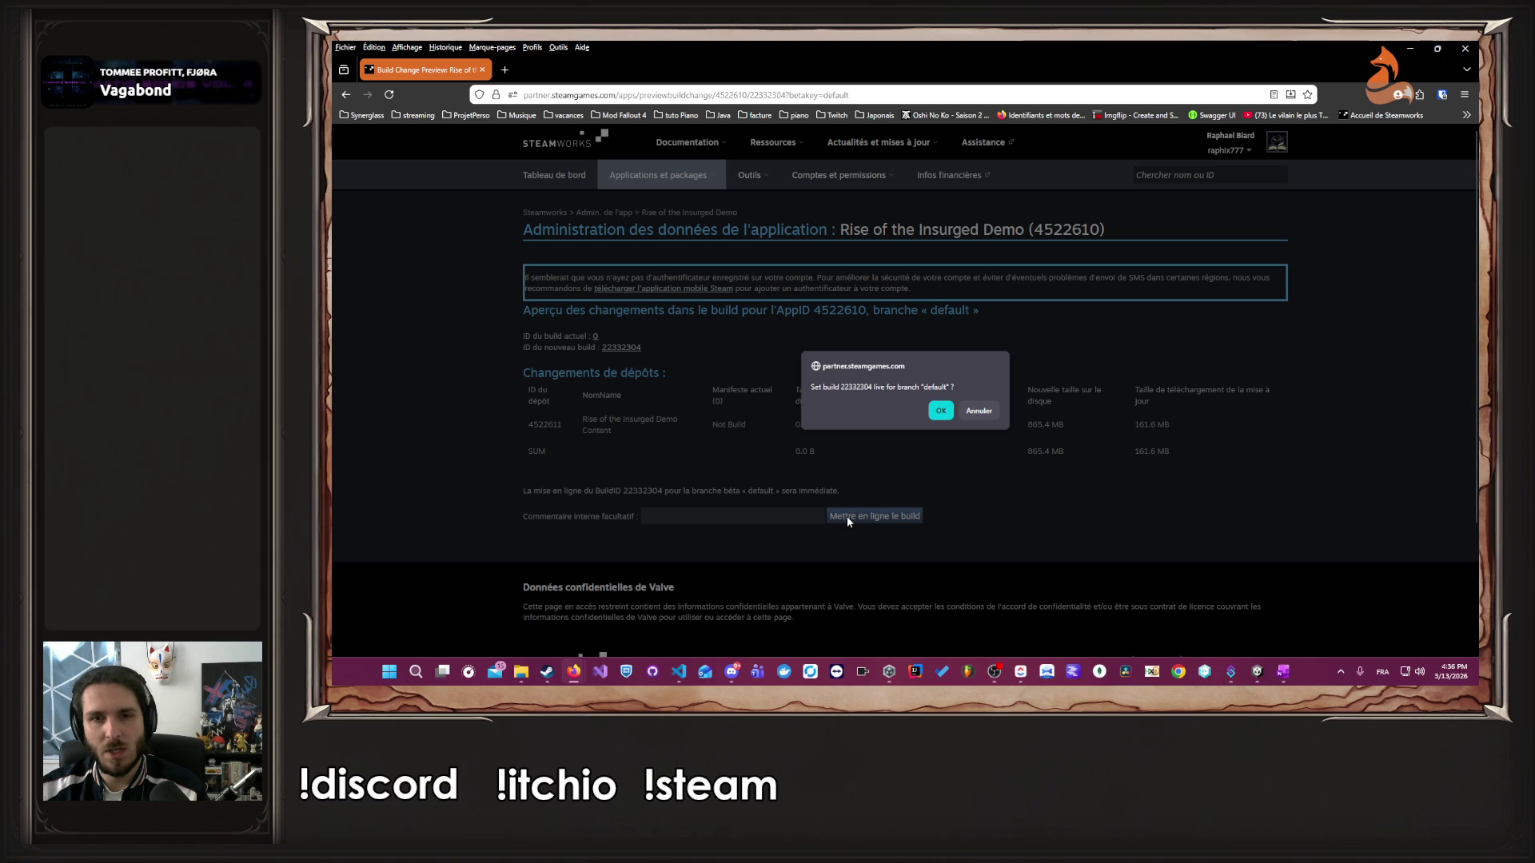
pyautogui.click(938, 412)
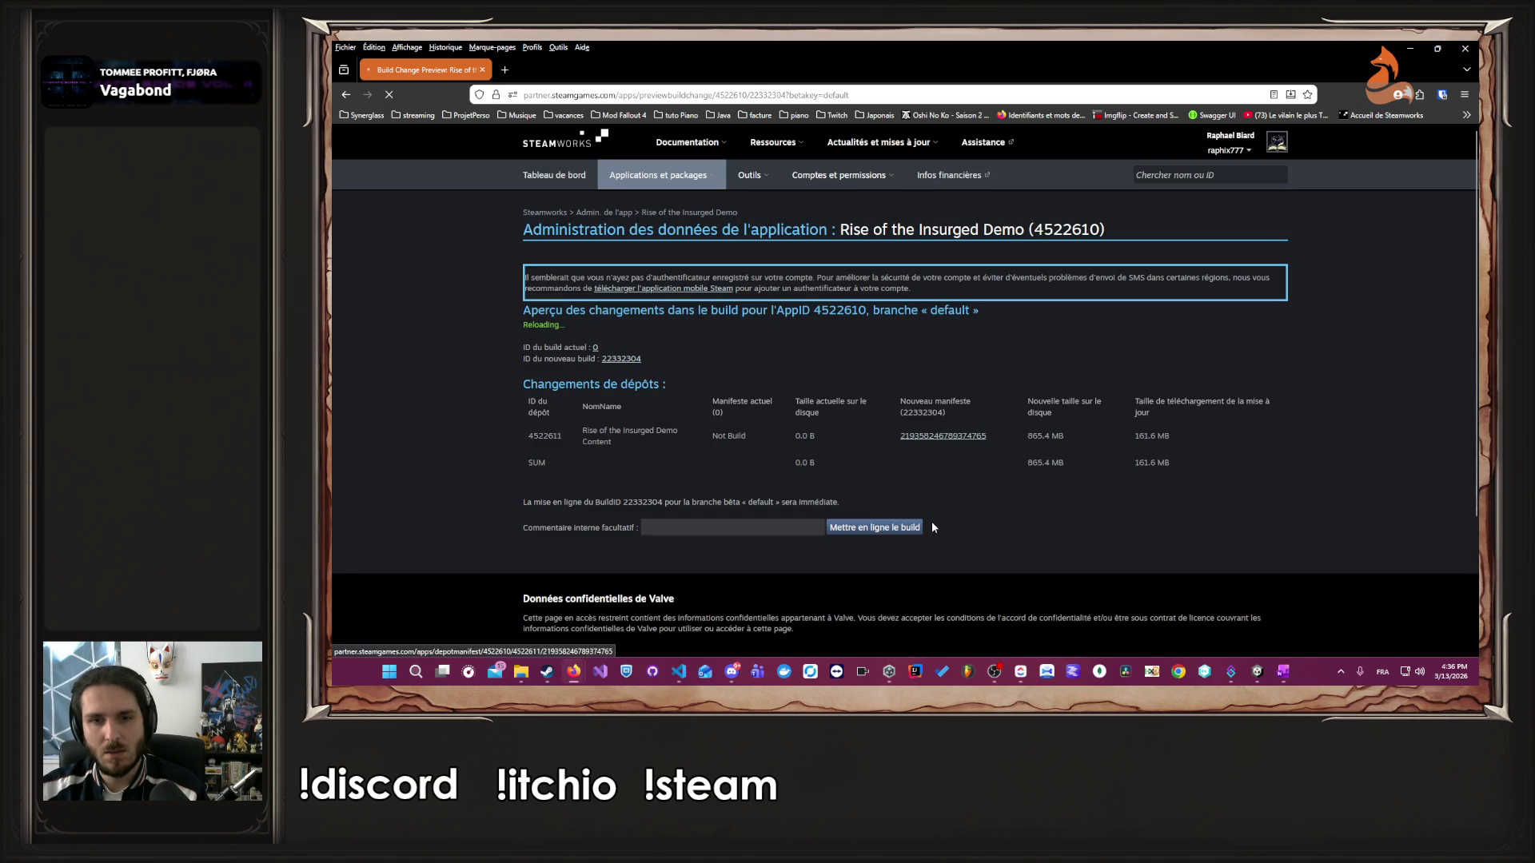
# - Return to the demo's landing page and review the build checklist
pyautogui.scroll(-1, 932, 522)
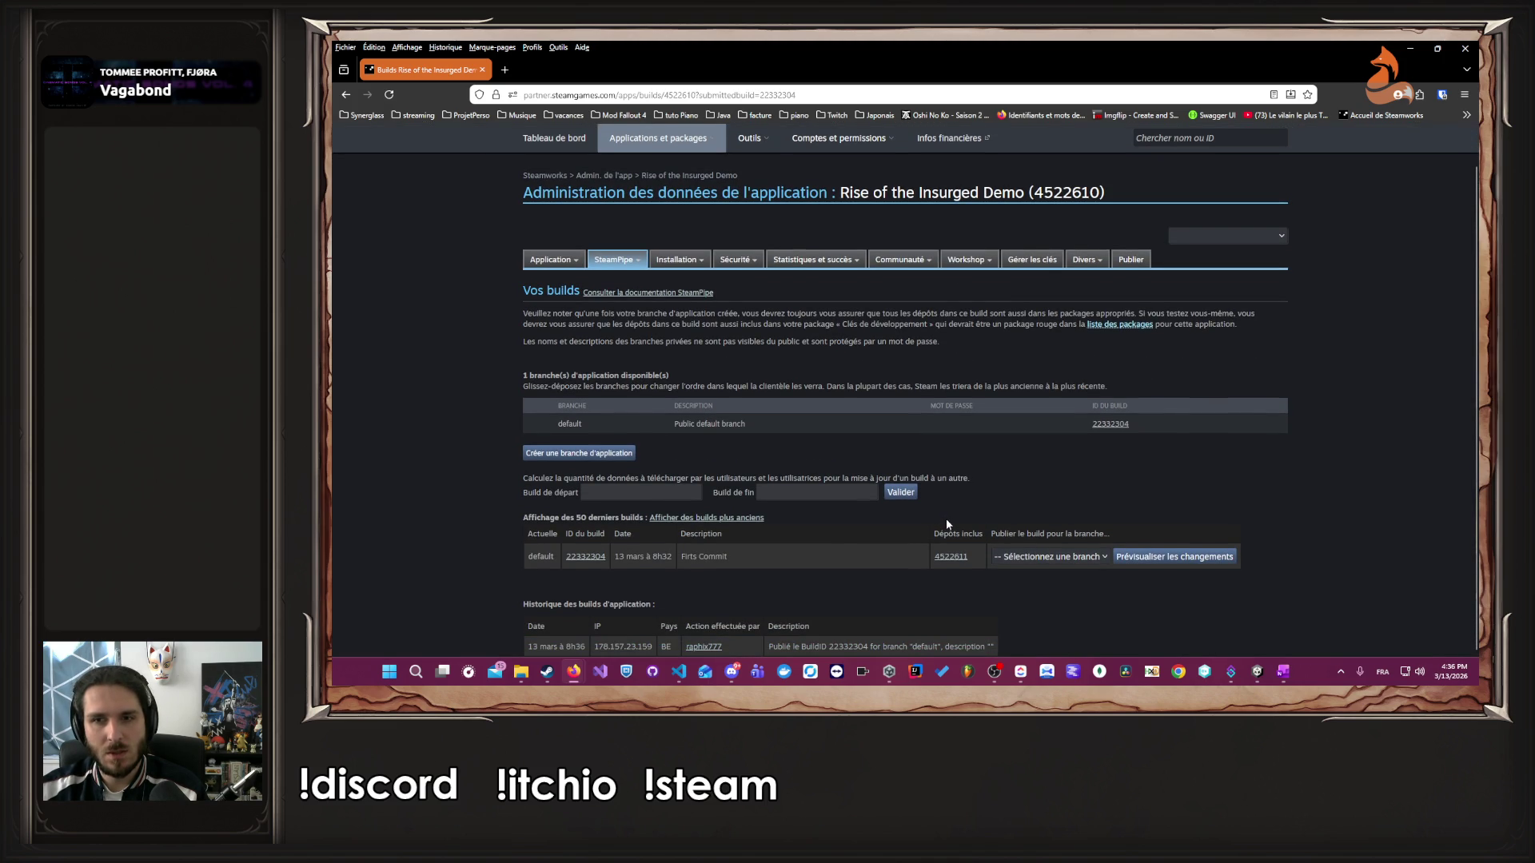
pyautogui.scroll(1, 879, 448)
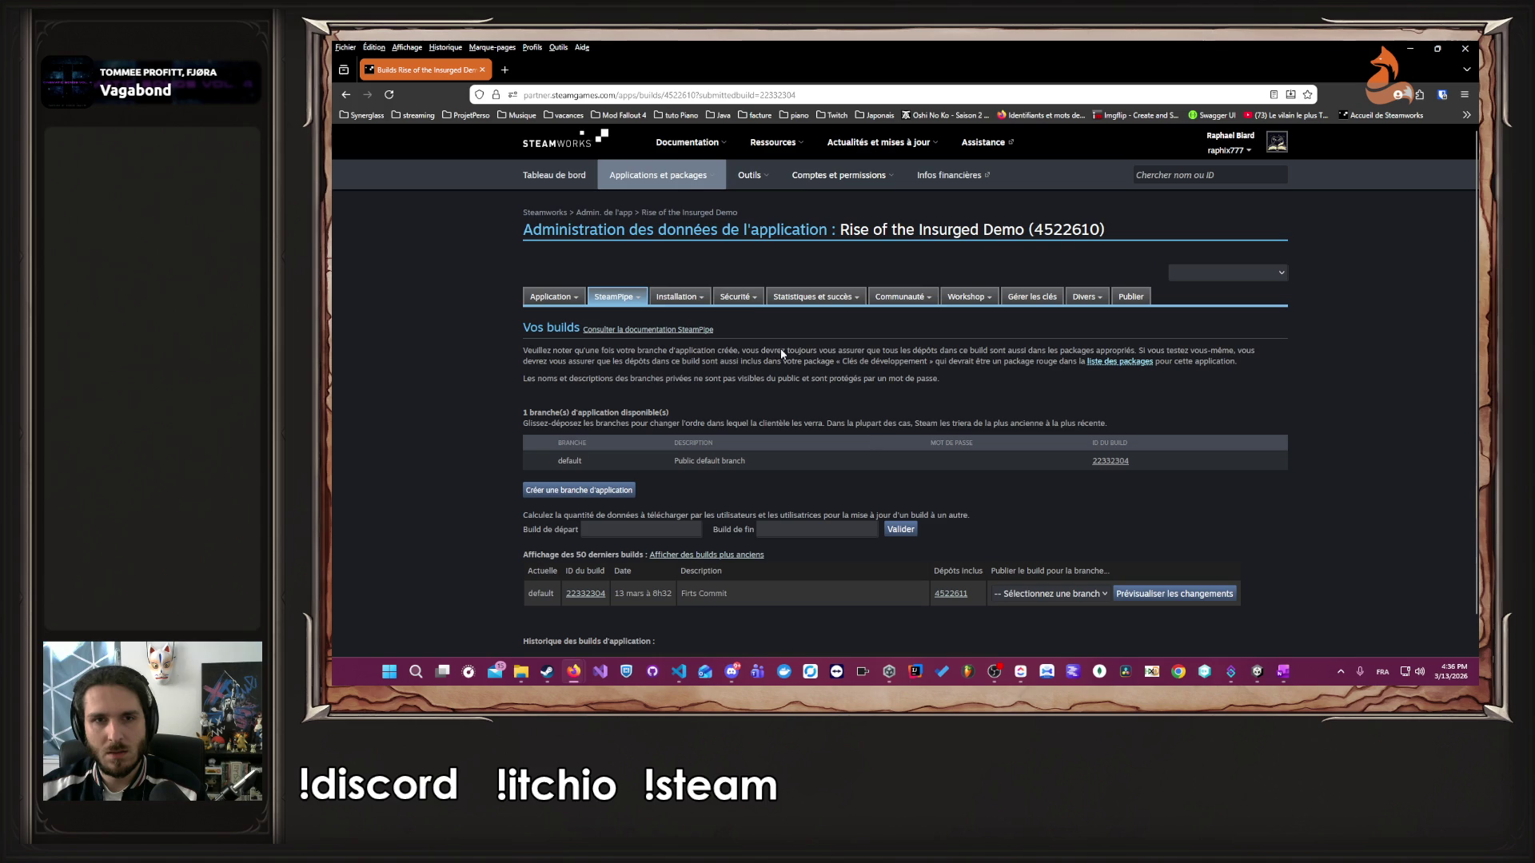
pyautogui.click(705, 214)
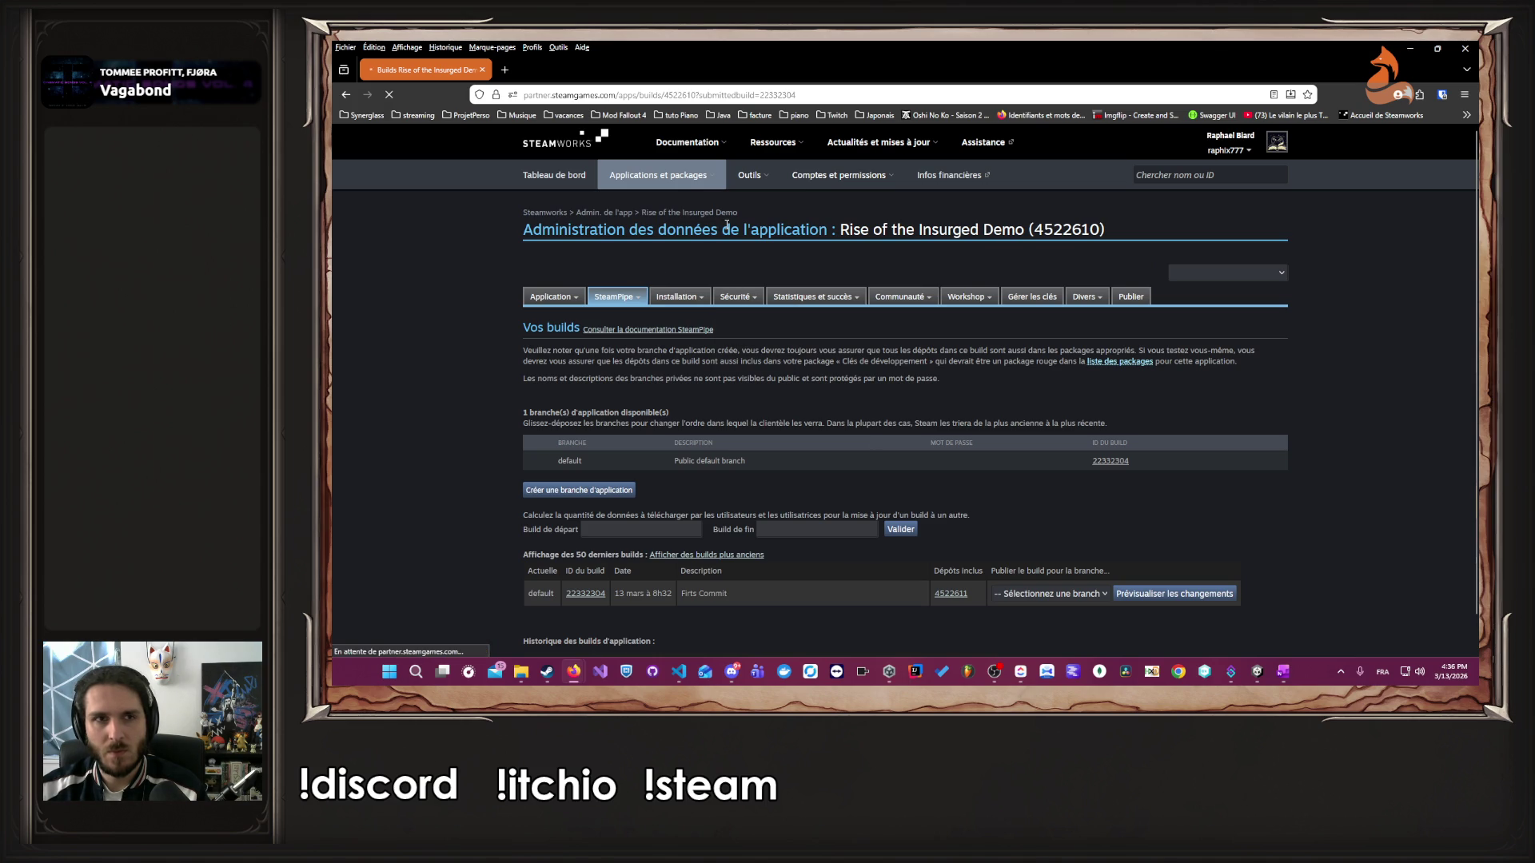
pyautogui.scroll(-5, 792, 302)
pyautogui.scroll(-5, 792, 301)
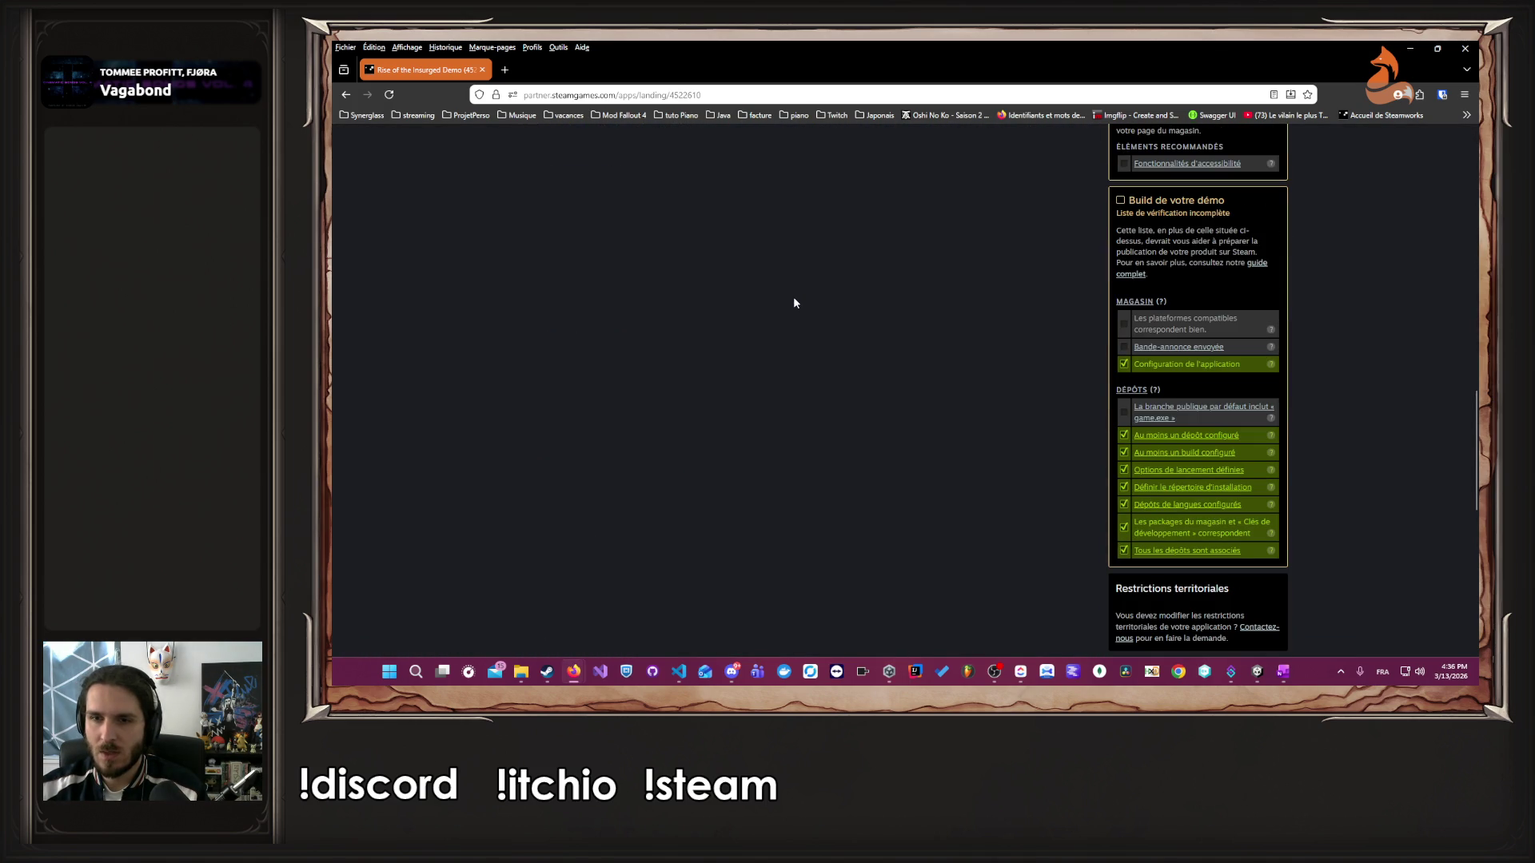
# - Edit launch option 0, replacing 'game' in the executable name with new text, and save
pyautogui.click(1208, 413)
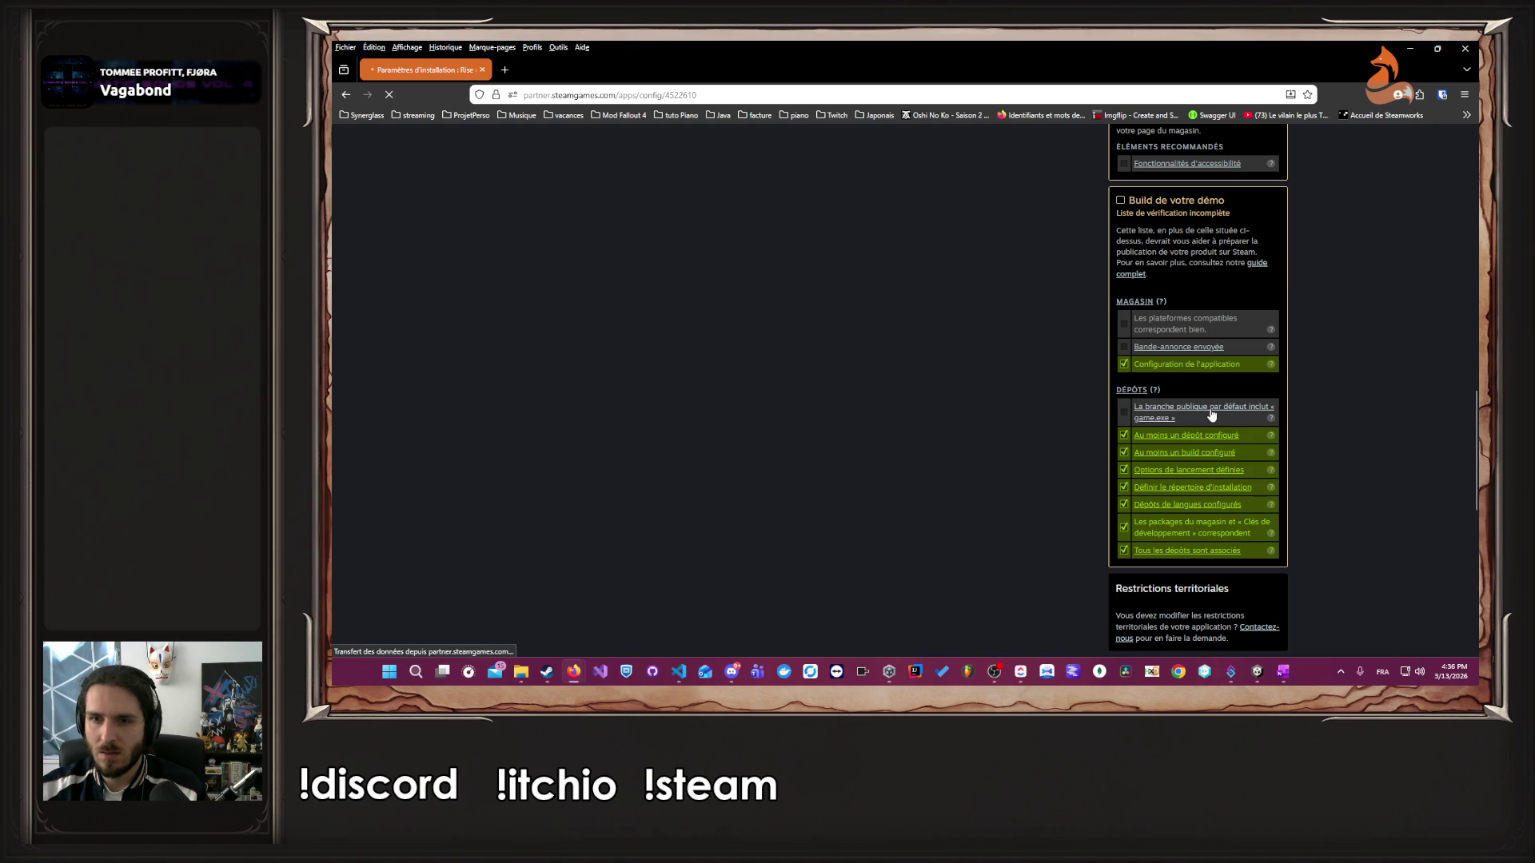
pyautogui.scroll(-2, 878, 422)
pyautogui.scroll(1, 854, 429)
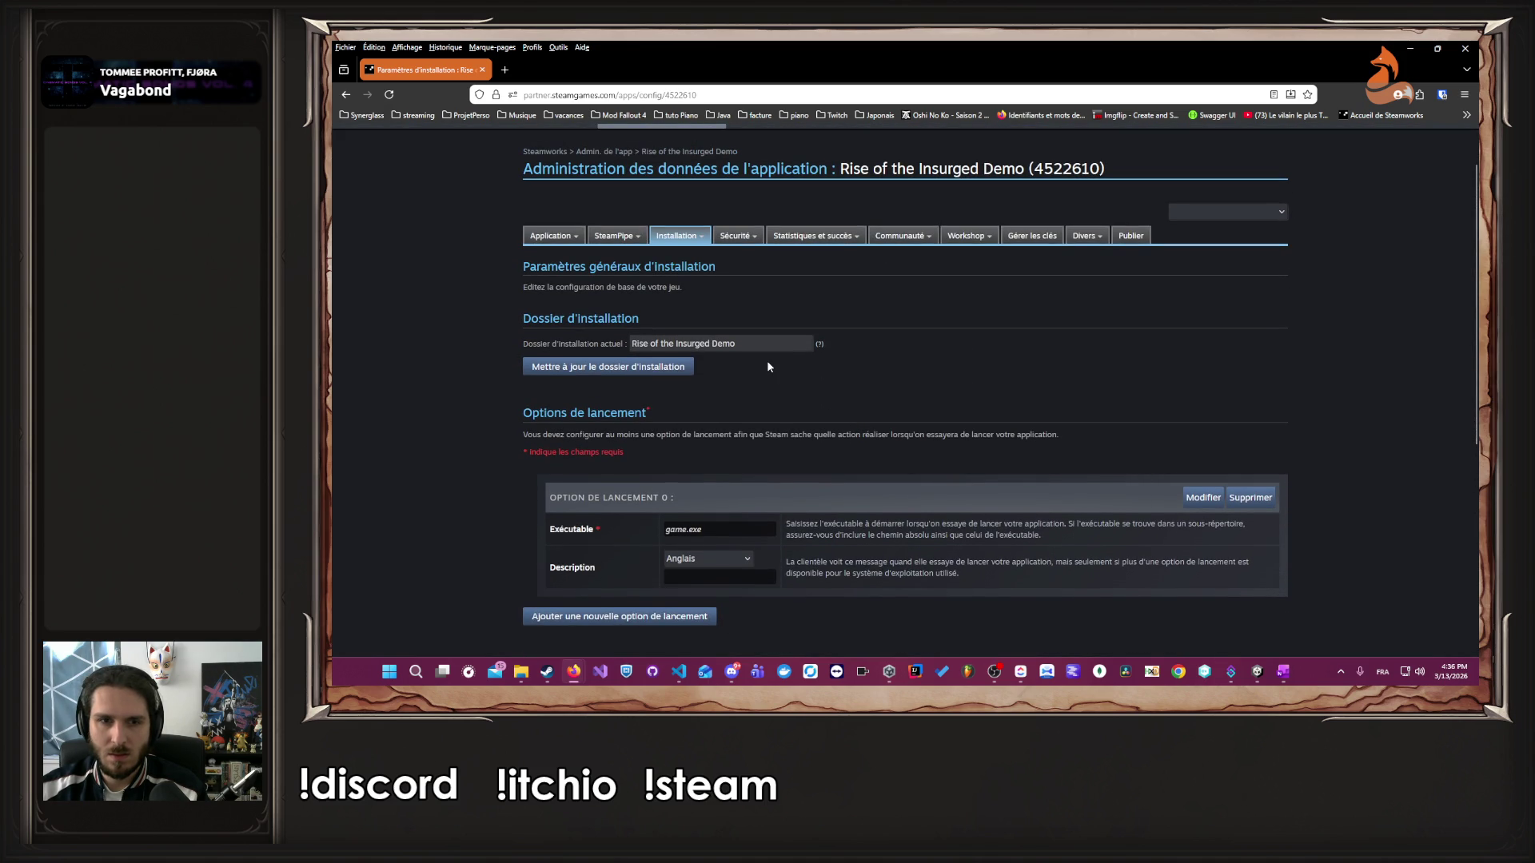
pyautogui.click(1199, 500)
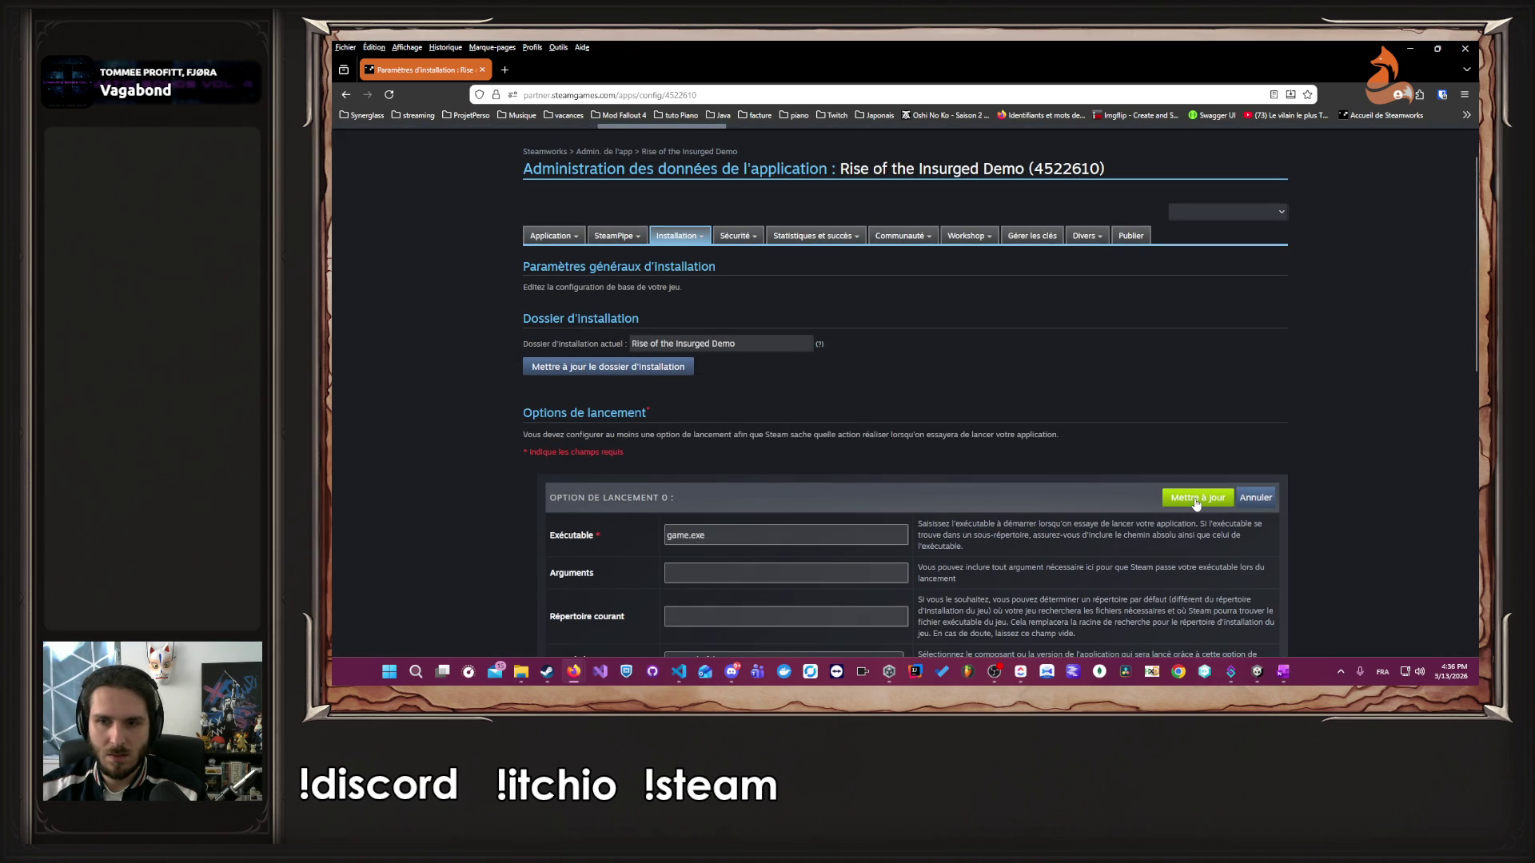
pyautogui.scroll(-1, 1131, 485)
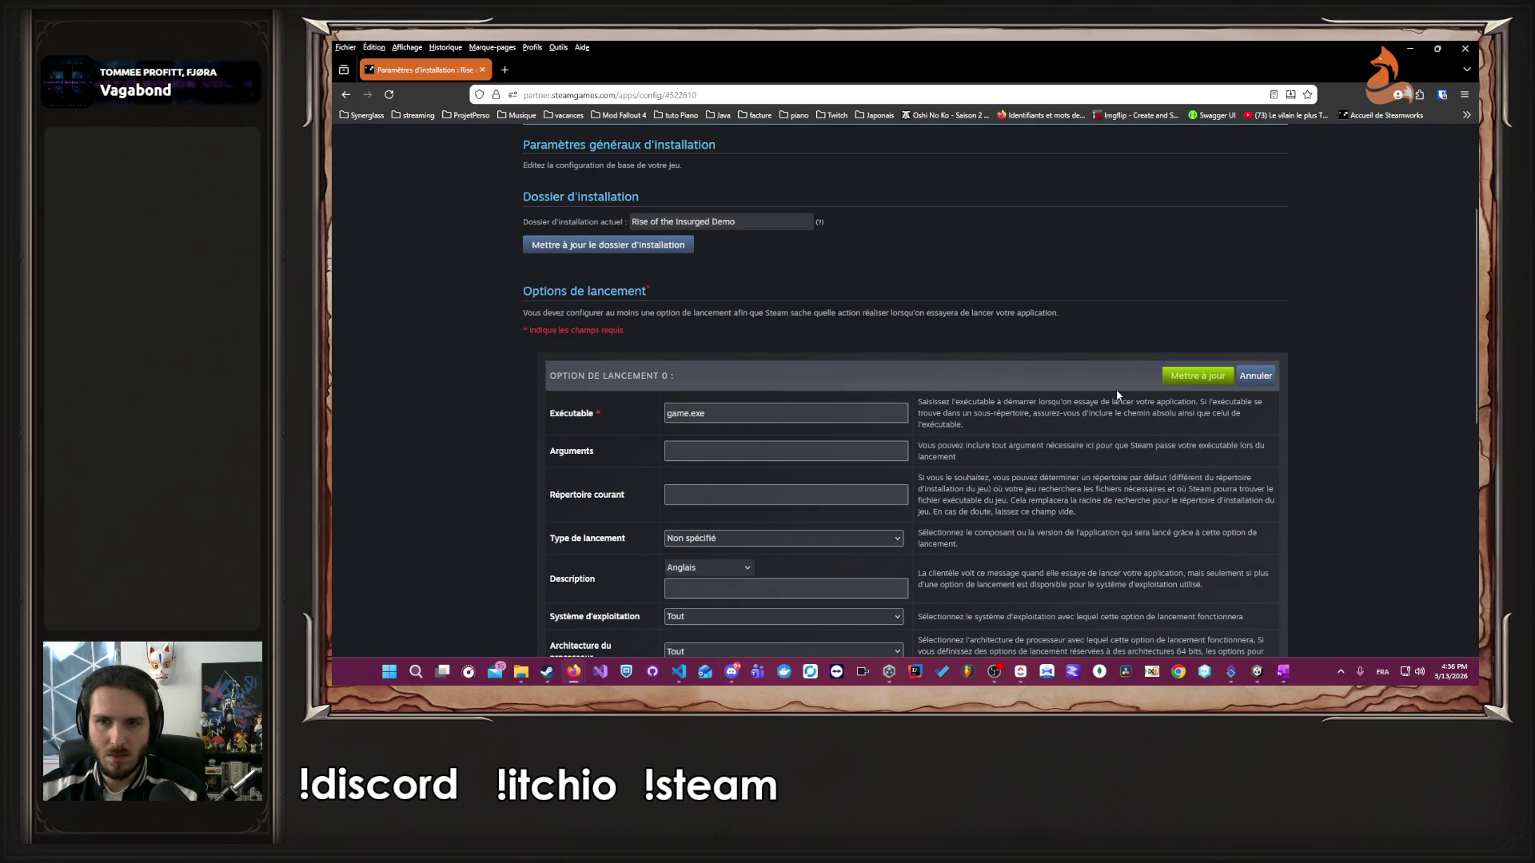
pyautogui.moveTo(686, 413); pyautogui.dragTo(661, 410)
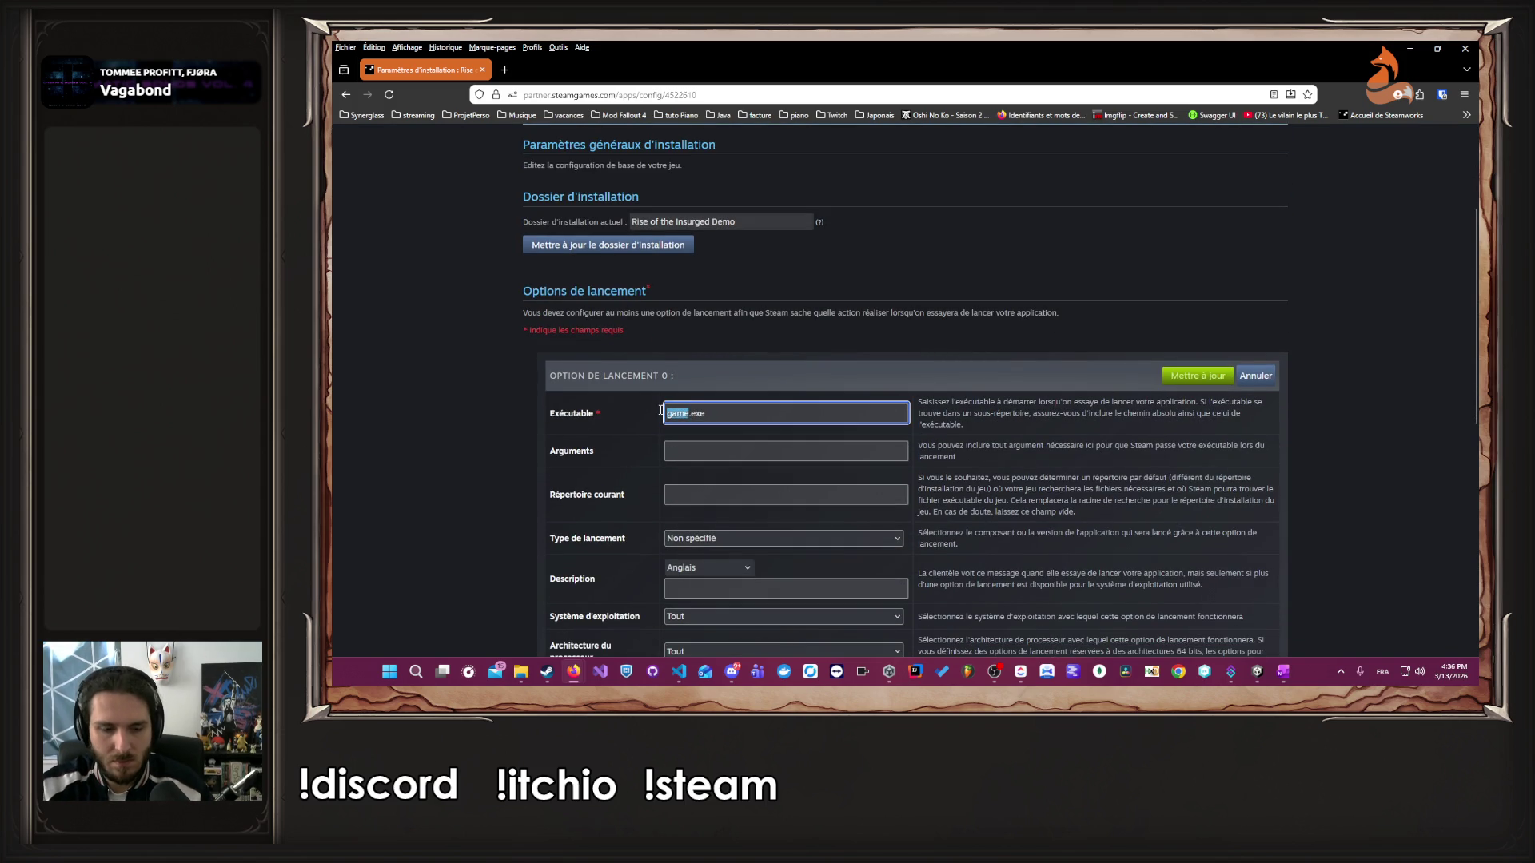
pyautogui.write('riseOfThe')
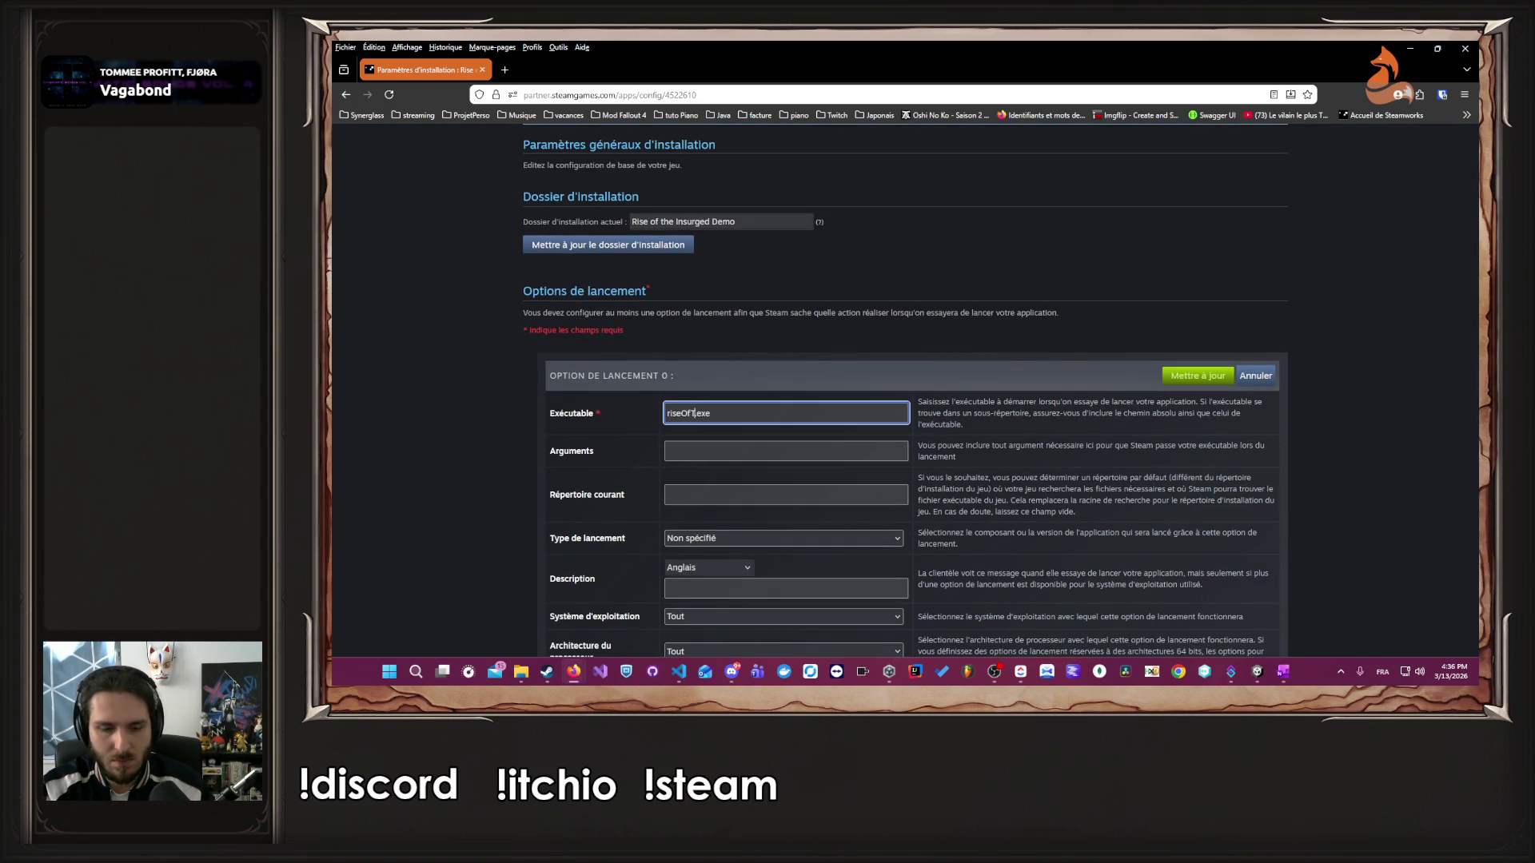
pyautogui.write('Insurged')
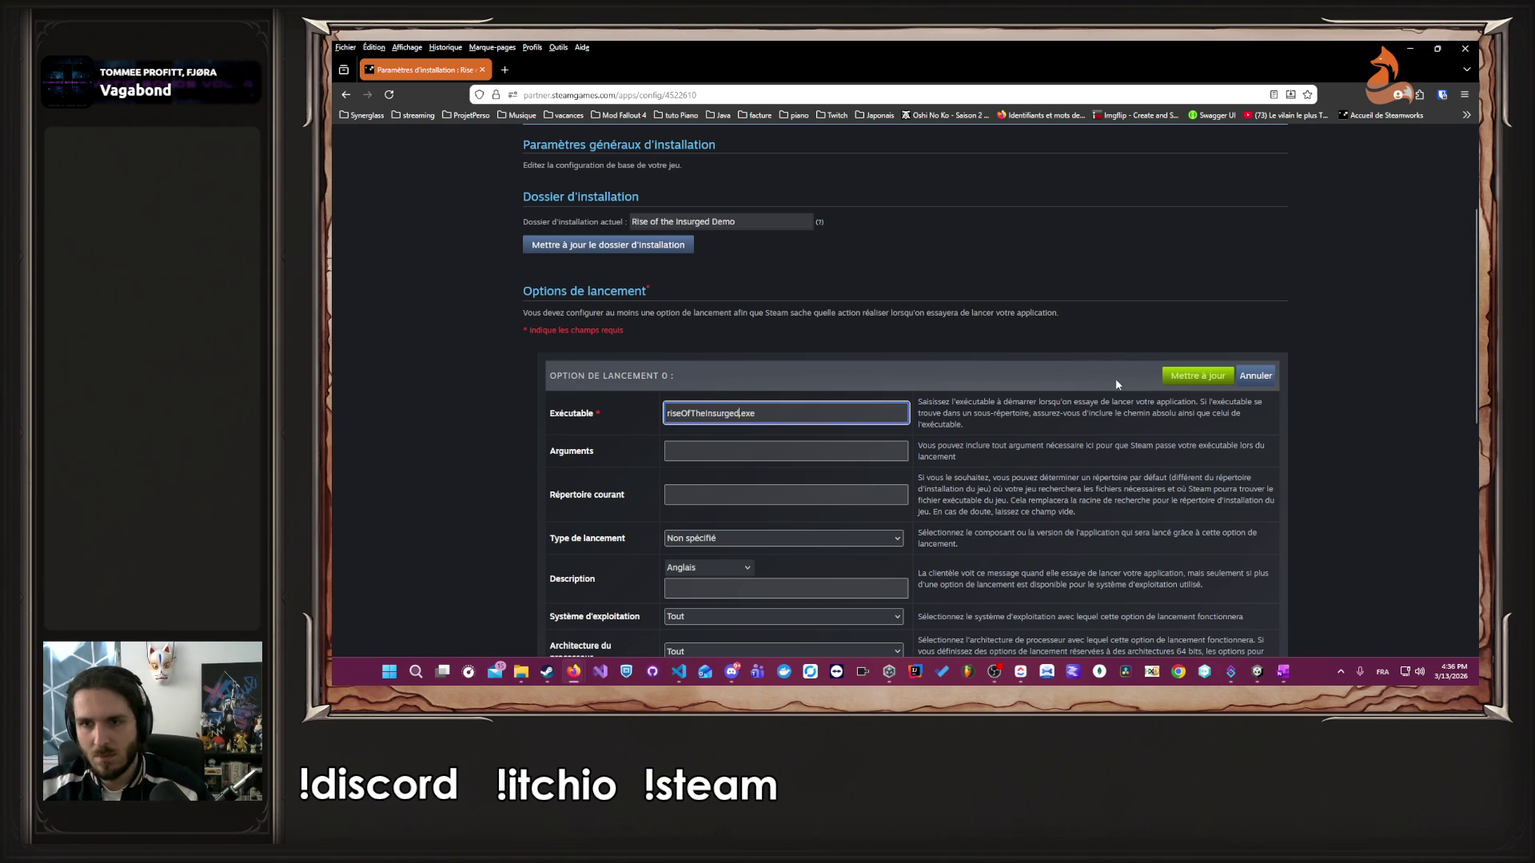
pyautogui.click(1197, 375)
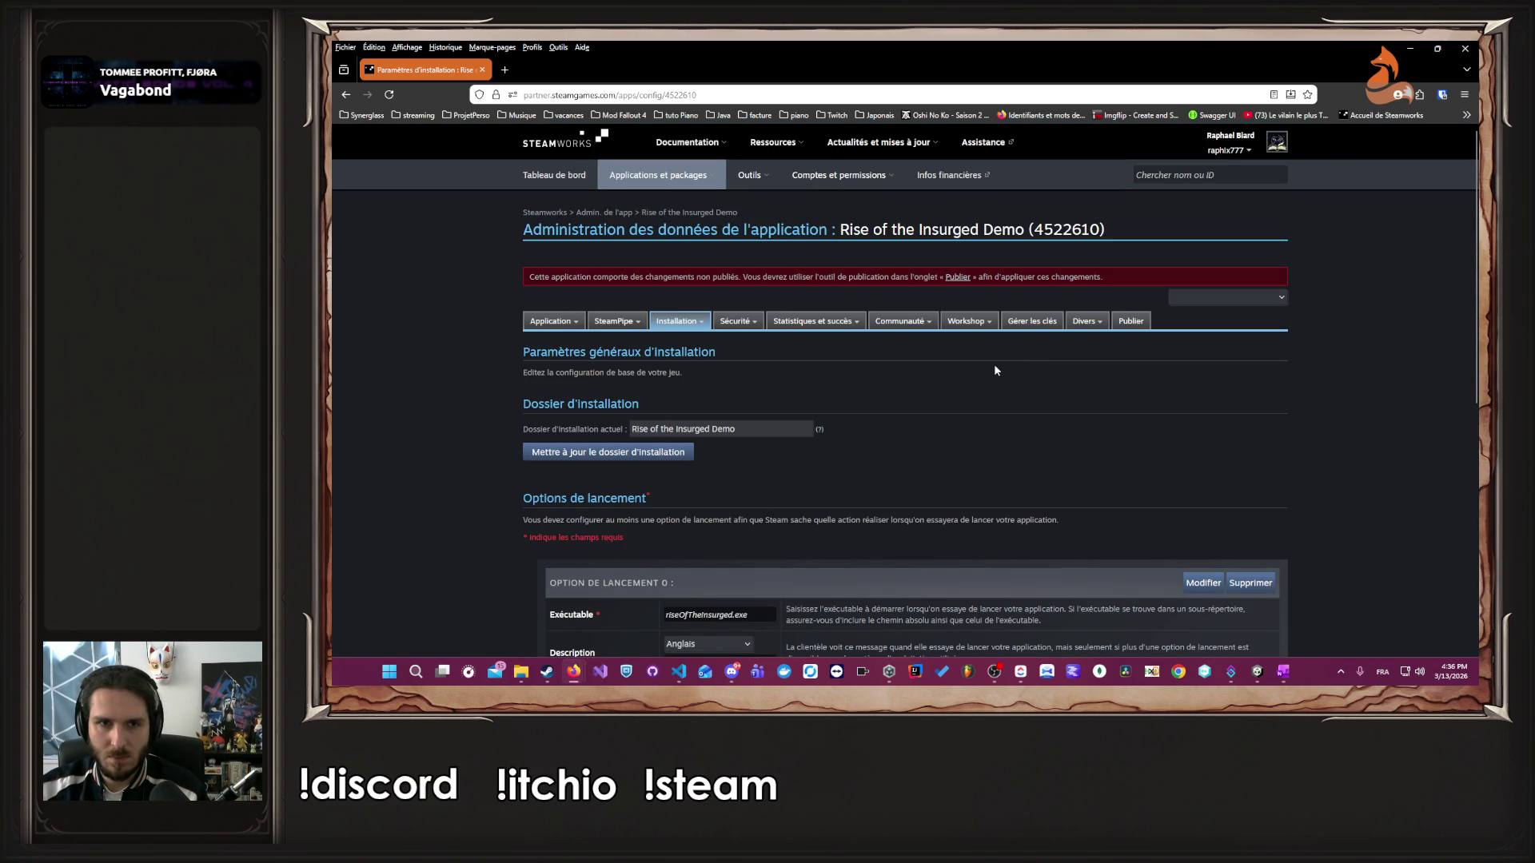
pyautogui.scroll(-2, 800, 424)
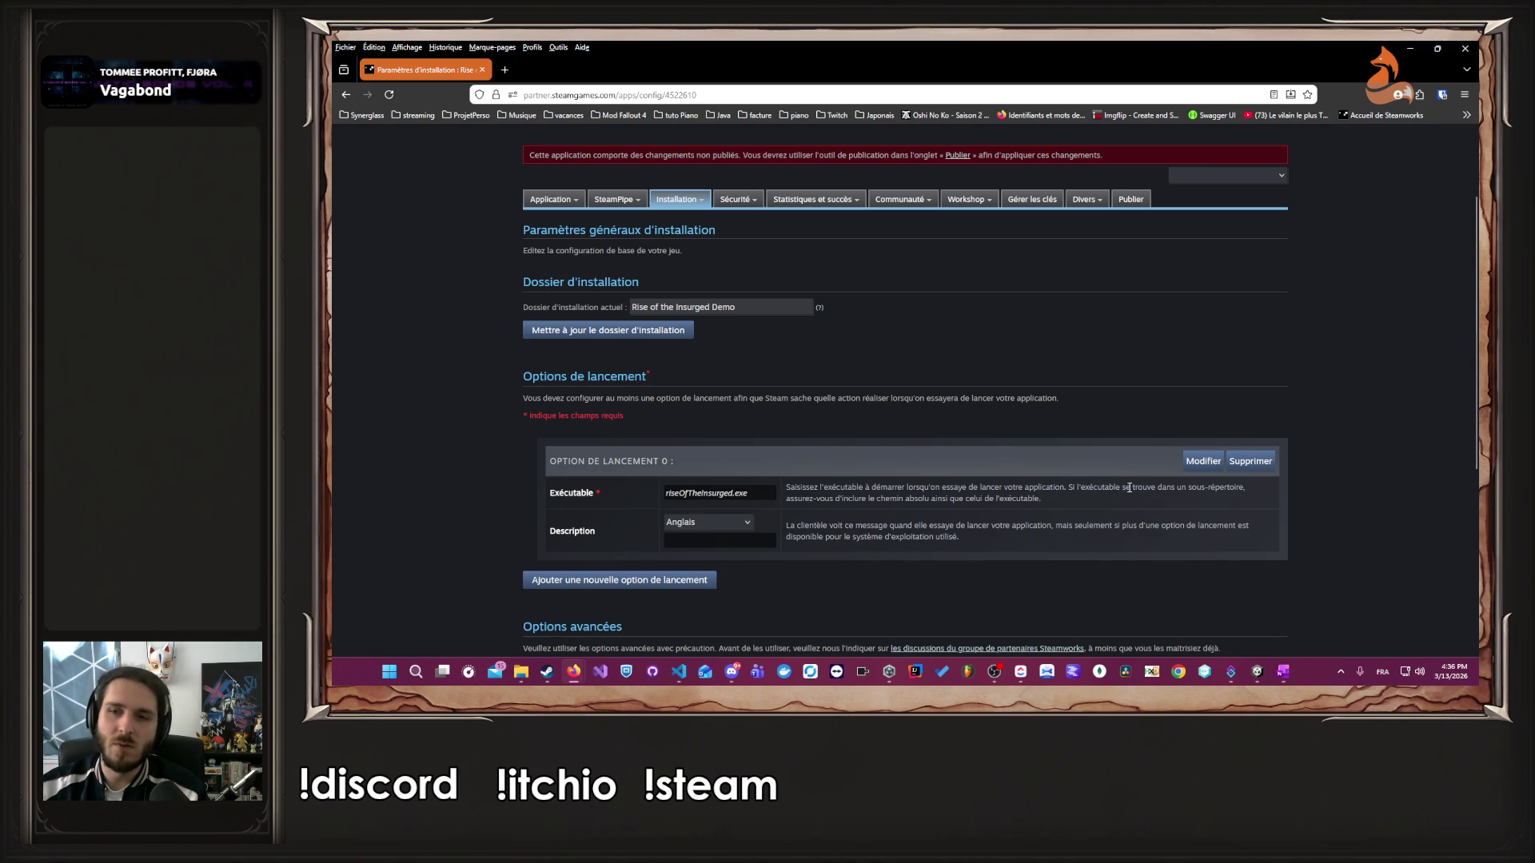
pyautogui.click(1203, 461)
pyautogui.hotkey('alt', 'Left')
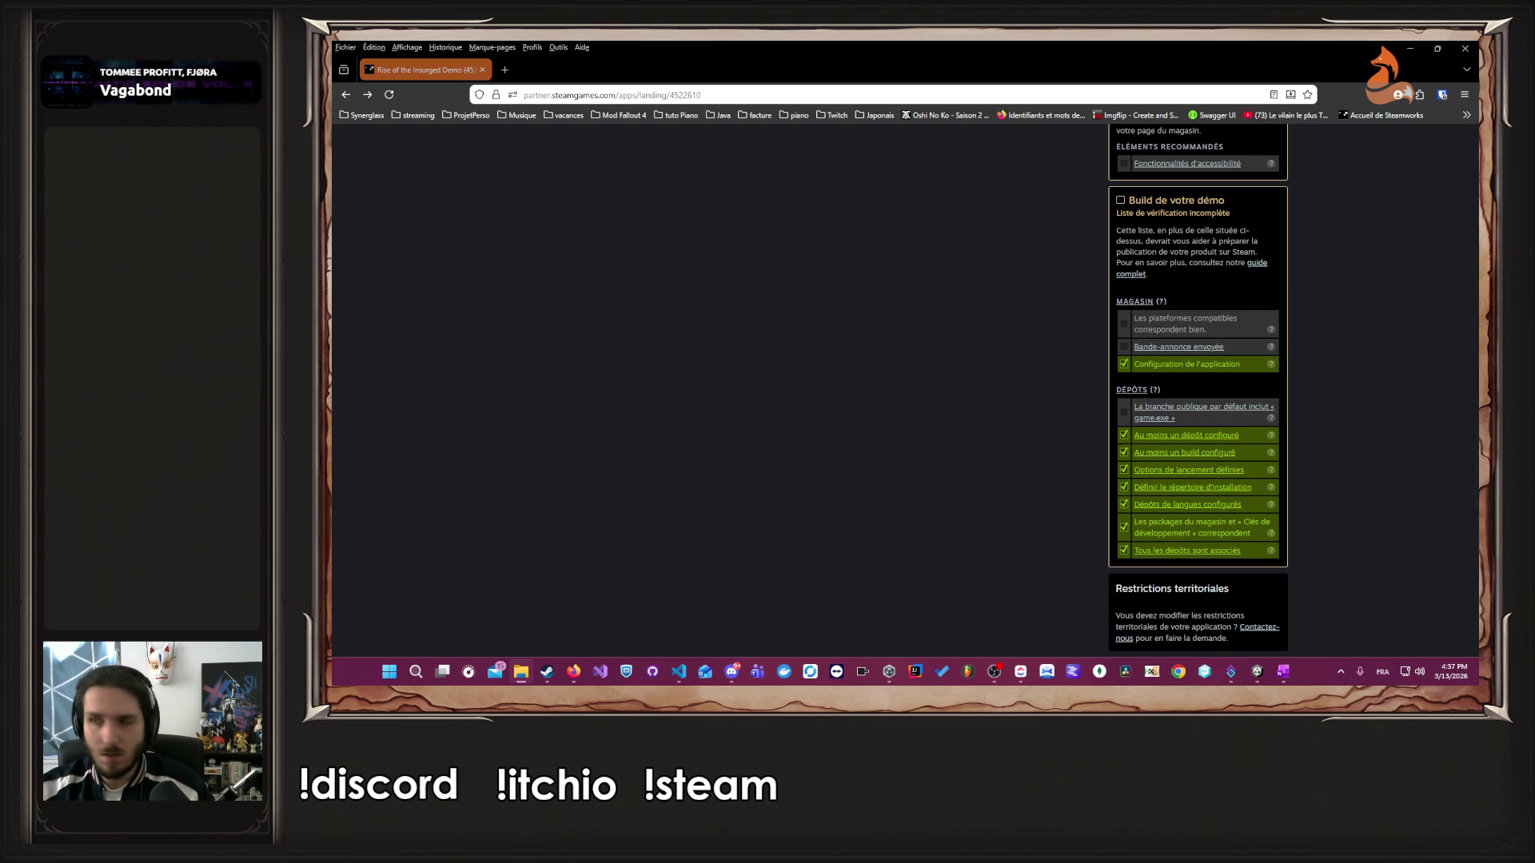
# - Change launch option 0's executable to Rise of the Insurged.exe and save it
pyautogui.click(1137, 411)
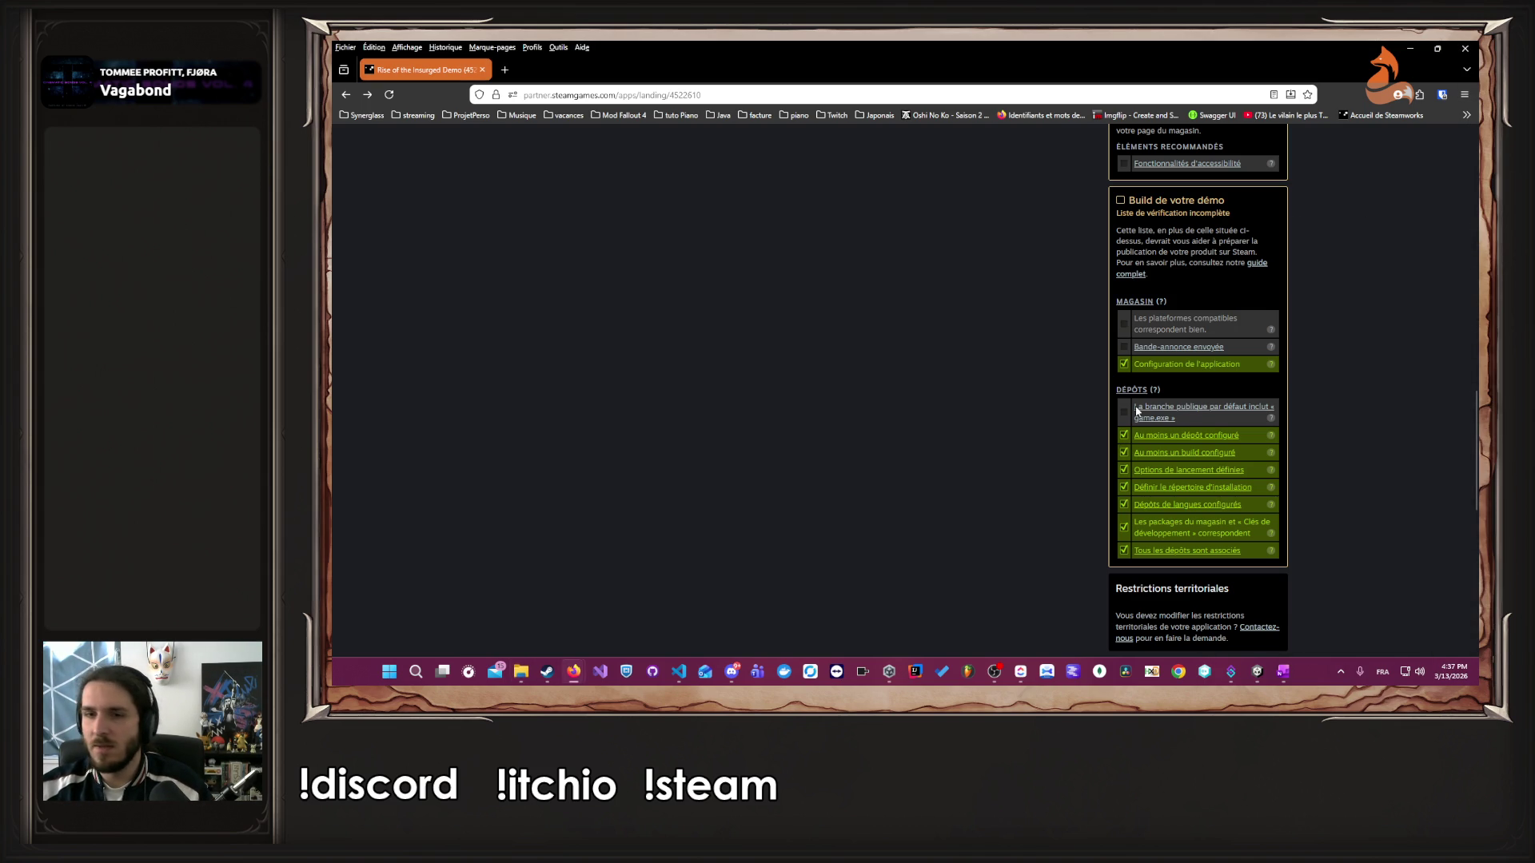
pyautogui.click(1183, 410)
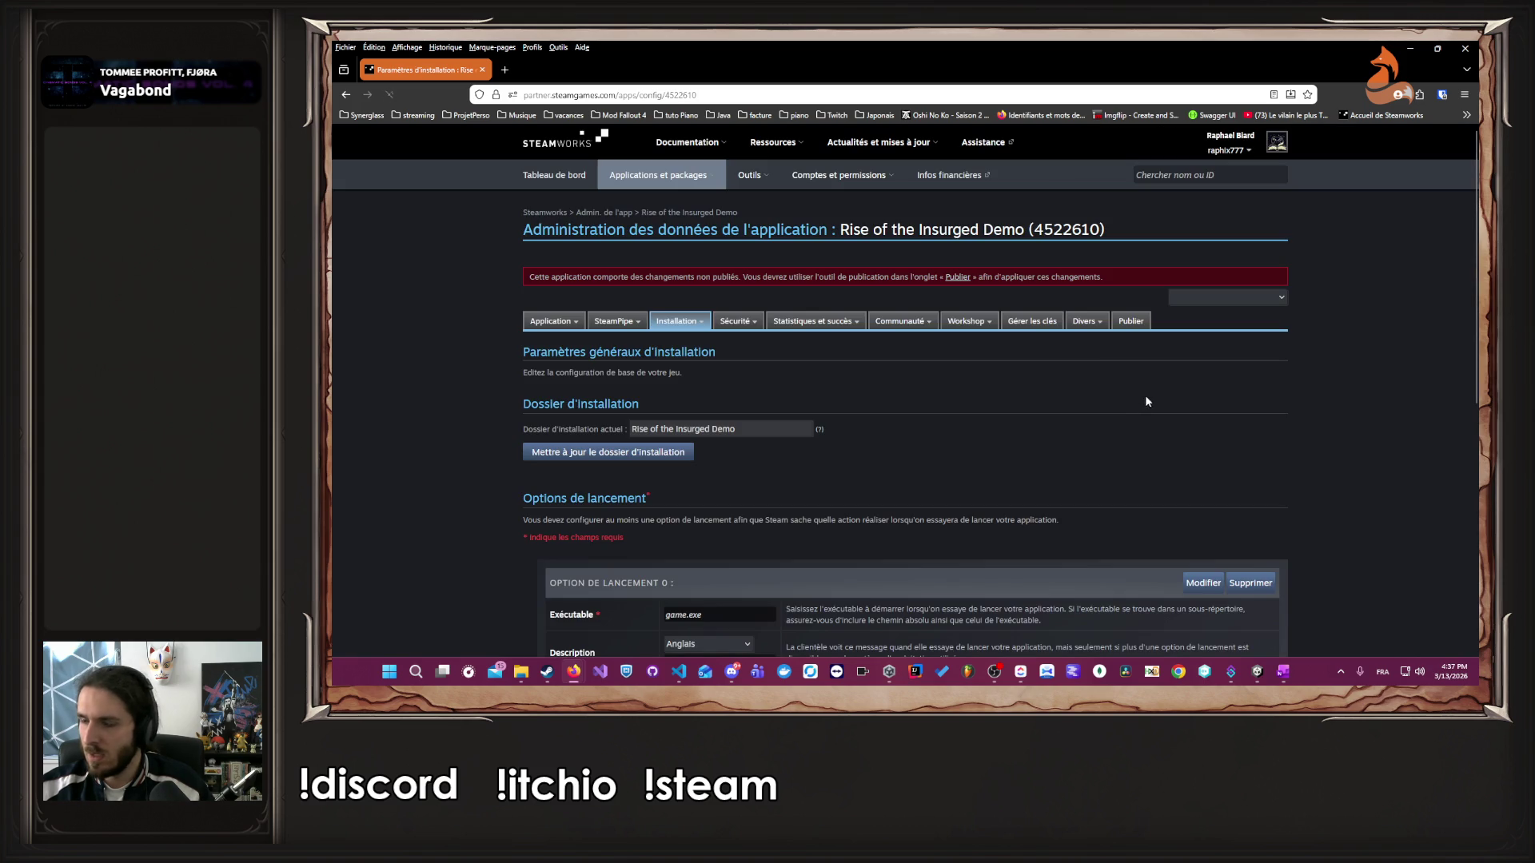
pyautogui.scroll(-2, 716, 496)
pyautogui.click(1203, 461)
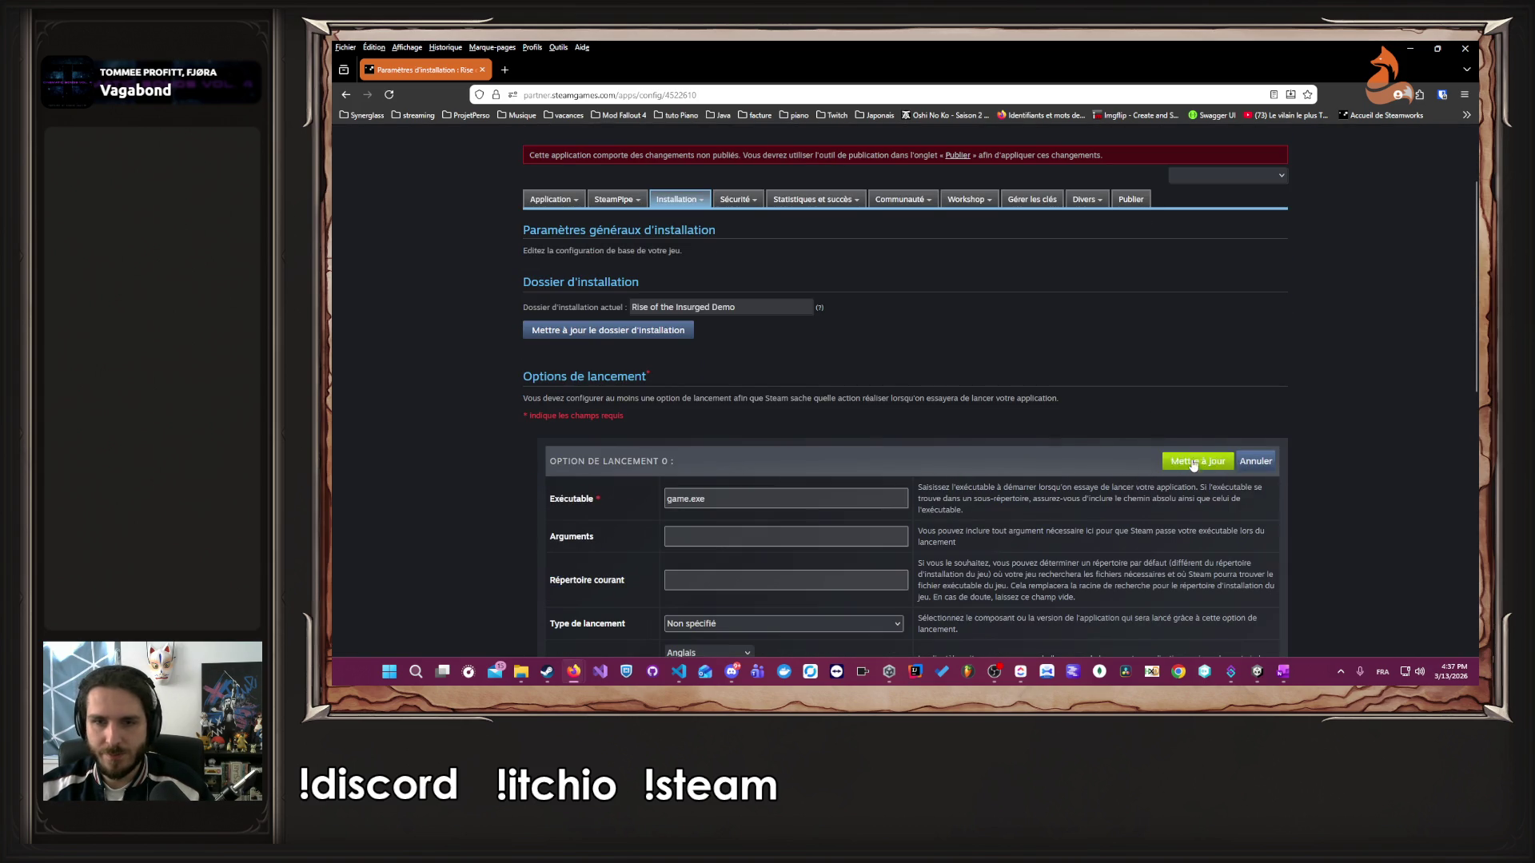
pyautogui.click(685, 498)
pyautogui.doubleClick(685, 498)
pyautogui.write('Rise of the Insurged')
pyautogui.click(1172, 465)
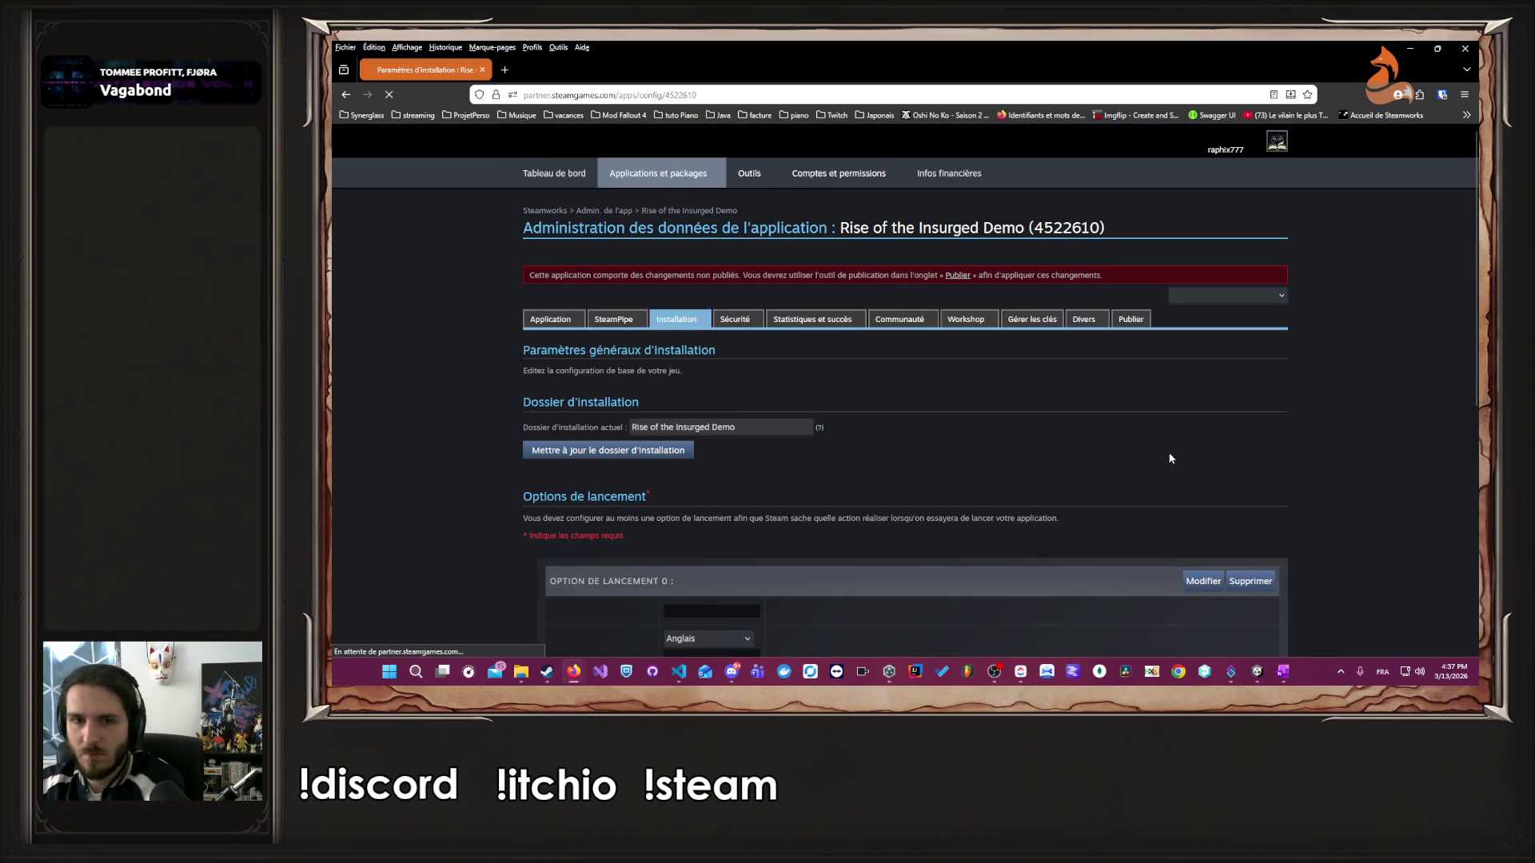
pyautogui.scroll(5, 979, 429)
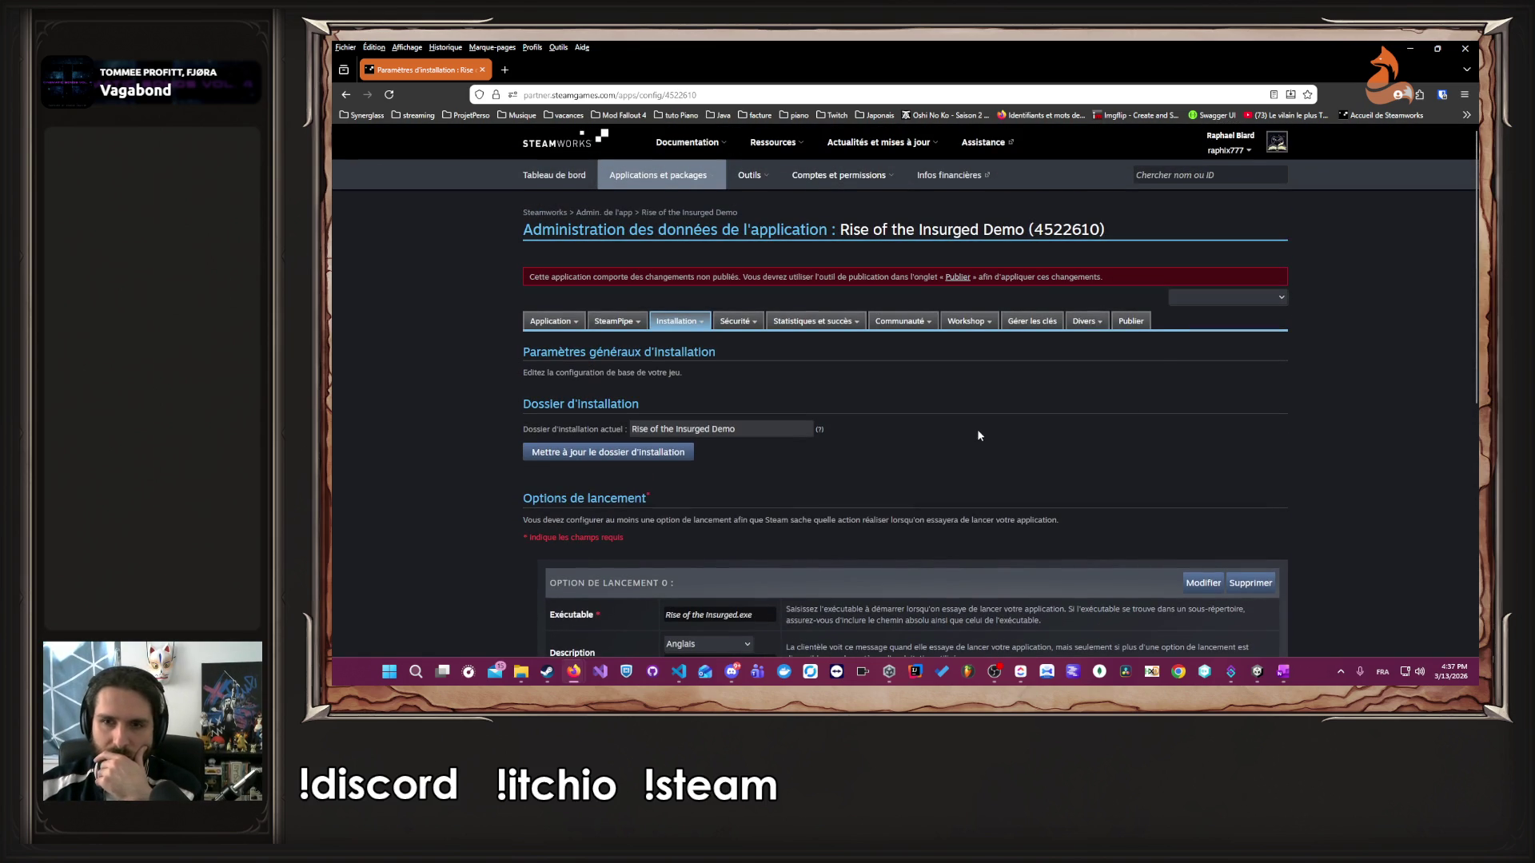
pyautogui.click(947, 280)
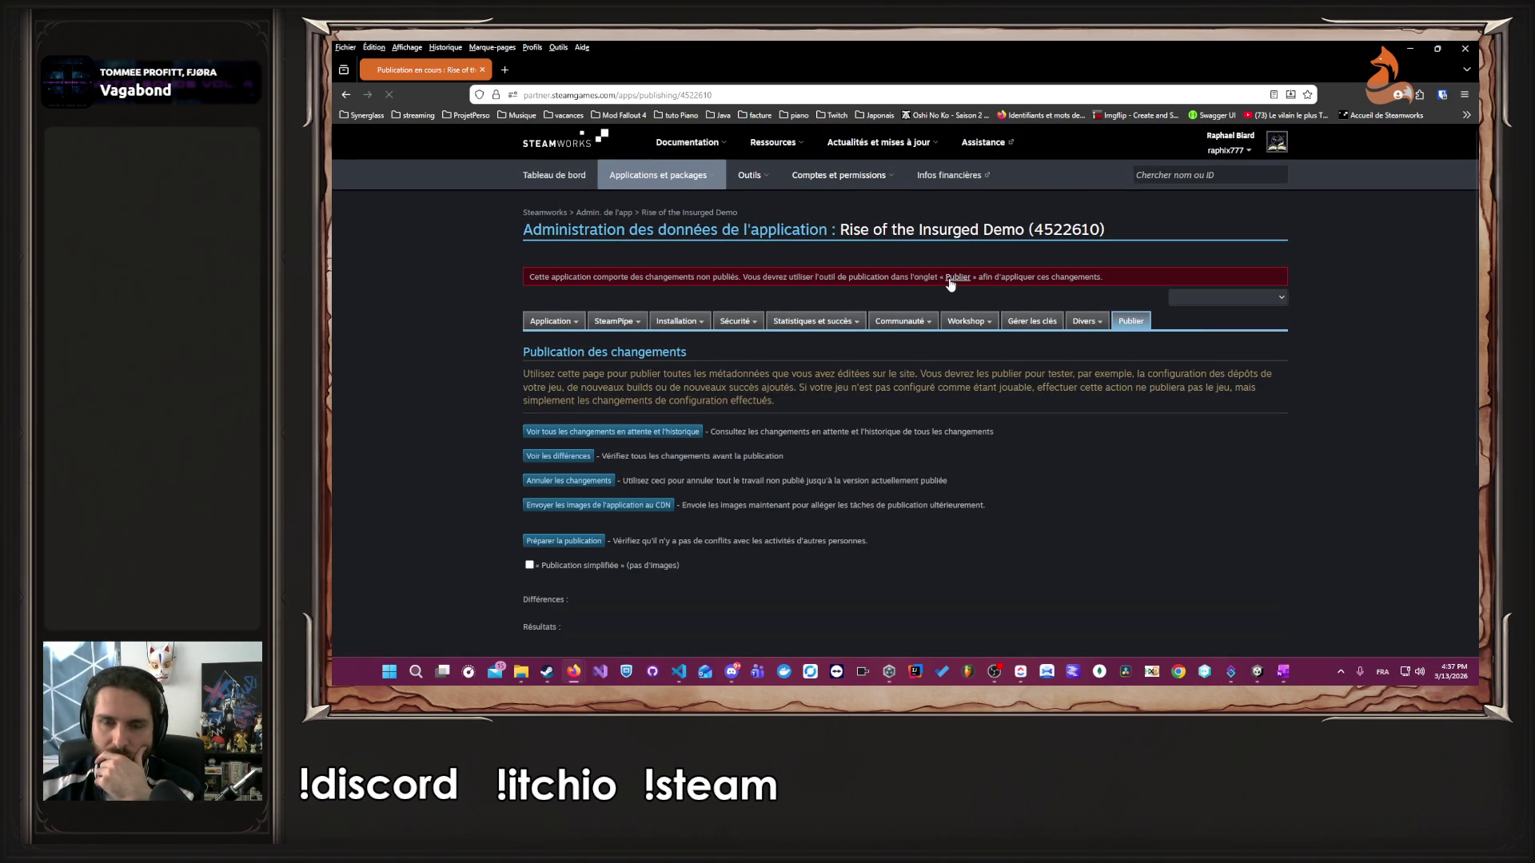
# - Prepare the publication, paste the confirmation code and write the note 'Fix Nom de l'app'
pyautogui.scroll(-5, 817, 432)
pyautogui.scroll(2, 817, 430)
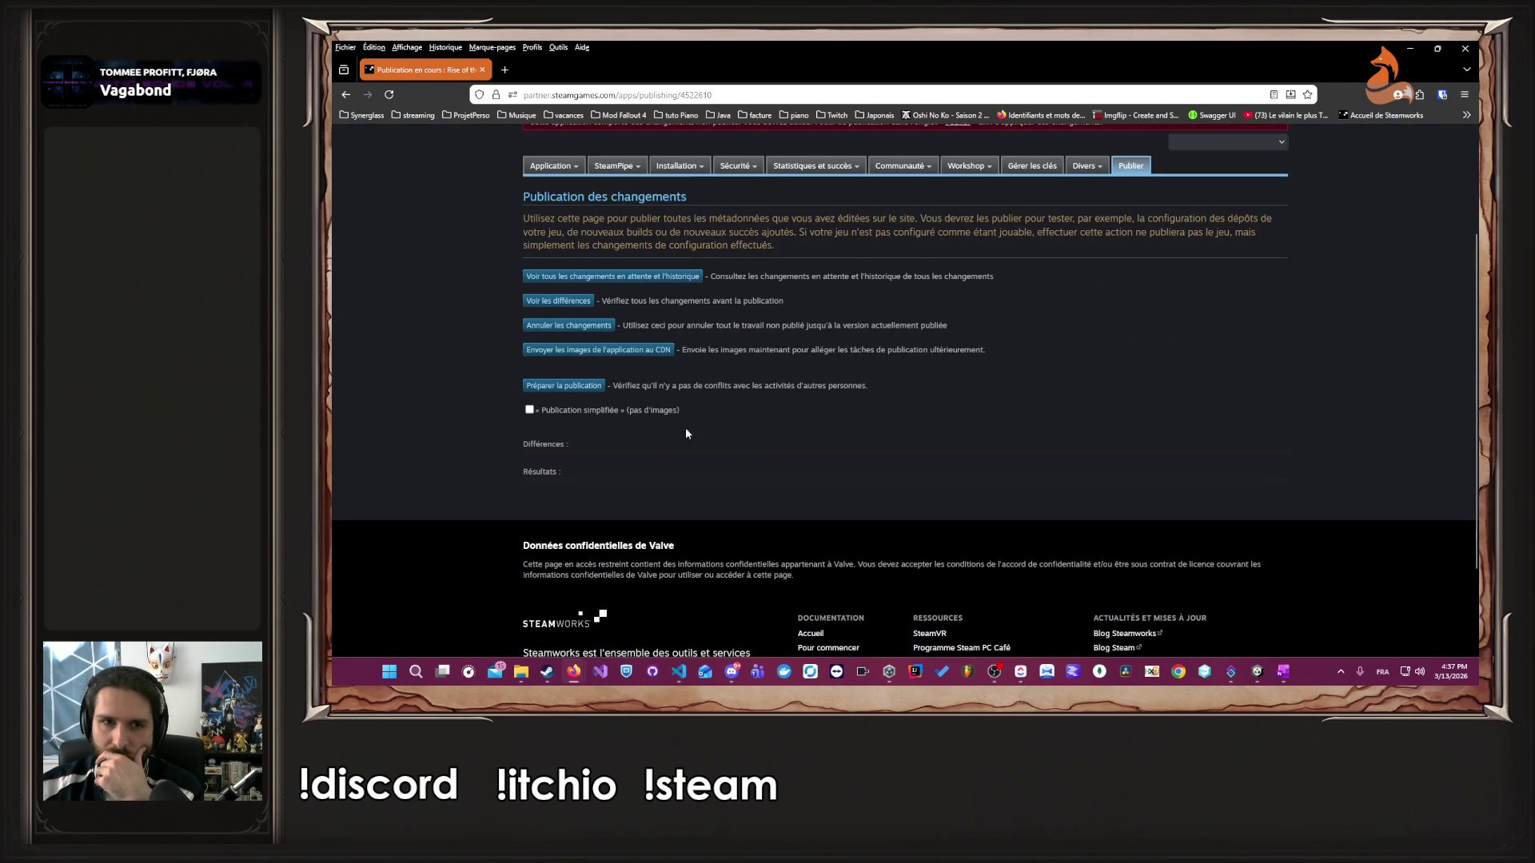
pyautogui.click(584, 386)
pyautogui.click(581, 433)
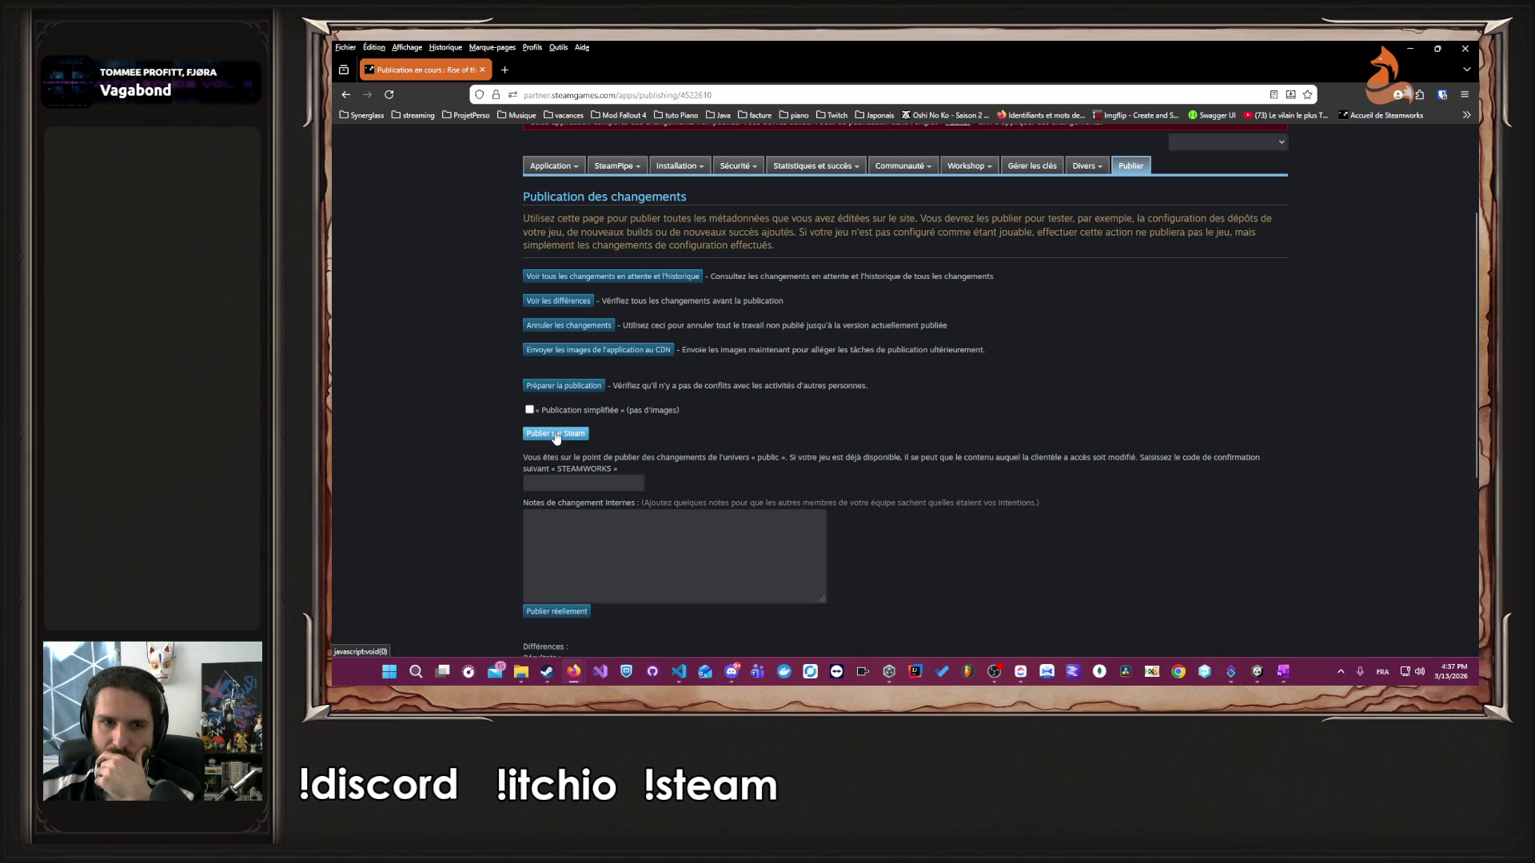
pyautogui.doubleClick(590, 470)
pyautogui.hotkey('ctrl', 'c')
pyautogui.click(600, 484)
pyautogui.hotkey('ctrl', 'v')
pyautogui.click(608, 549)
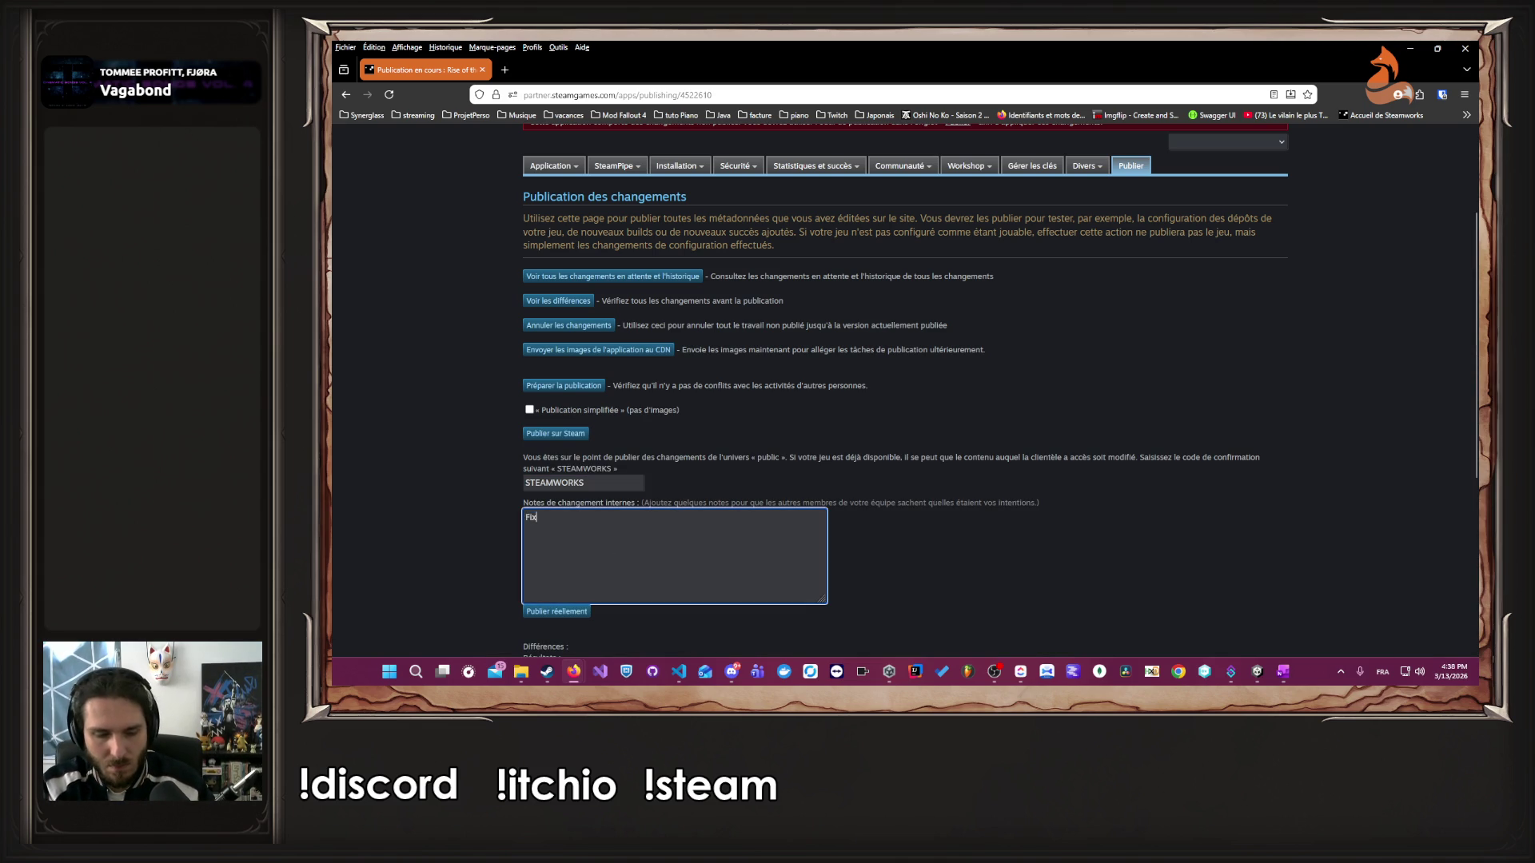
pyautogui.write(" Nom de l'app")
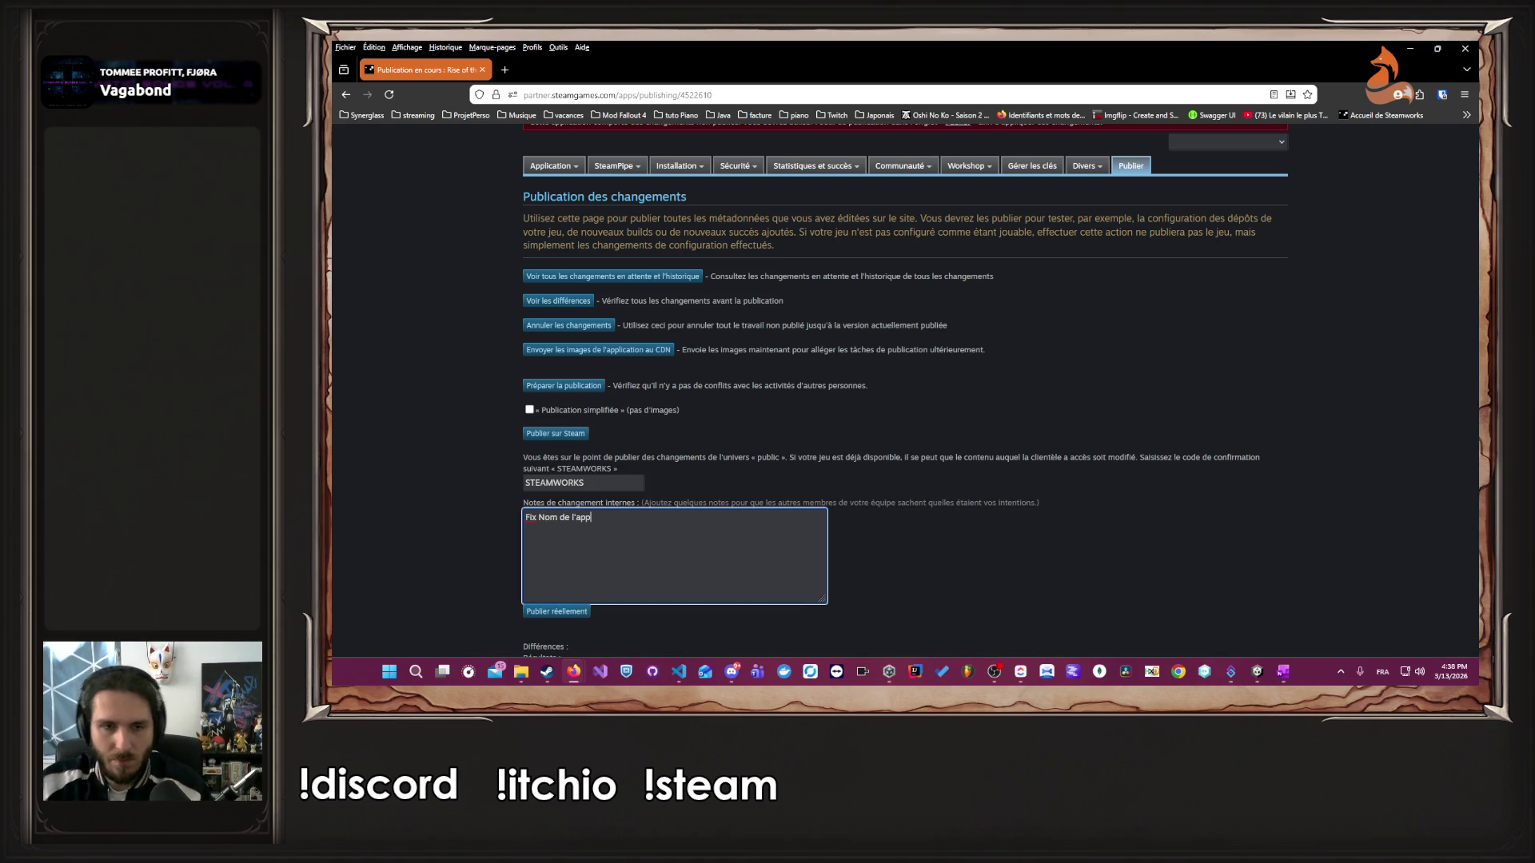
# - Publish the changes to Steam, dismissing confirmation-code warnings until publishing succeeds
pyautogui.click(567, 613)
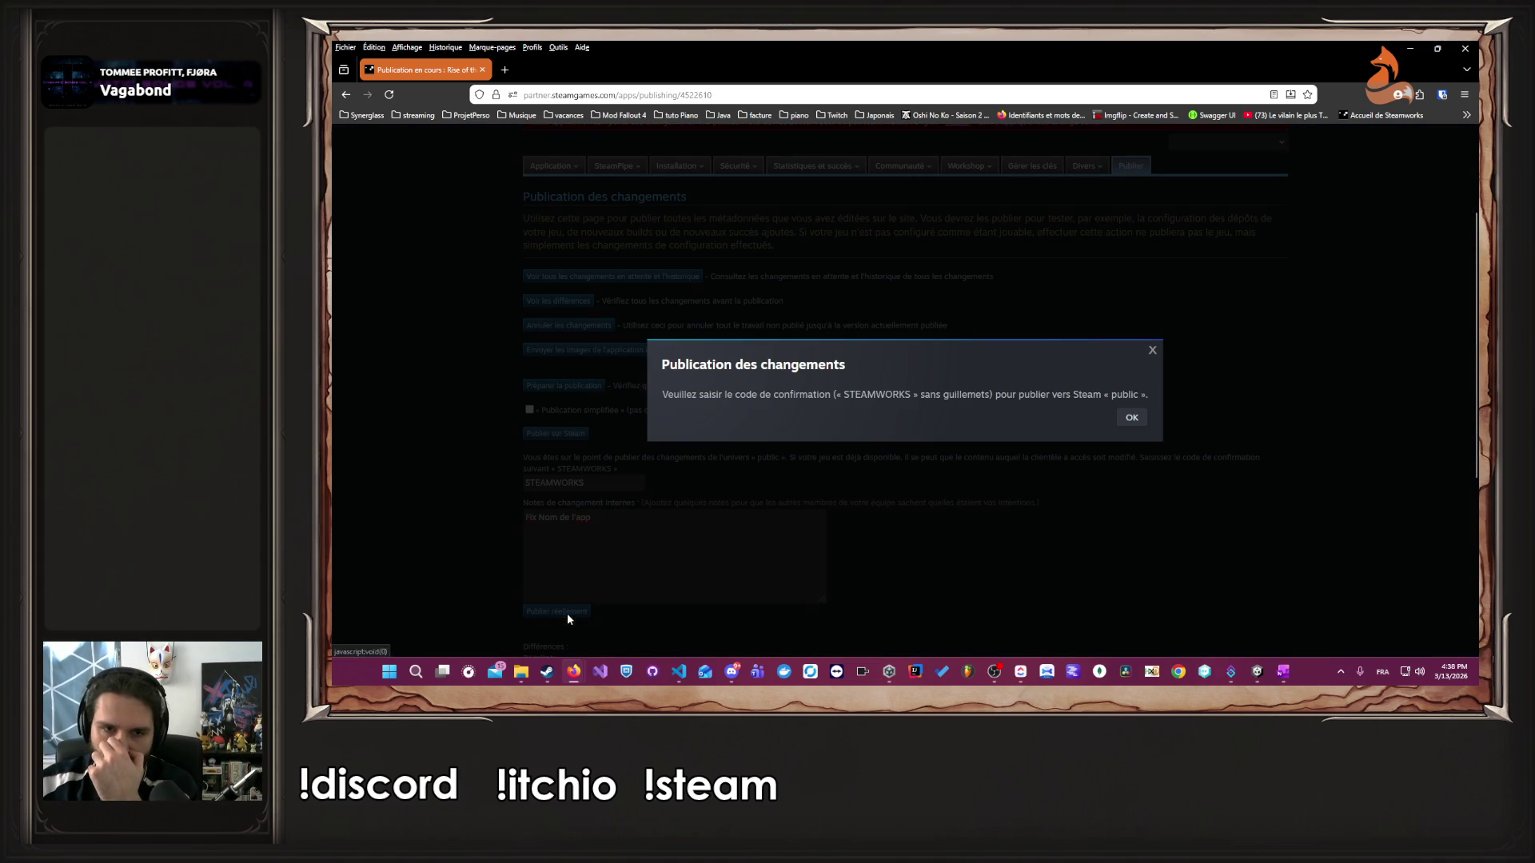
pyautogui.click(1132, 419)
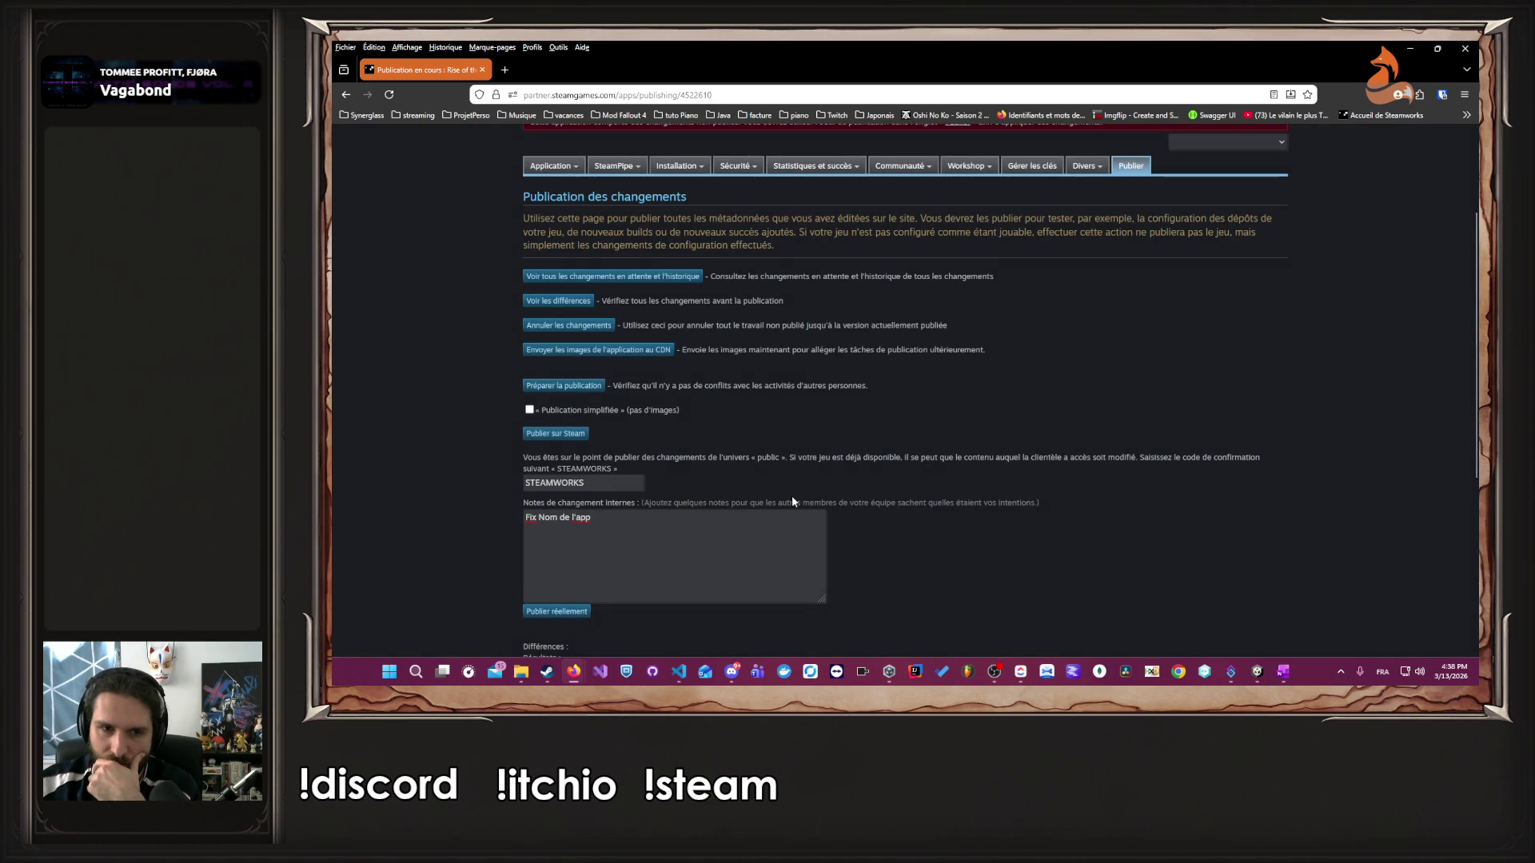
pyautogui.scroll(-2, 791, 495)
pyautogui.scroll(2, 635, 523)
pyautogui.click(573, 611)
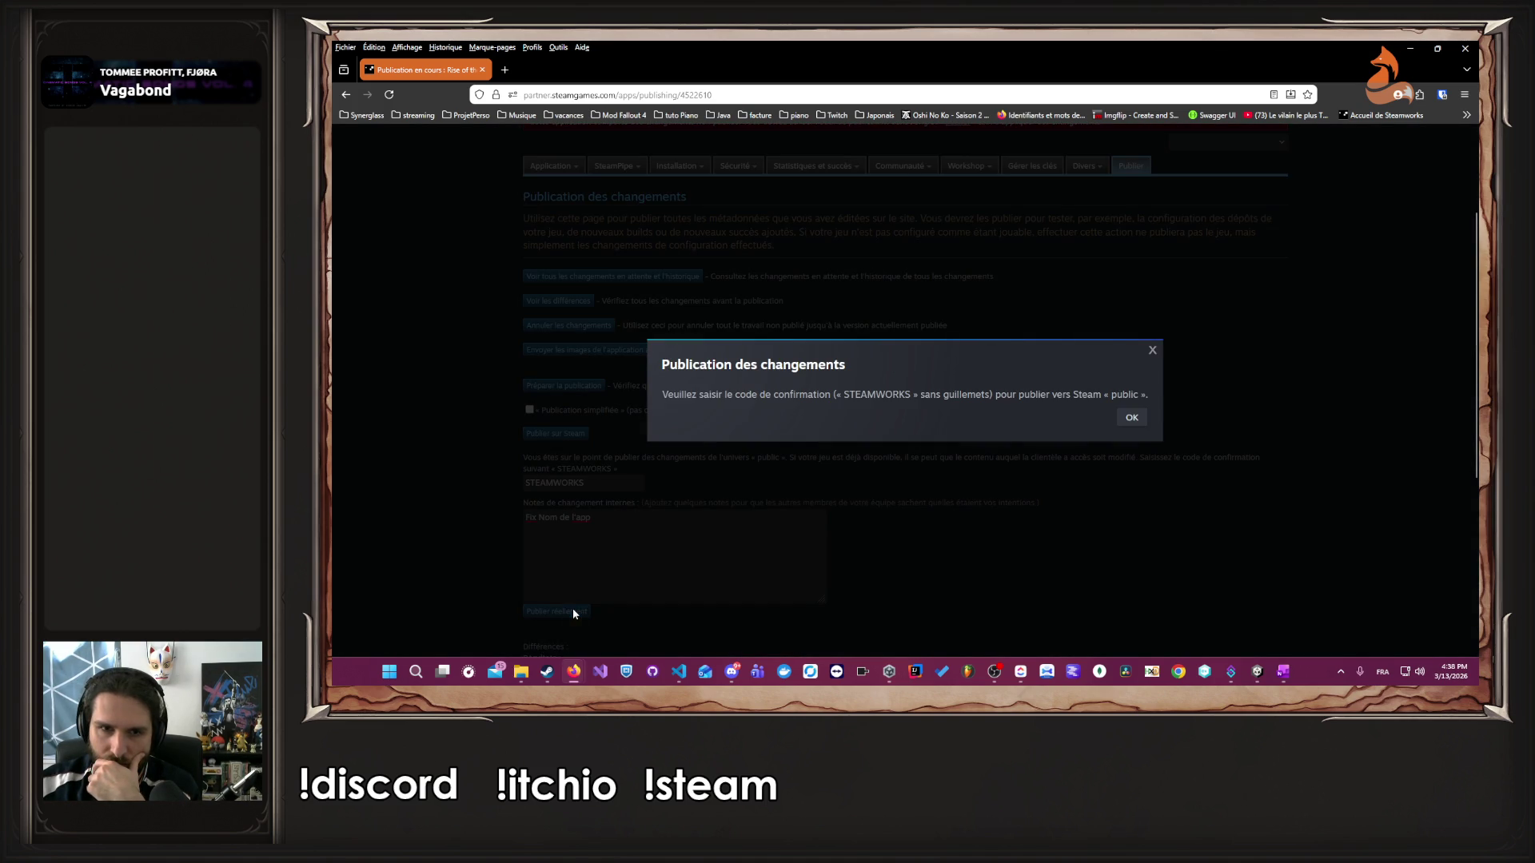
pyautogui.click(1153, 354)
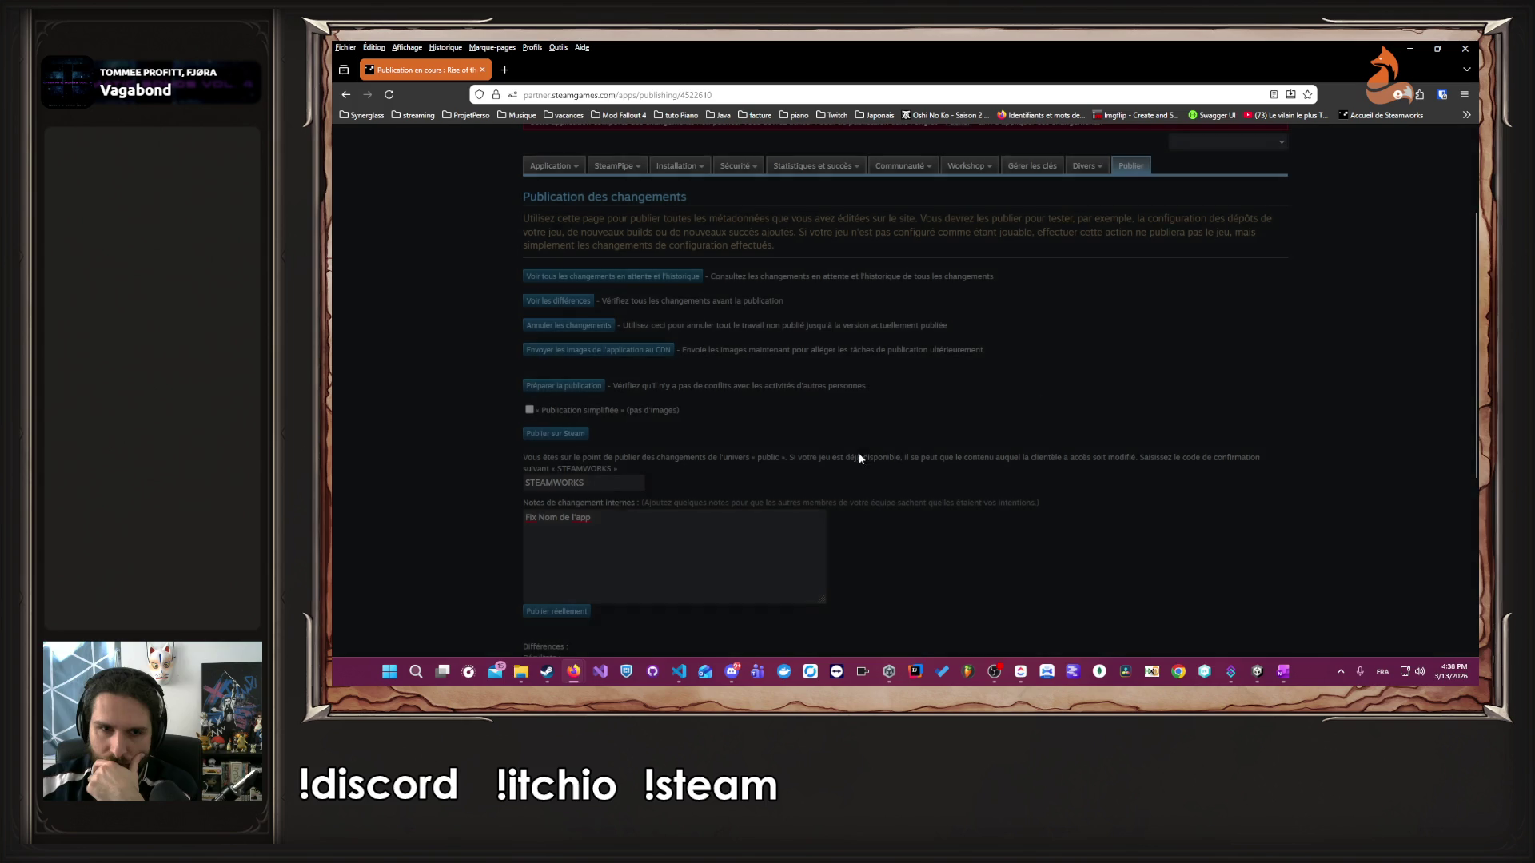
pyautogui.click(550, 616)
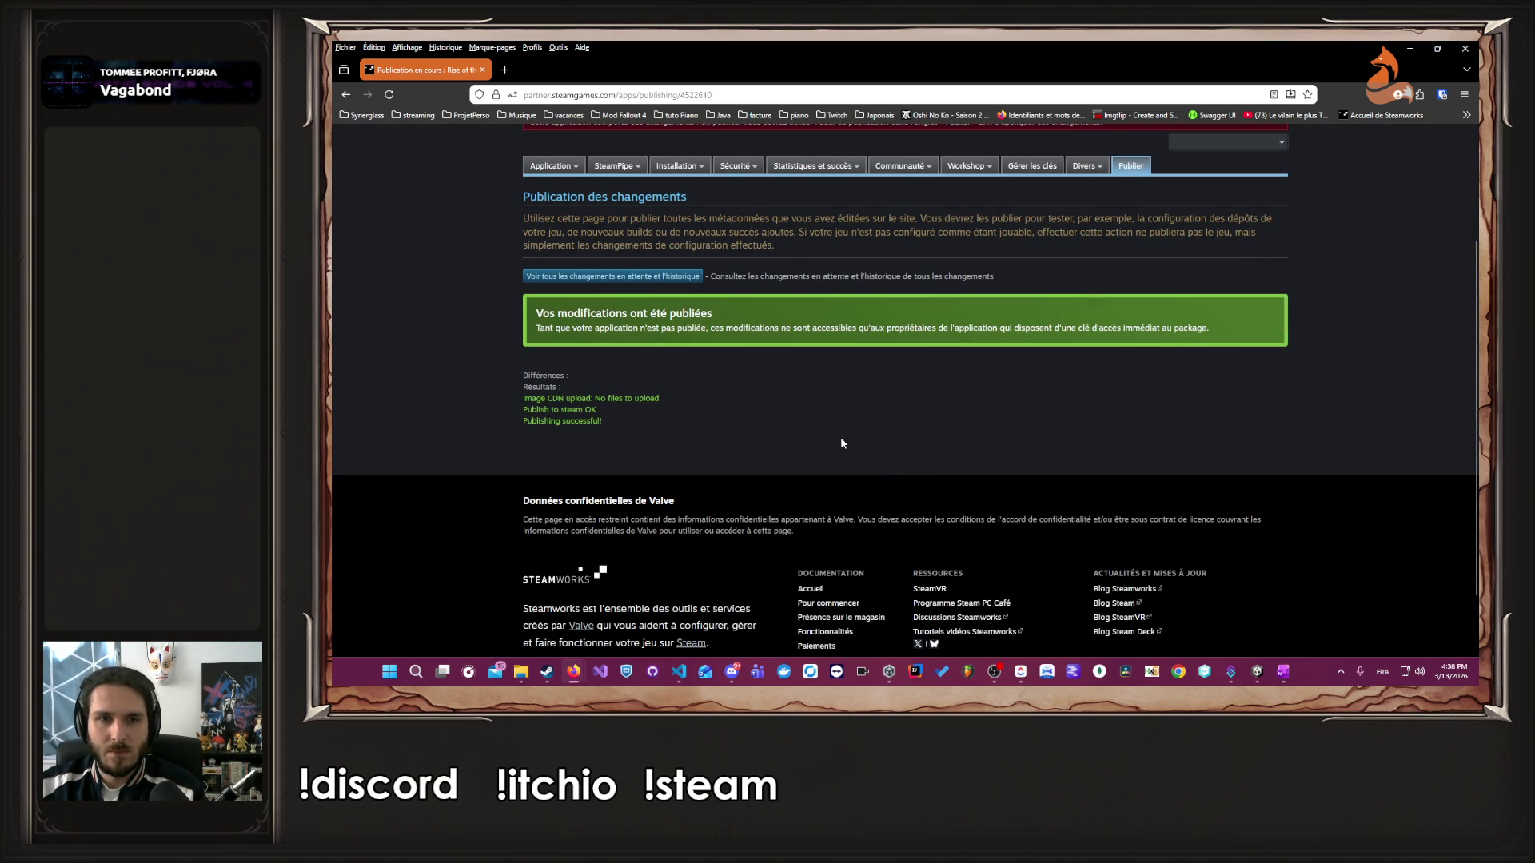
pyautogui.scroll(3, 841, 443)
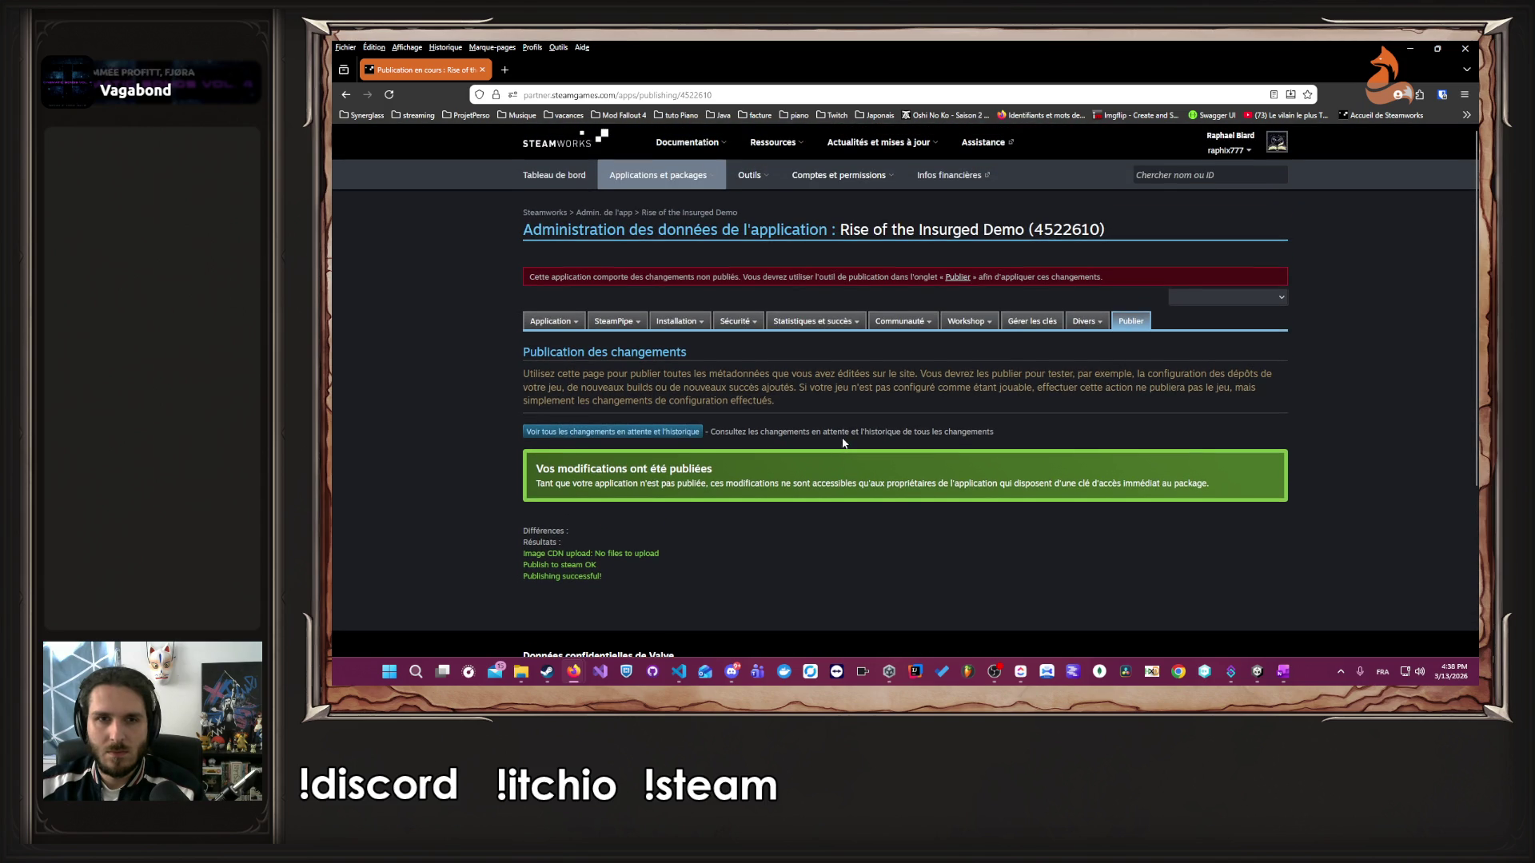
pyautogui.click(669, 216)
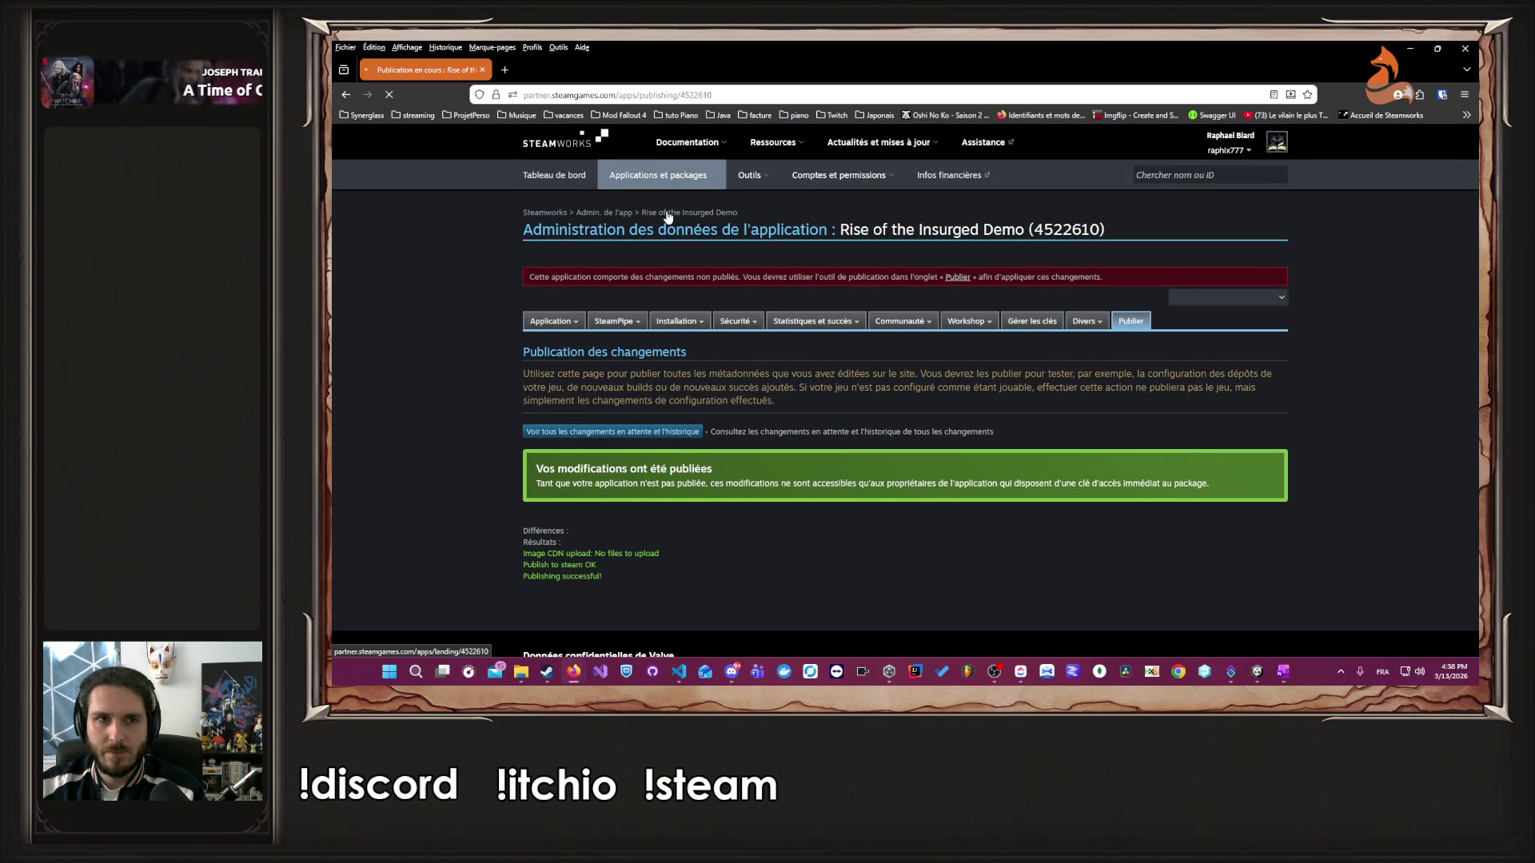
# - Reopen the demo's installation settings from the public-branch checklist item and confirm Rise of the Insurged.exe
pyautogui.scroll(-10, 736, 284)
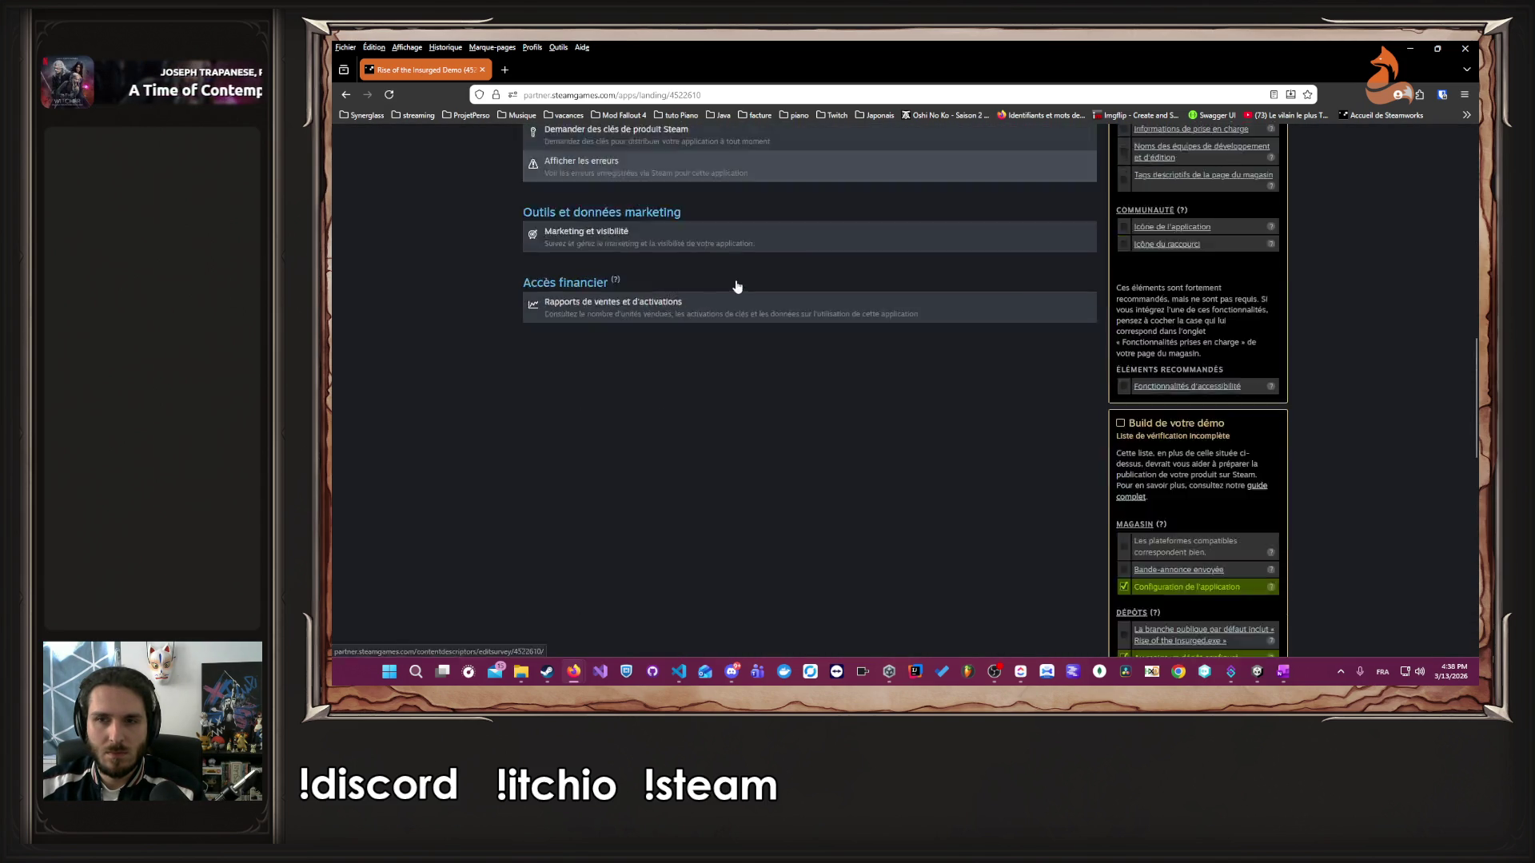
pyautogui.click(1203, 244)
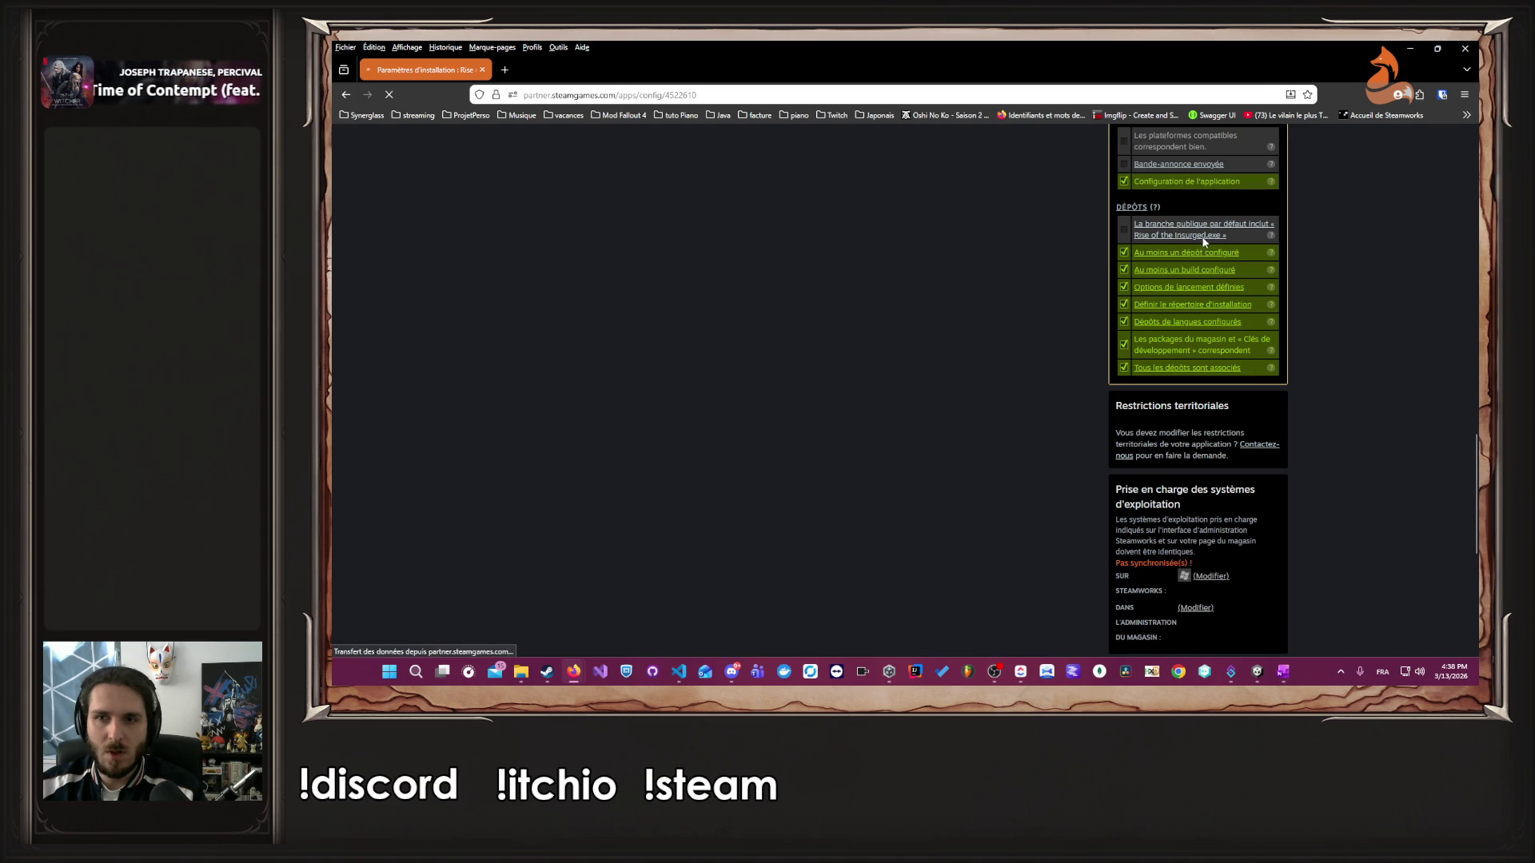
pyautogui.scroll(-3, 1203, 243)
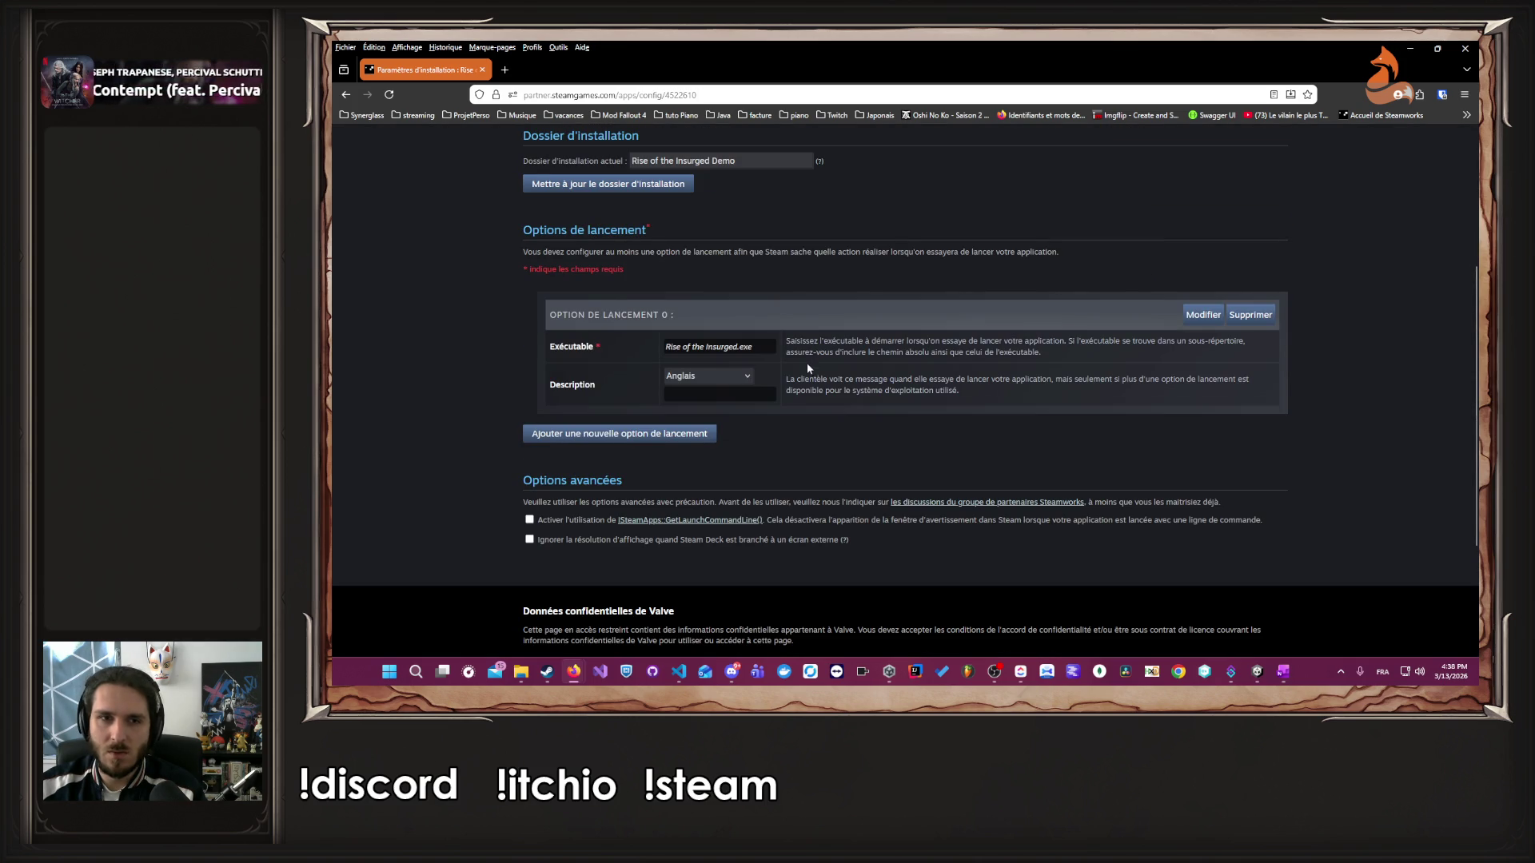
# - Go to the Publier page and prepare the pending changes for publication
pyautogui.scroll(1, 761, 394)
pyautogui.scroll(3, 761, 395)
pyautogui.moveTo(679, 296)
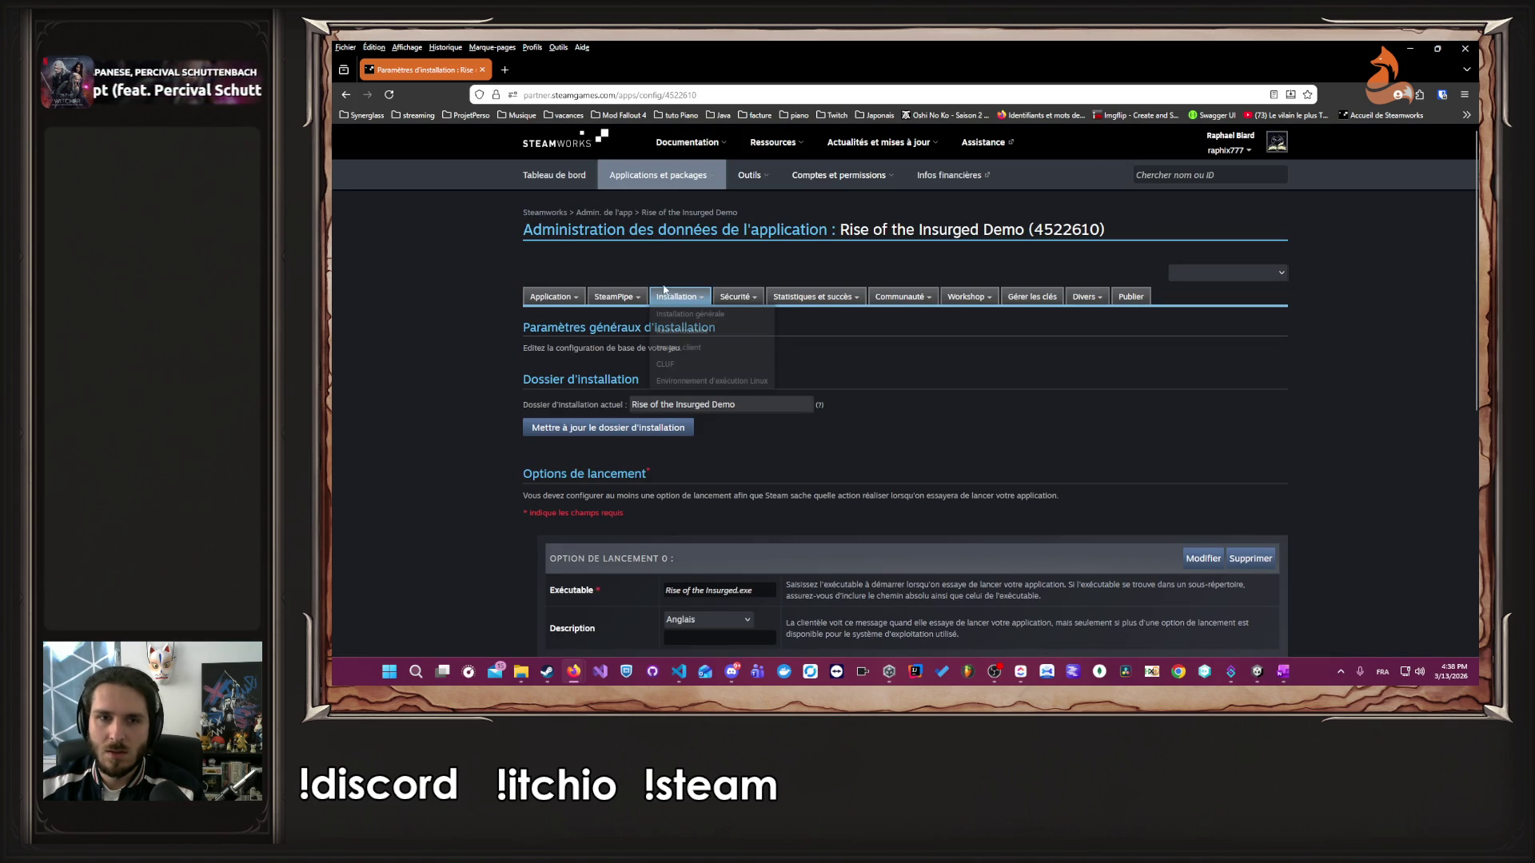
pyautogui.click(1144, 297)
pyautogui.scroll(-3, 845, 417)
pyautogui.scroll(3, 843, 419)
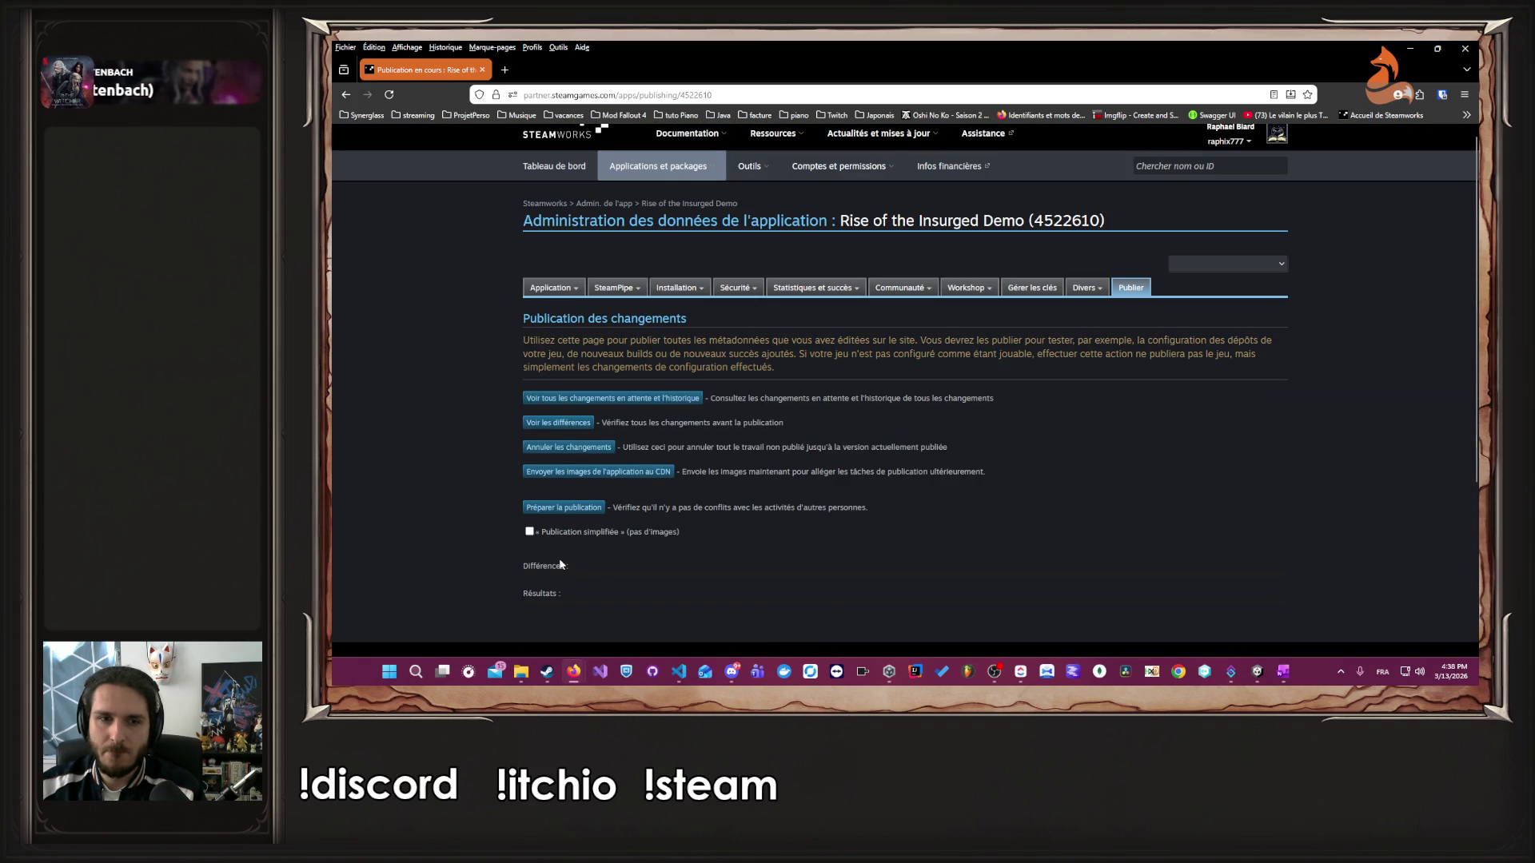
pyautogui.click(562, 509)
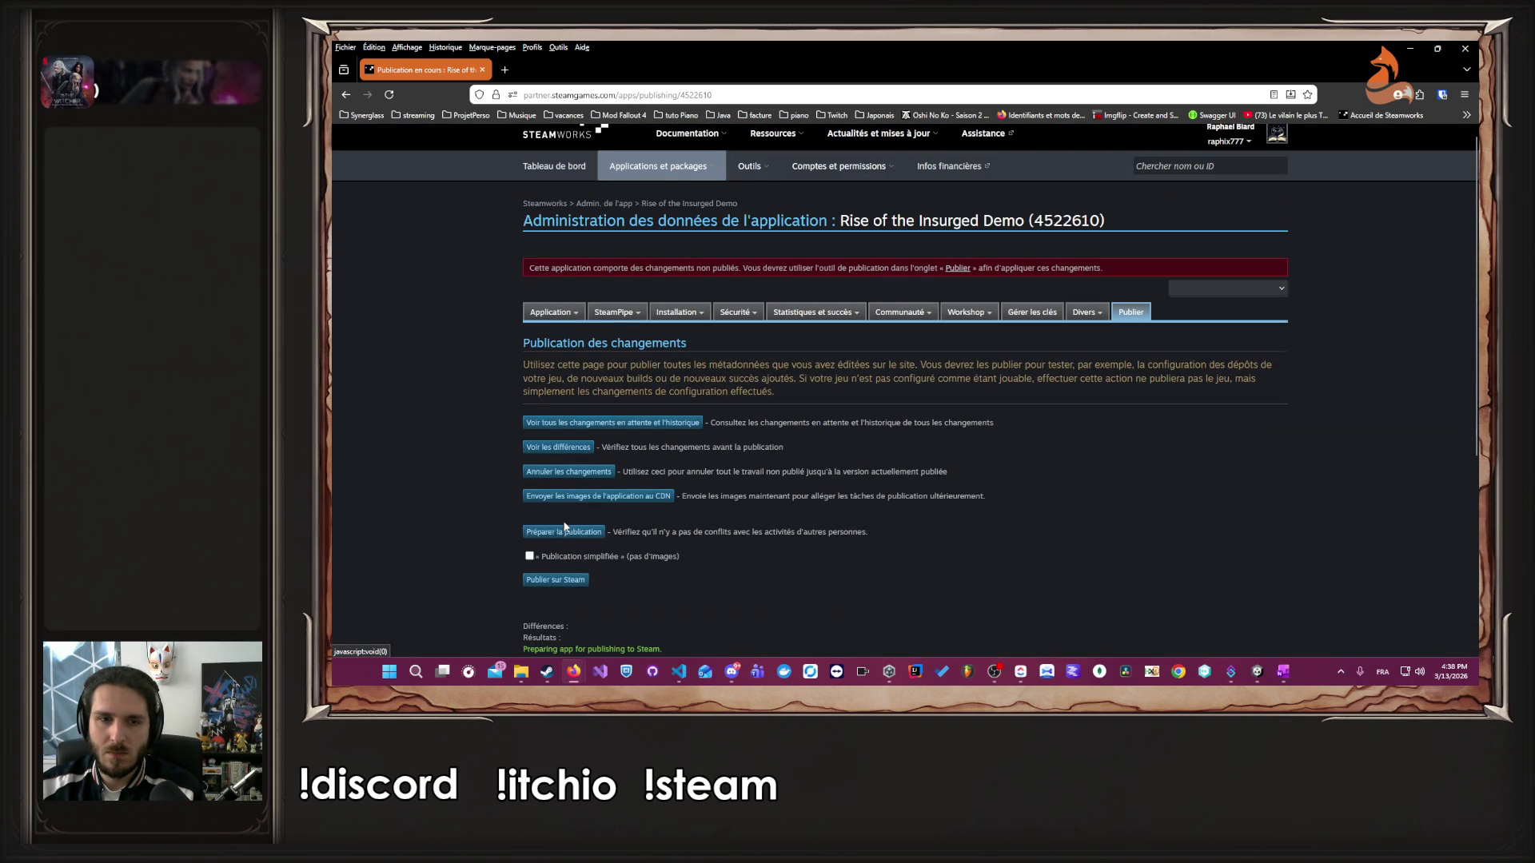
# - Enable Publication simplifiée, paste the confirmation code, and publish the changes to Steam
pyautogui.click(529, 556)
pyautogui.scroll(-3, 608, 528)
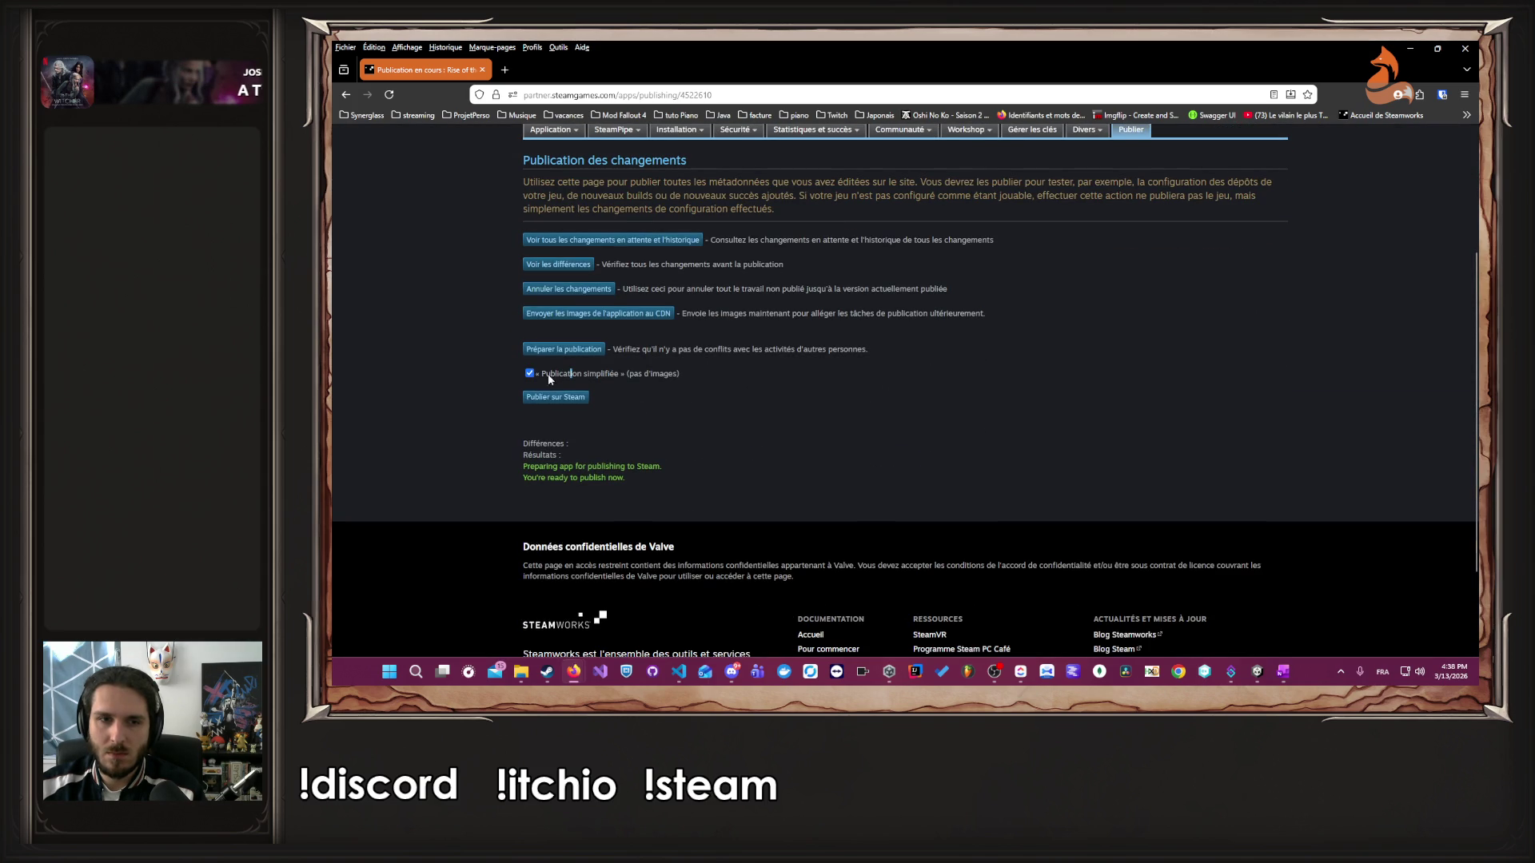
pyautogui.click(550, 398)
pyautogui.doubleClick(584, 432)
pyautogui.hotkey('ctrl', 'c')
pyautogui.click(584, 446)
pyautogui.hotkey('ctrl', 'v')
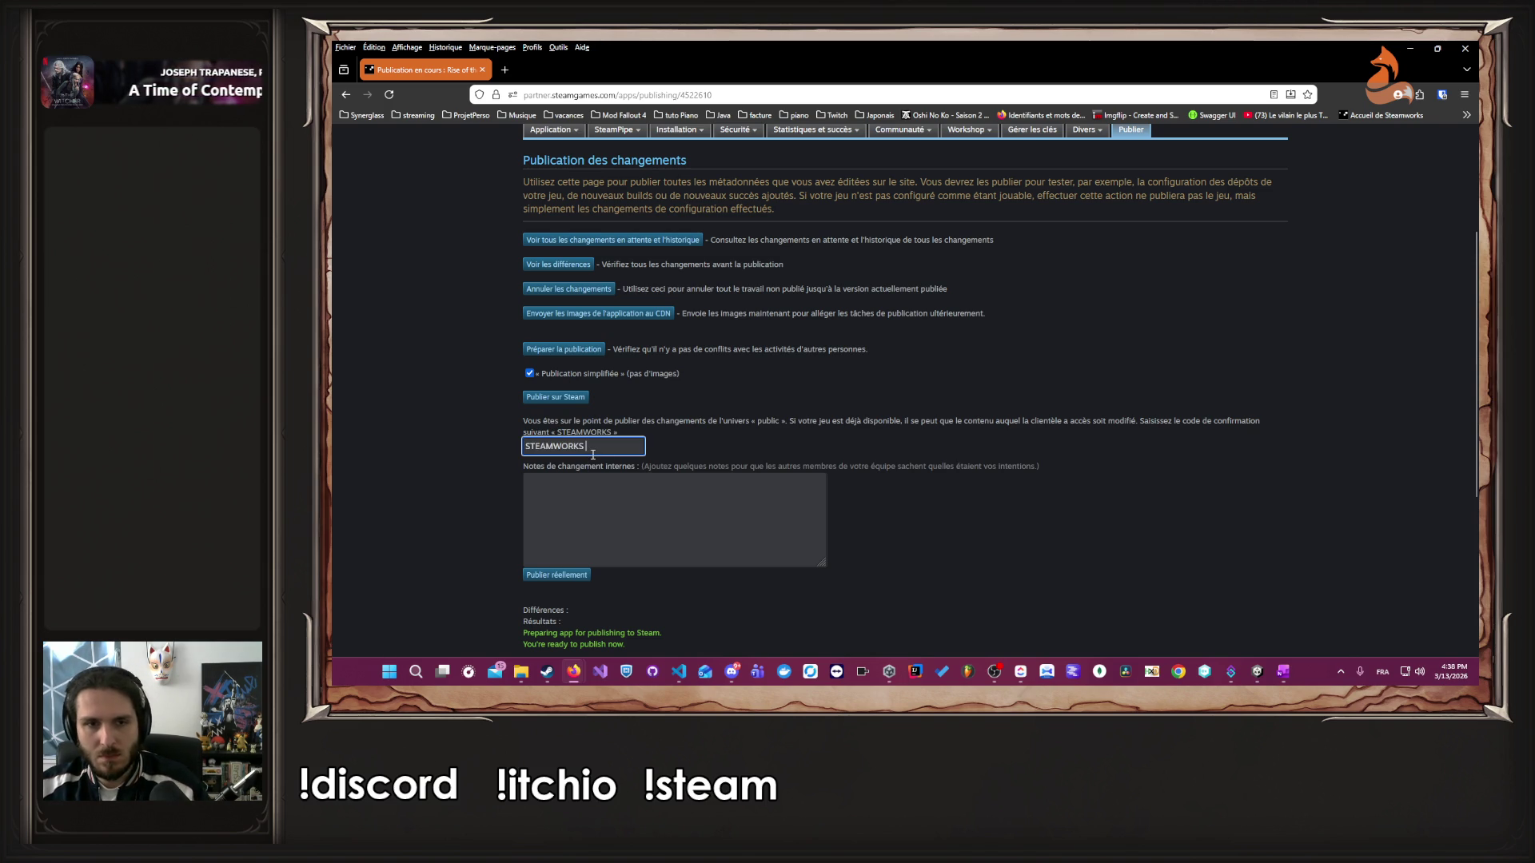
pyautogui.click(556, 575)
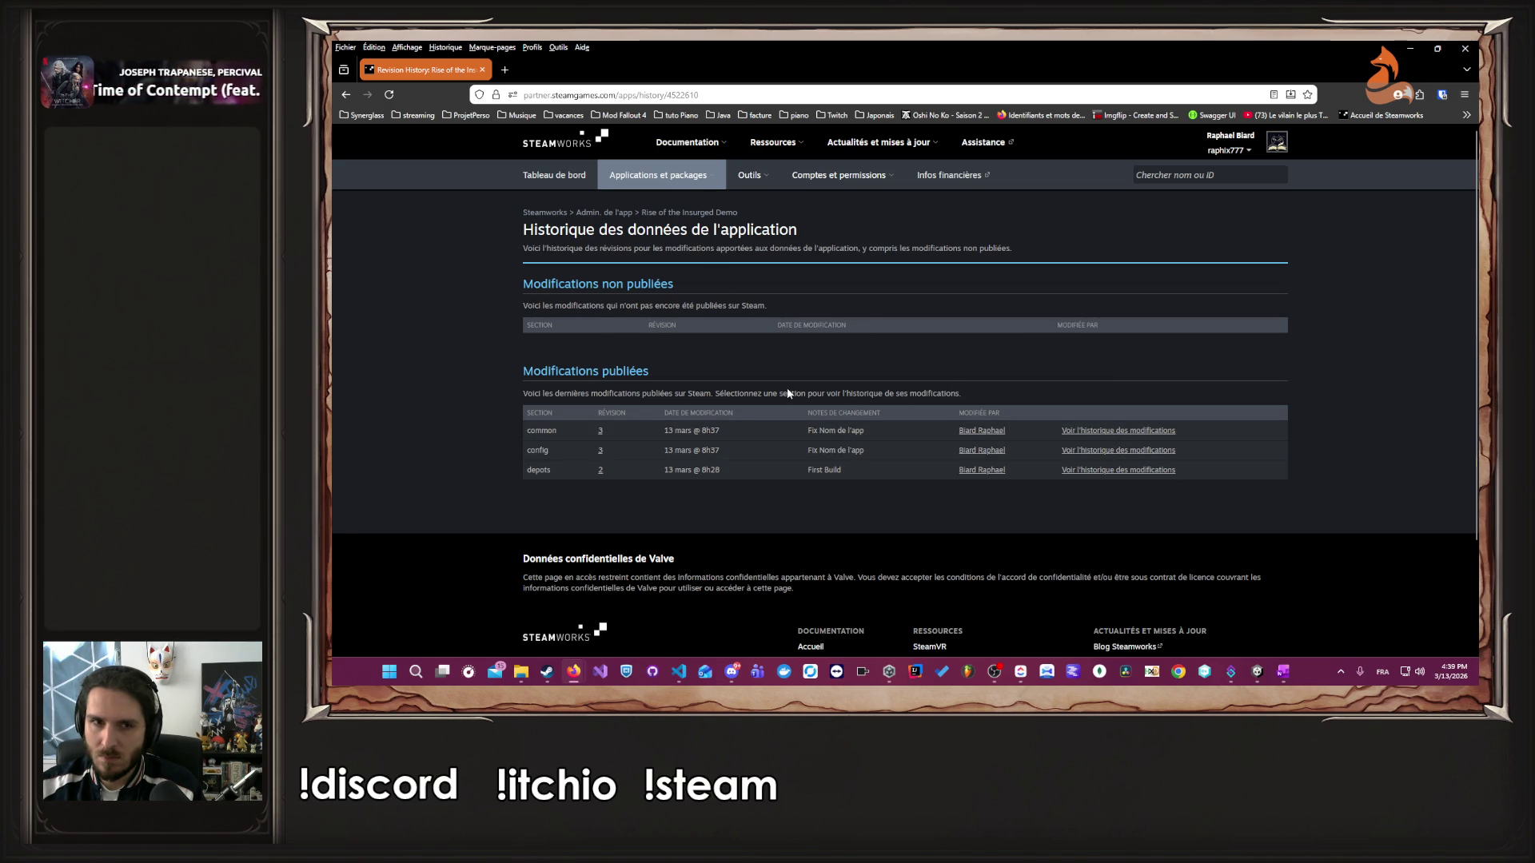
# - Return to the demo's landing page and open installation settings from the build checklist
pyautogui.click(723, 214)
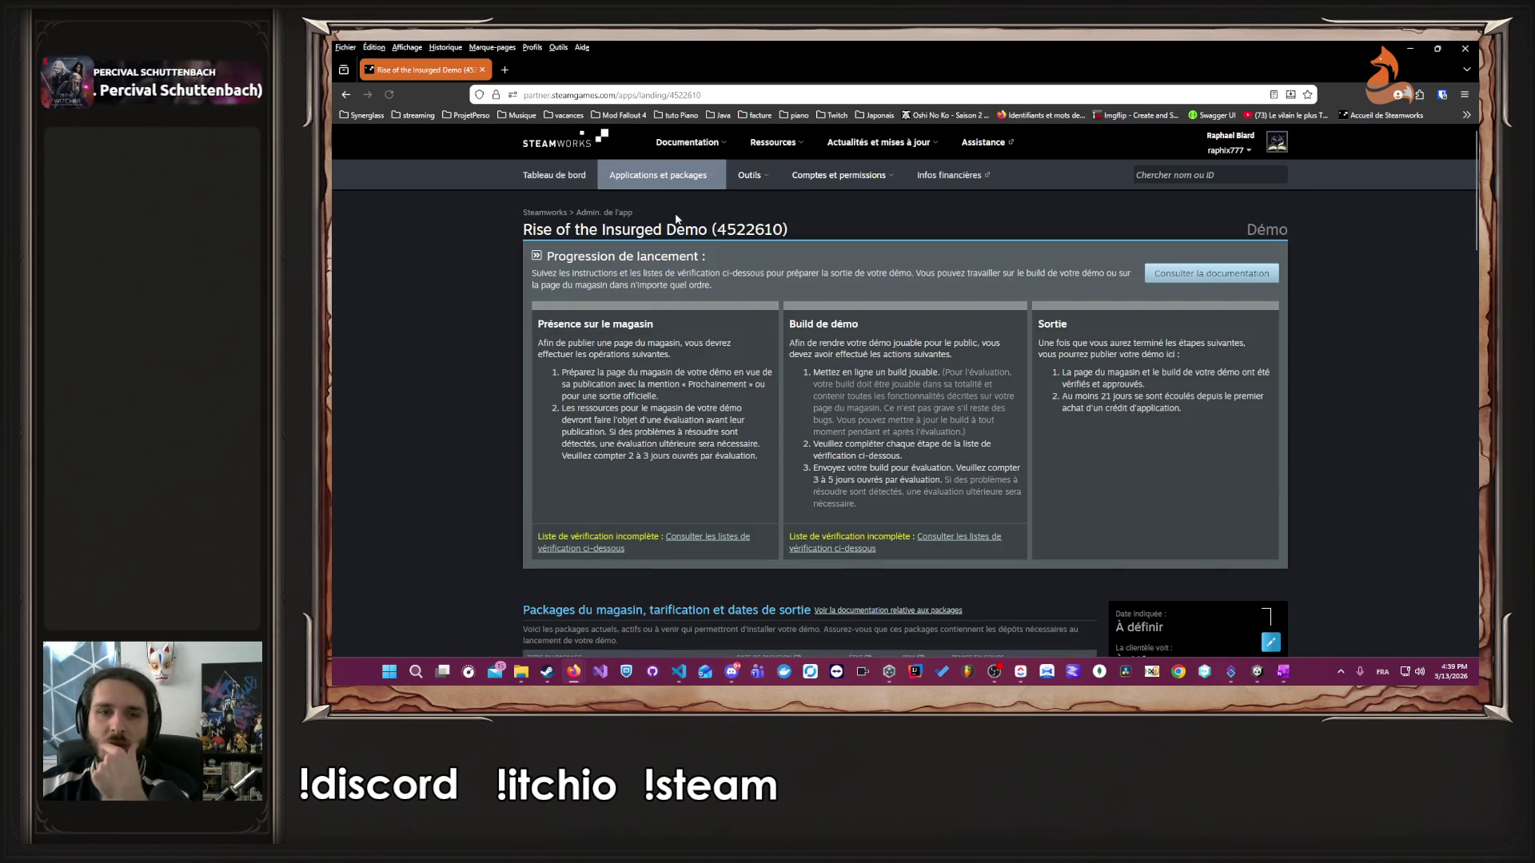
pyautogui.scroll(-3, 659, 350)
pyautogui.scroll(3, 659, 348)
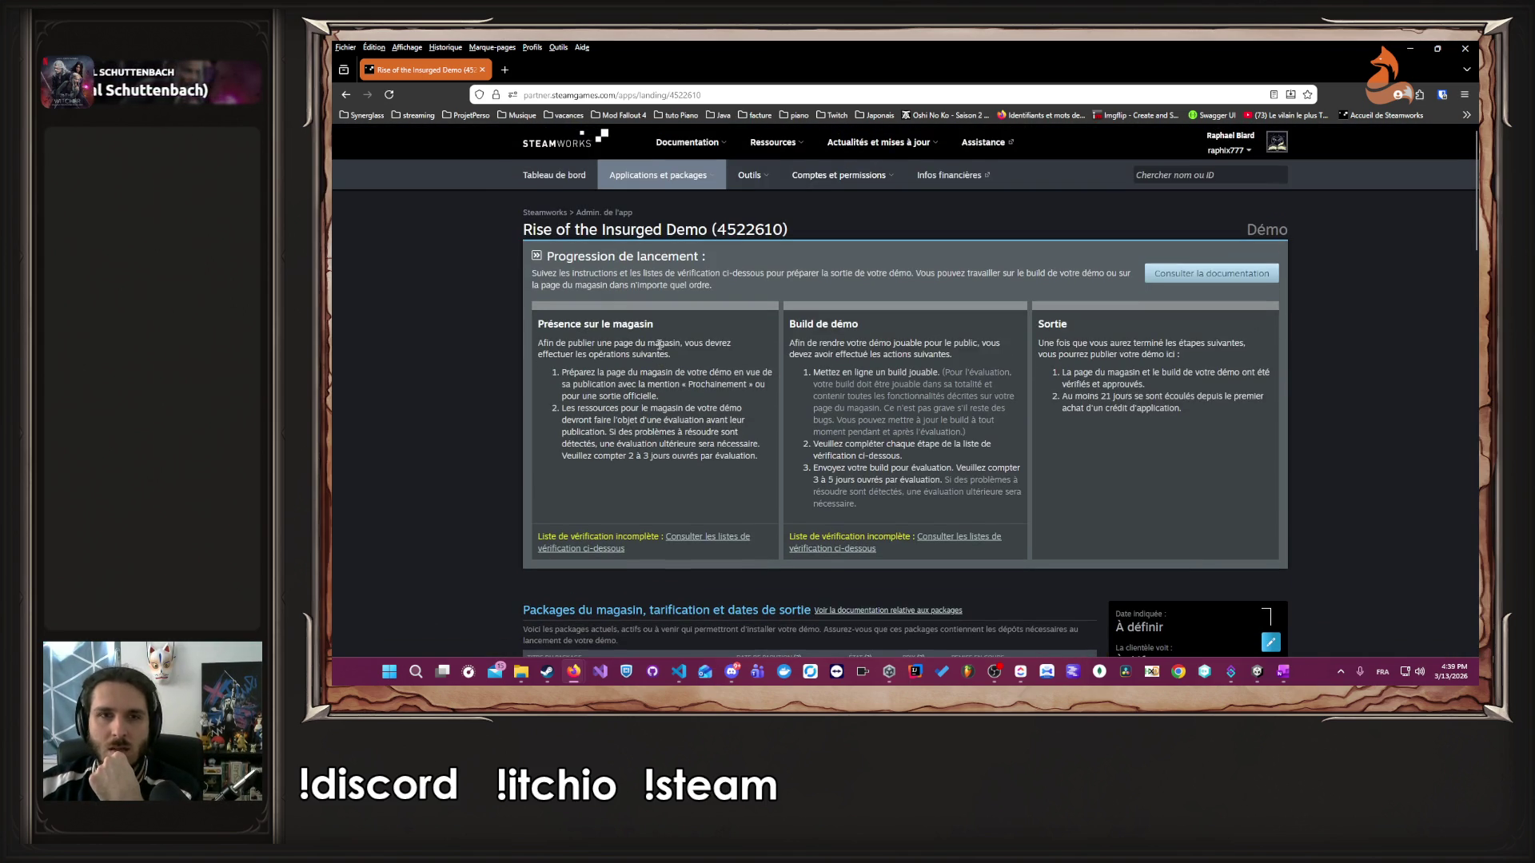
pyautogui.scroll(-1, 904, 519)
pyautogui.click(959, 480)
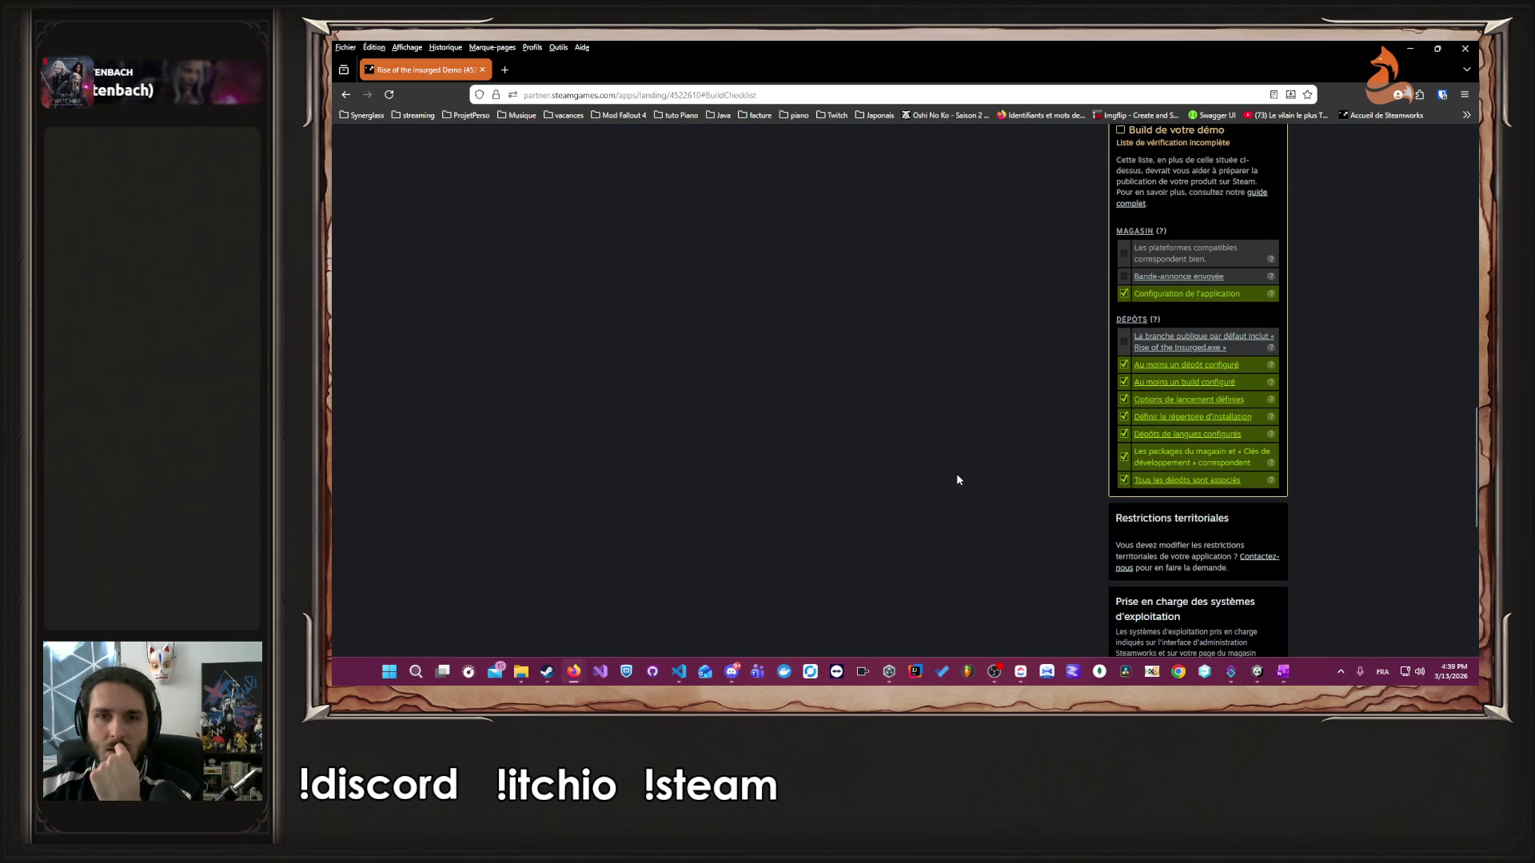
pyautogui.click(1243, 342)
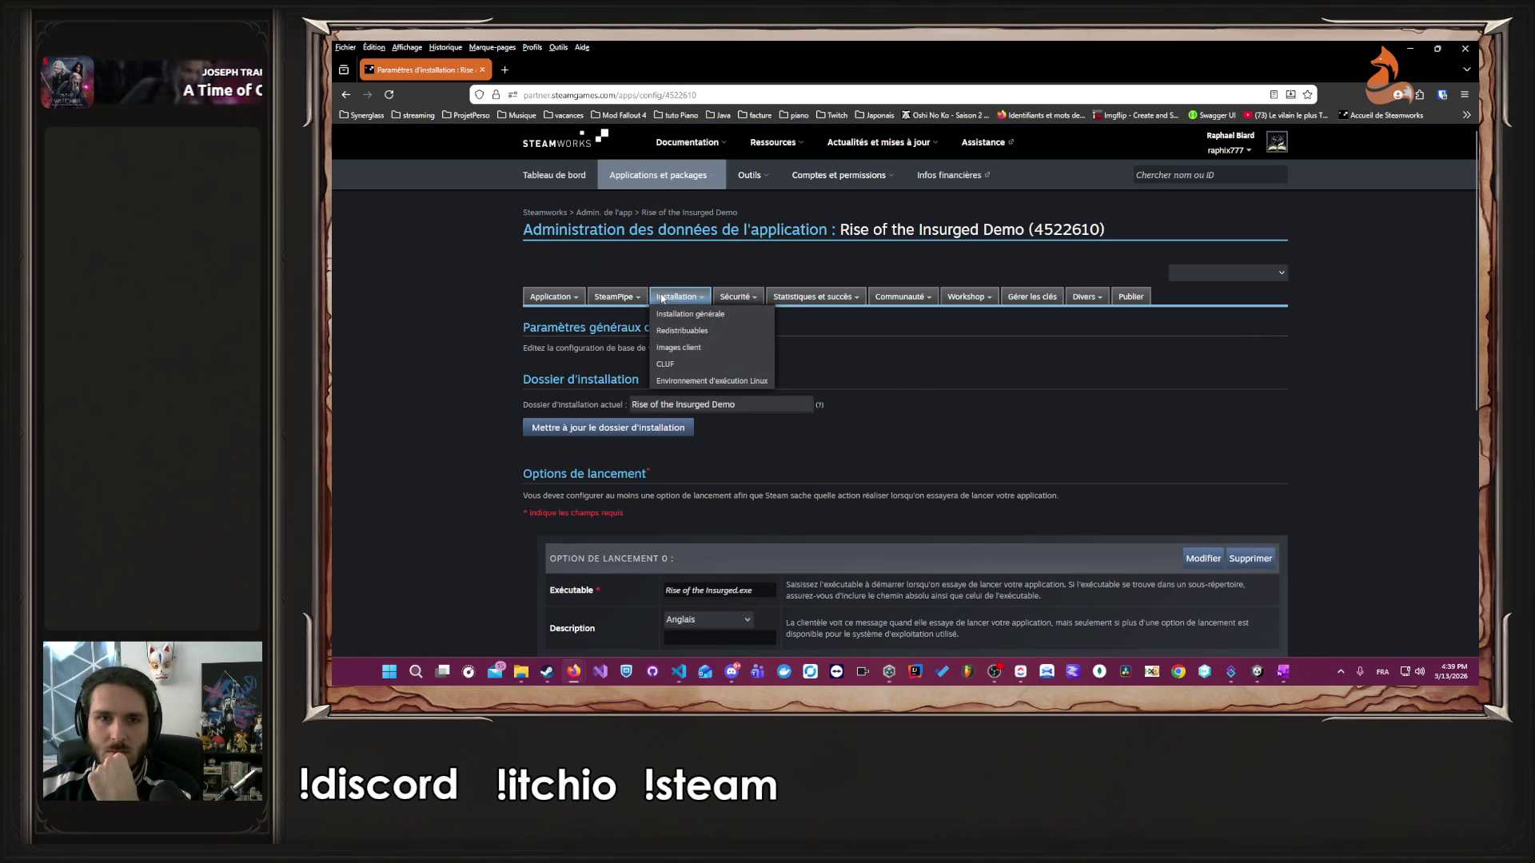
# - Review depot 4522611's settings on the SteamPipe Dépôts page, then go to the Builds list
pyautogui.moveTo(615, 299)
pyautogui.click(627, 337)
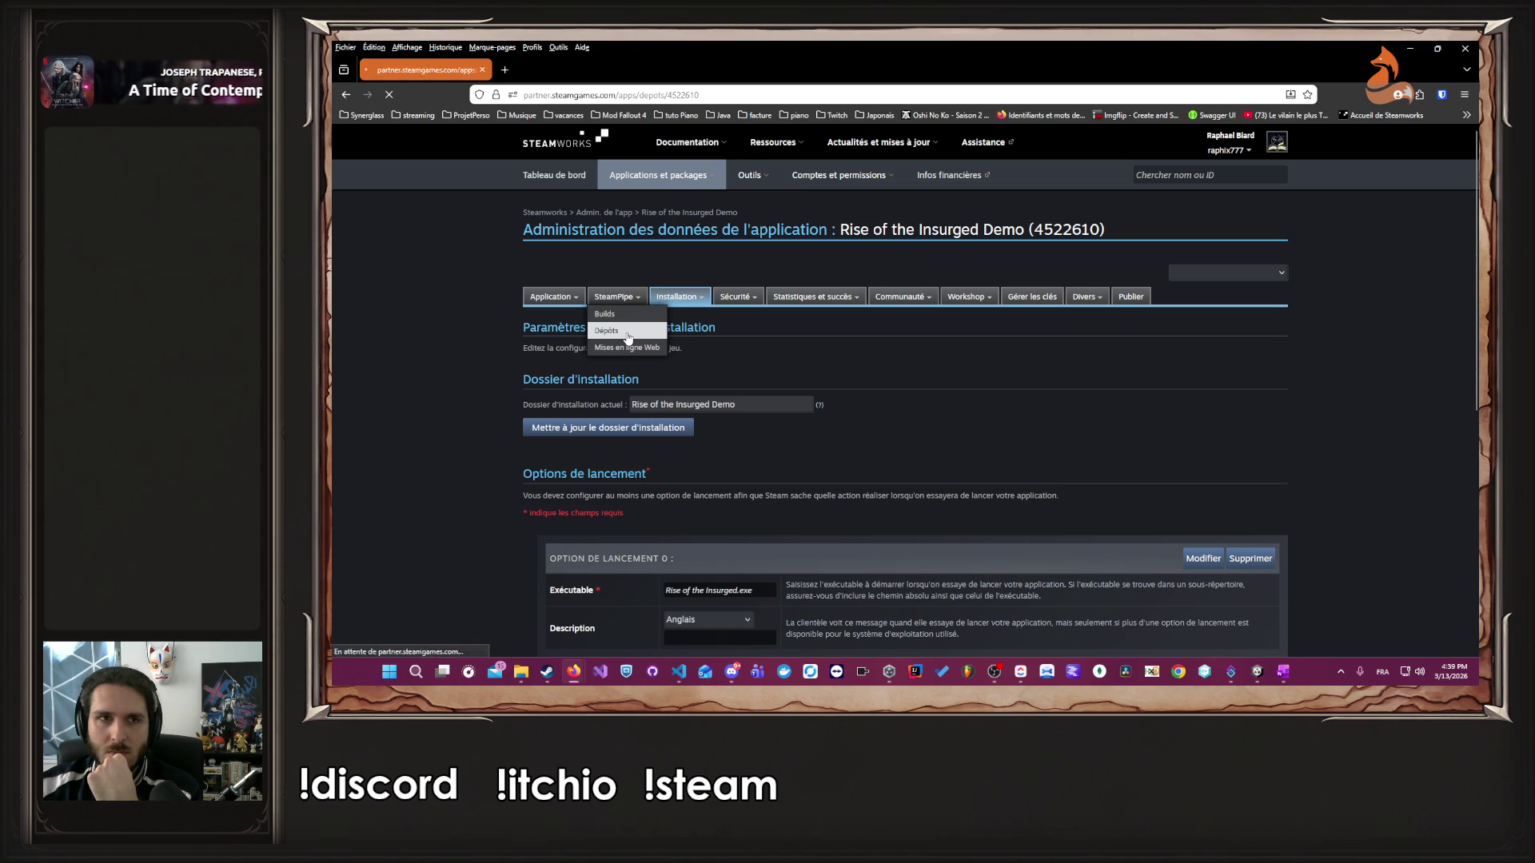
pyautogui.scroll(-4, 850, 360)
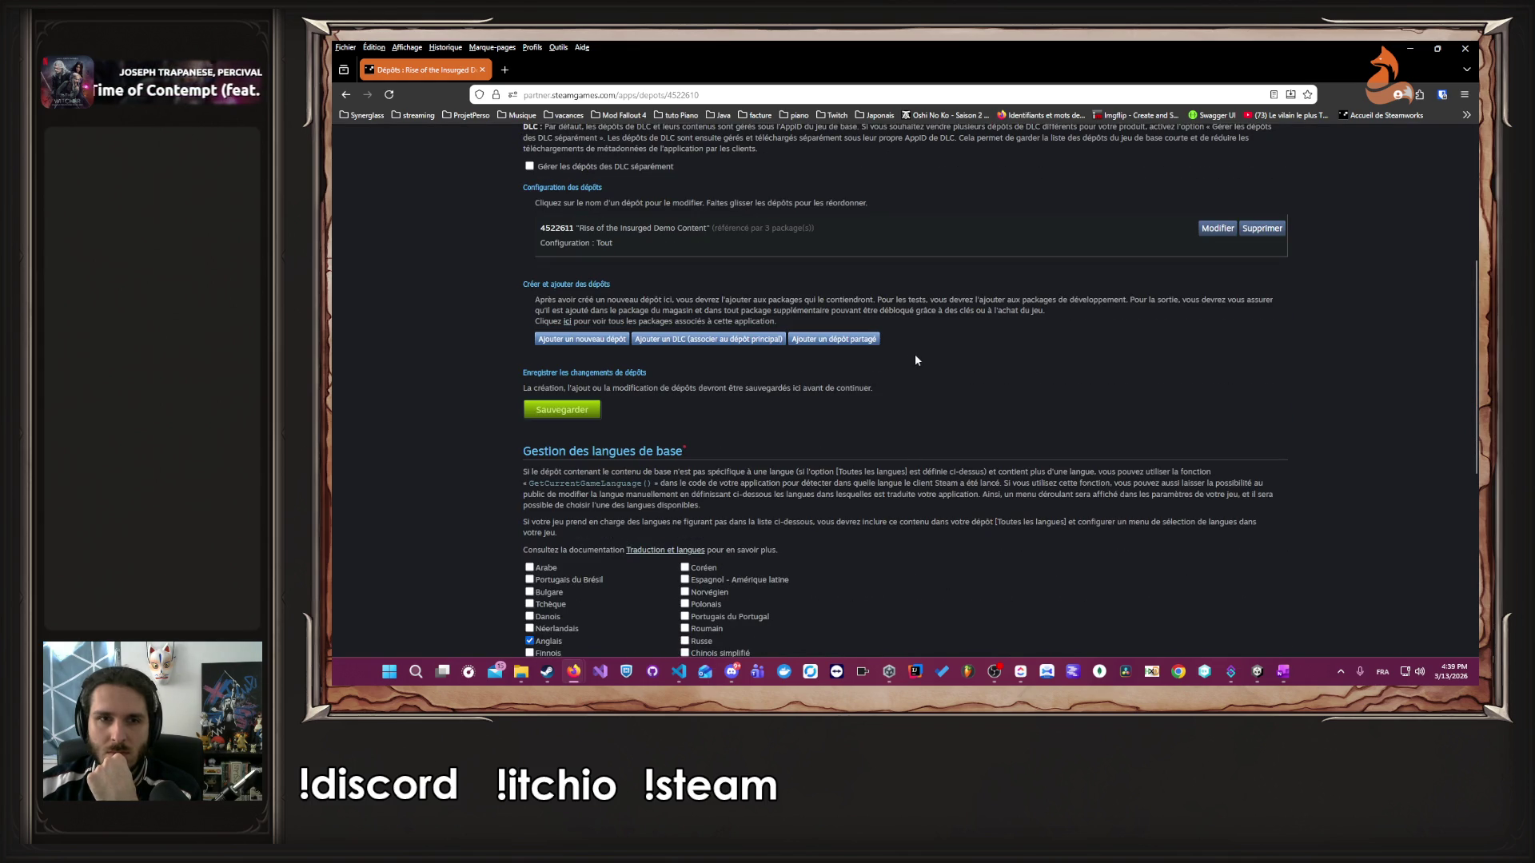
pyautogui.click(1211, 231)
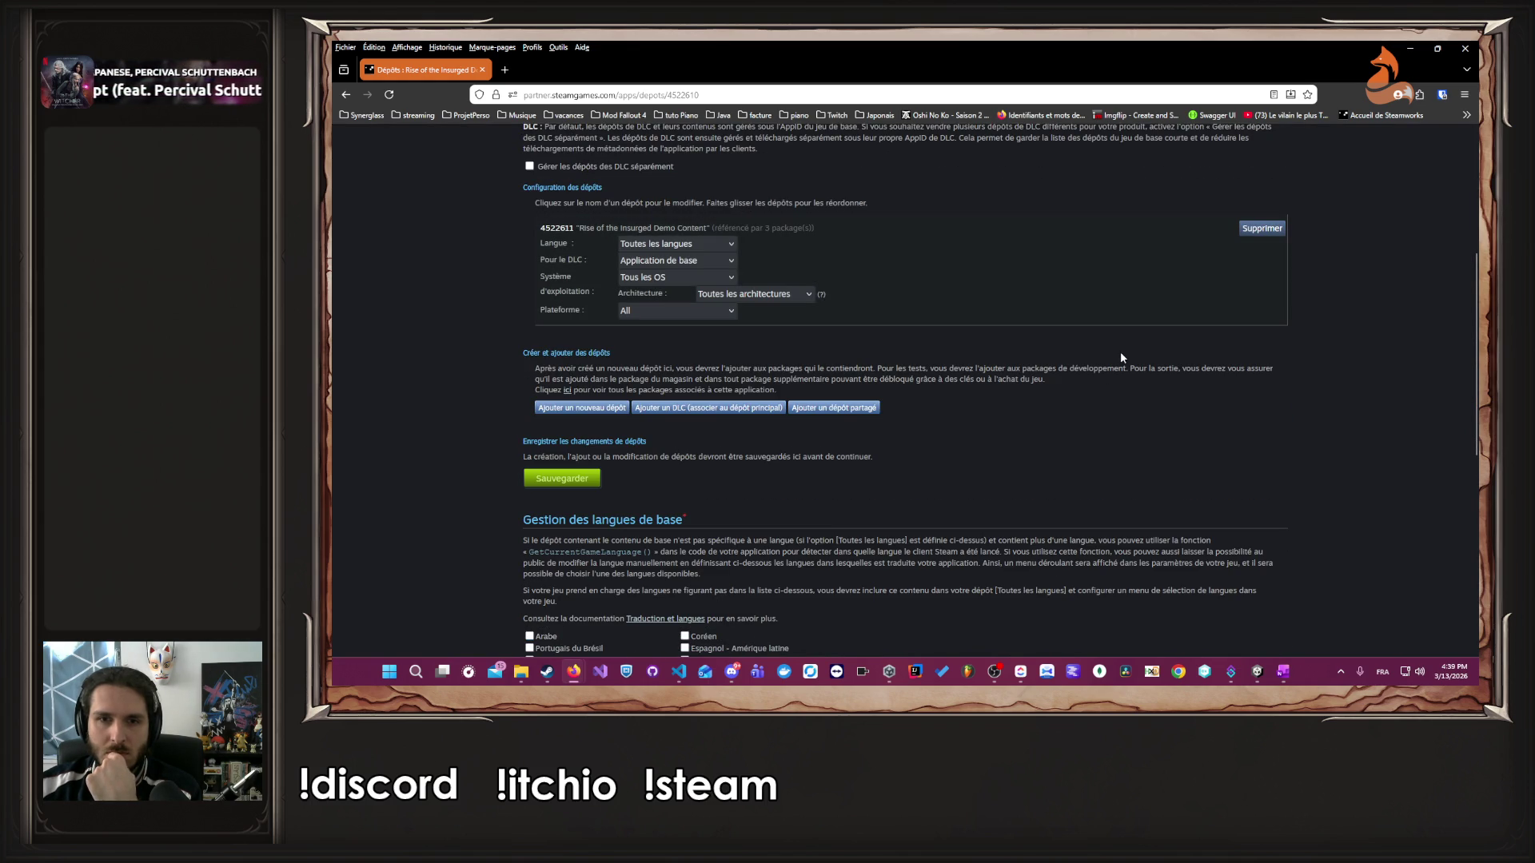
pyautogui.scroll(5, 1119, 304)
pyautogui.moveTo(613, 296)
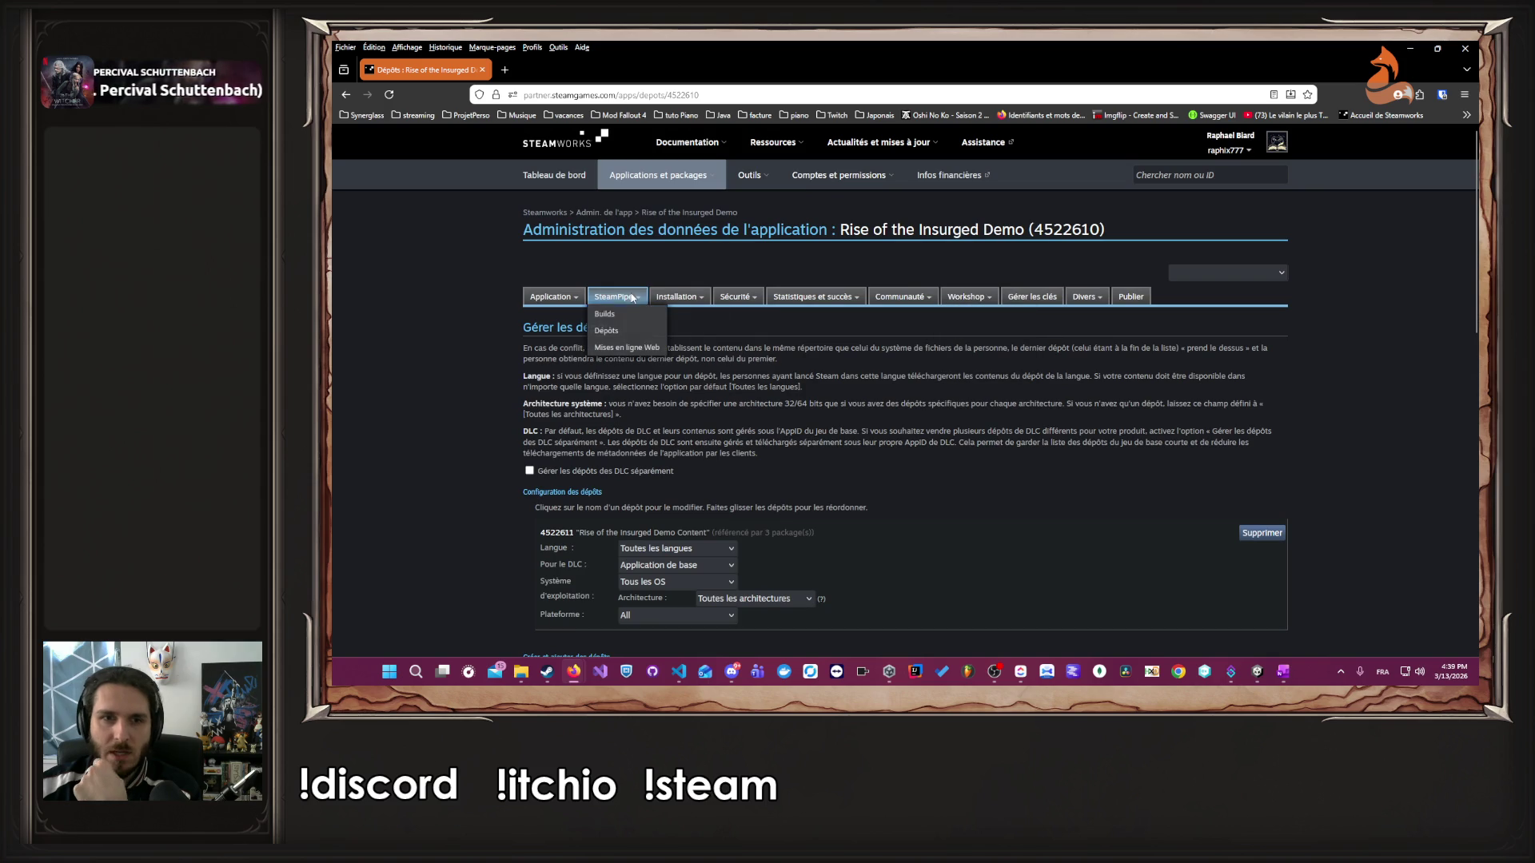
pyautogui.click(633, 328)
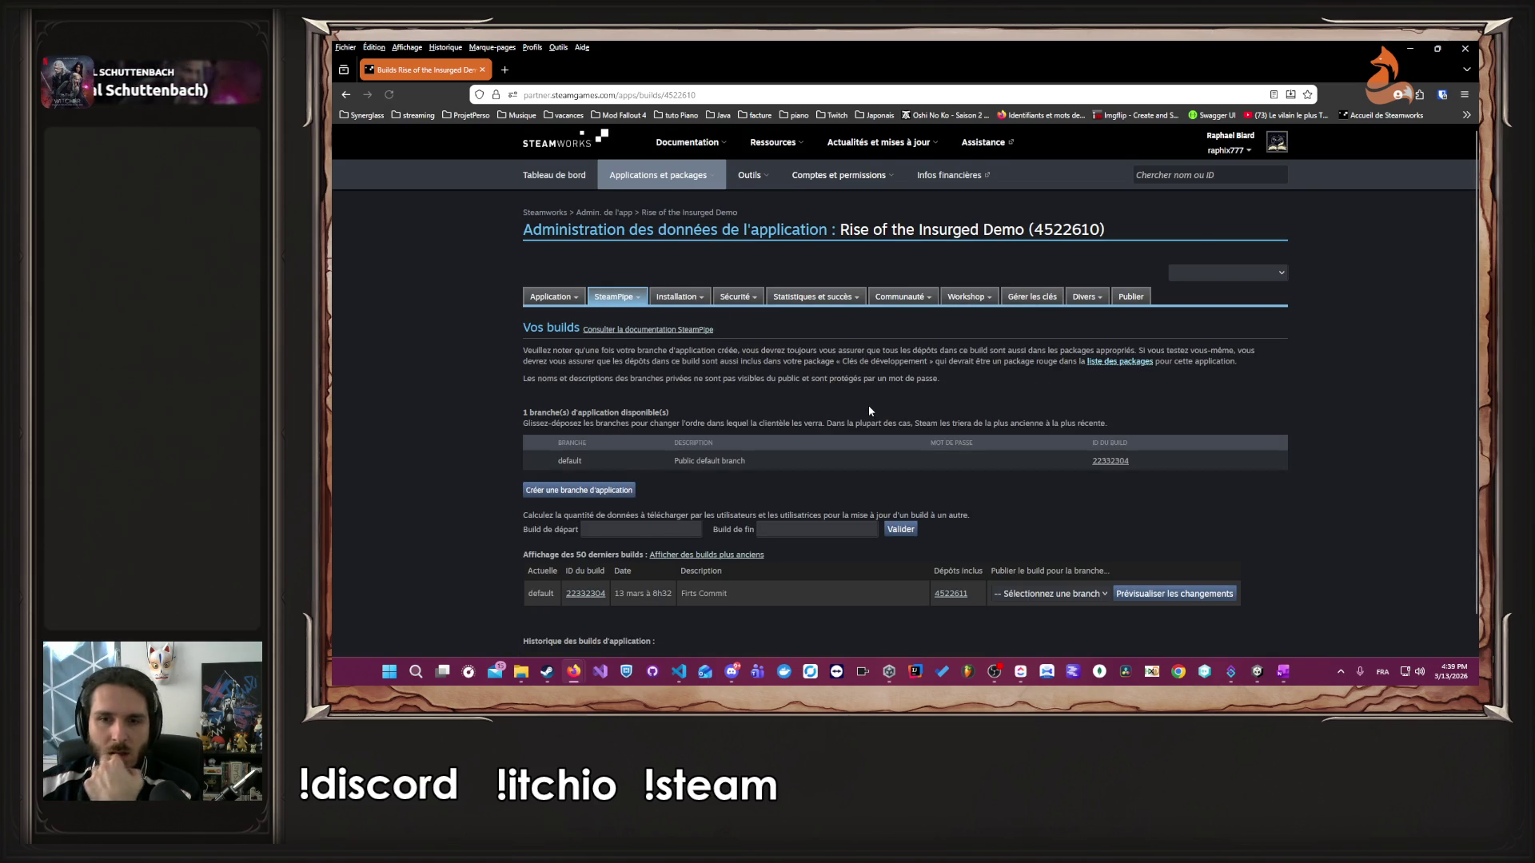
# - Compare build 22332304 against itself for download size and dismiss the identical-BuildID error
pyautogui.scroll(-1, 869, 405)
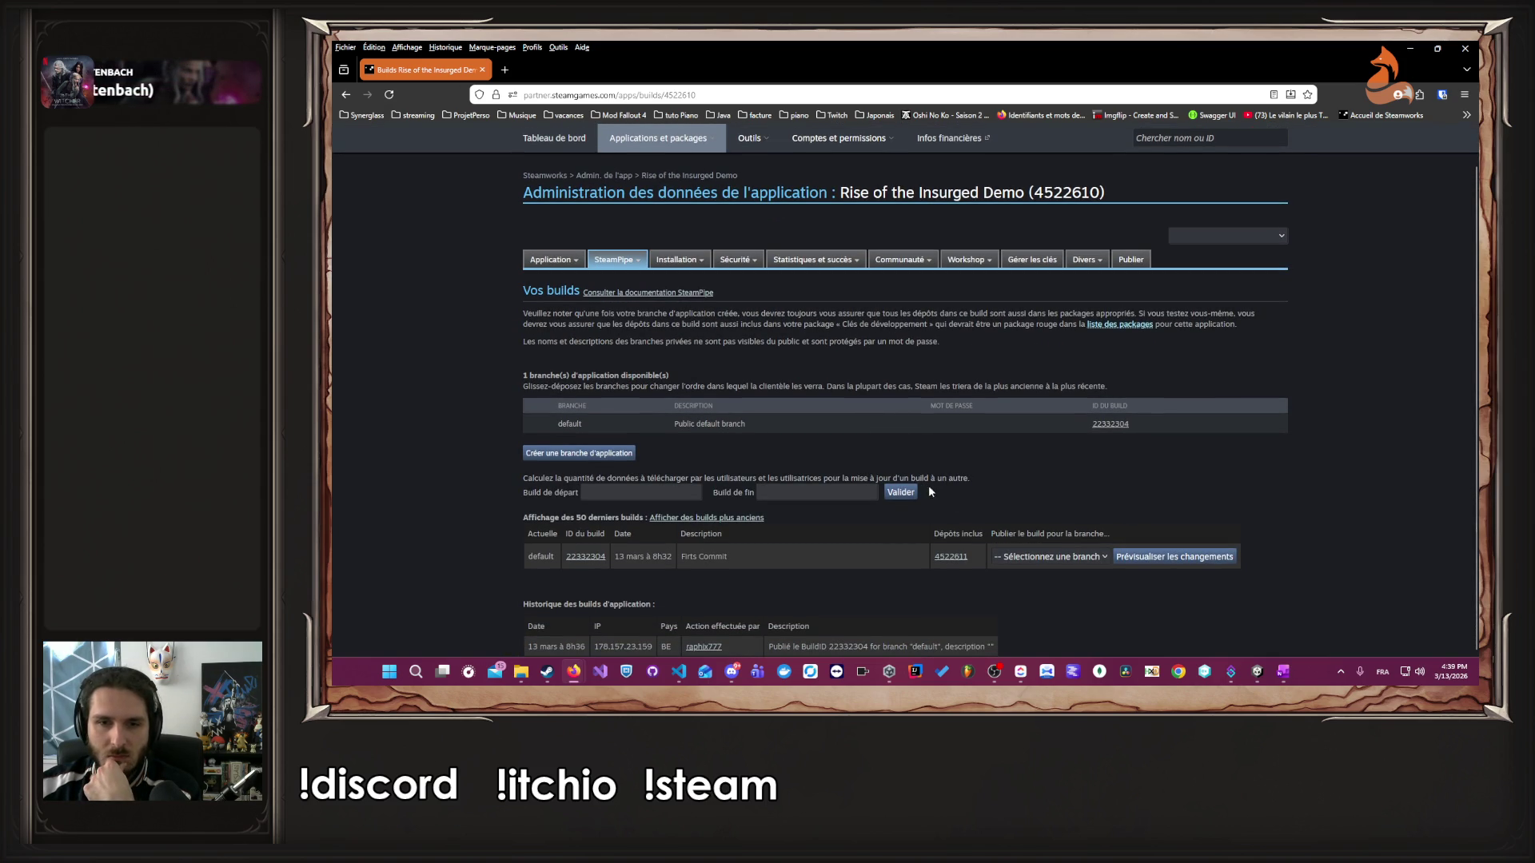
pyautogui.click(660, 487)
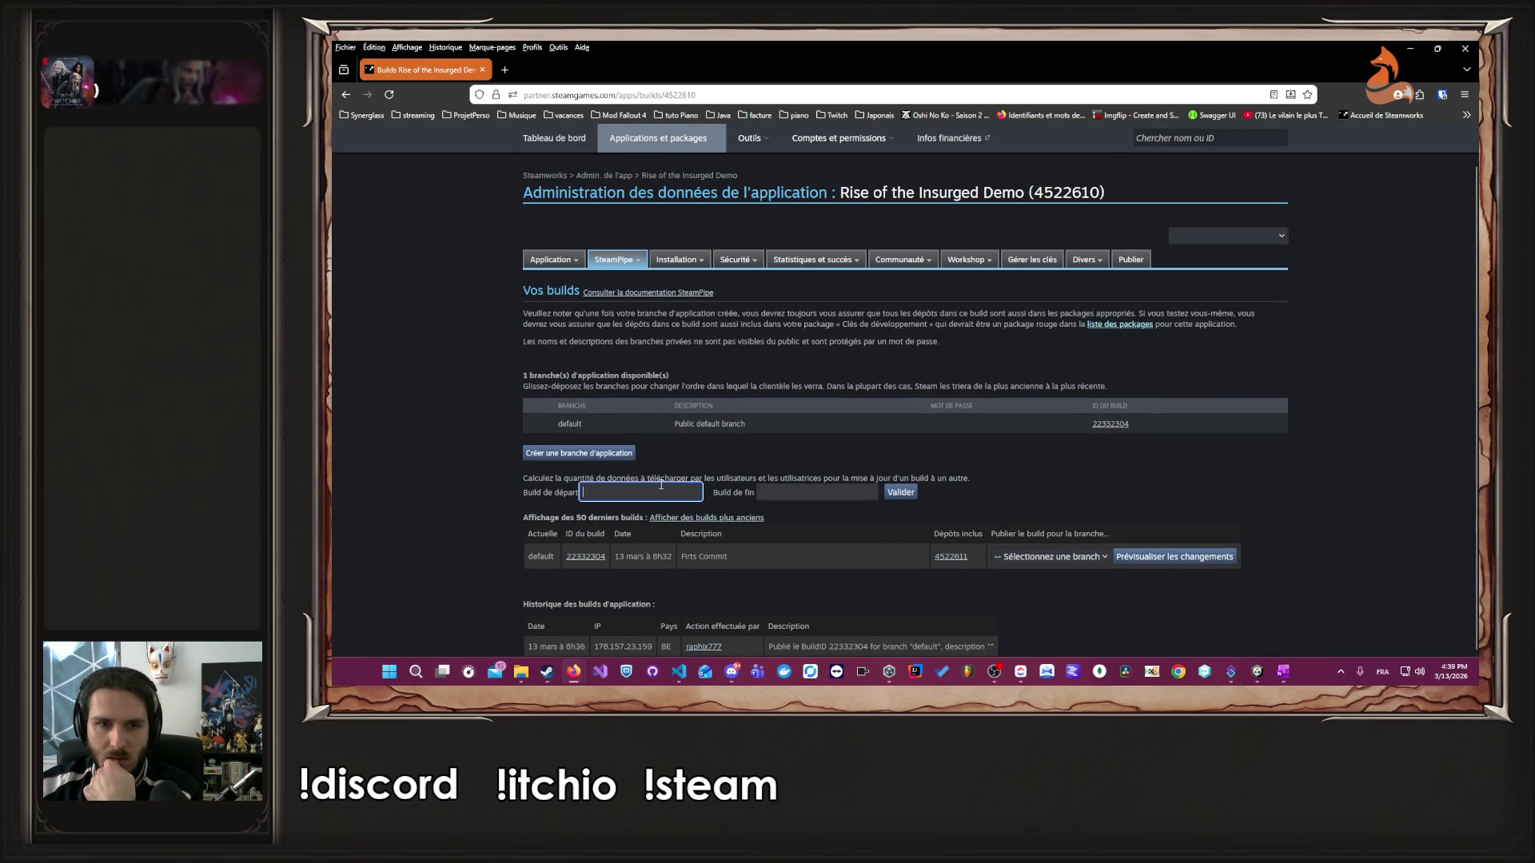
pyautogui.click(860, 416)
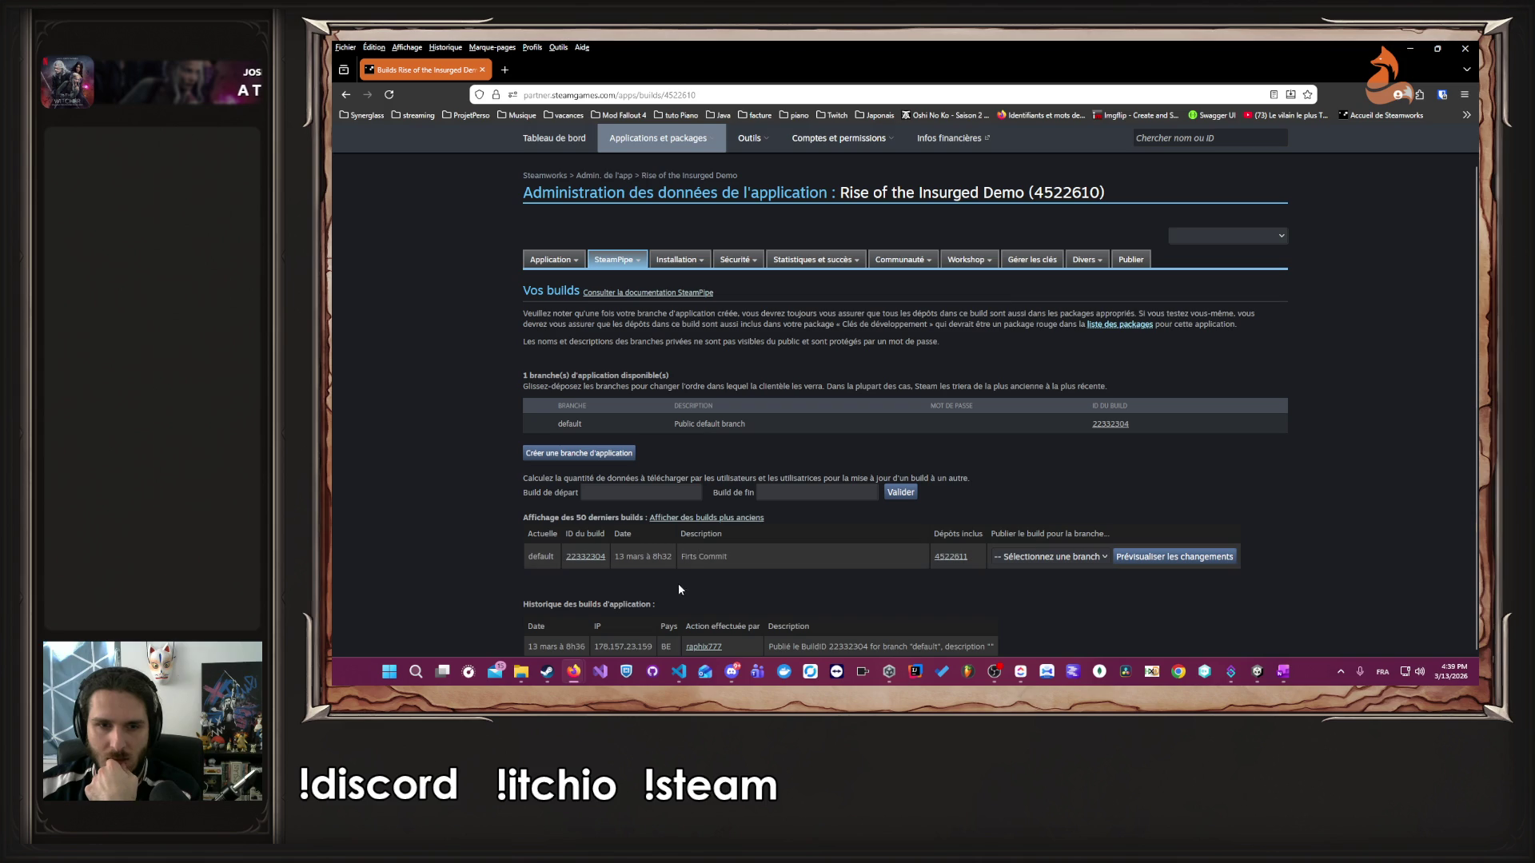
pyautogui.click(1014, 557)
pyautogui.click(795, 517)
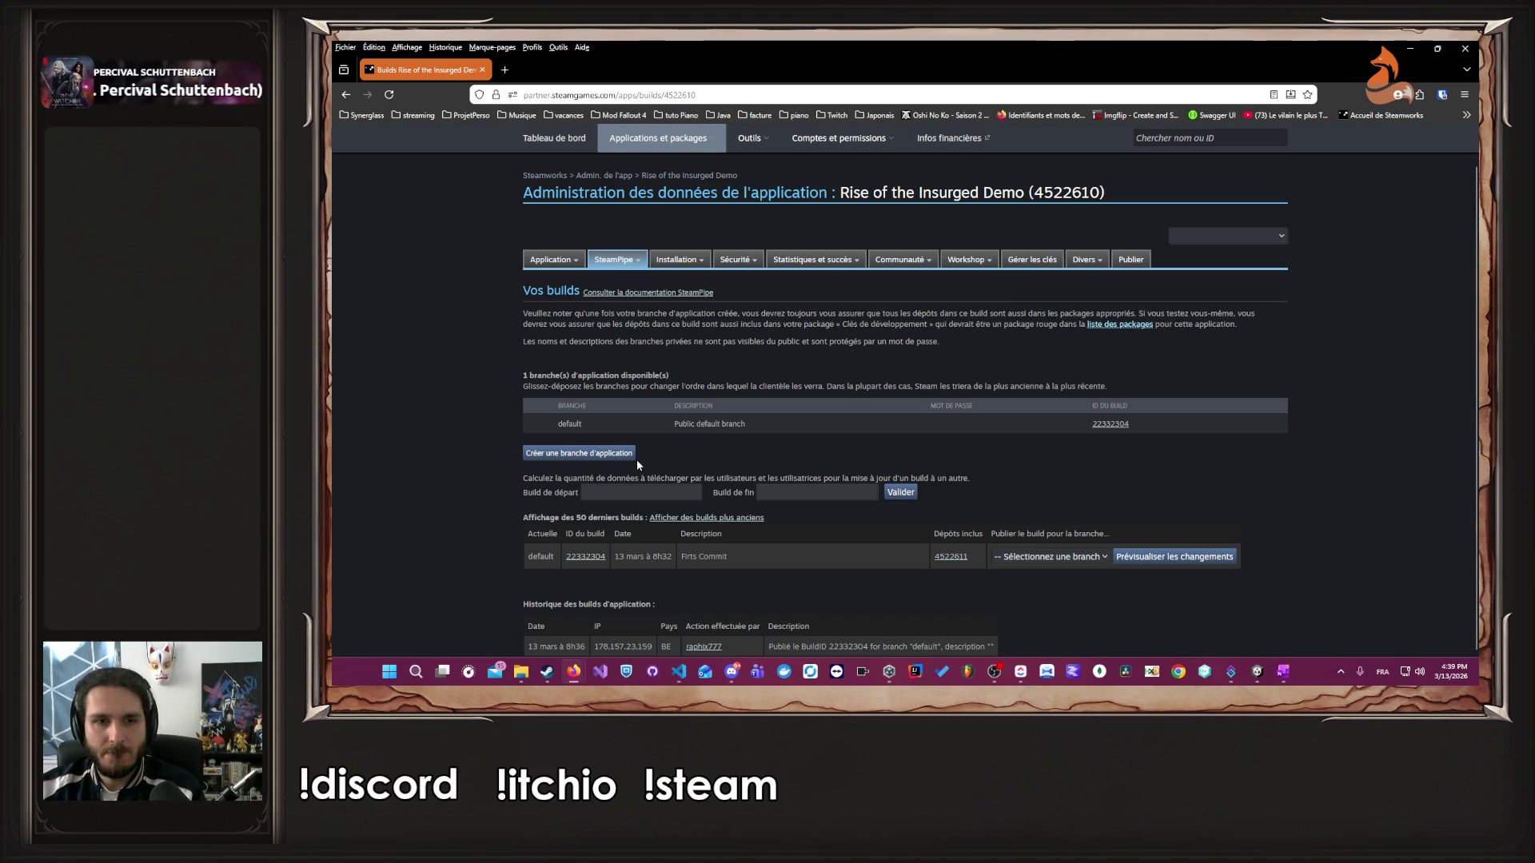
pyautogui.click(650, 492)
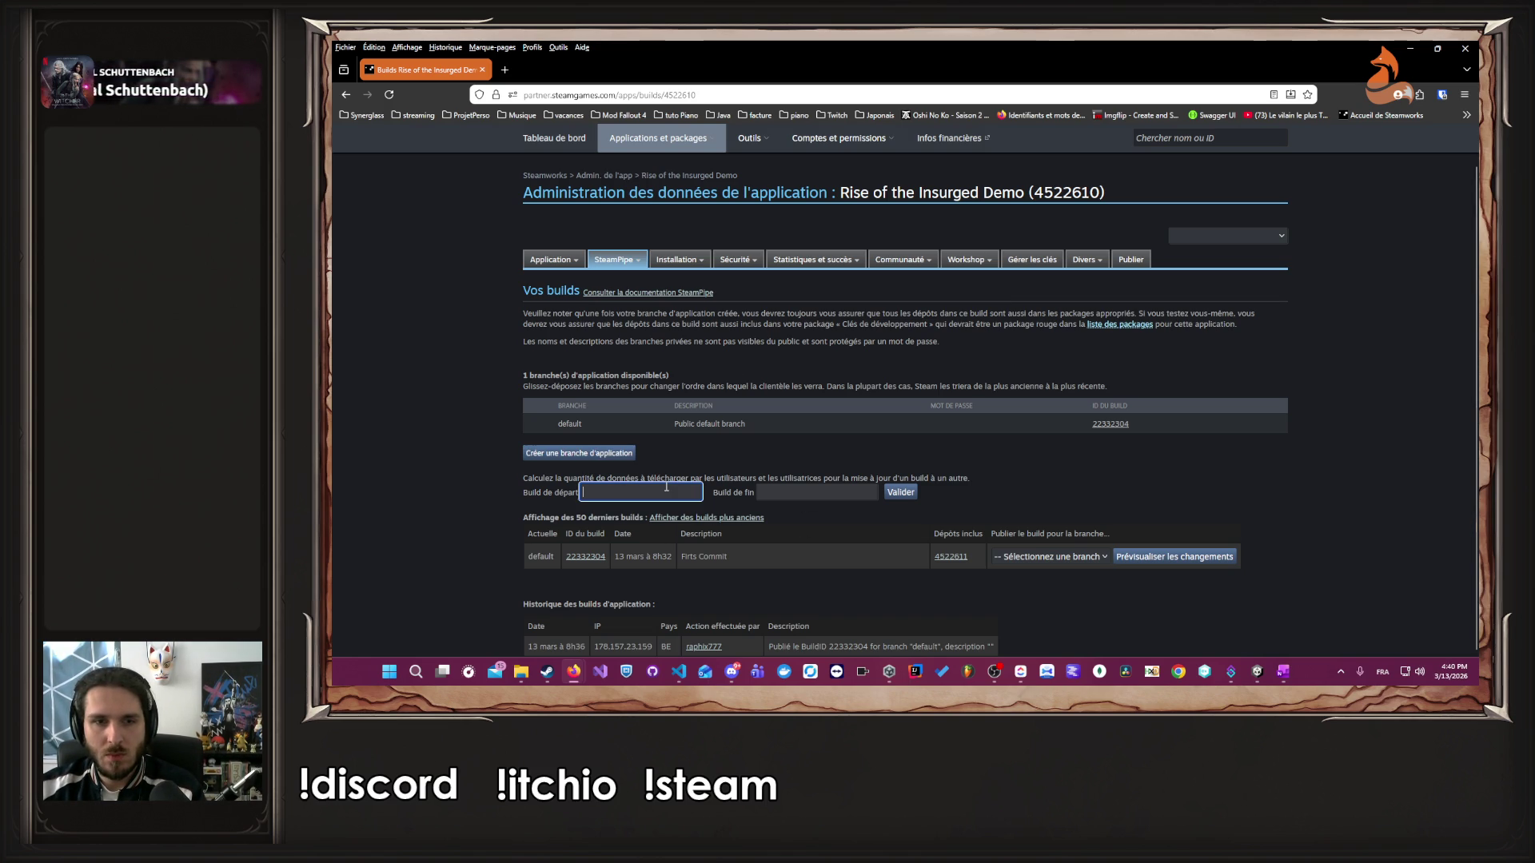
pyautogui.click(655, 508)
pyautogui.click(799, 493)
pyautogui.click(772, 508)
pyautogui.click(901, 492)
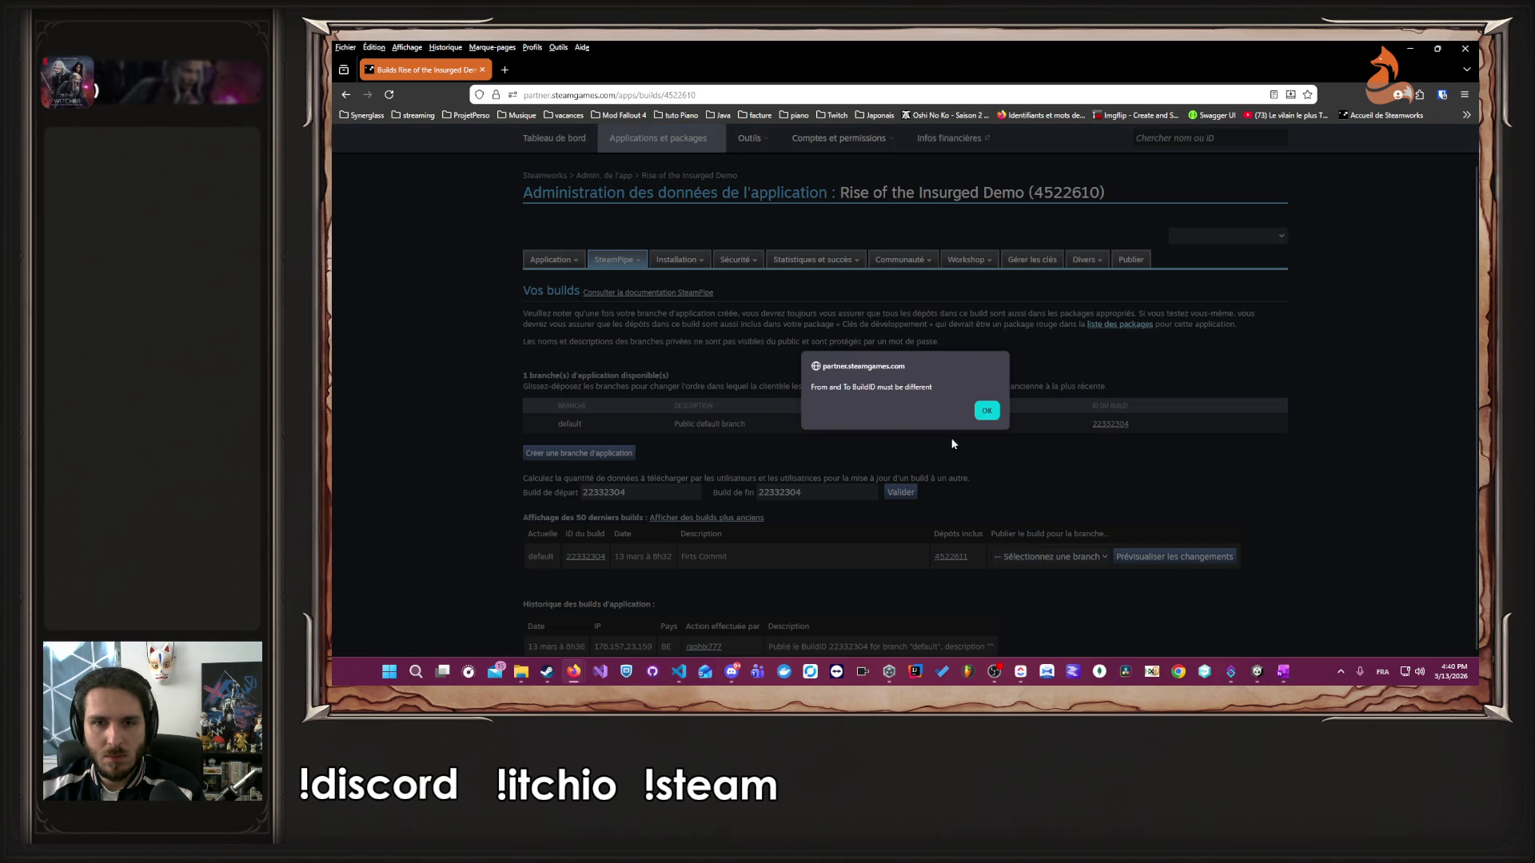
pyautogui.click(988, 410)
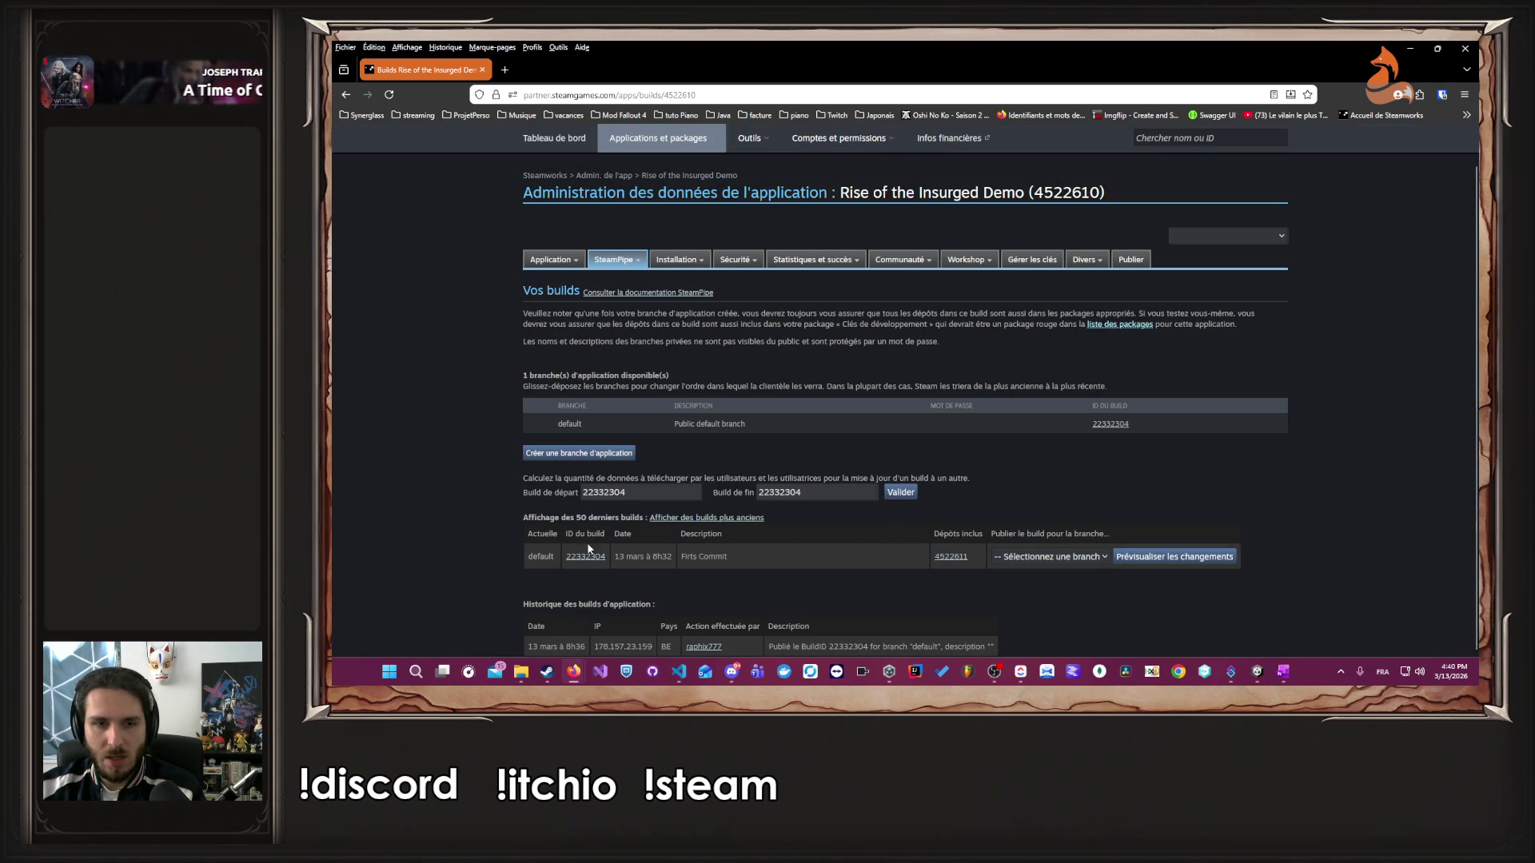
# - Select the default branch for the build and preview the publishing changes
pyautogui.scroll(1, 672, 496)
pyautogui.scroll(1, 673, 496)
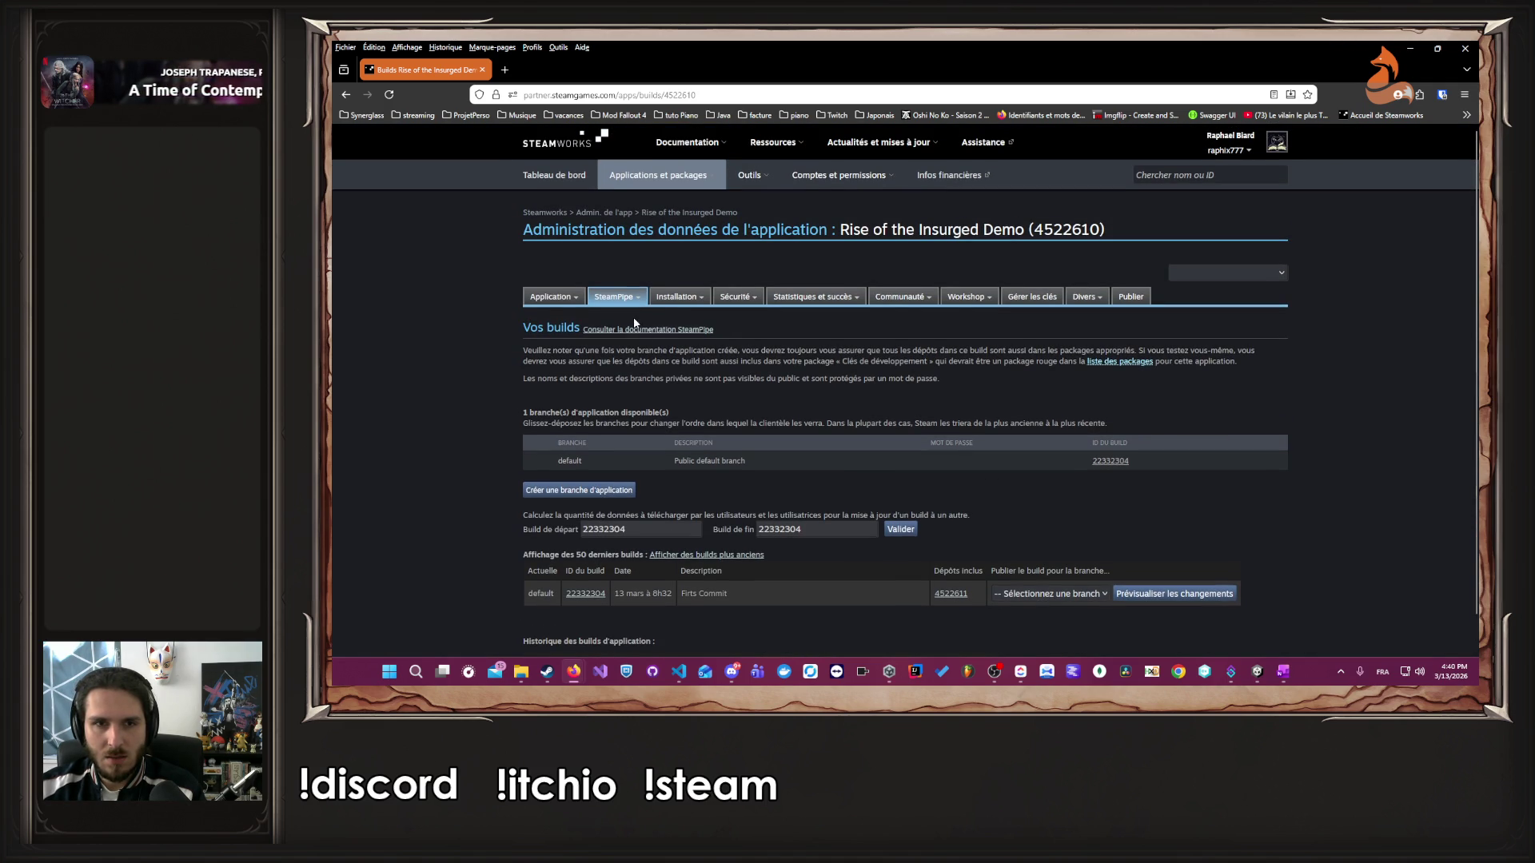
pyautogui.middleClick(604, 314)
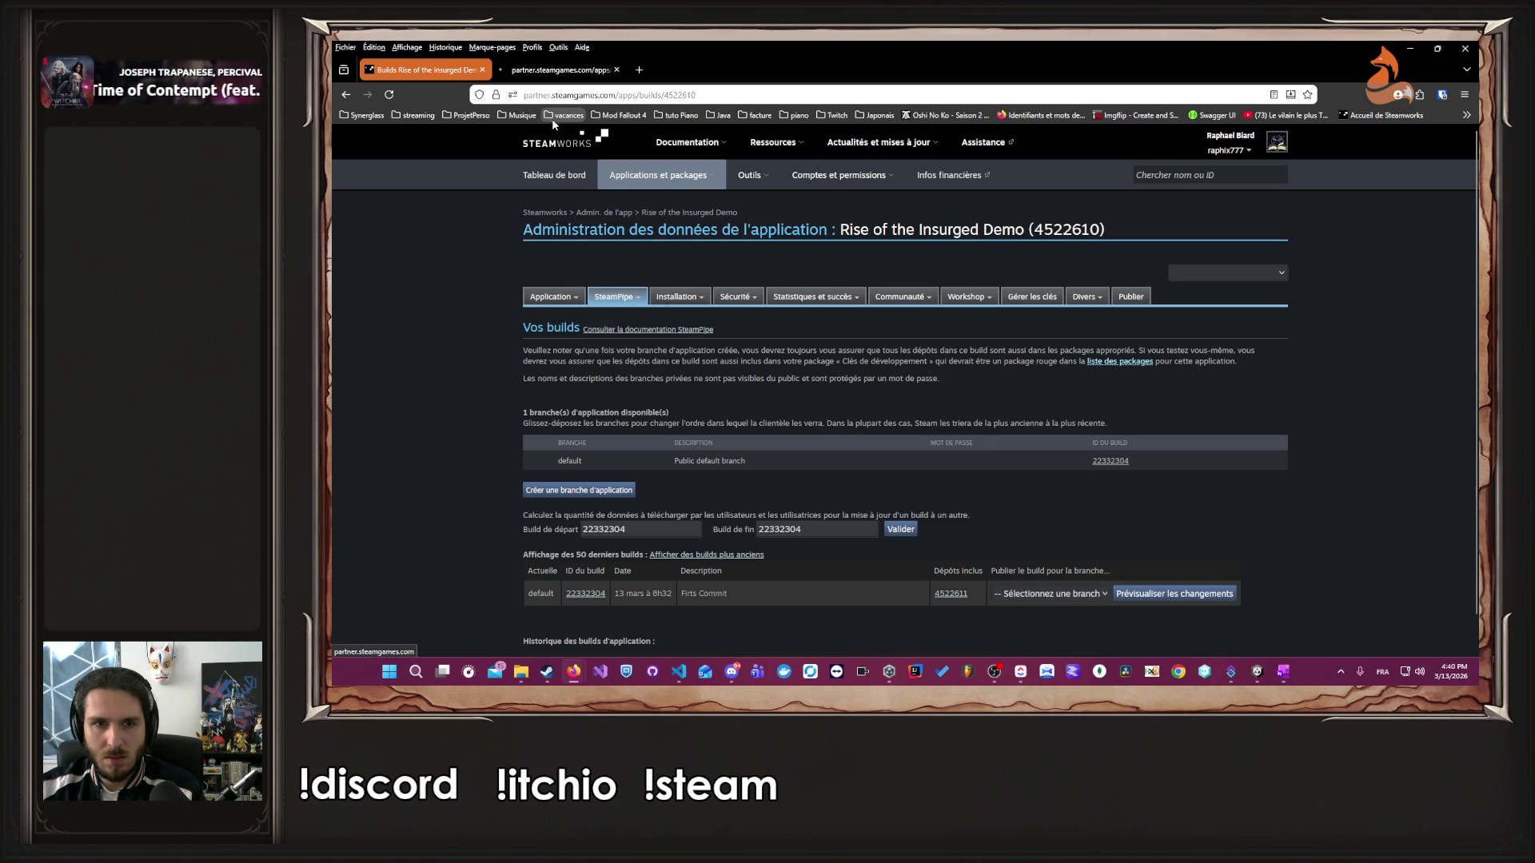
pyautogui.click(579, 72)
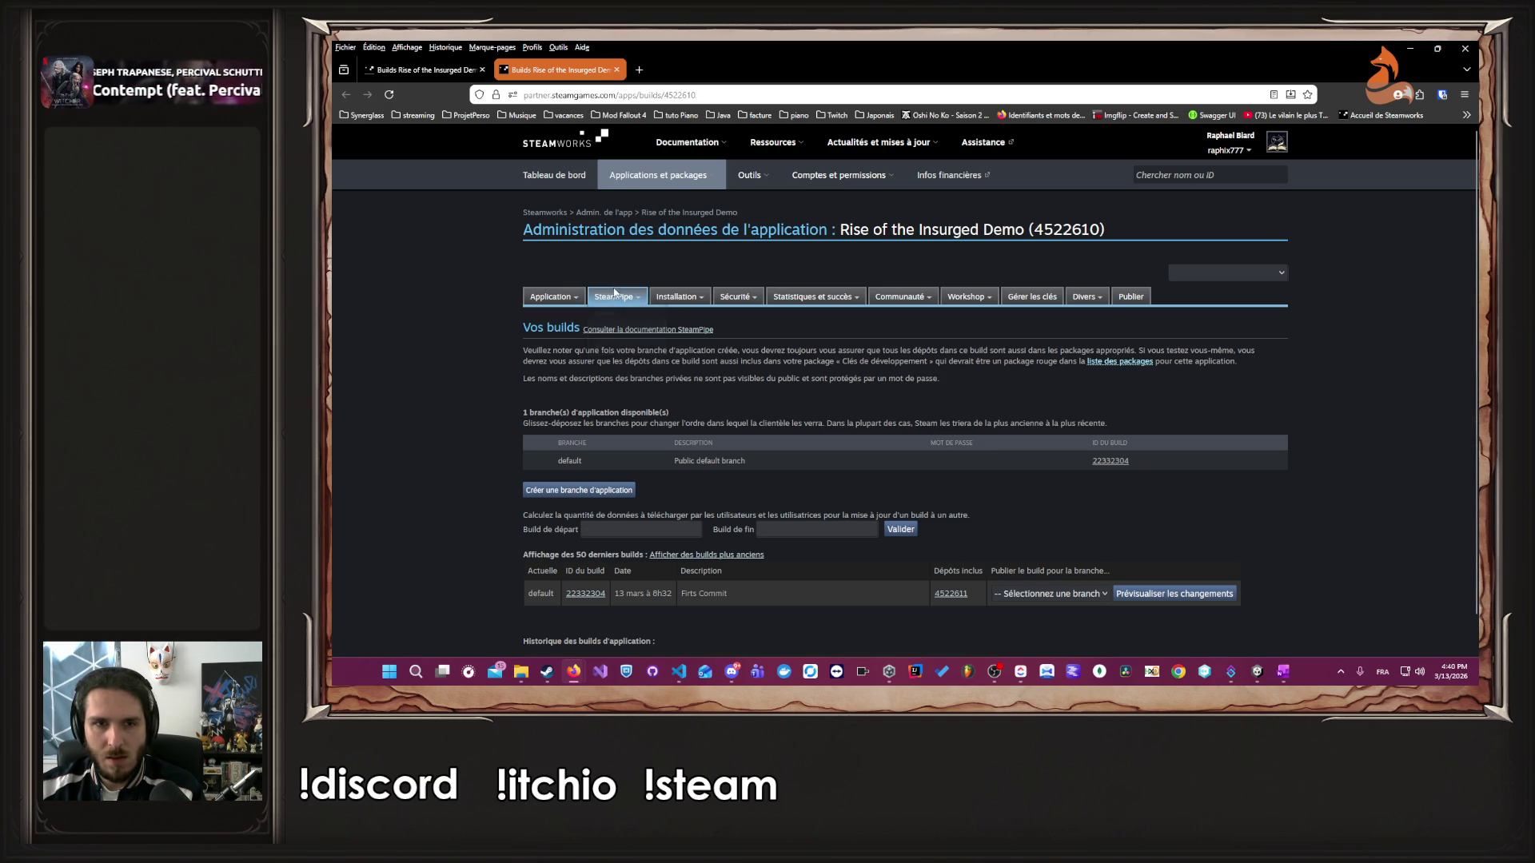
pyautogui.click(408, 73)
pyautogui.click(1075, 557)
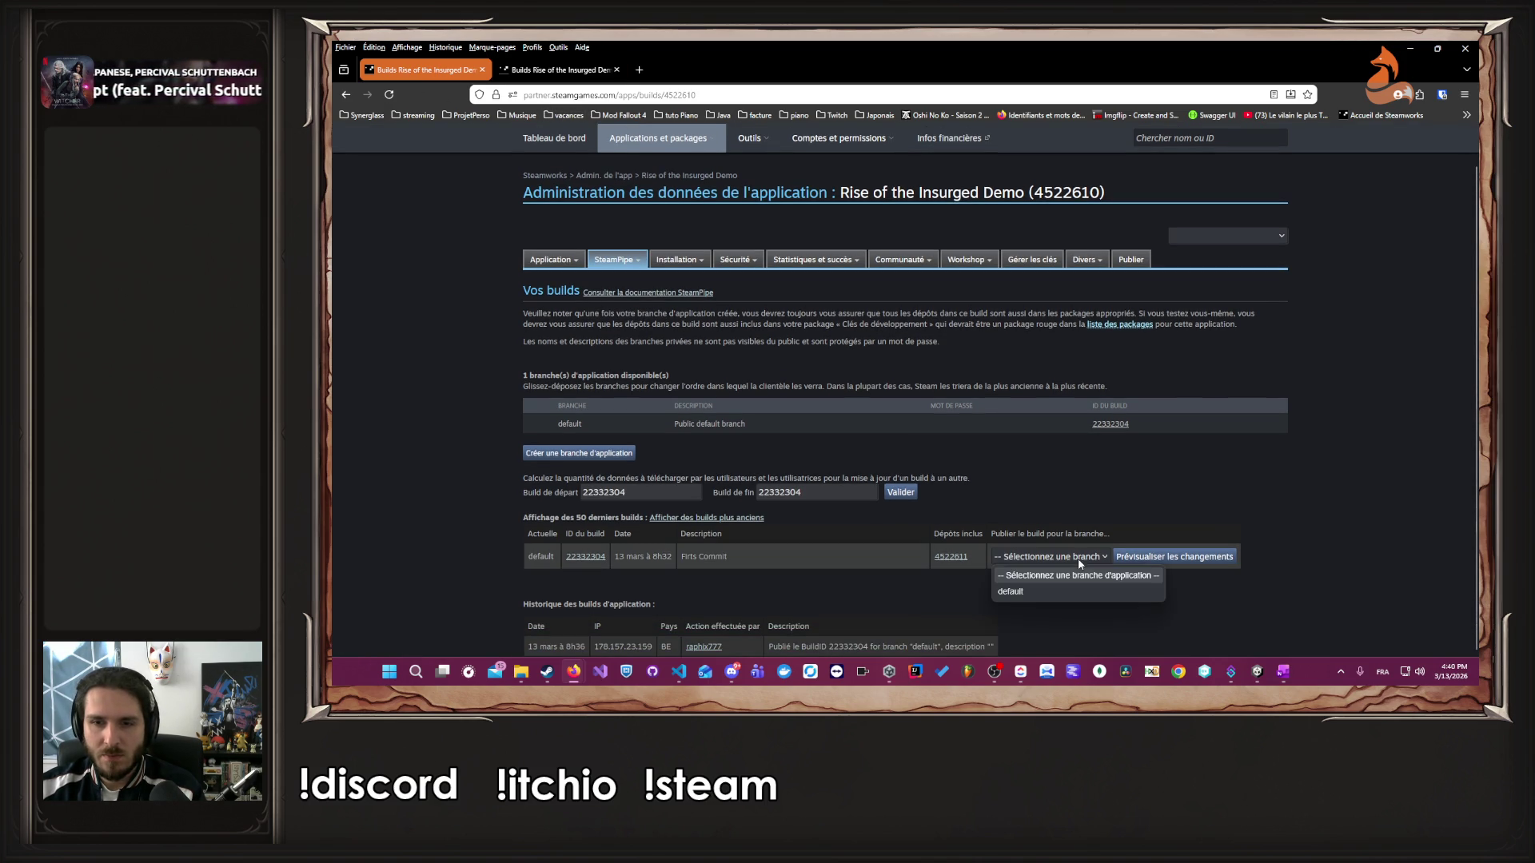
pyautogui.click(1040, 591)
pyautogui.click(1138, 557)
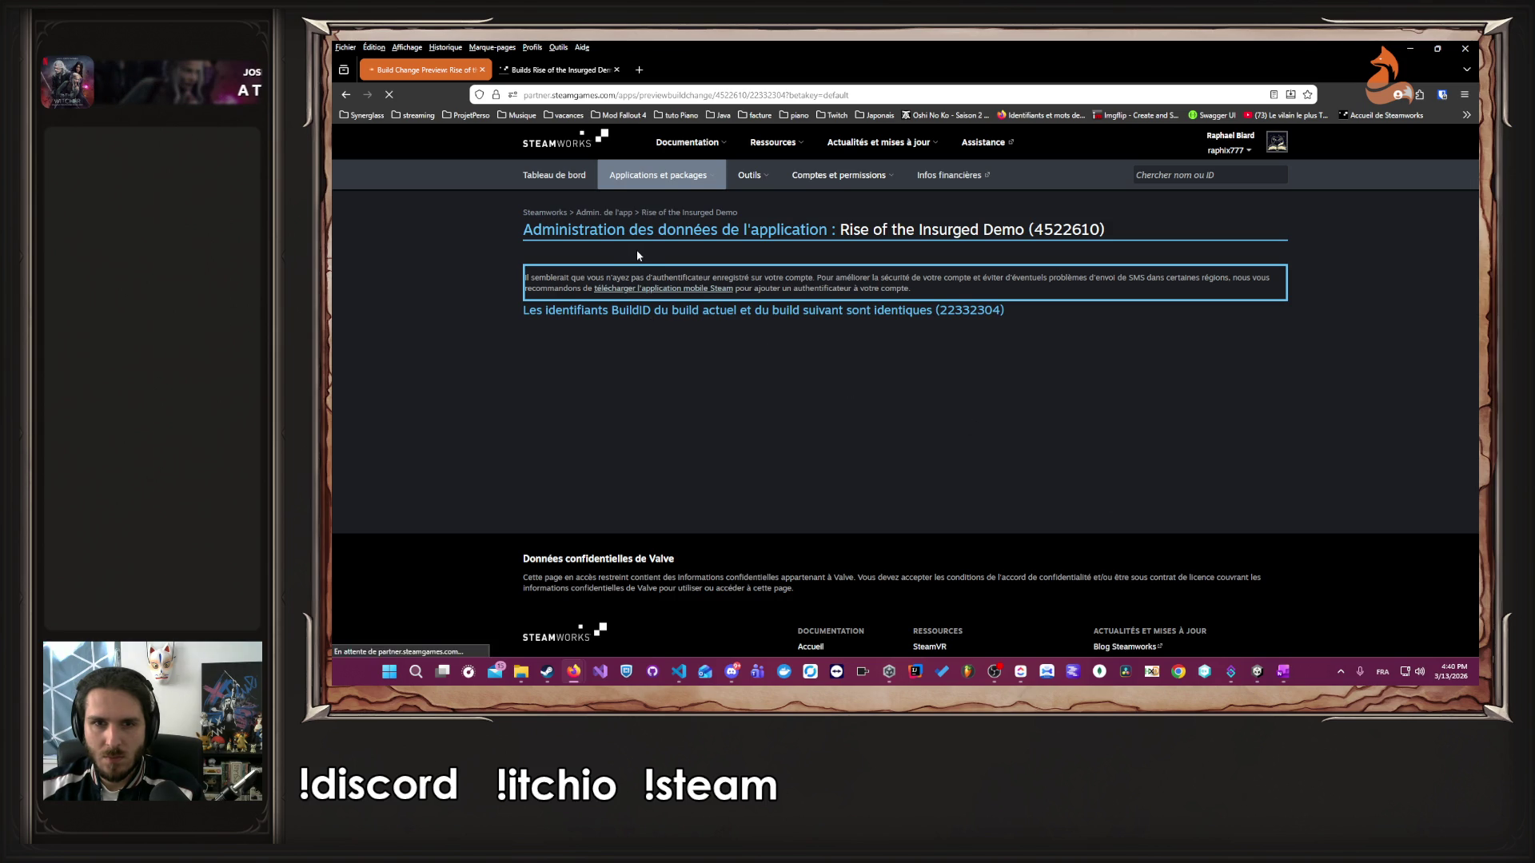
# - Go back to and reload the Builds page, then open the demo's package list
pyautogui.hotkey('alt', 'Left')
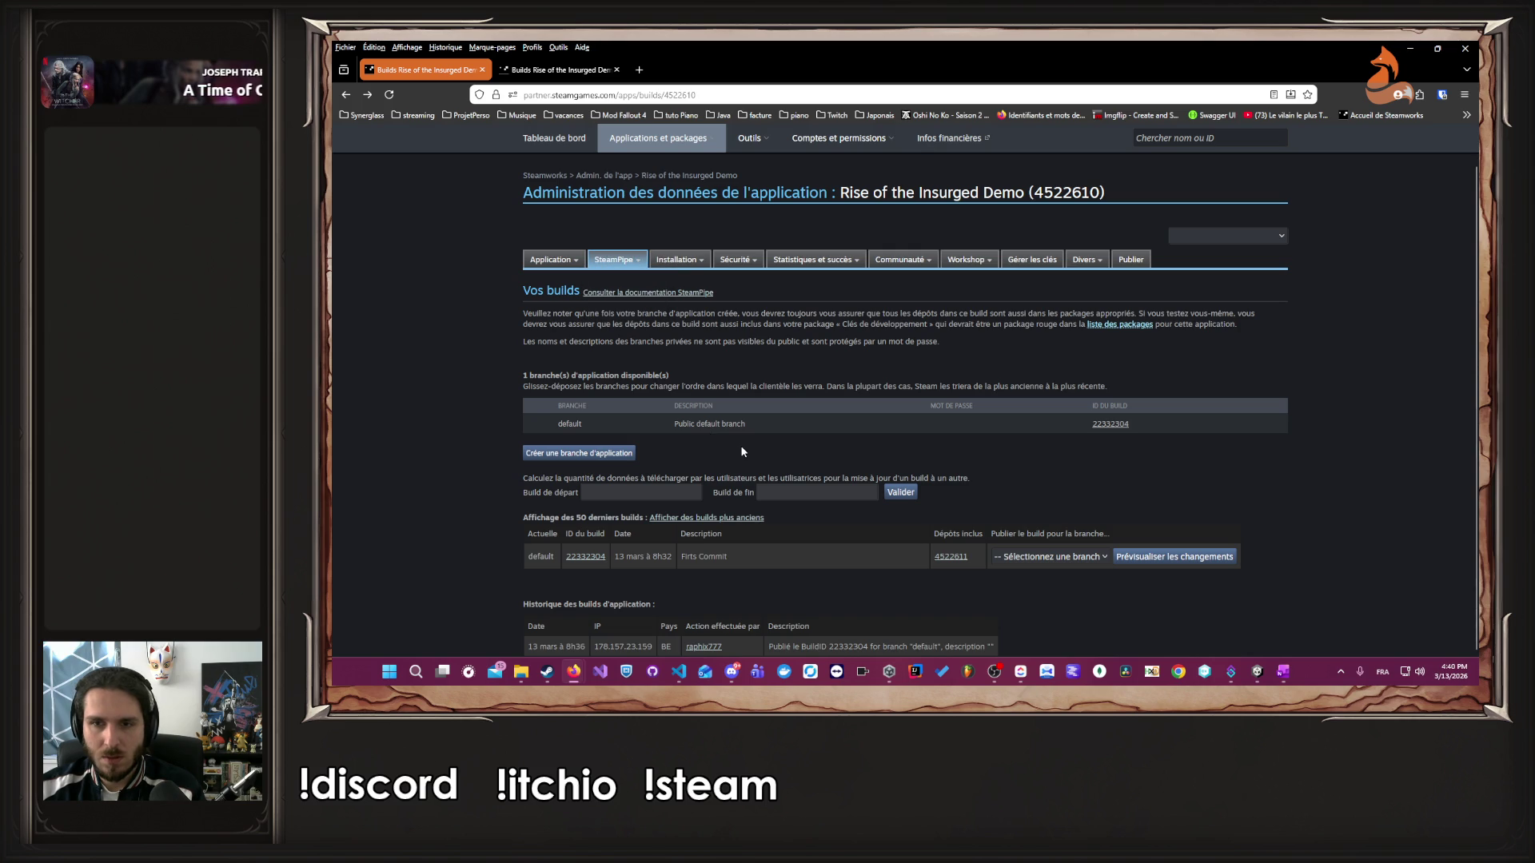
pyautogui.scroll(1, 742, 446)
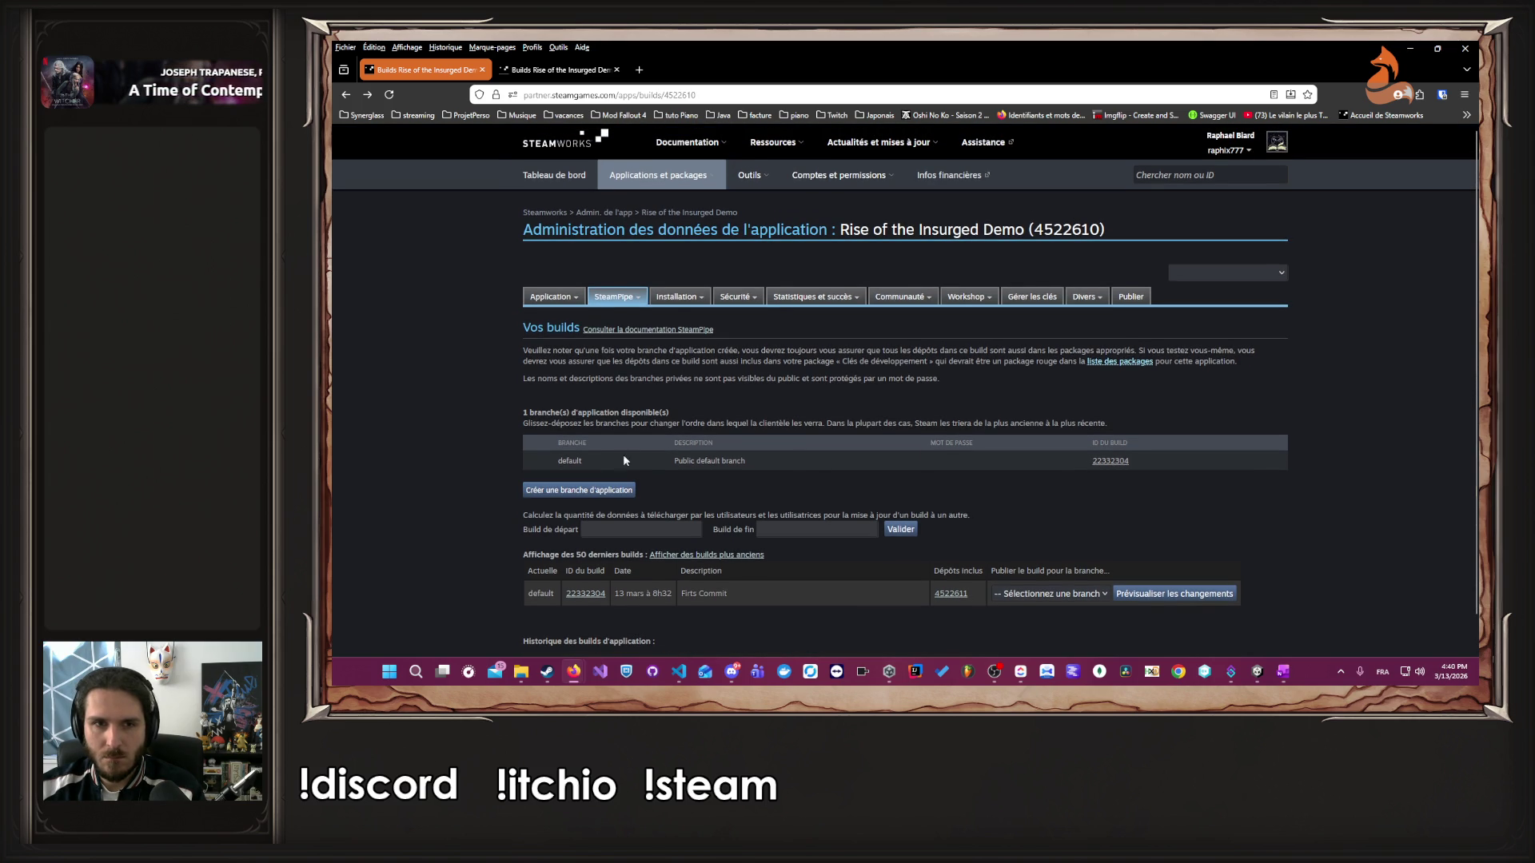
pyautogui.scroll(-1, 515, 357)
pyautogui.click(388, 94)
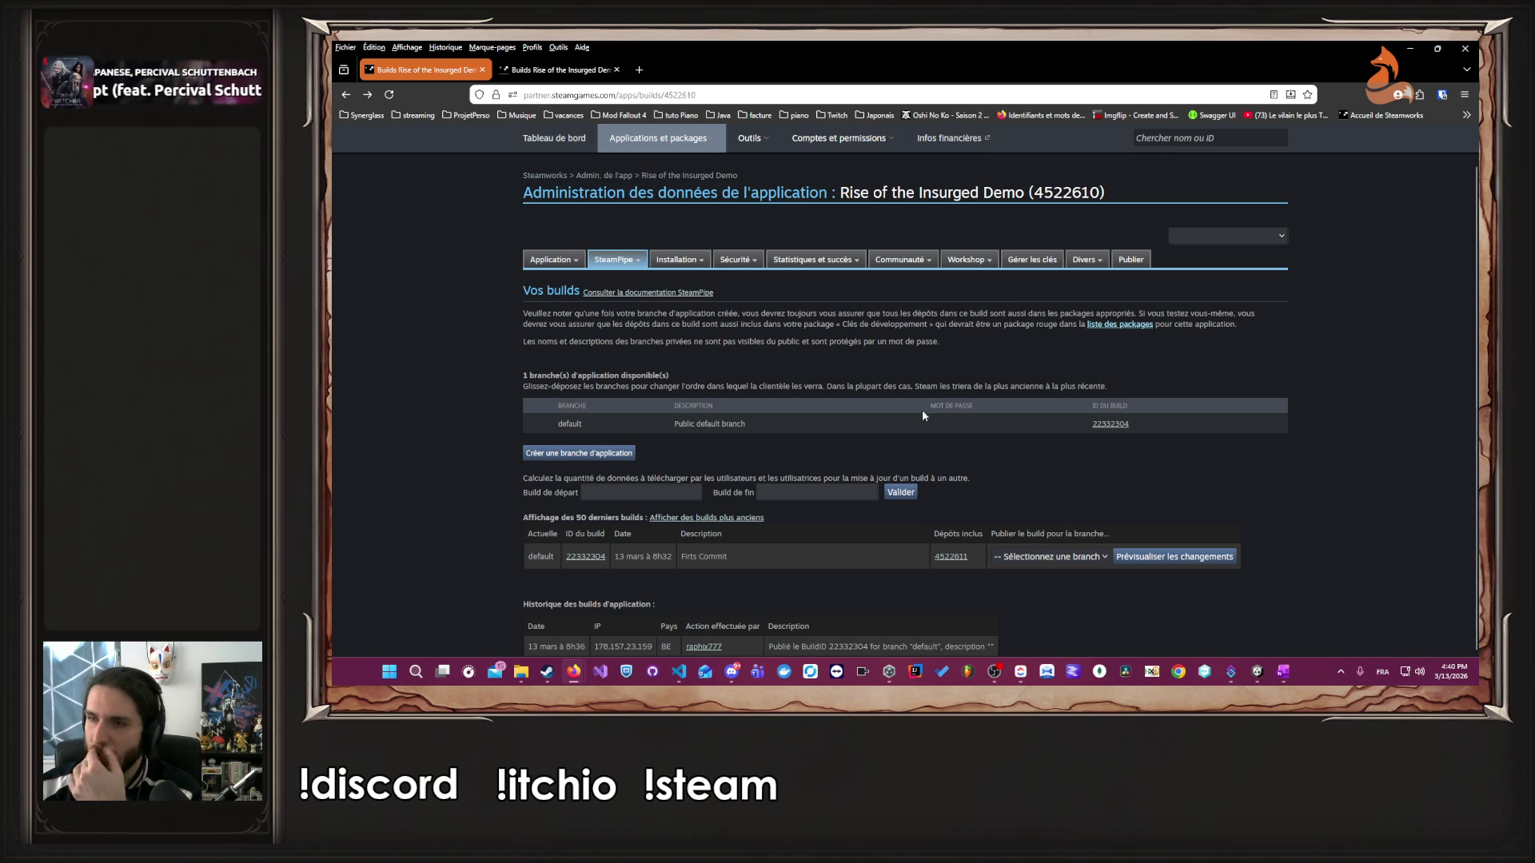
pyautogui.click(1107, 328)
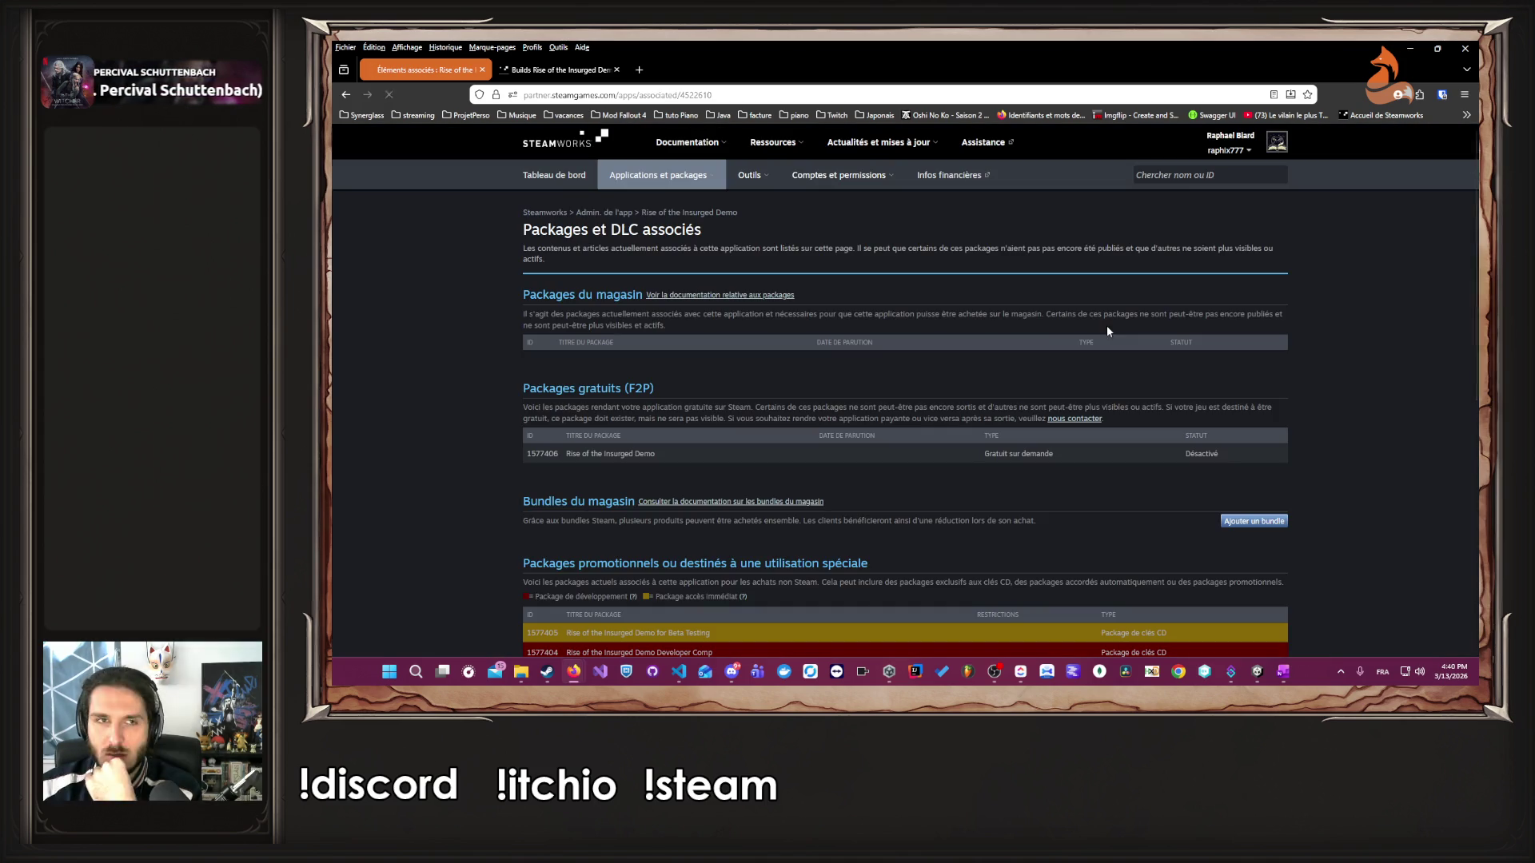
# - Look over the associated packages, where the free Rise of the Insurged Demo package is Désactivé
pyautogui.scroll(-5, 807, 349)
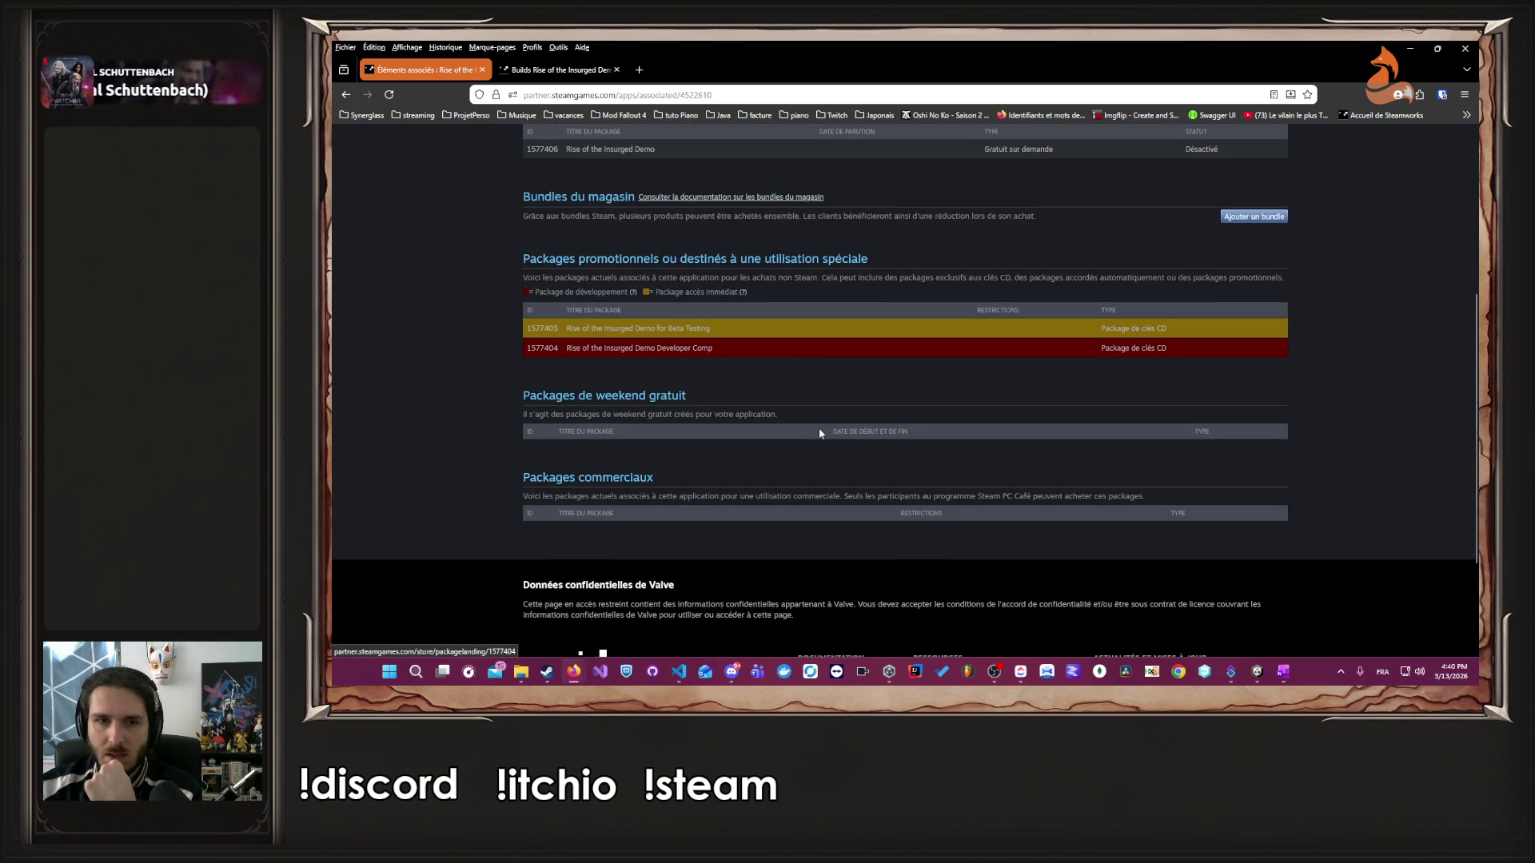
pyautogui.scroll(4, 818, 423)
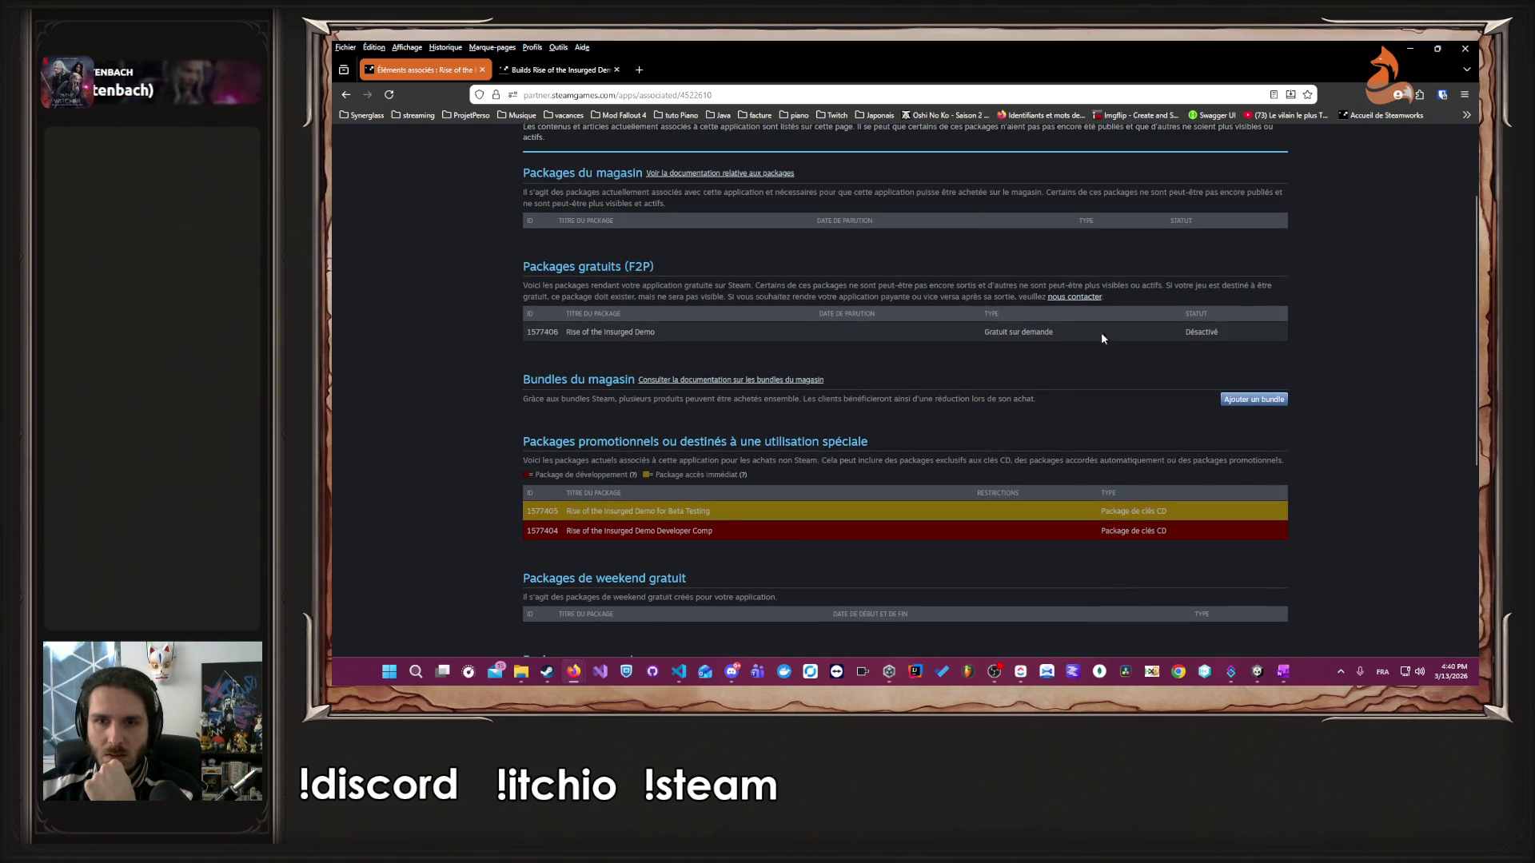
pyautogui.scroll(3, 1103, 343)
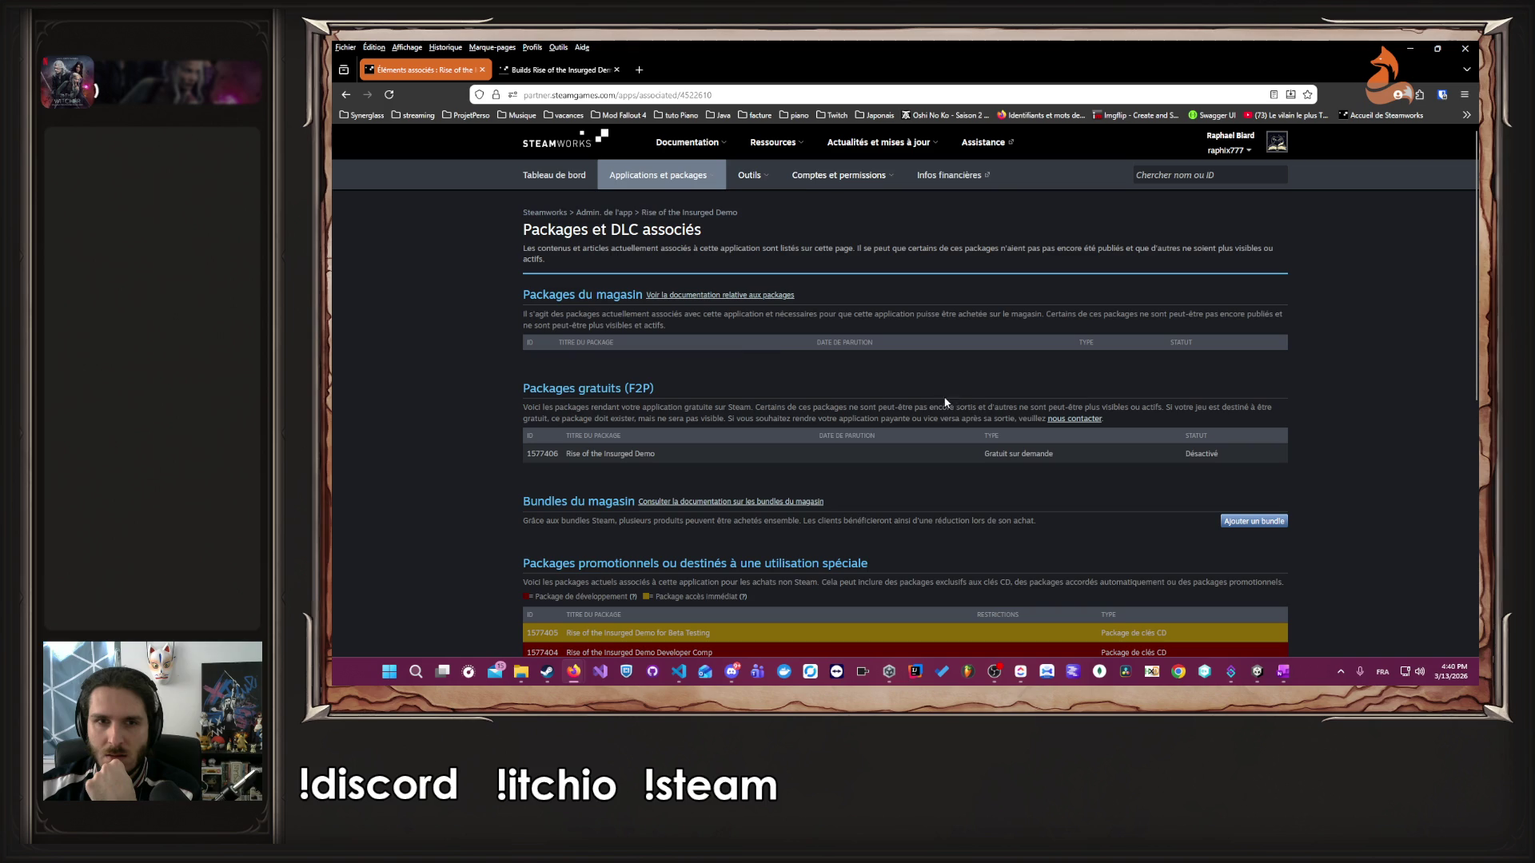
pyautogui.scroll(-5, 755, 343)
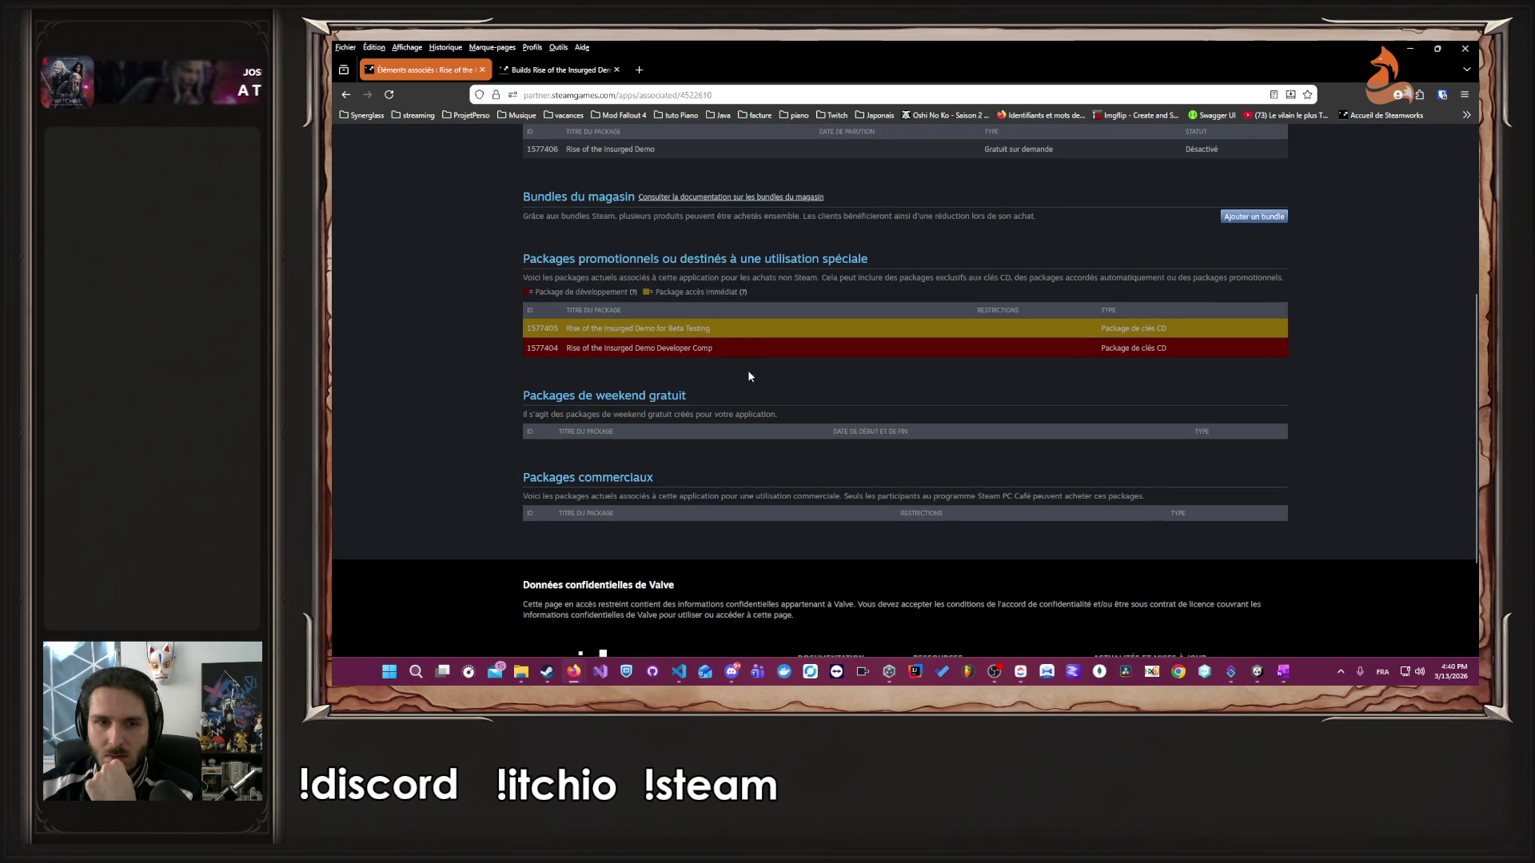
pyautogui.scroll(5, 749, 376)
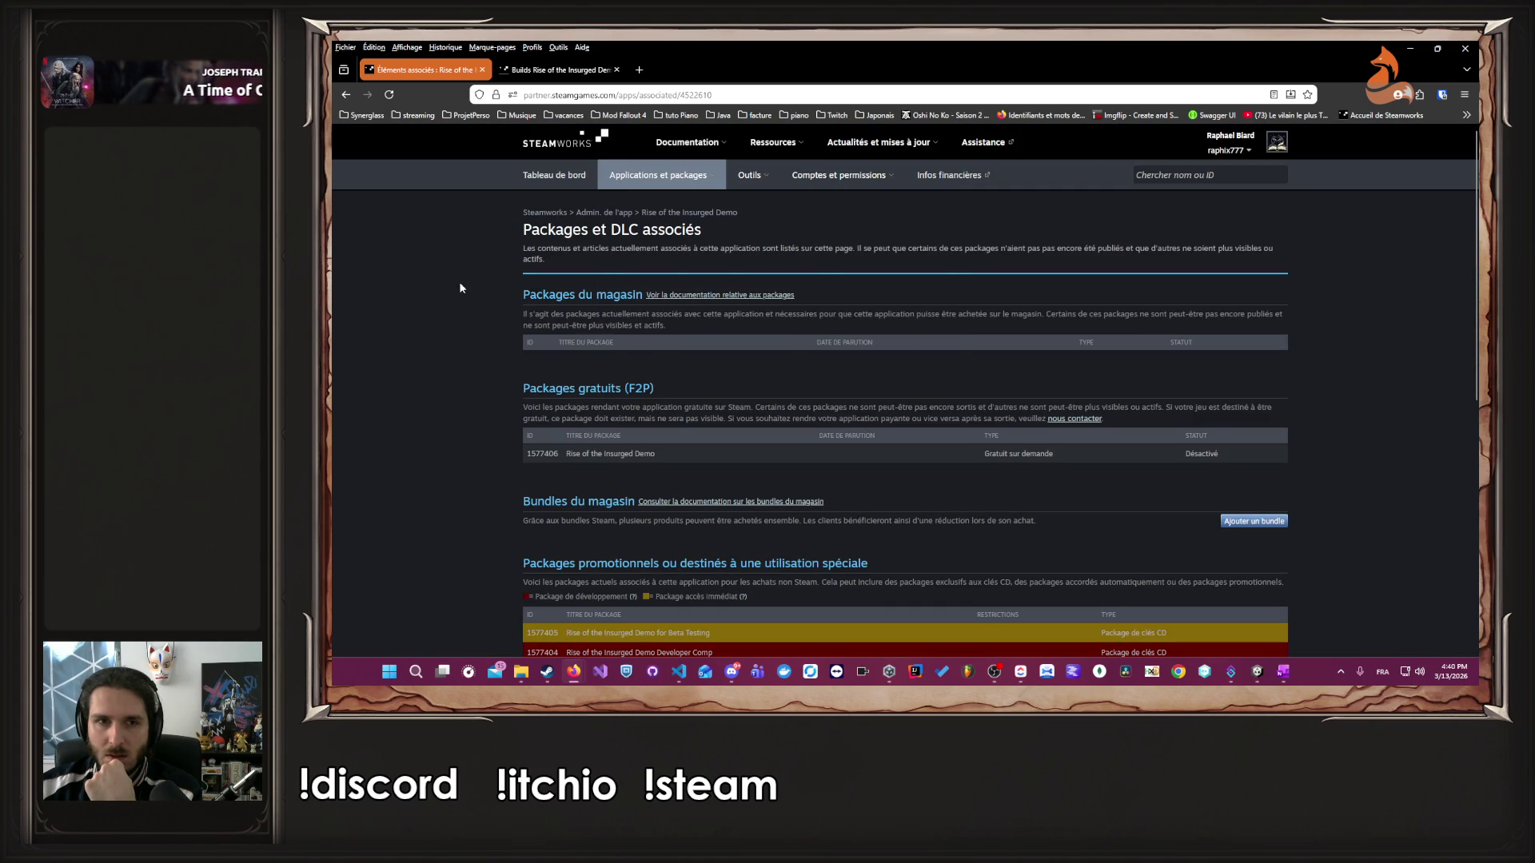
# - Return to the demo's landing page and jump to its demo build checklist
pyautogui.click(687, 213)
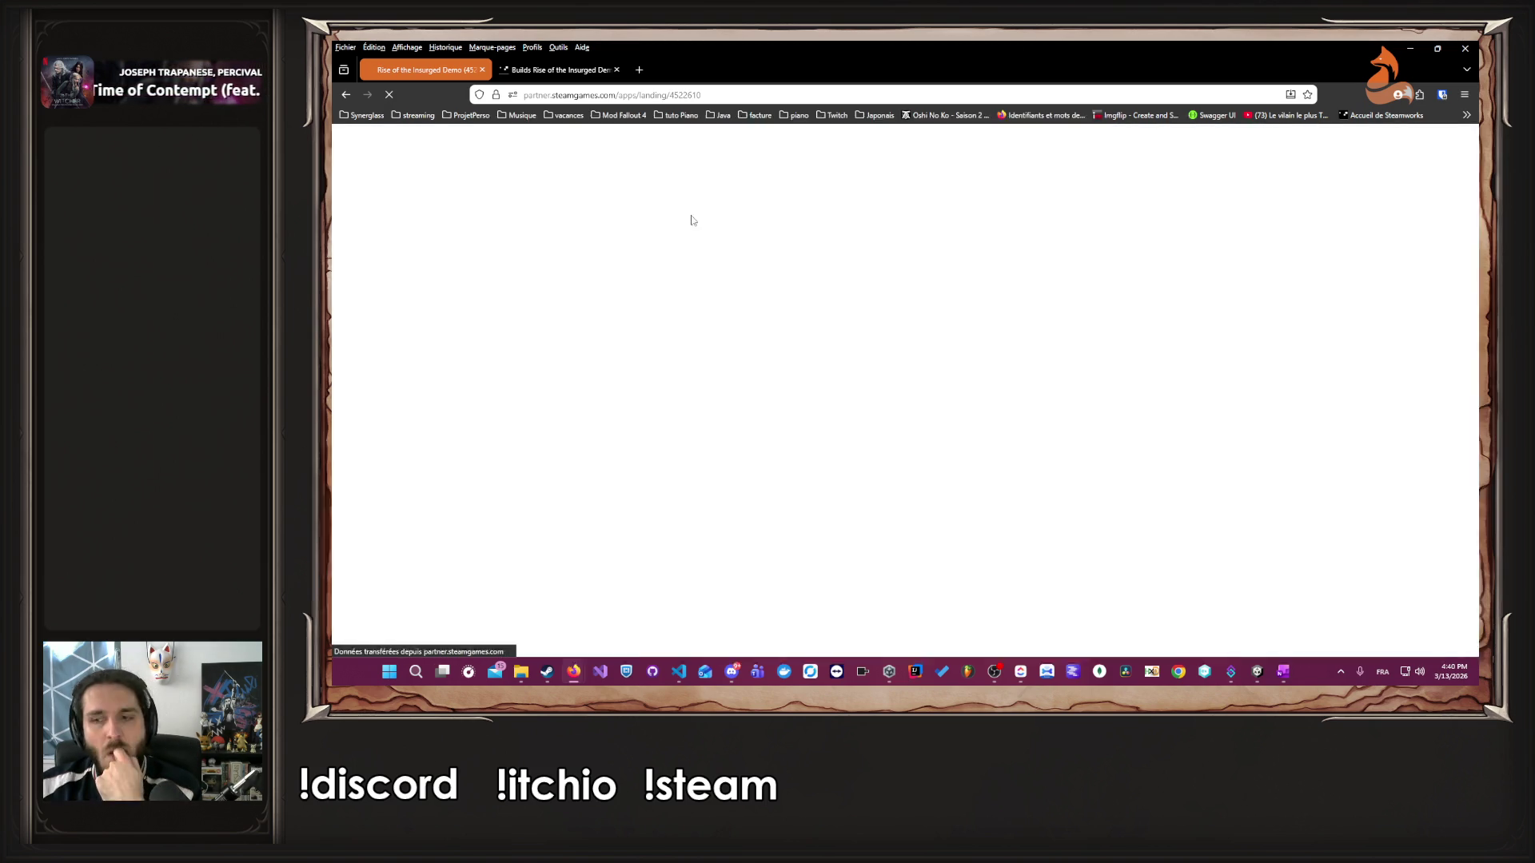
pyautogui.scroll(-2, 684, 276)
pyautogui.scroll(-4, 684, 277)
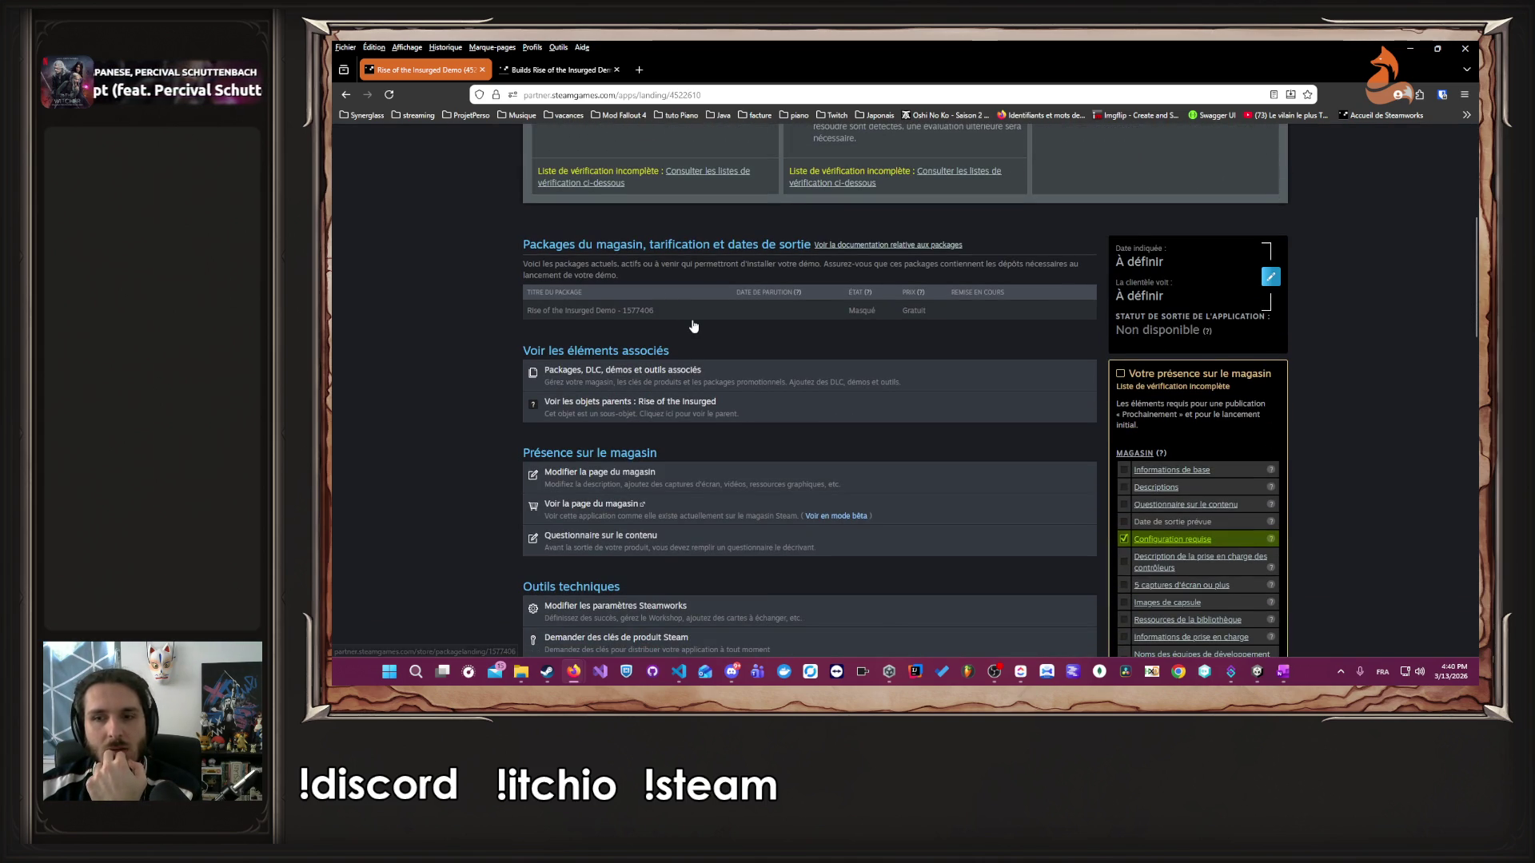
pyautogui.scroll(2, 692, 326)
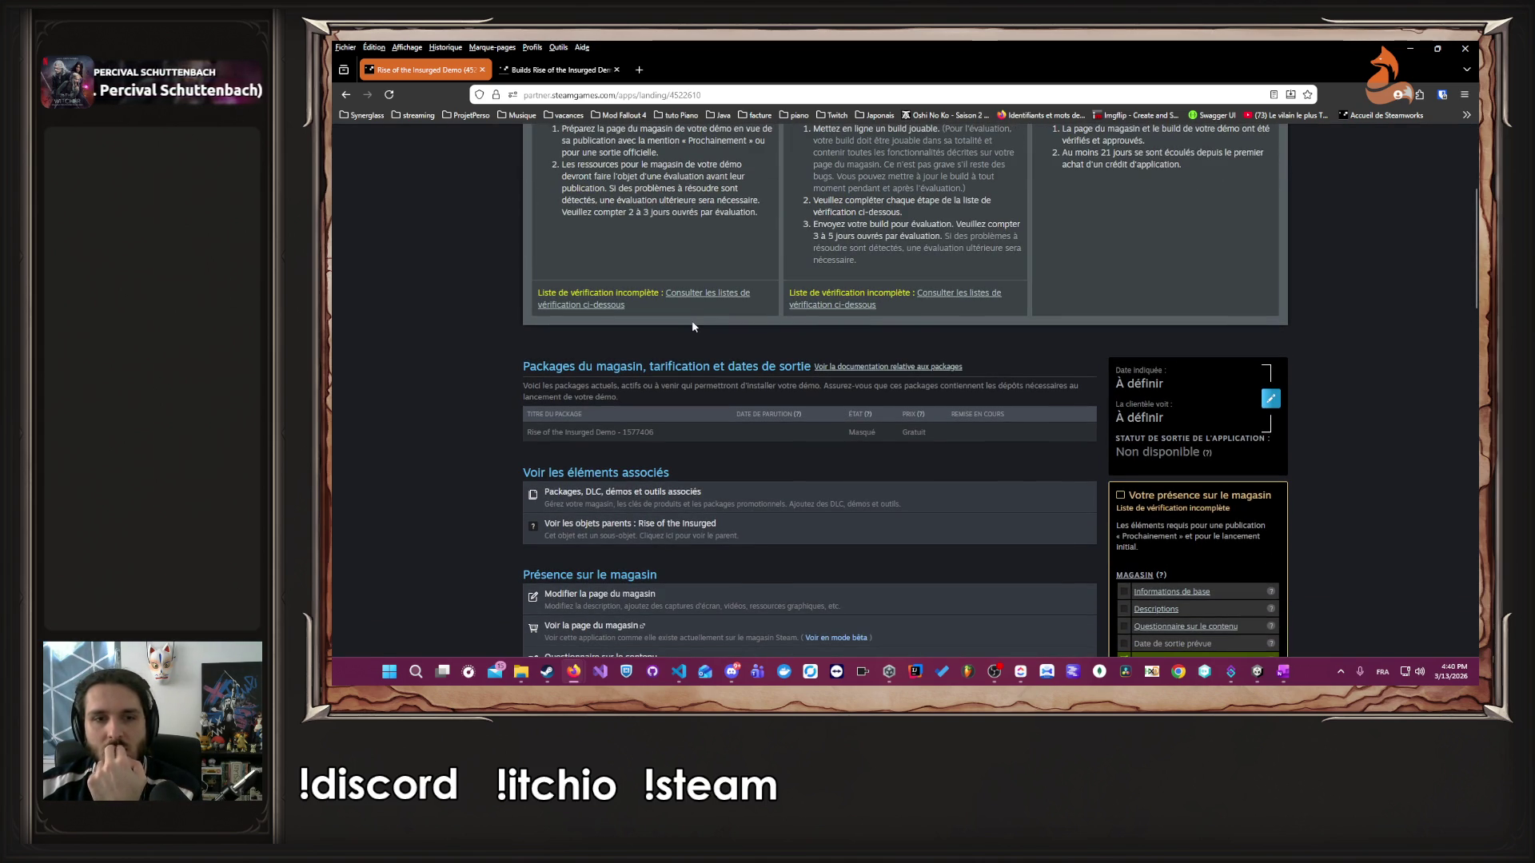
pyautogui.scroll(3, 692, 324)
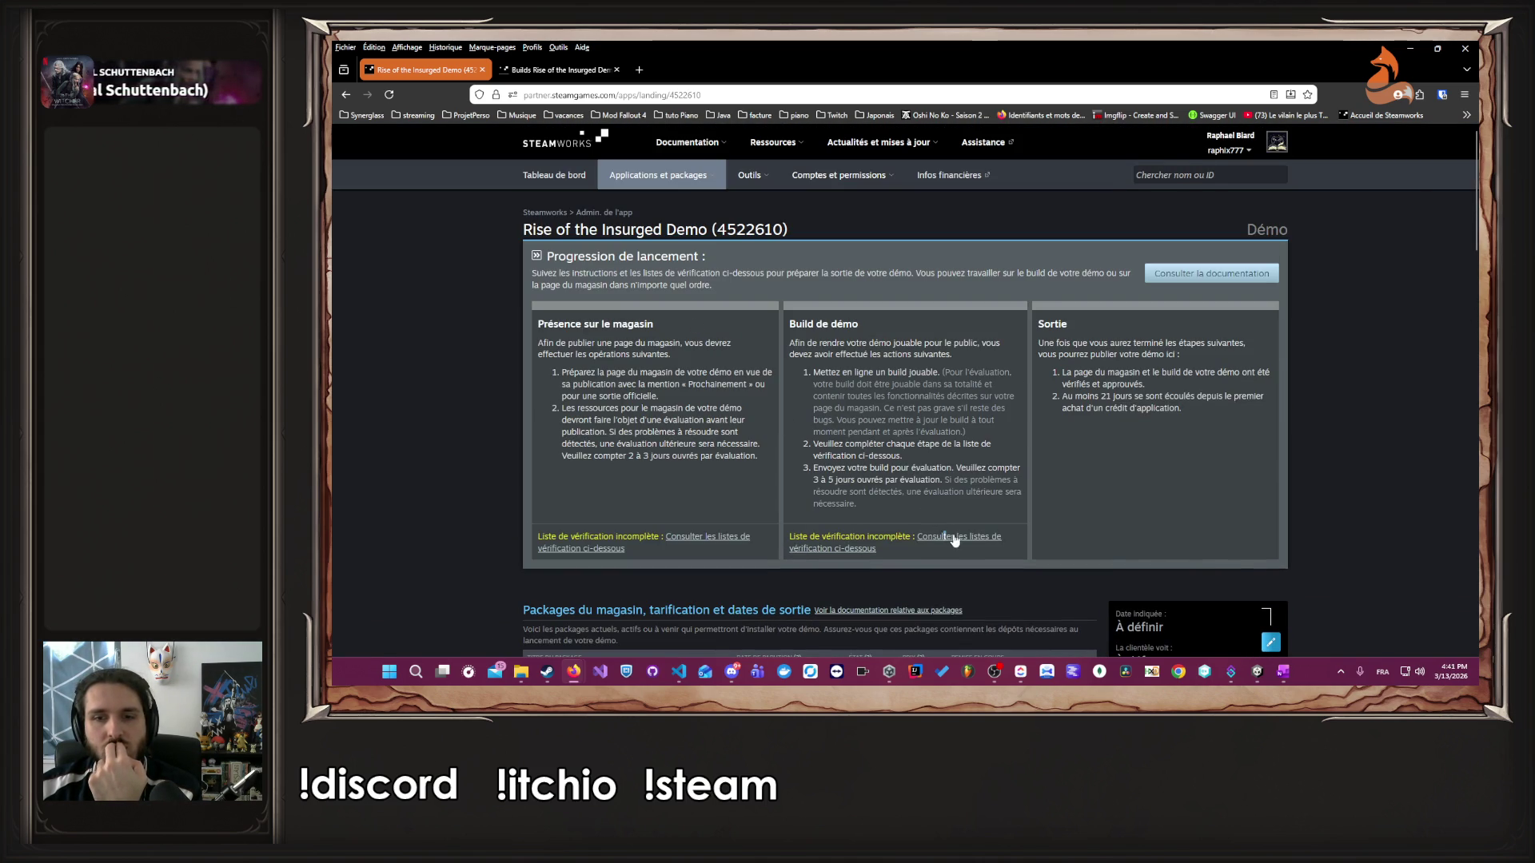
pyautogui.click(954, 541)
# - Open the installation settings from the checklist and look over them
pyautogui.click(1266, 345)
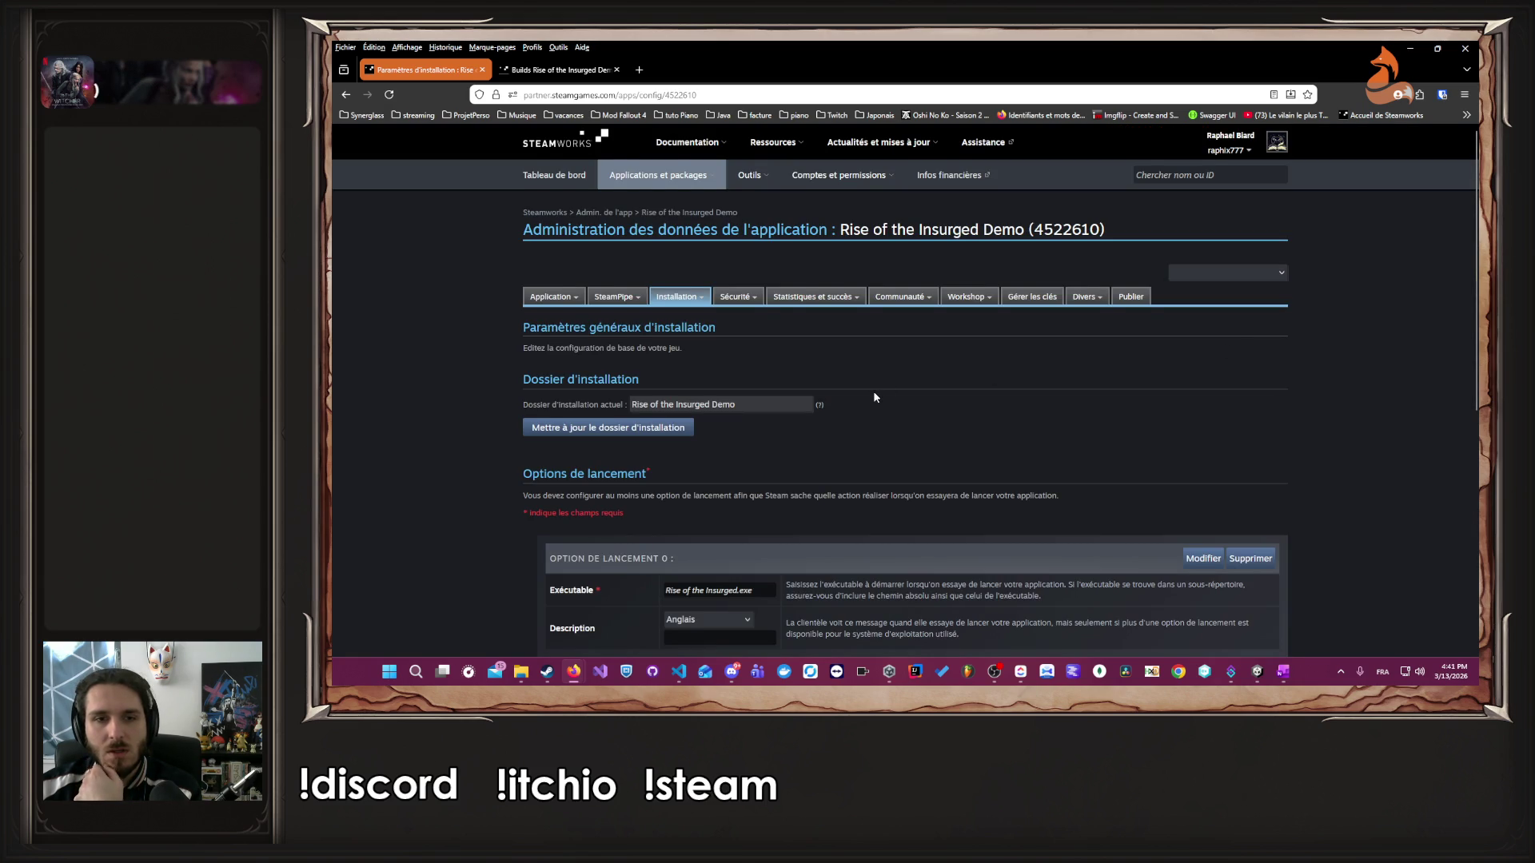
pyautogui.scroll(-2, 874, 398)
pyautogui.scroll(-2, 836, 410)
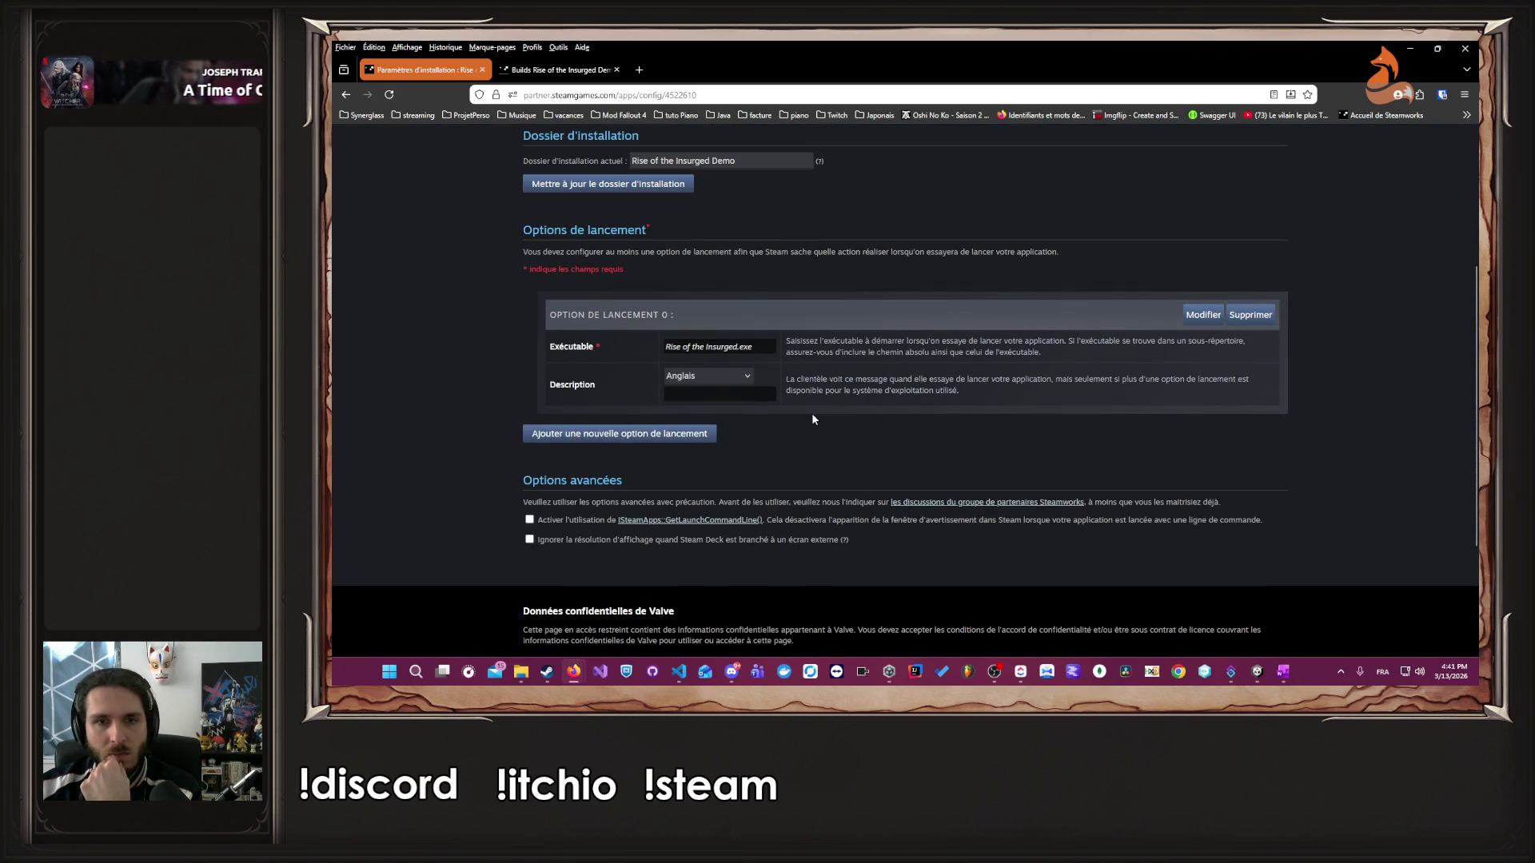
pyautogui.scroll(4, 812, 415)
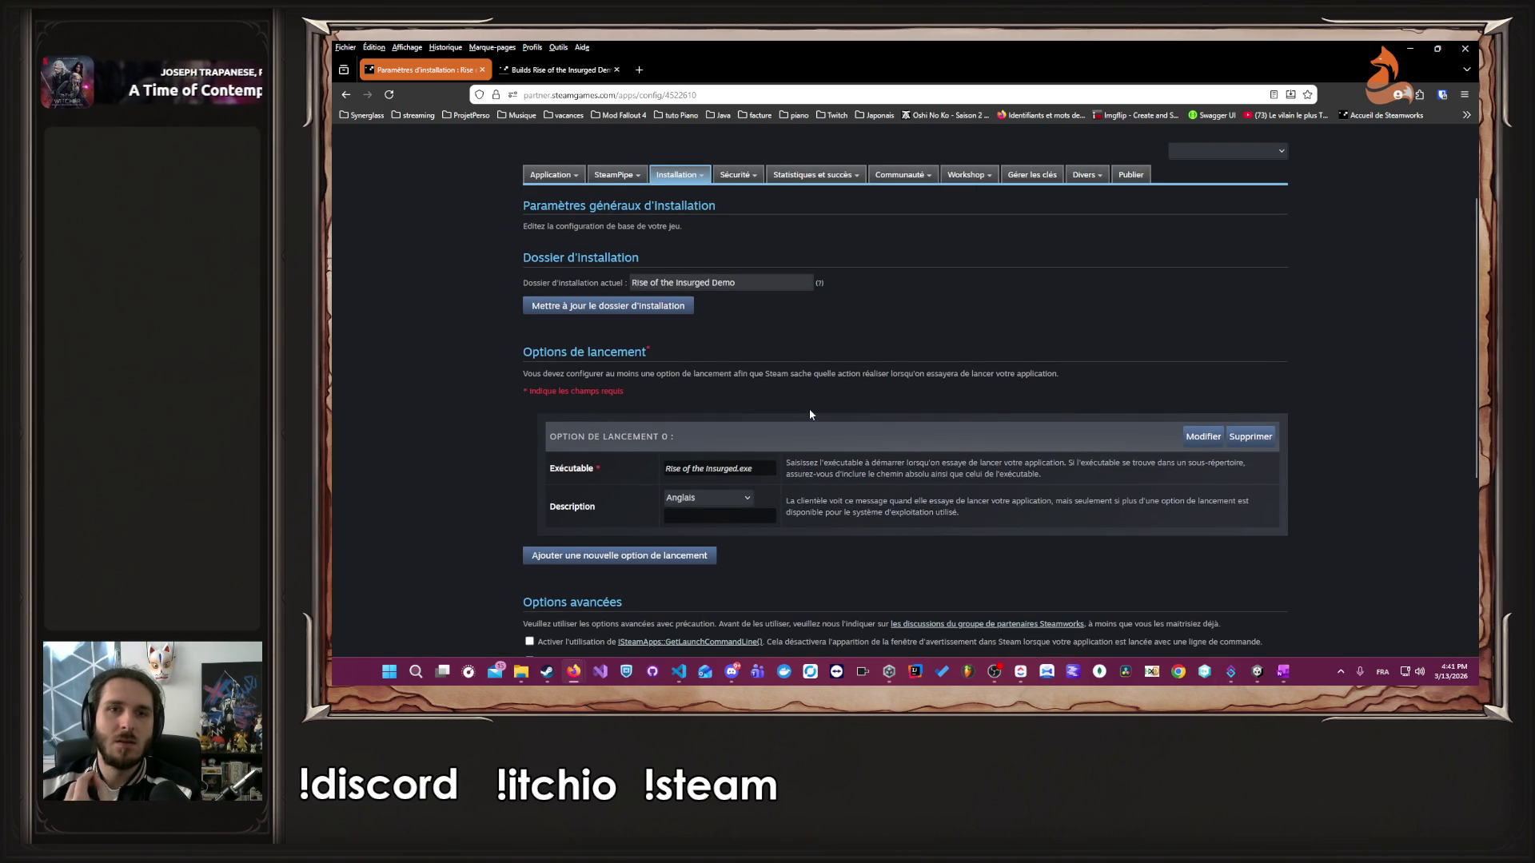
pyautogui.scroll(1, 810, 414)
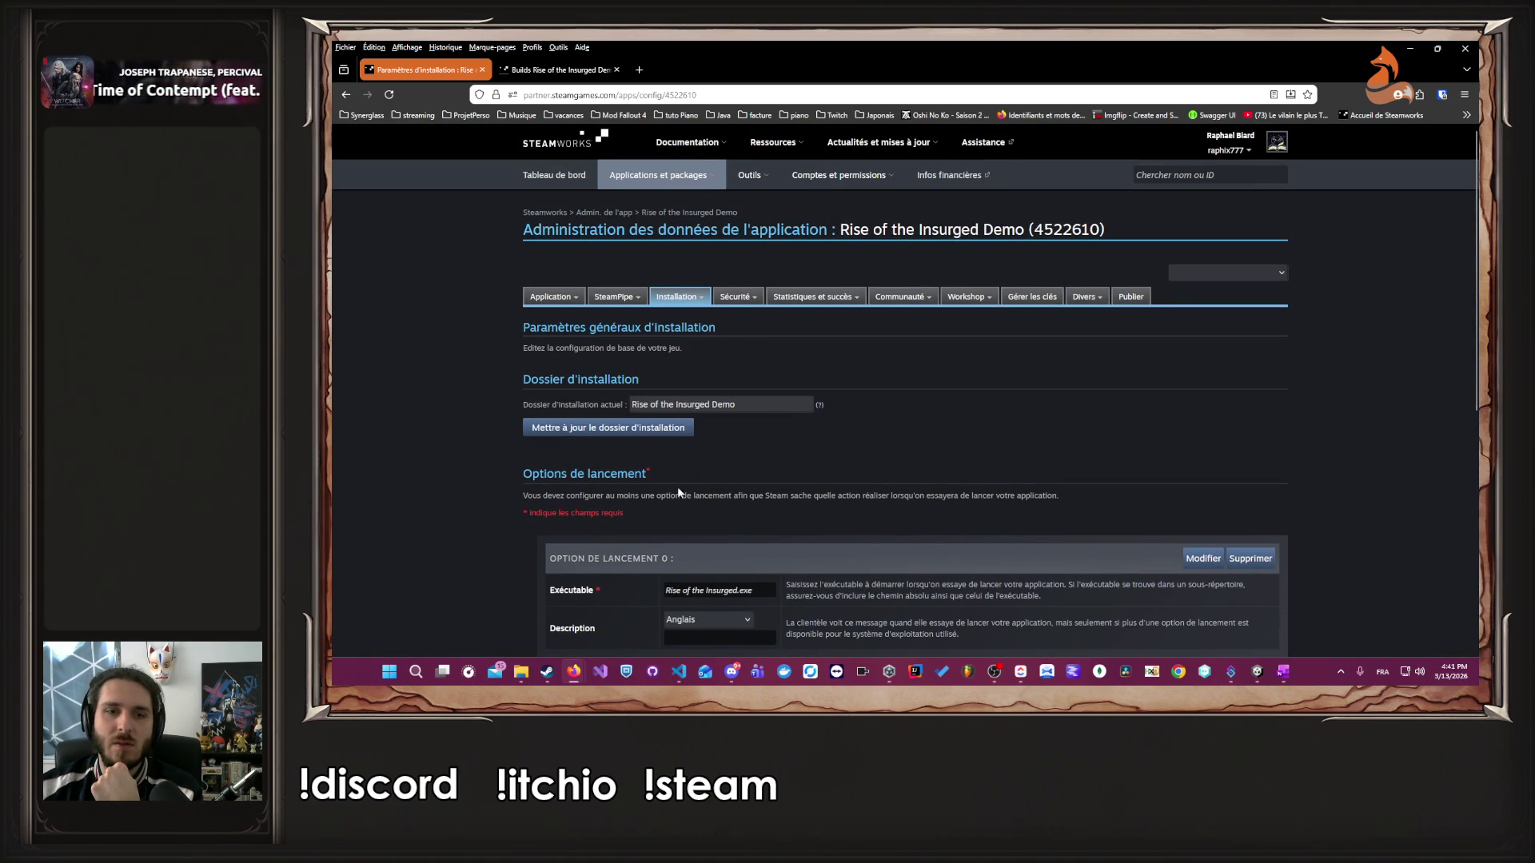
pyautogui.scroll(-5, 660, 499)
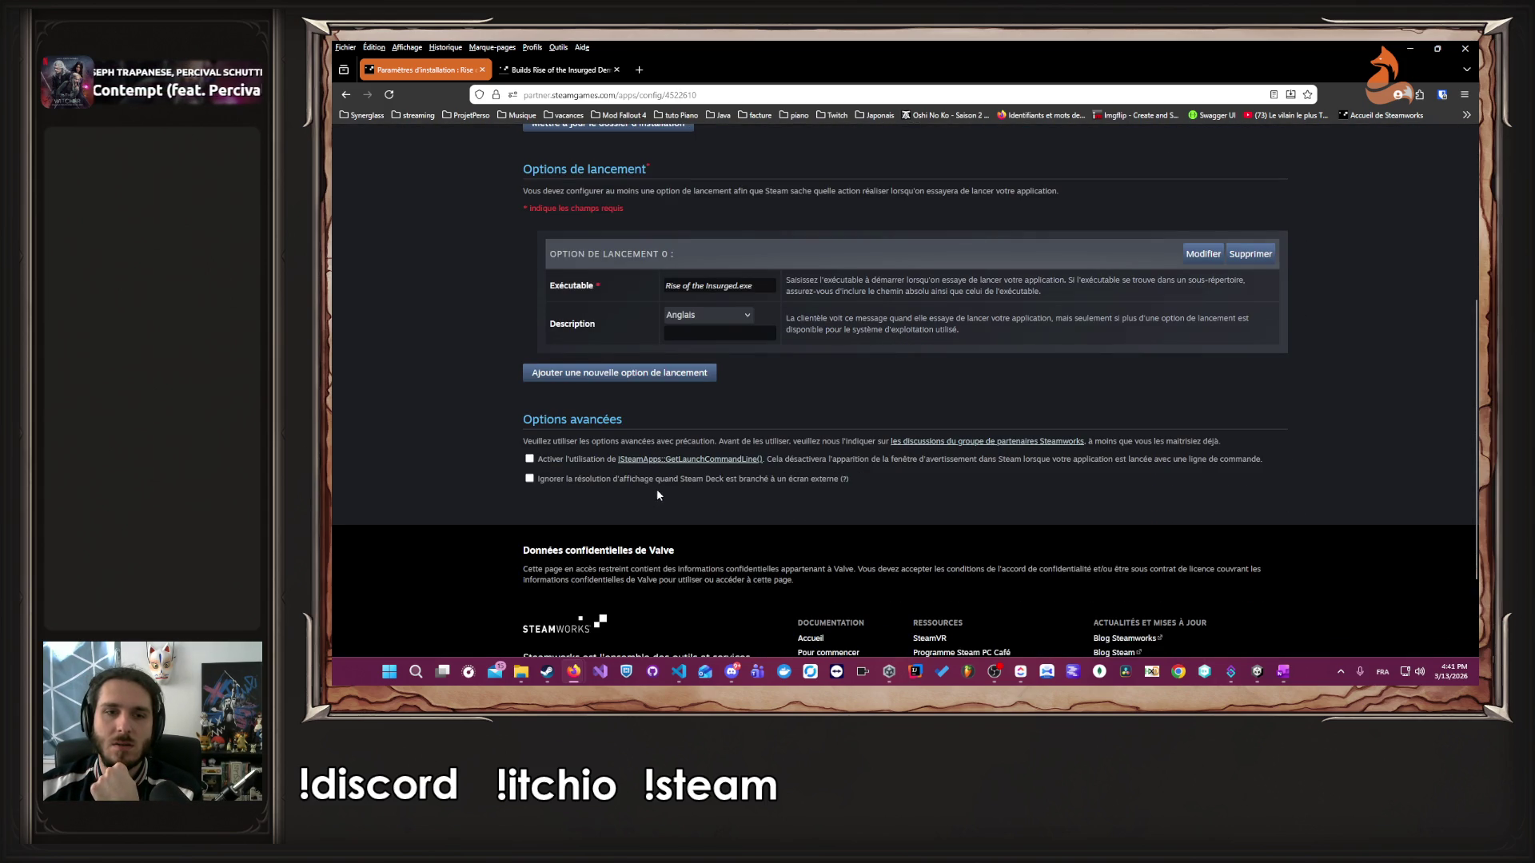
pyautogui.scroll(5, 658, 495)
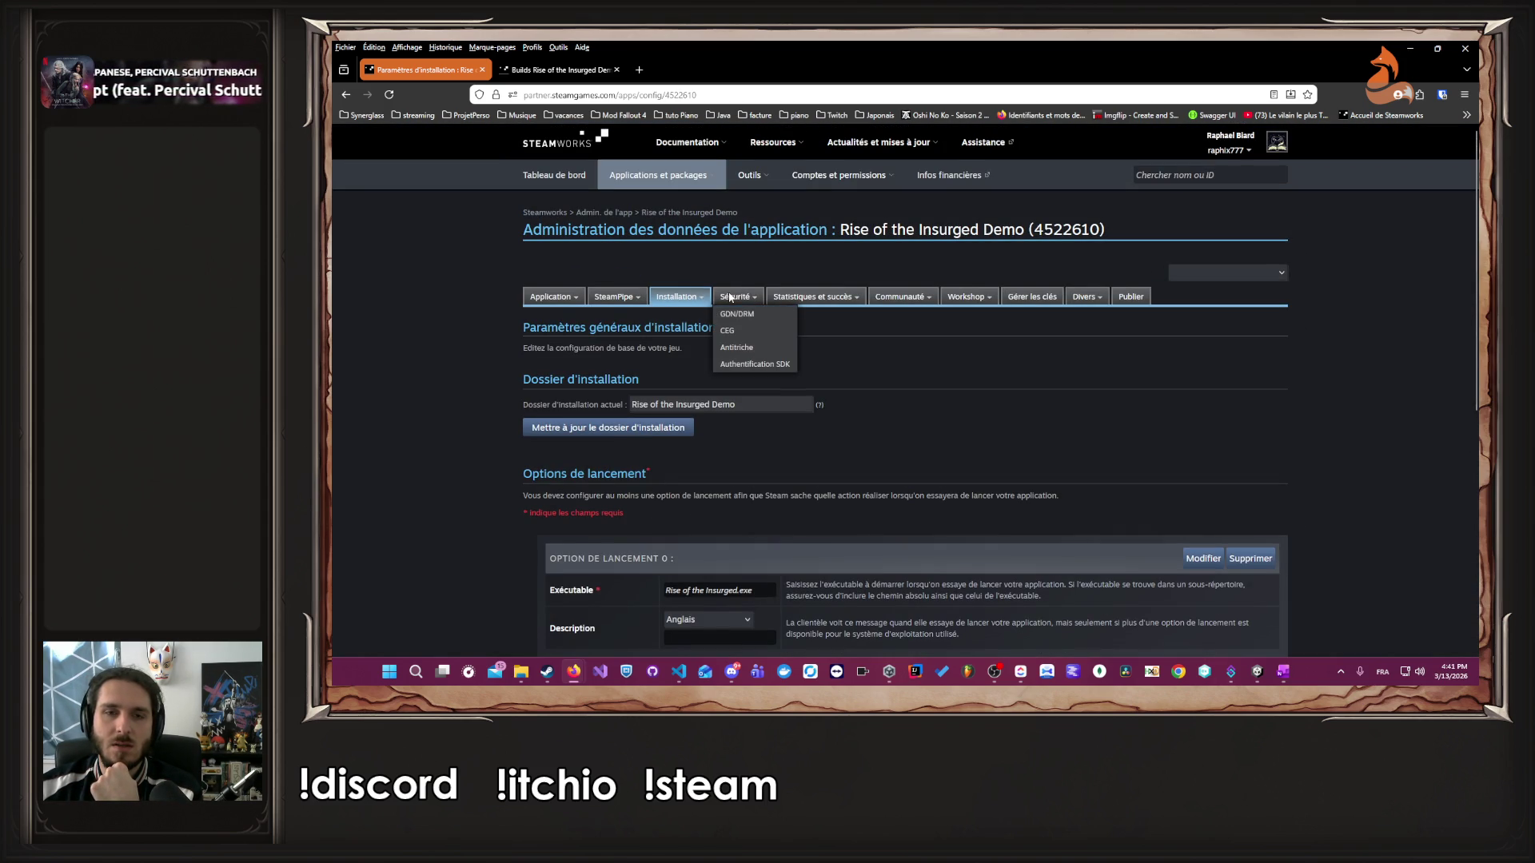
# - Open the SteamPipe Dépôts management page to review the demo's depot 4522611
pyautogui.moveTo(809, 305)
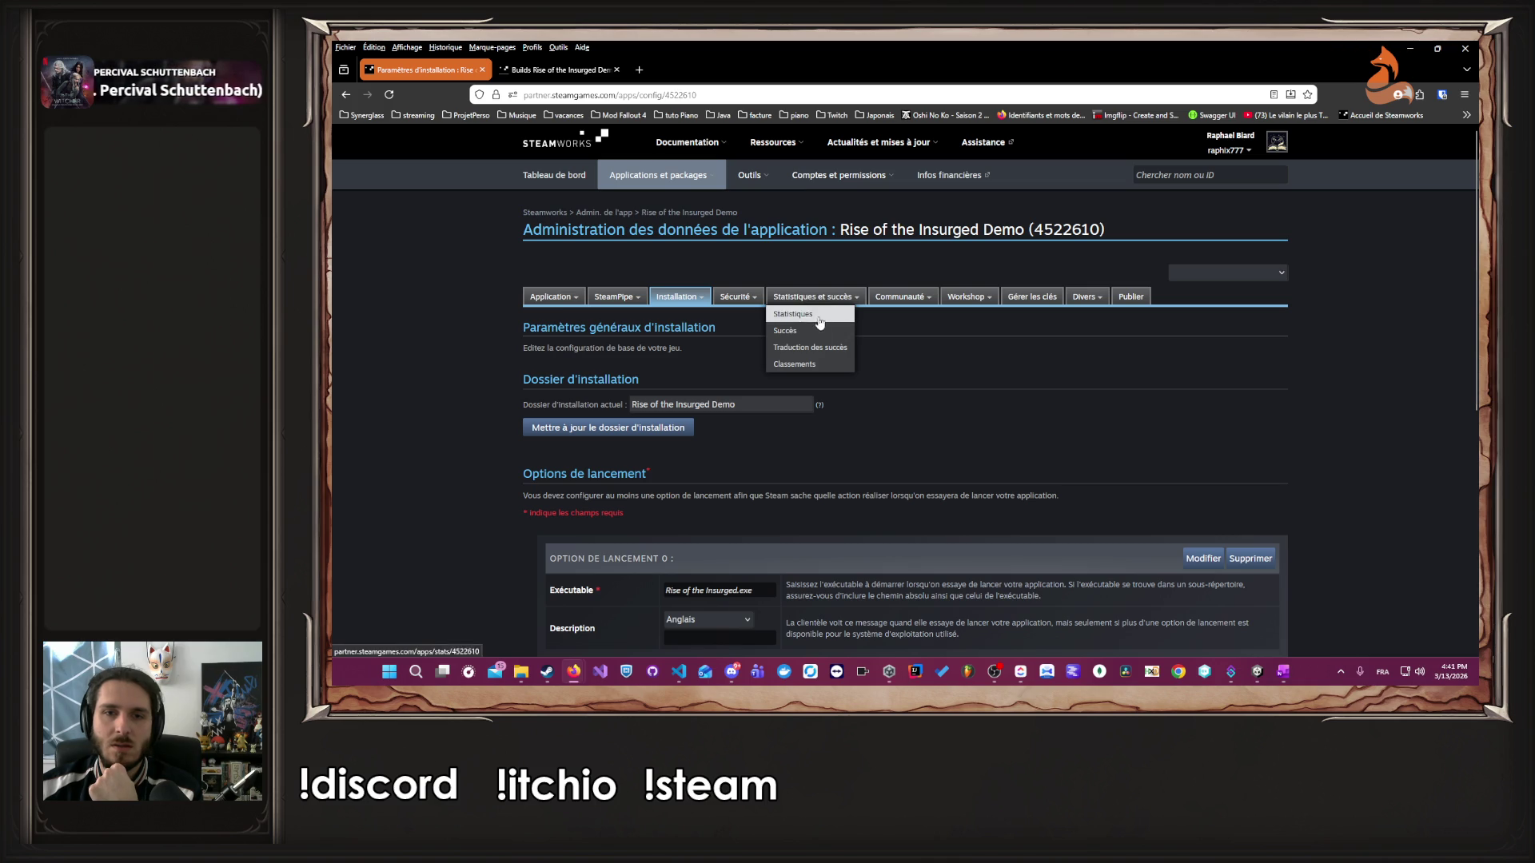
pyautogui.moveTo(902, 299)
pyautogui.moveTo(1100, 299)
pyautogui.moveTo(612, 298)
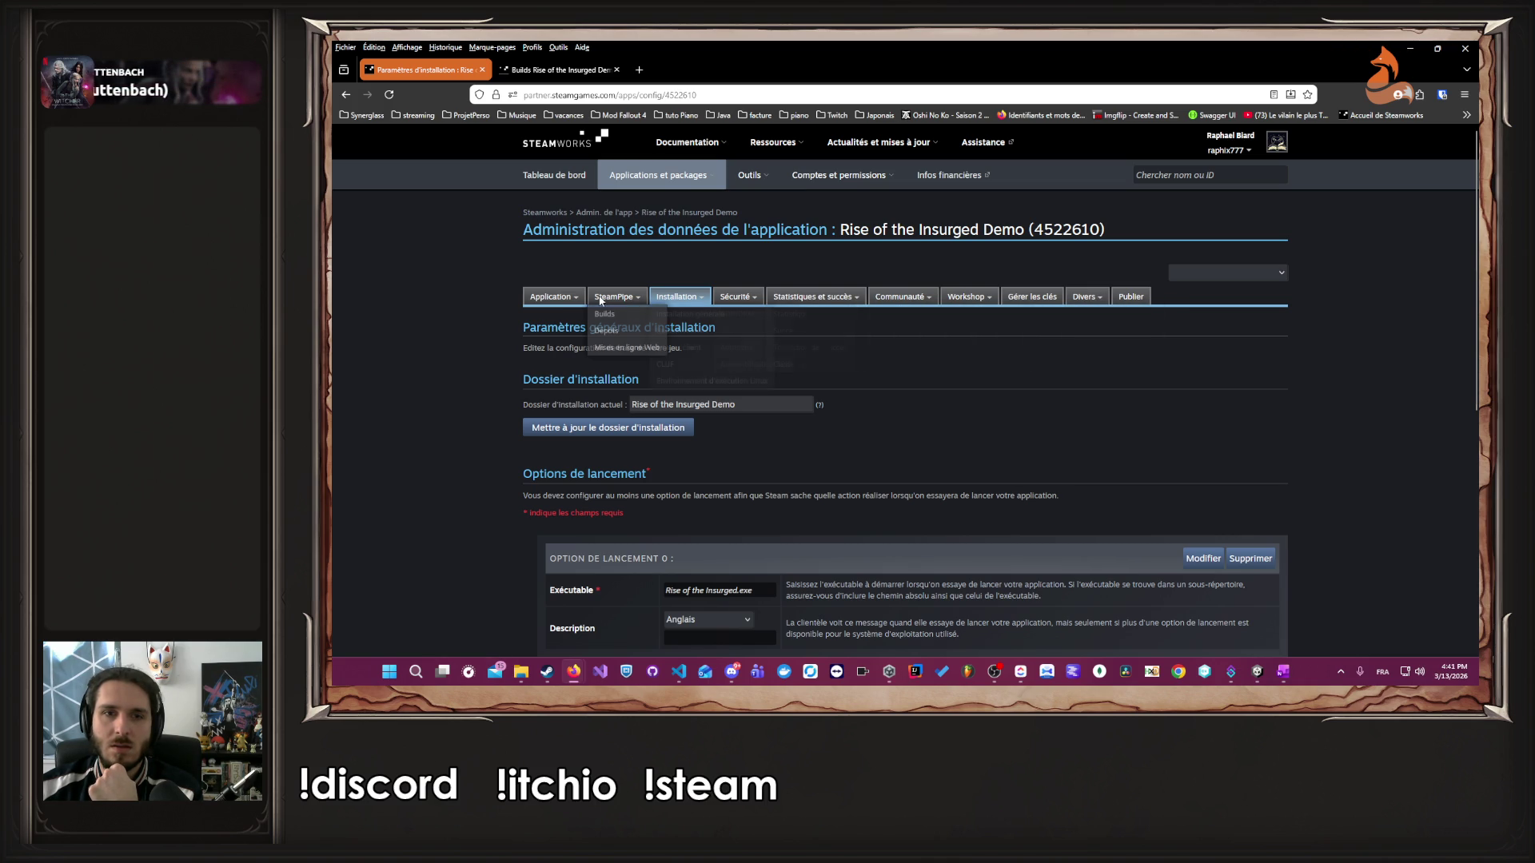
pyautogui.click(636, 335)
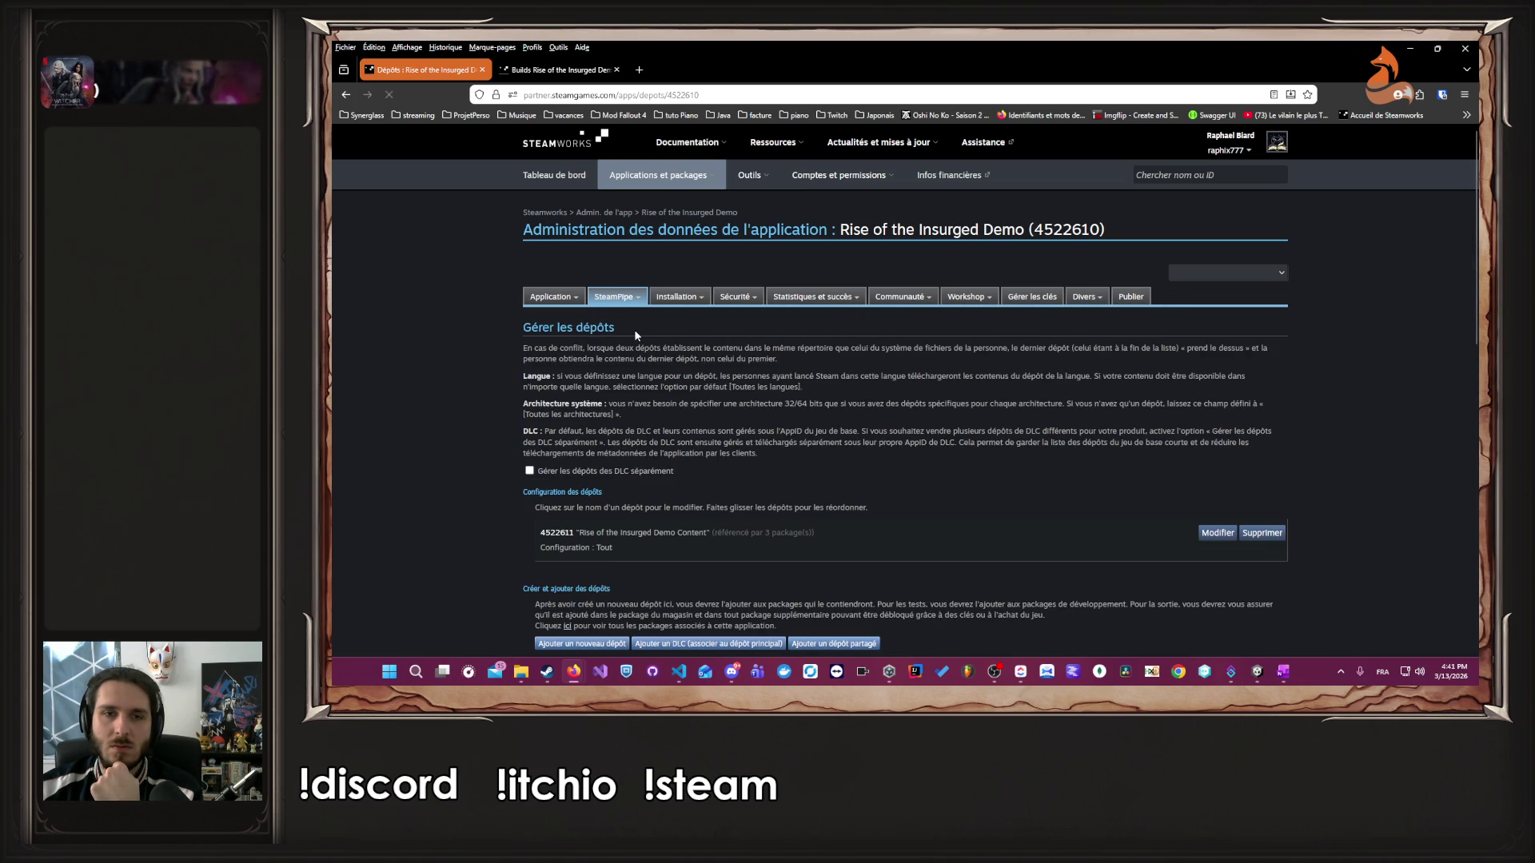
pyautogui.scroll(-3, 635, 329)
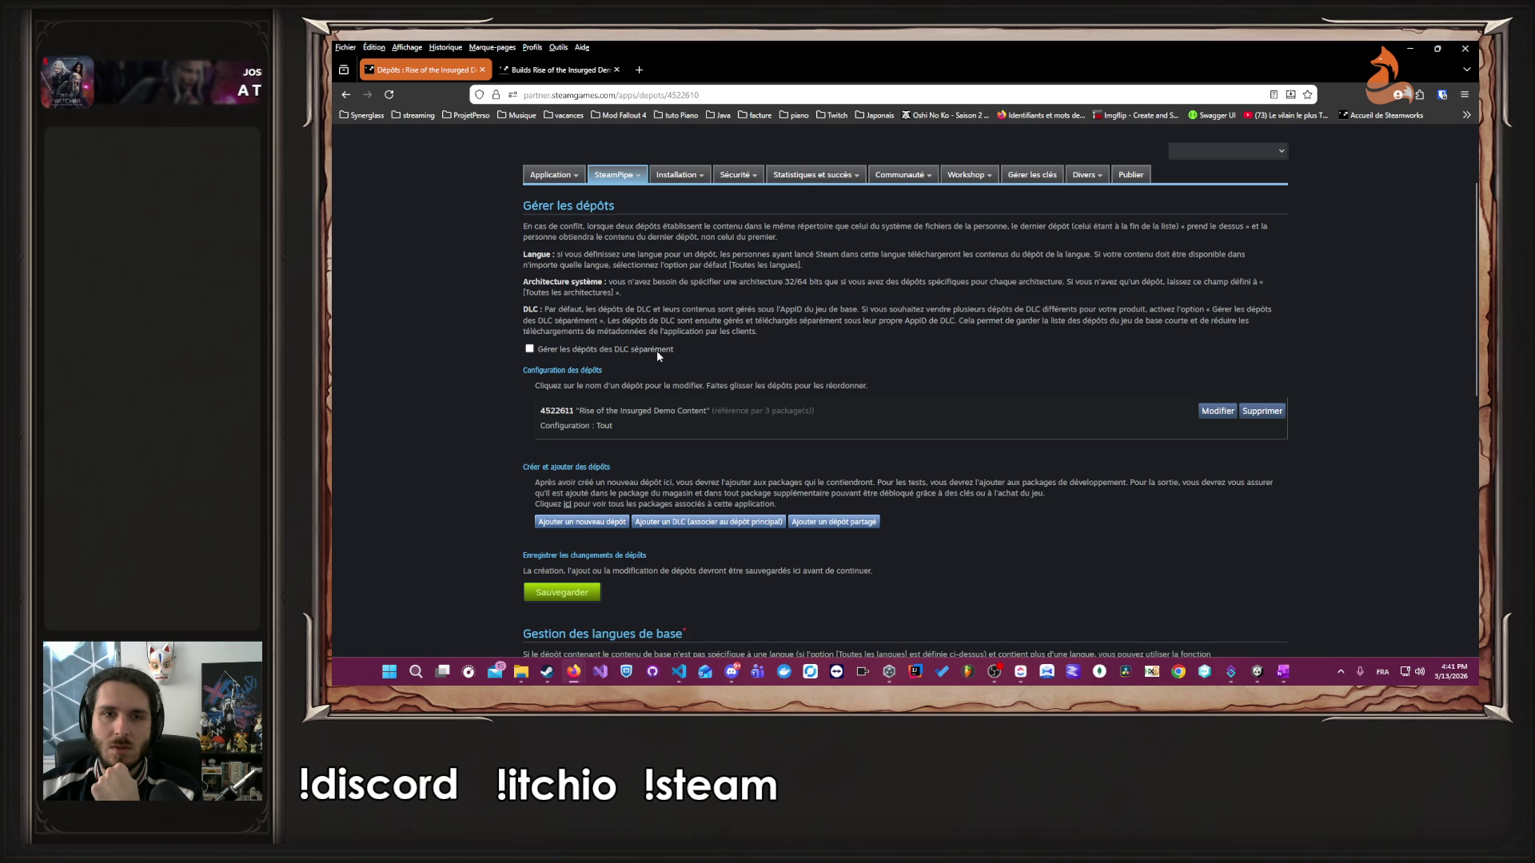
pyautogui.moveTo(676, 175)
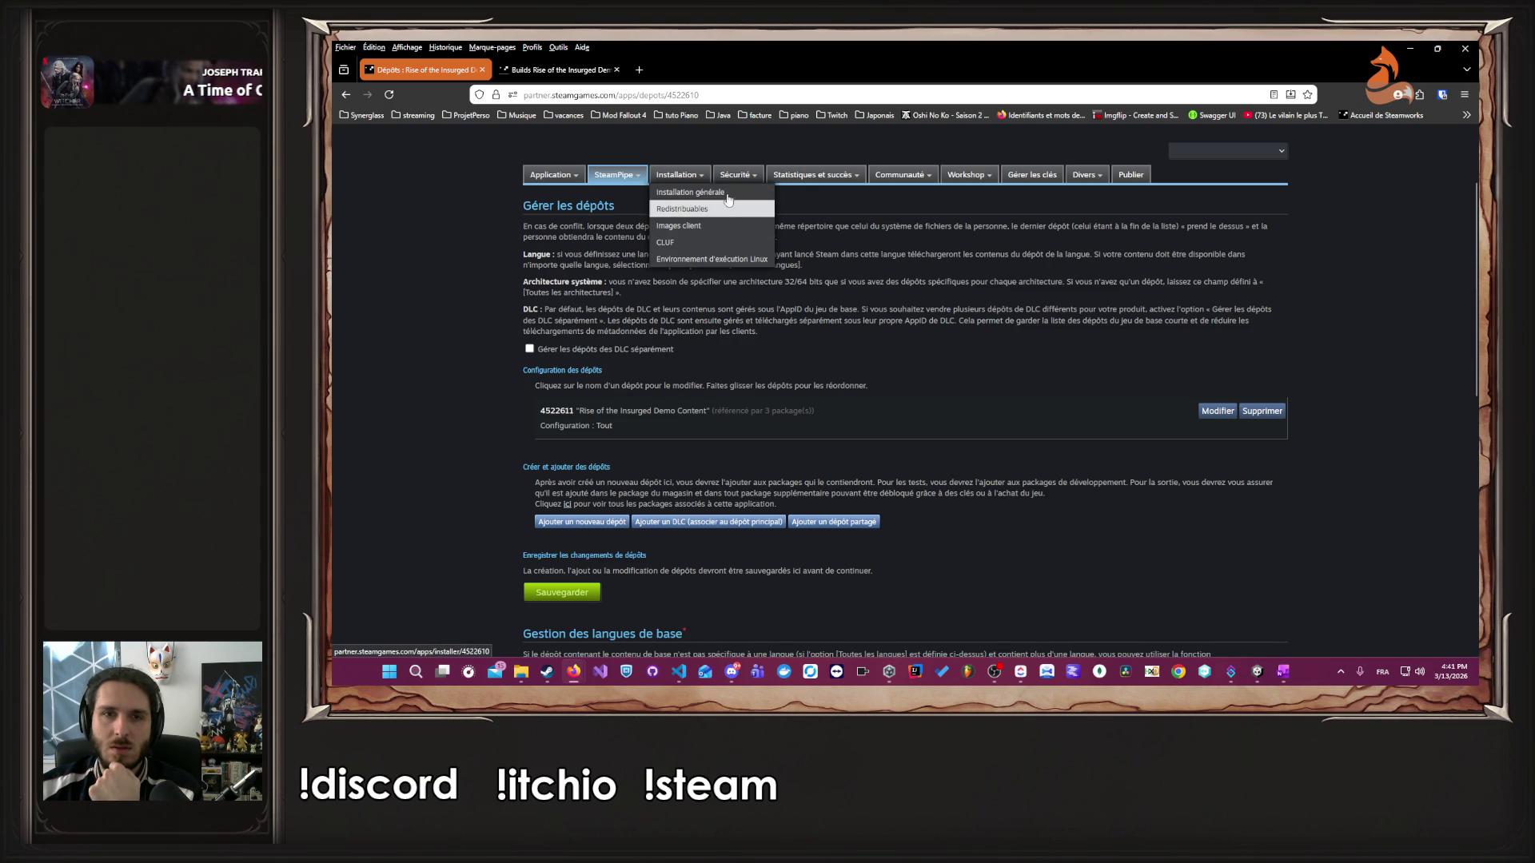
pyautogui.moveTo(619, 175)
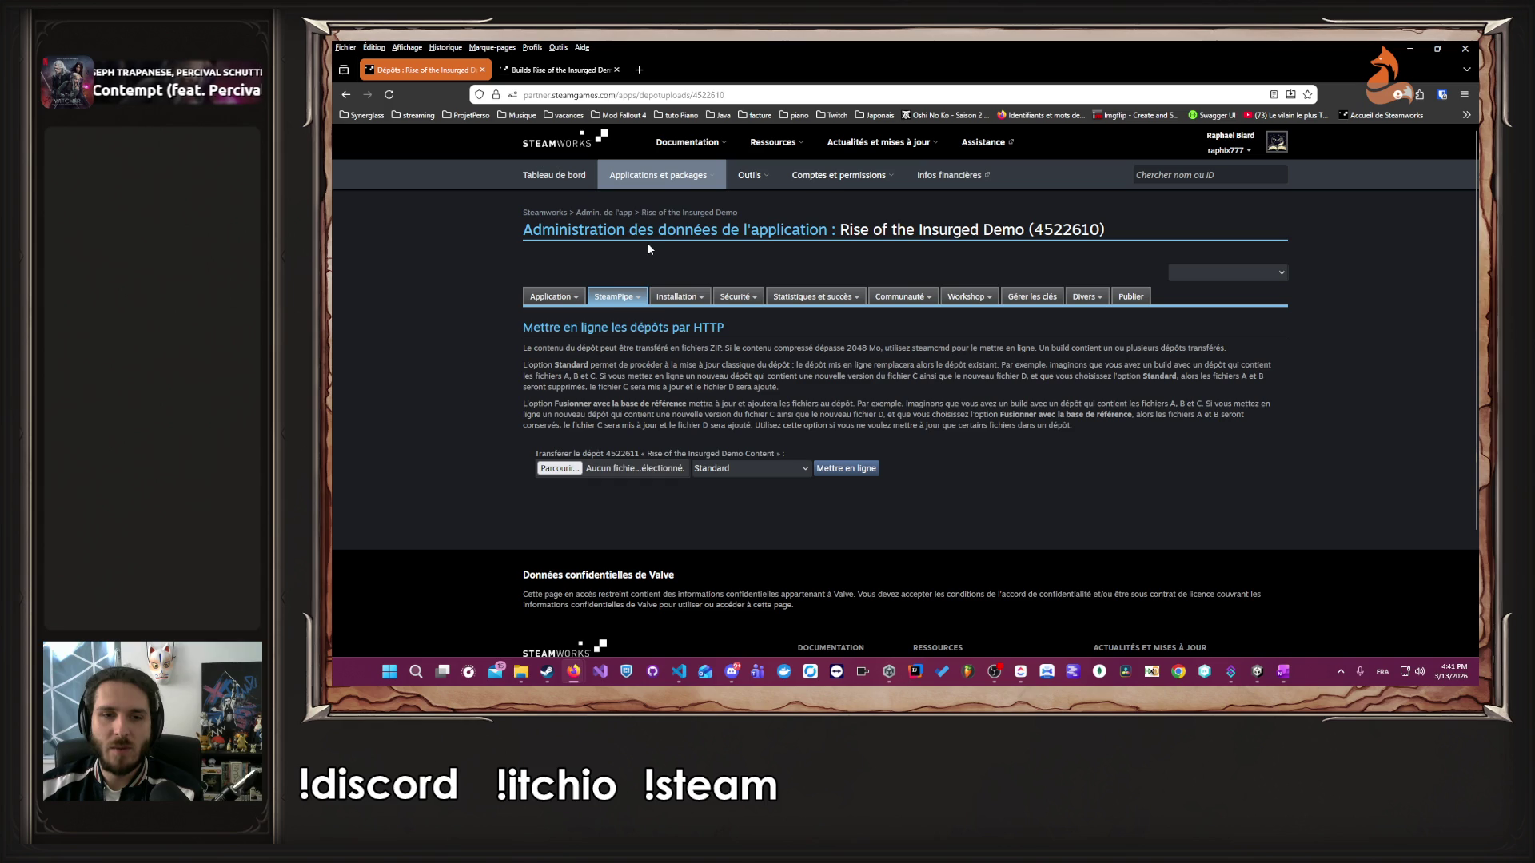
# - Recheck the Rise of the Insurged.exe launch option in Installation générale, then open Publication des changements
pyautogui.doubleClick(611, 454)
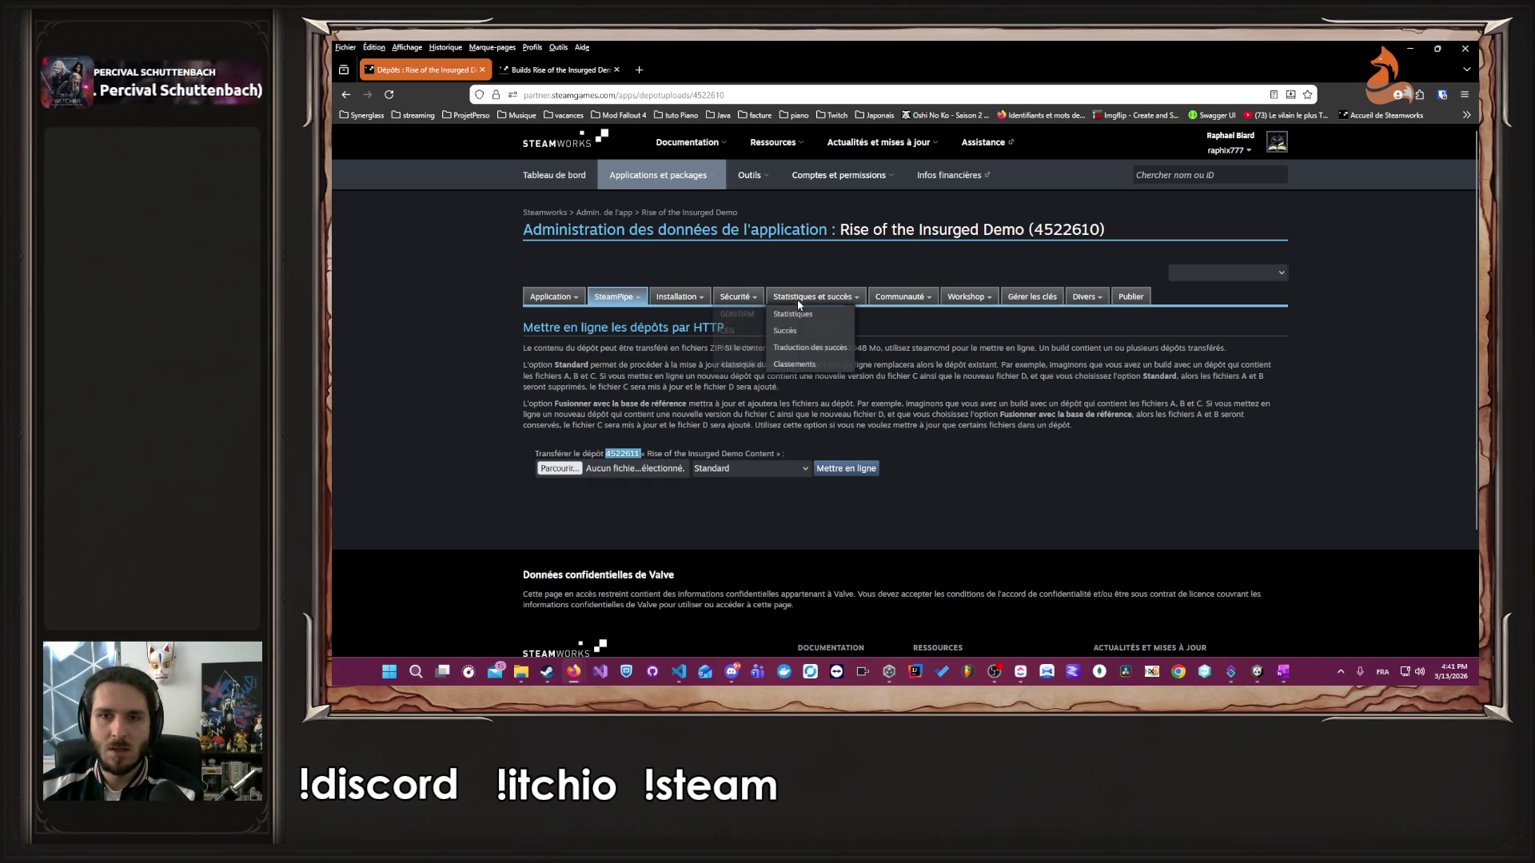
pyautogui.click(818, 299)
pyautogui.click(688, 314)
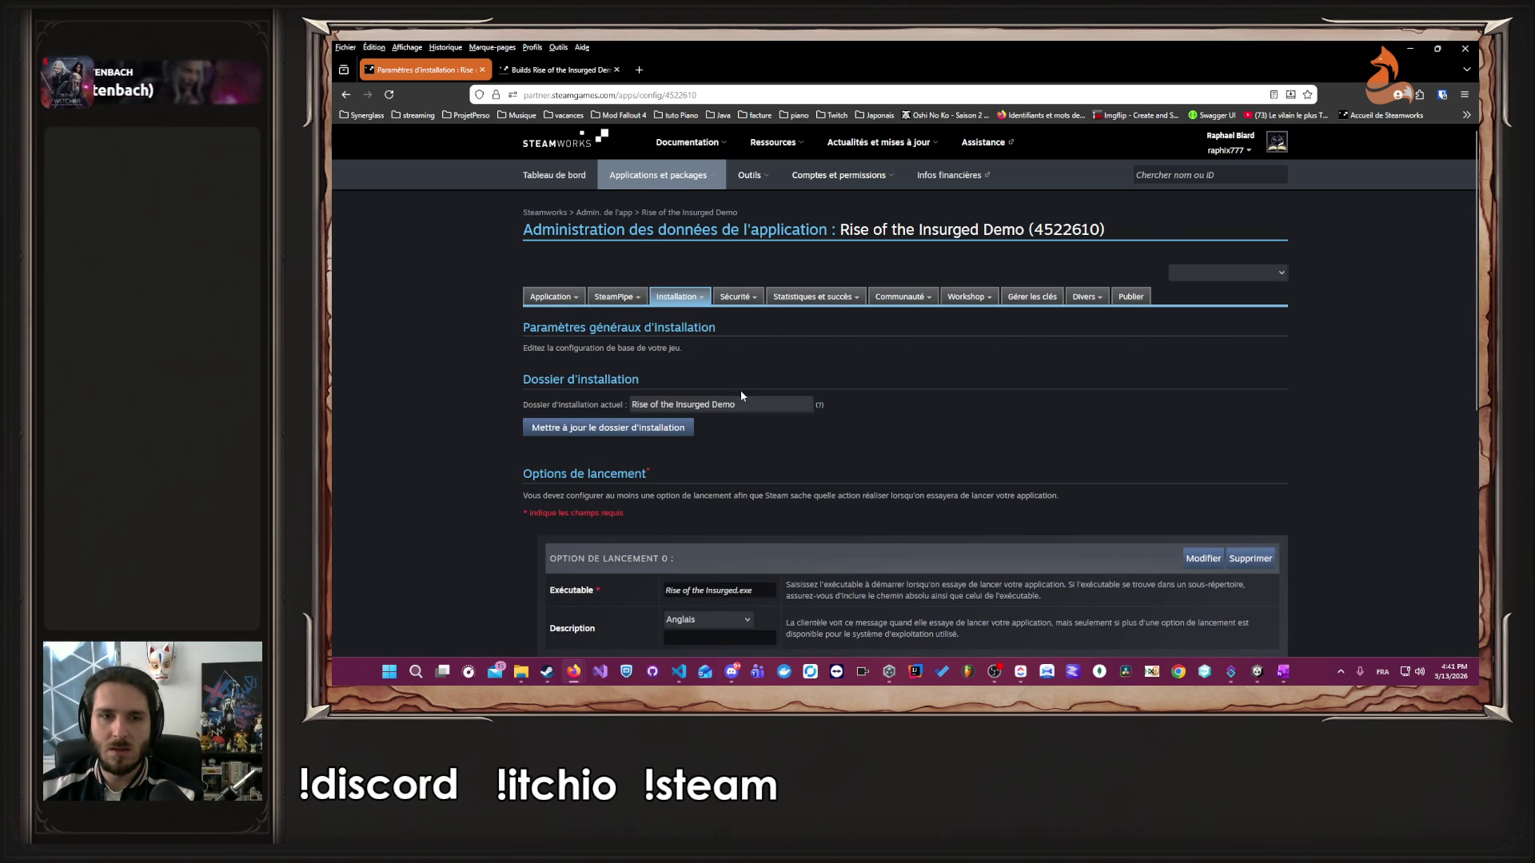
pyautogui.scroll(-2, 863, 438)
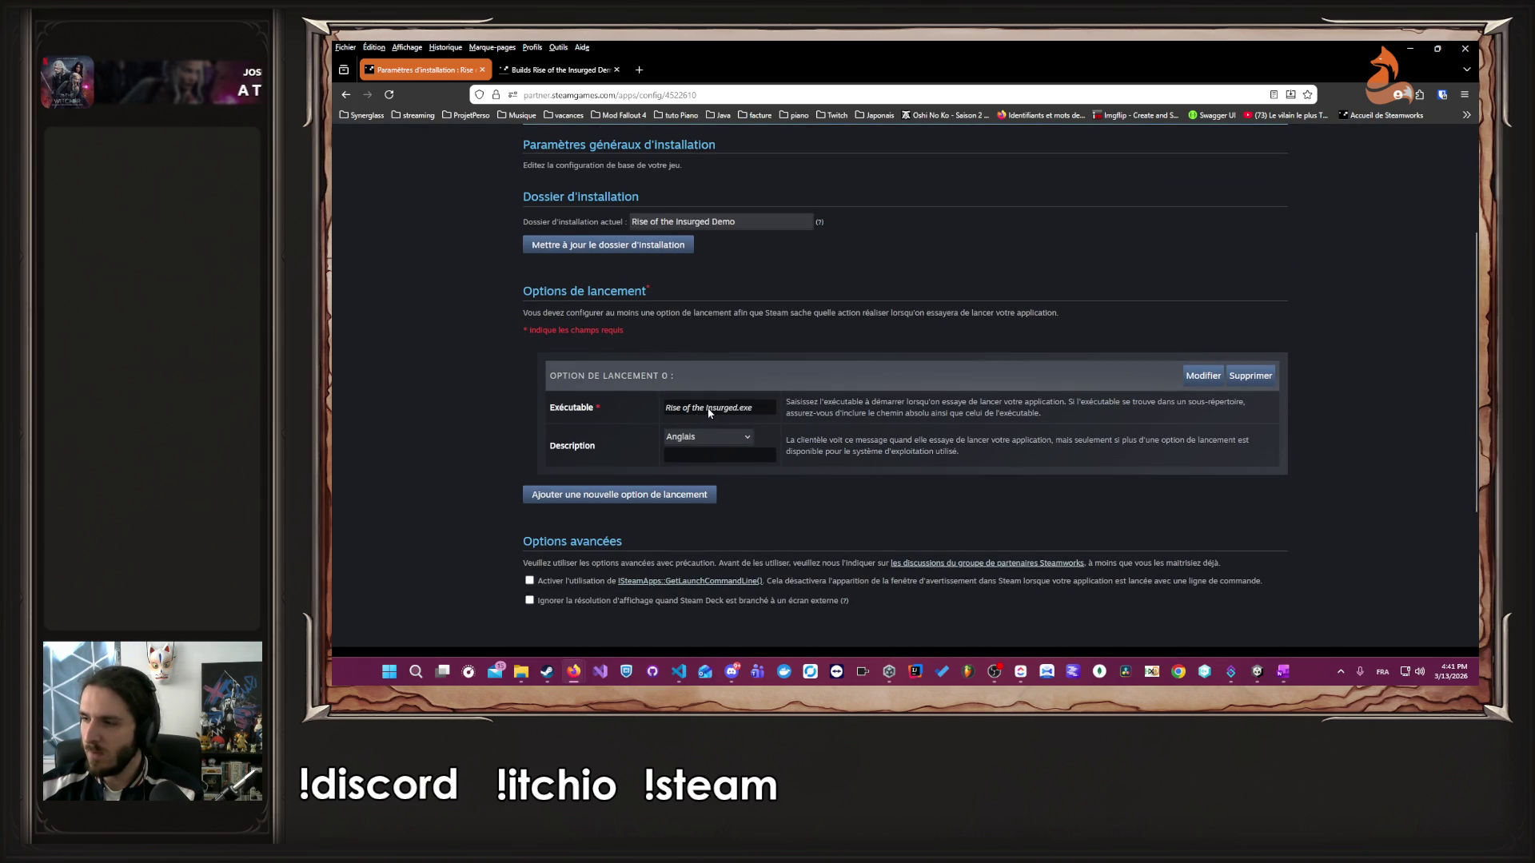
pyautogui.scroll(2, 696, 411)
pyautogui.click(1143, 297)
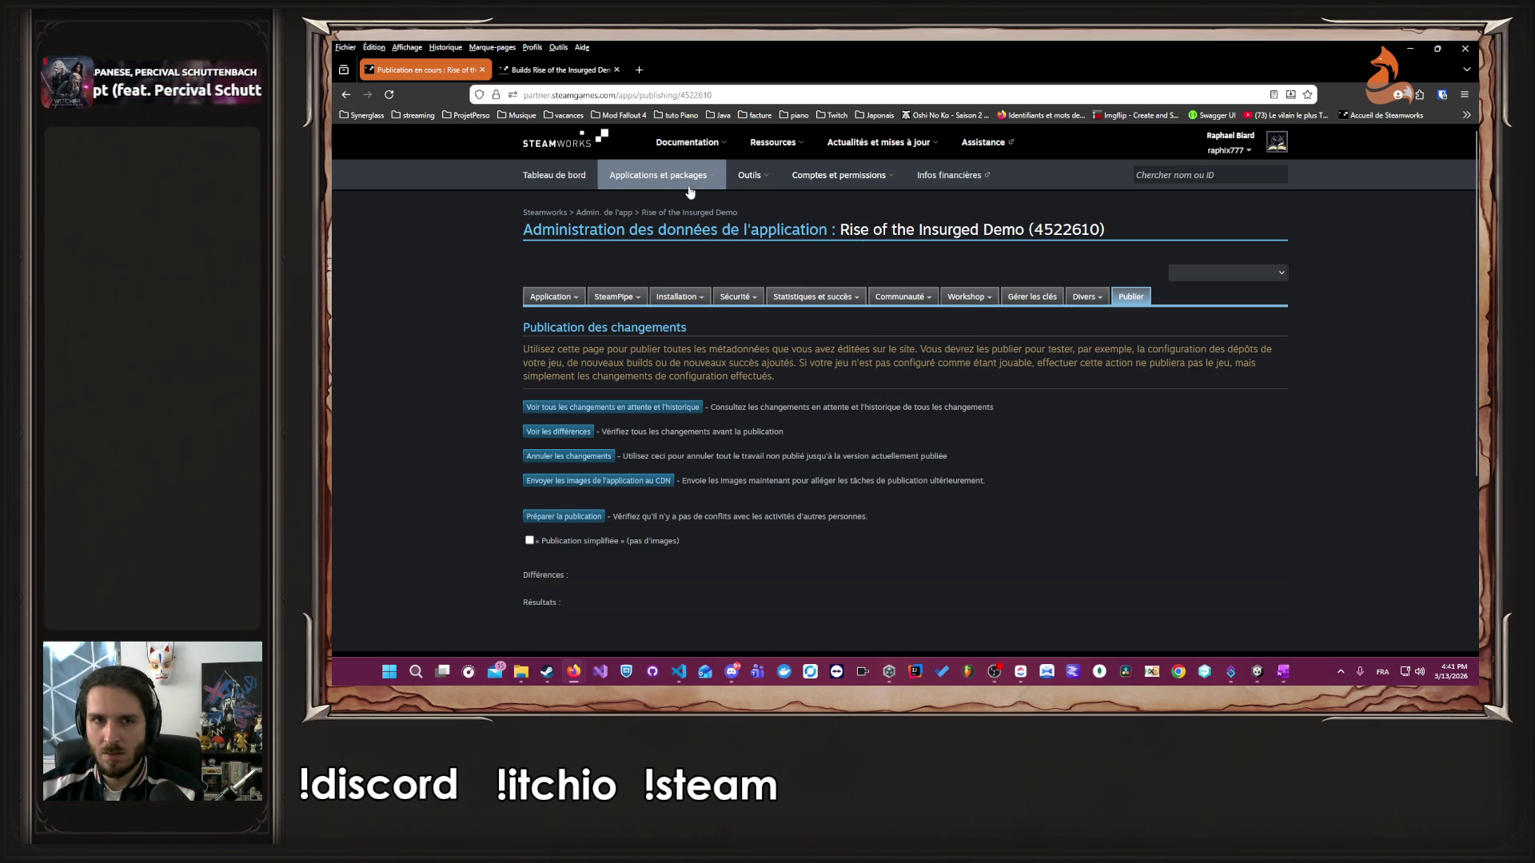
# - On the demo landing page, check the ticked Options de lancement item and follow the default-branch link
pyautogui.click(673, 214)
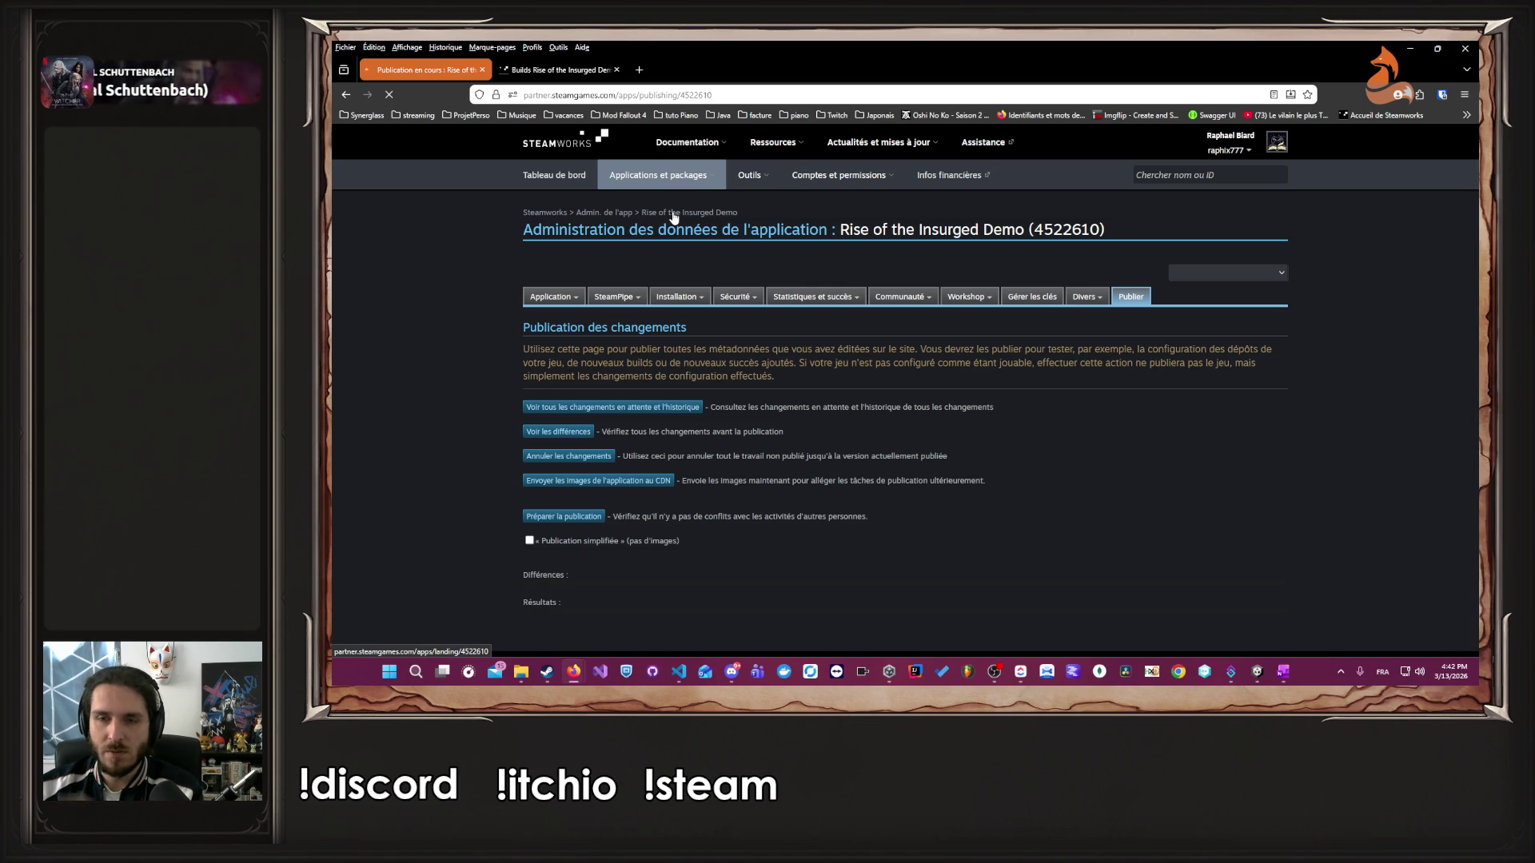
pyautogui.scroll(-15, 898, 358)
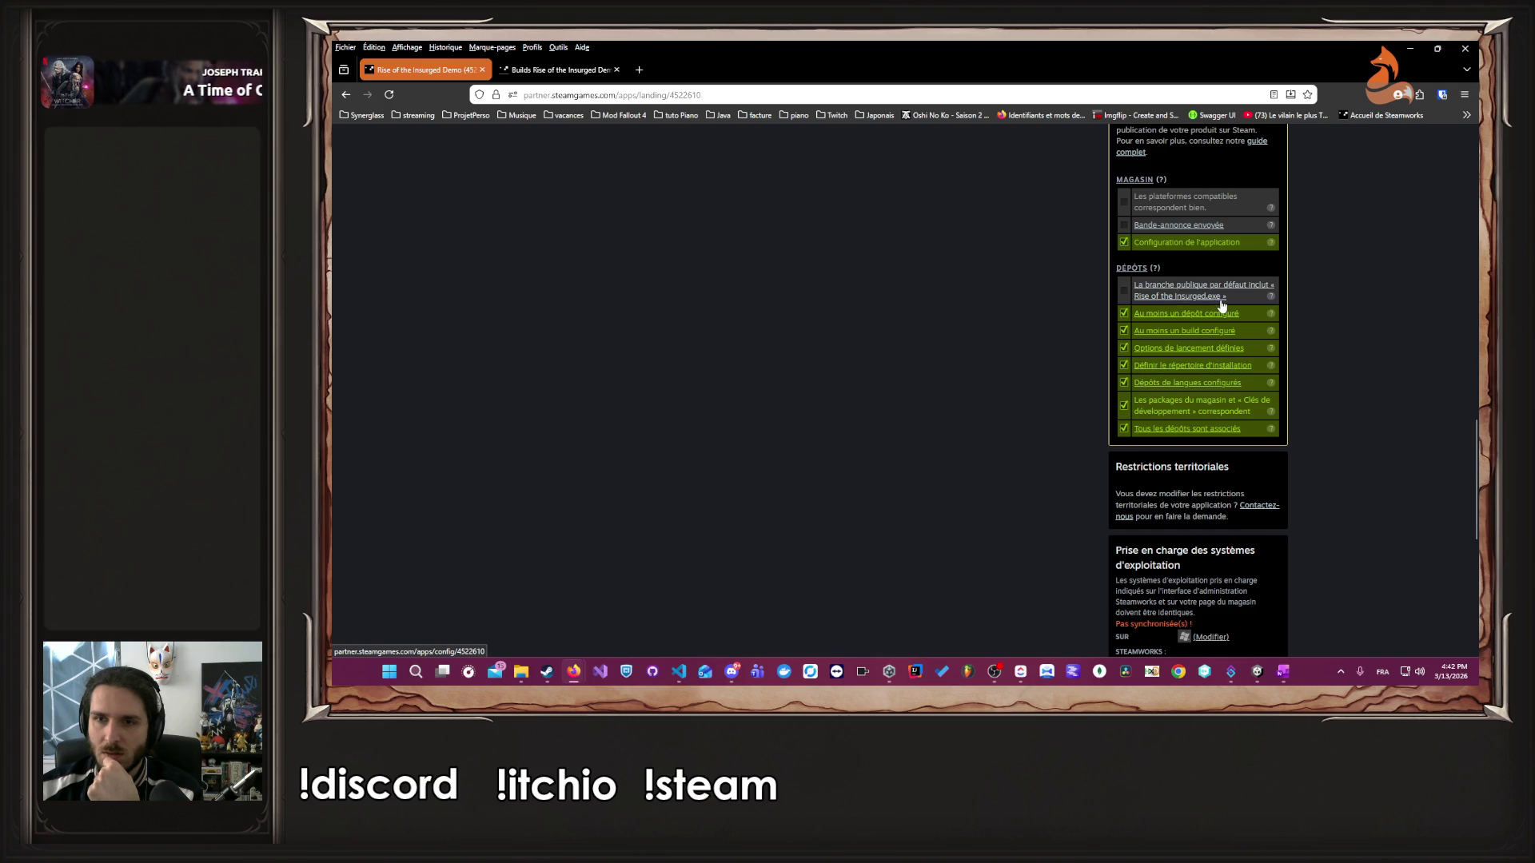
pyautogui.moveTo(1229, 298); pyautogui.dragTo(1133, 296)
pyautogui.click(909, 363)
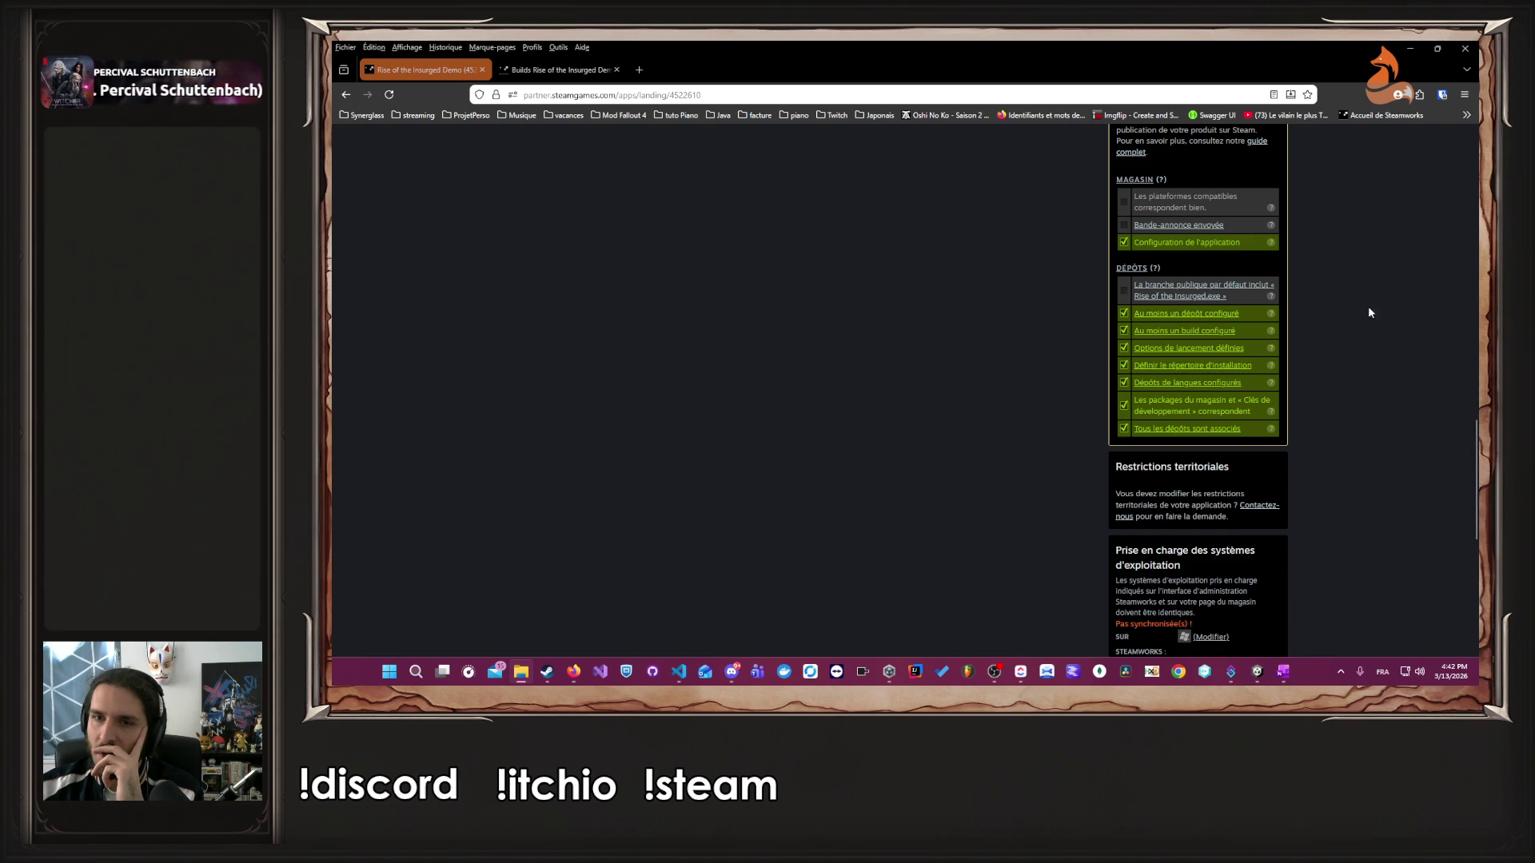
pyautogui.click(1213, 291)
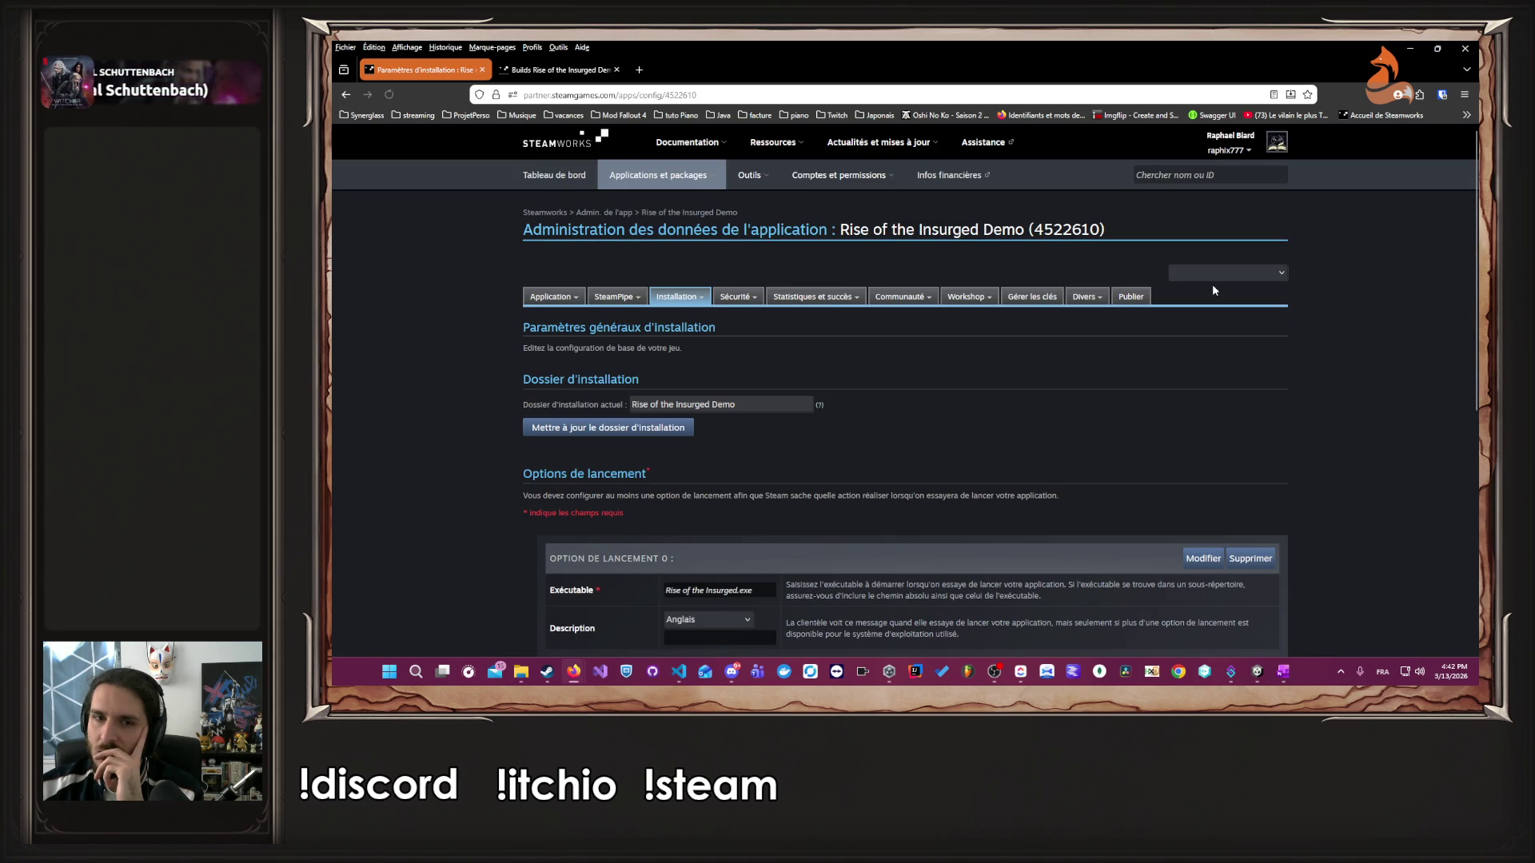
# - Visit the SteamPipe Dépôts page to look over the demo's depot configuration
pyautogui.scroll(-5, 956, 380)
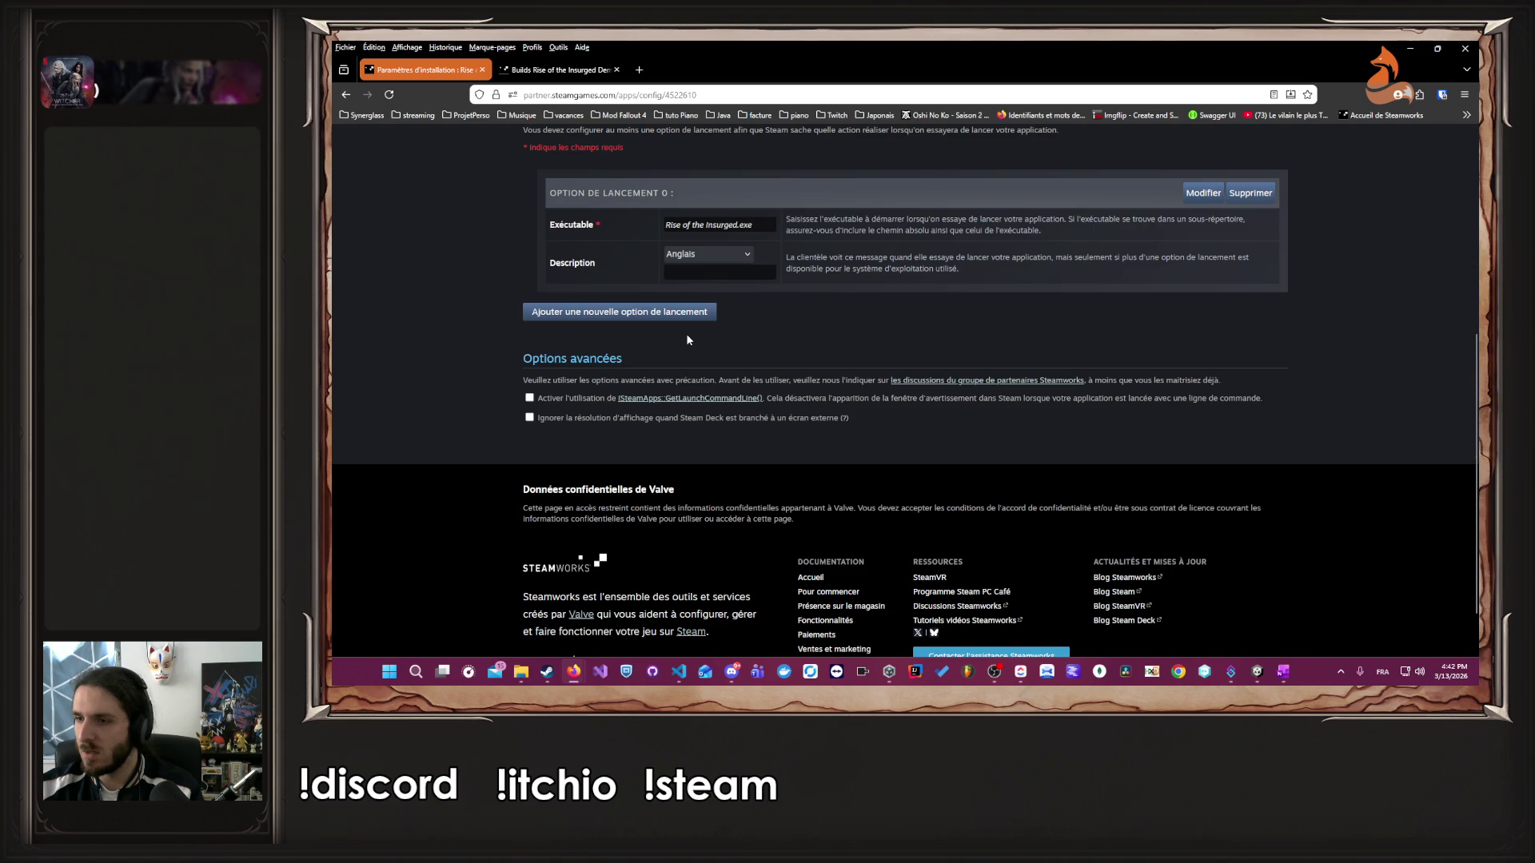
pyautogui.scroll(3, 686, 333)
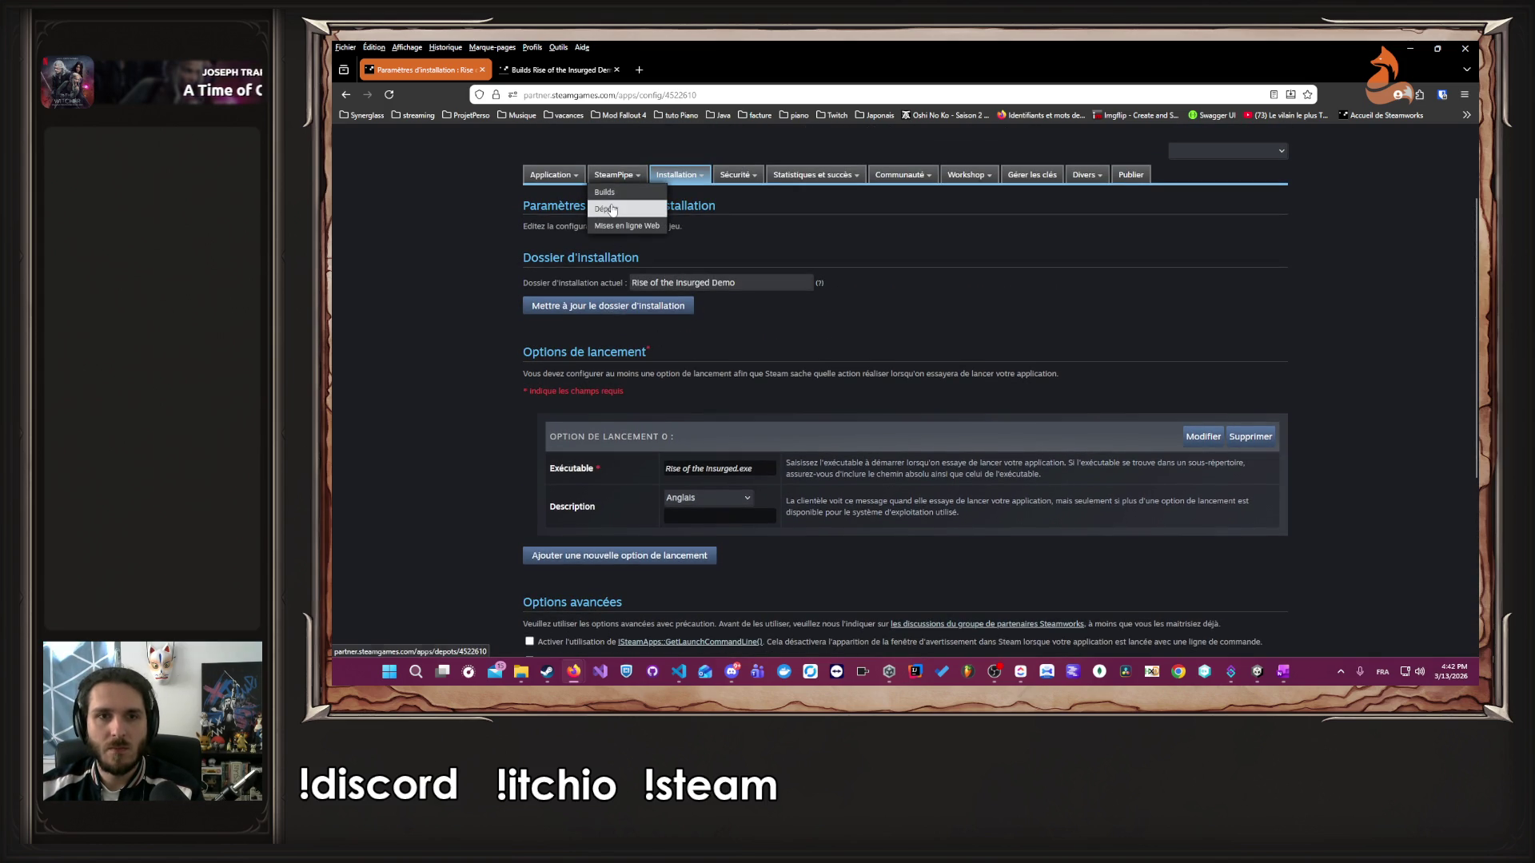
pyautogui.click(606, 209)
pyautogui.scroll(-7, 987, 349)
pyautogui.scroll(3, 985, 349)
pyautogui.scroll(4, 985, 350)
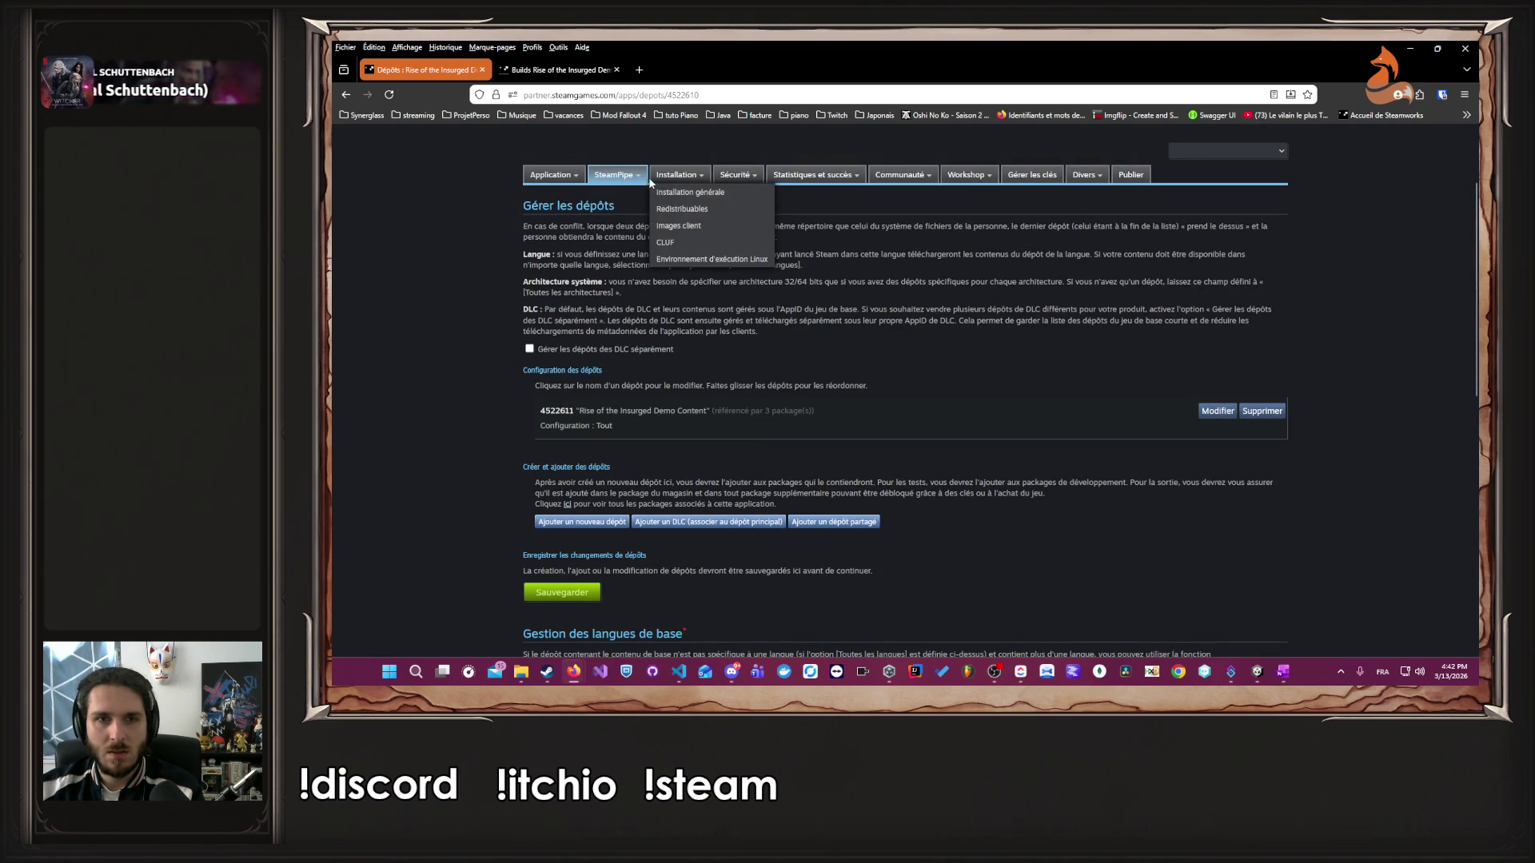
pyautogui.moveTo(631, 179)
pyautogui.moveTo(735, 176)
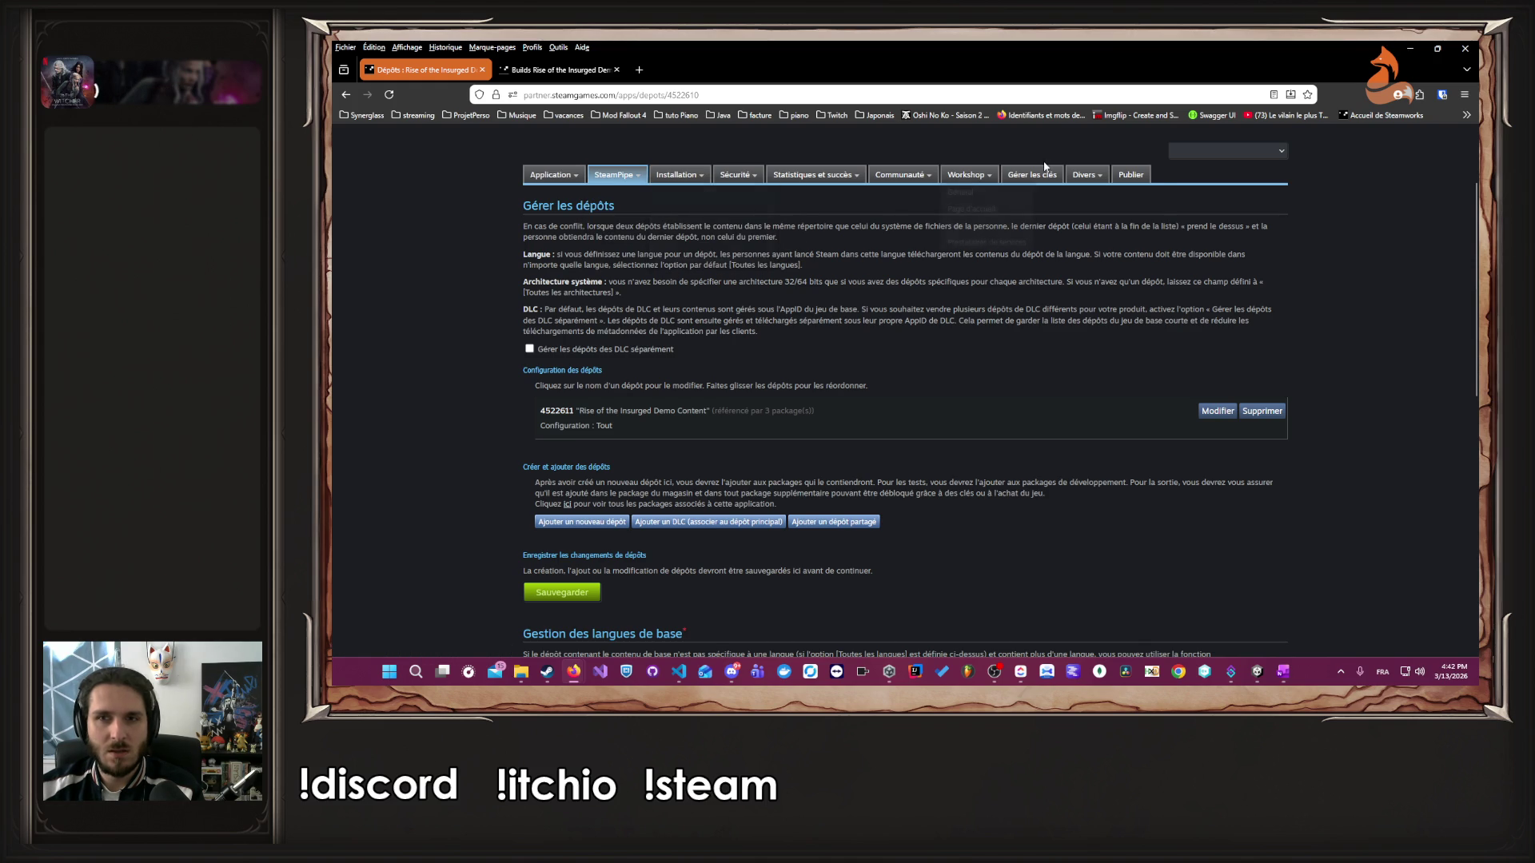
pyautogui.moveTo(1079, 176)
pyautogui.moveTo(939, 180)
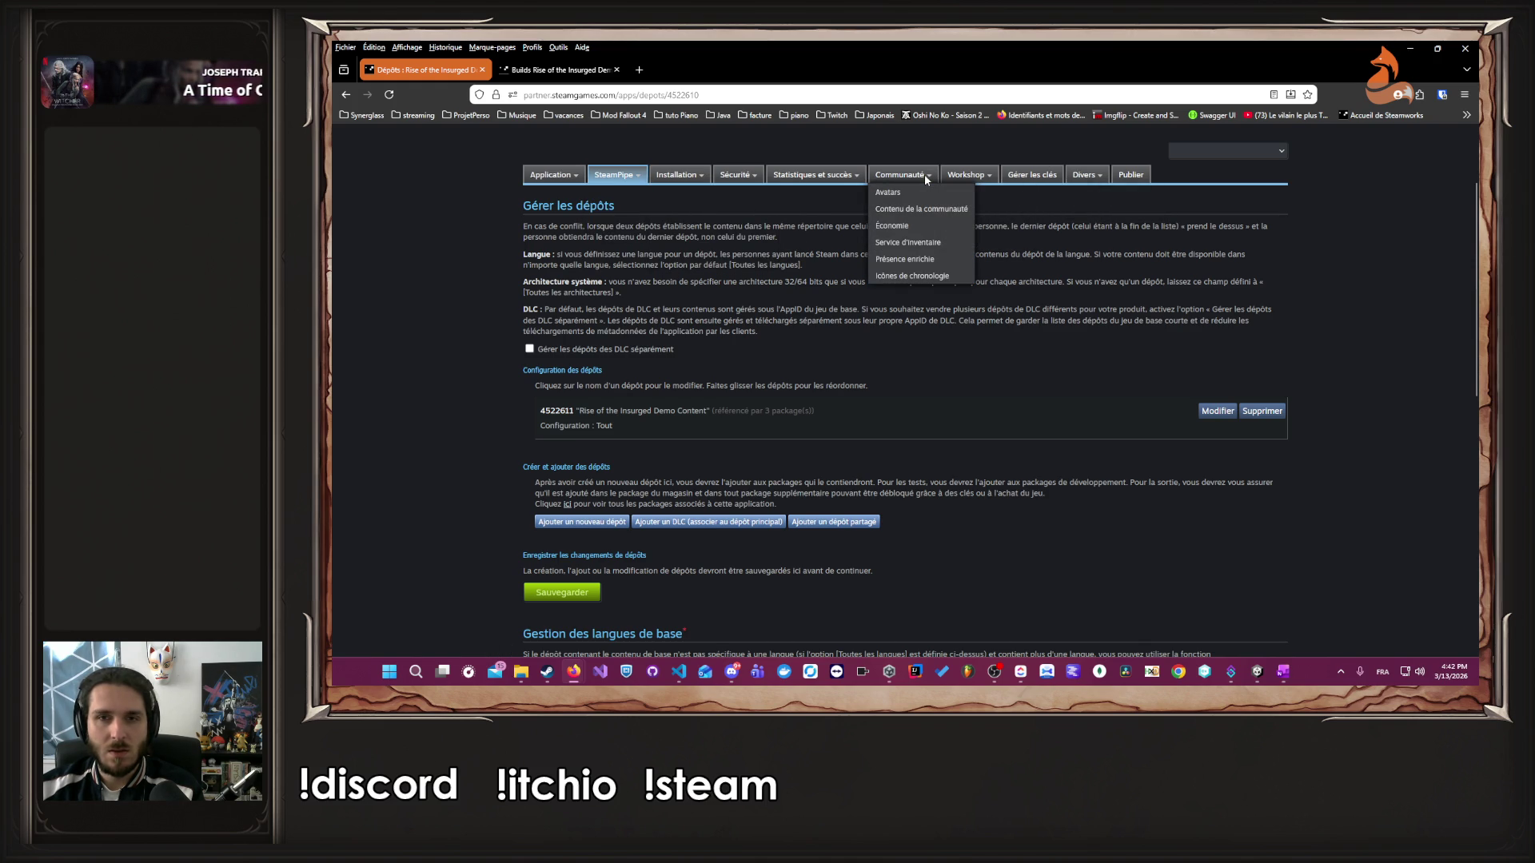
pyautogui.moveTo(823, 176)
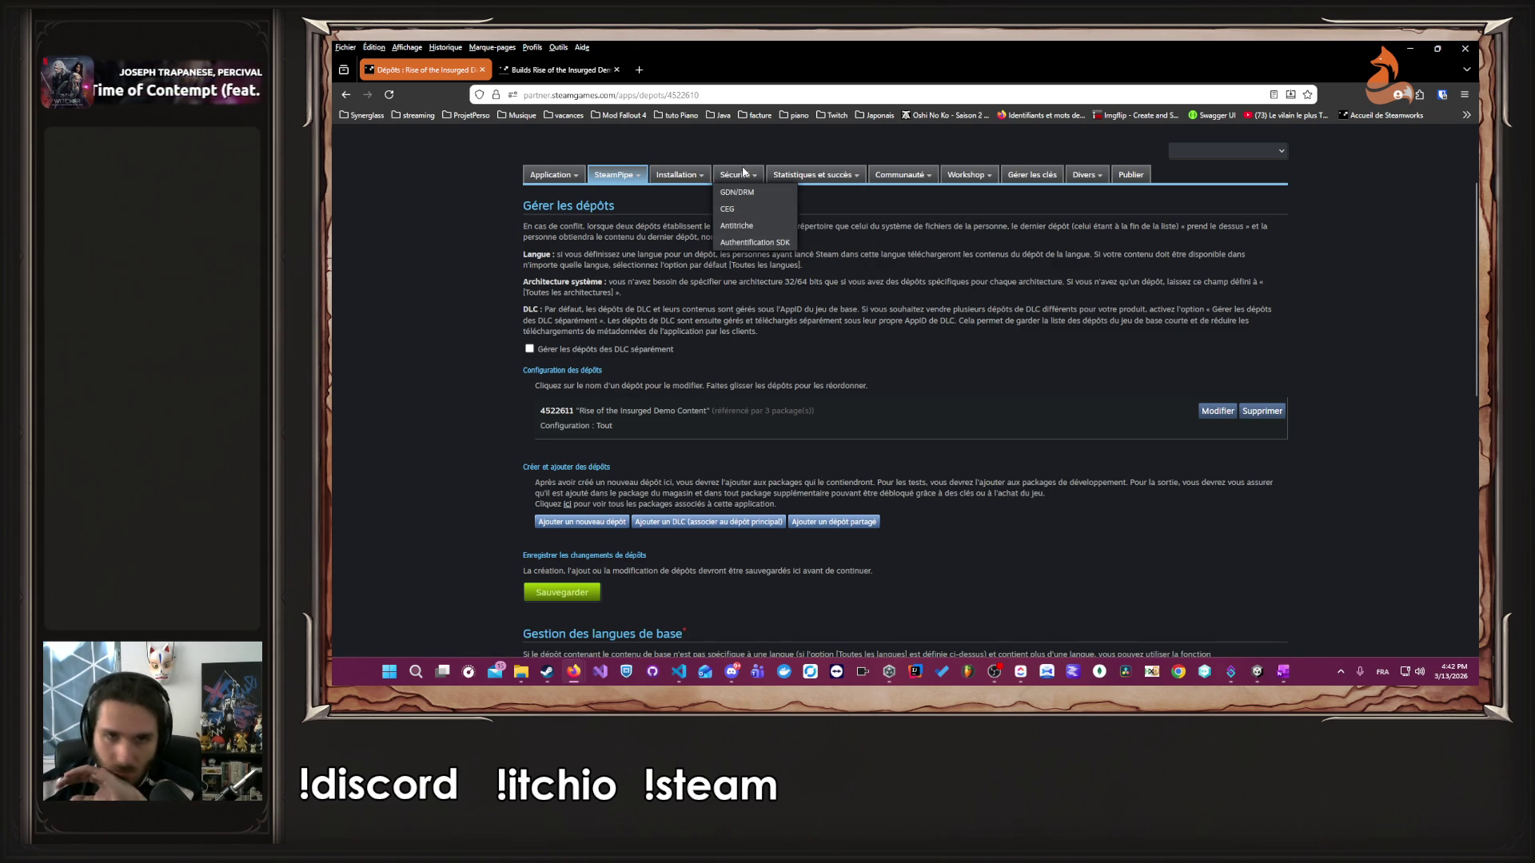
pyautogui.moveTo(677, 180)
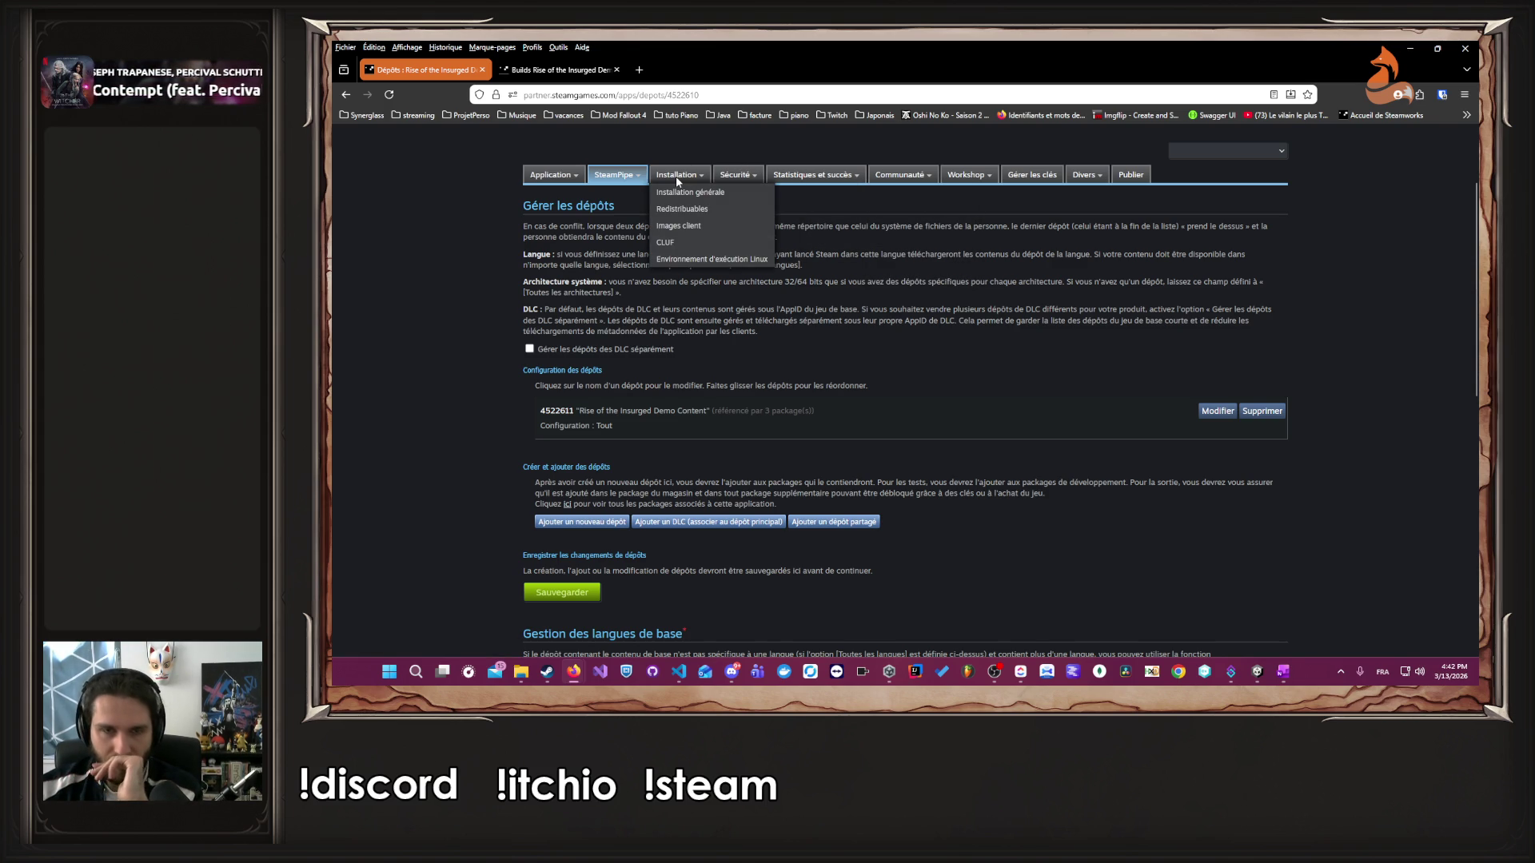
# - Confirm launch option 0 runs Rise of the Insurged.exe, then open the HTTP depot upload page
pyautogui.click(684, 192)
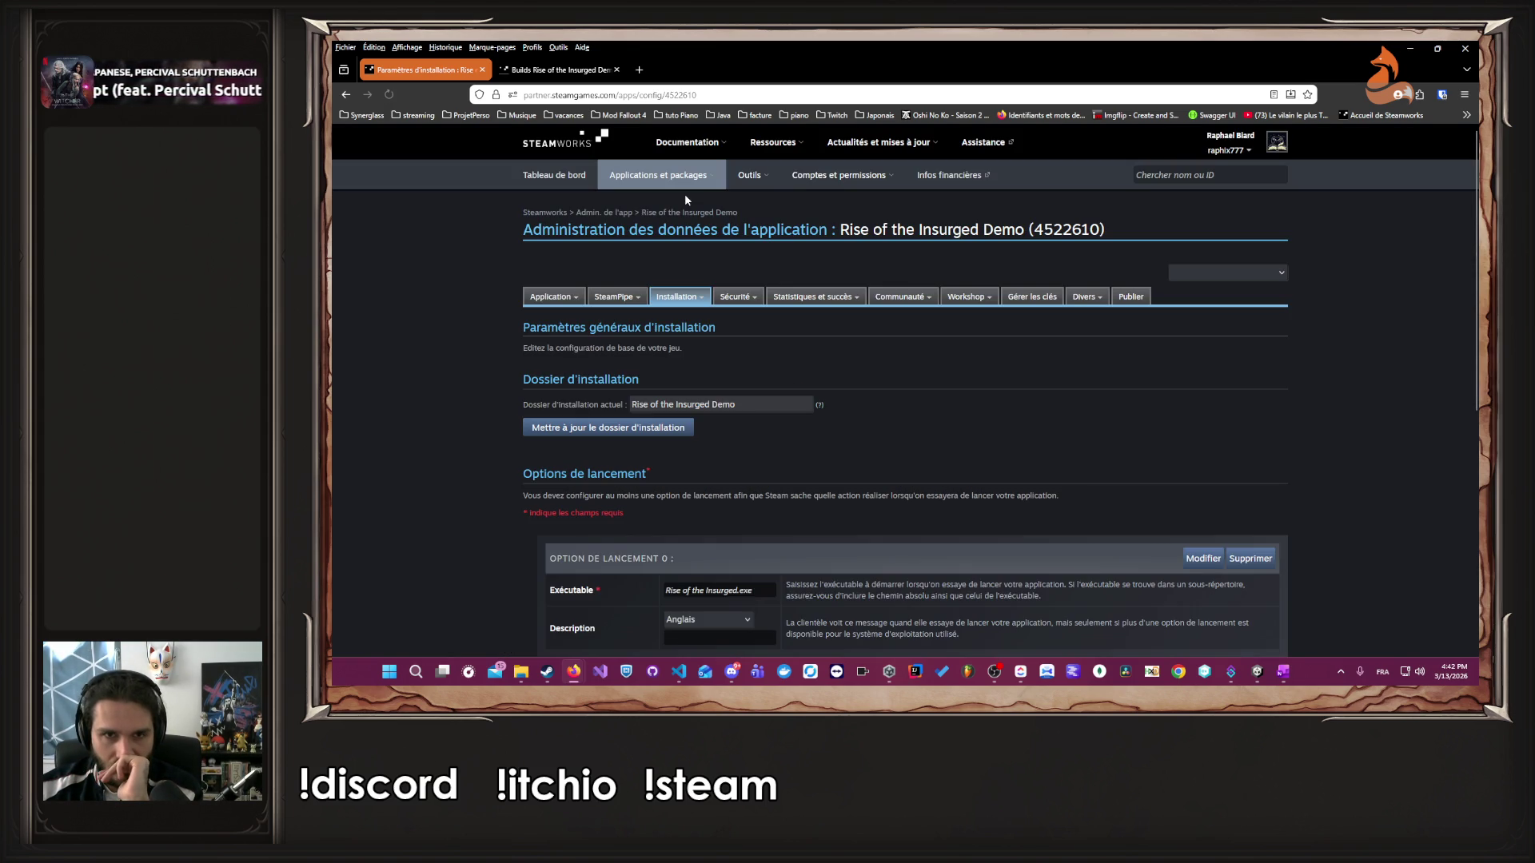
pyautogui.scroll(-4, 576, 272)
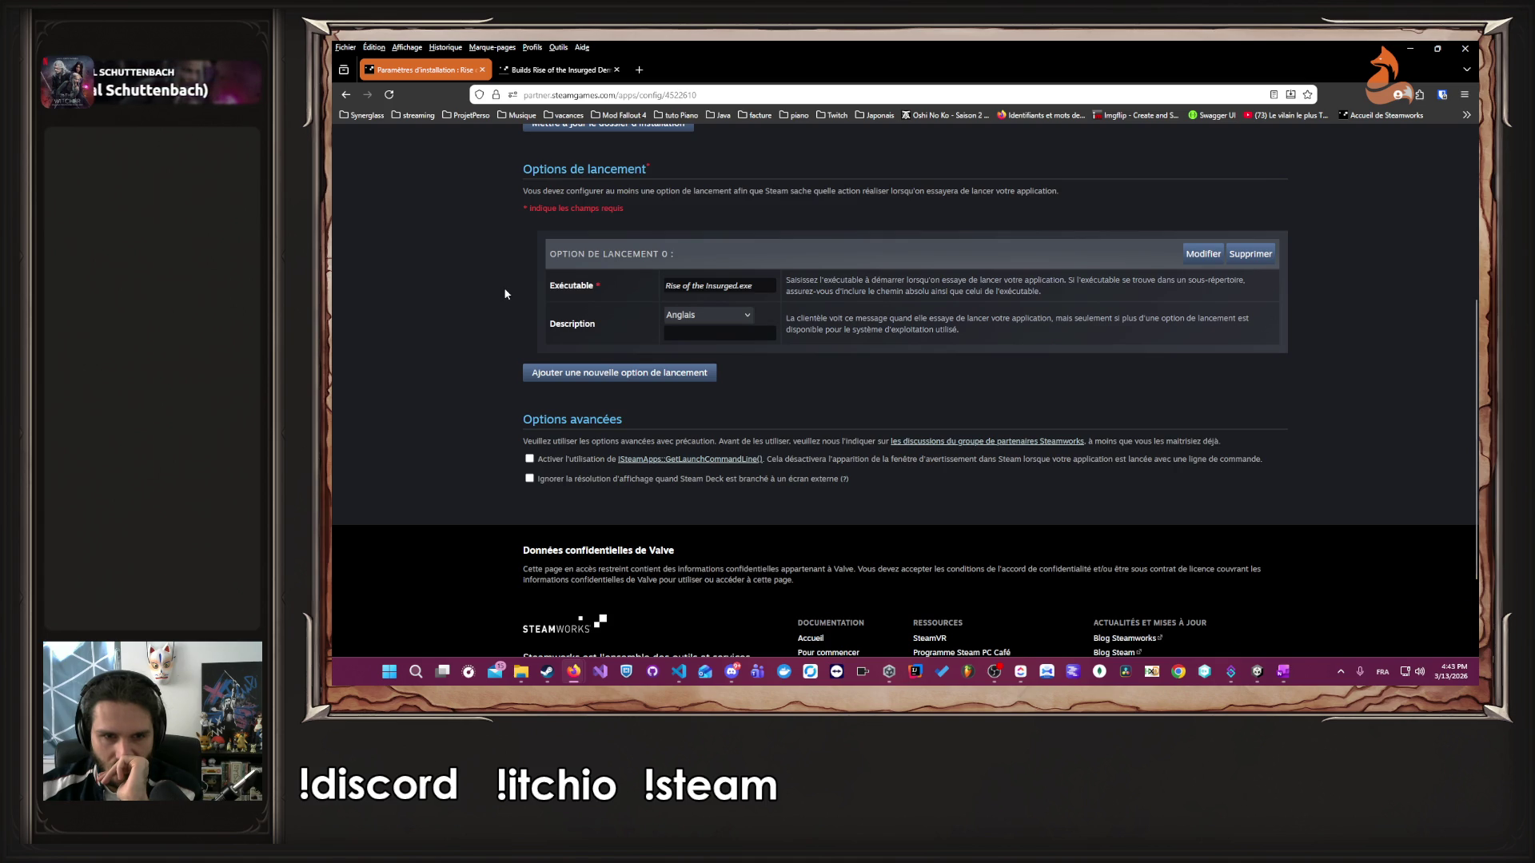
pyautogui.scroll(2, 505, 294)
pyautogui.scroll(2, 504, 295)
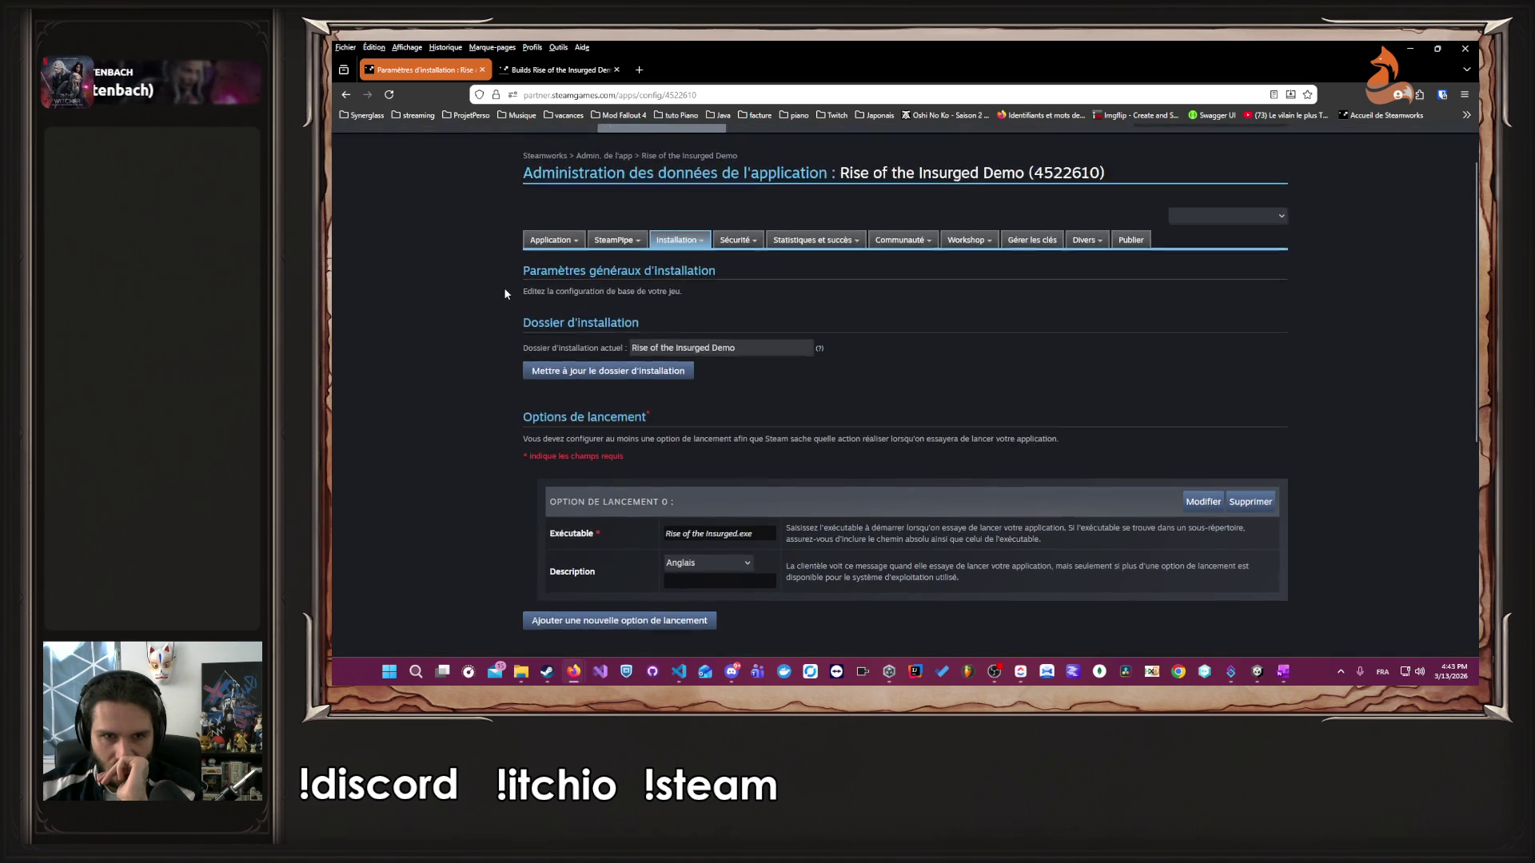
pyautogui.scroll(1, 505, 294)
pyautogui.moveTo(511, 334); pyautogui.dragTo(730, 357)
pyautogui.click(731, 357)
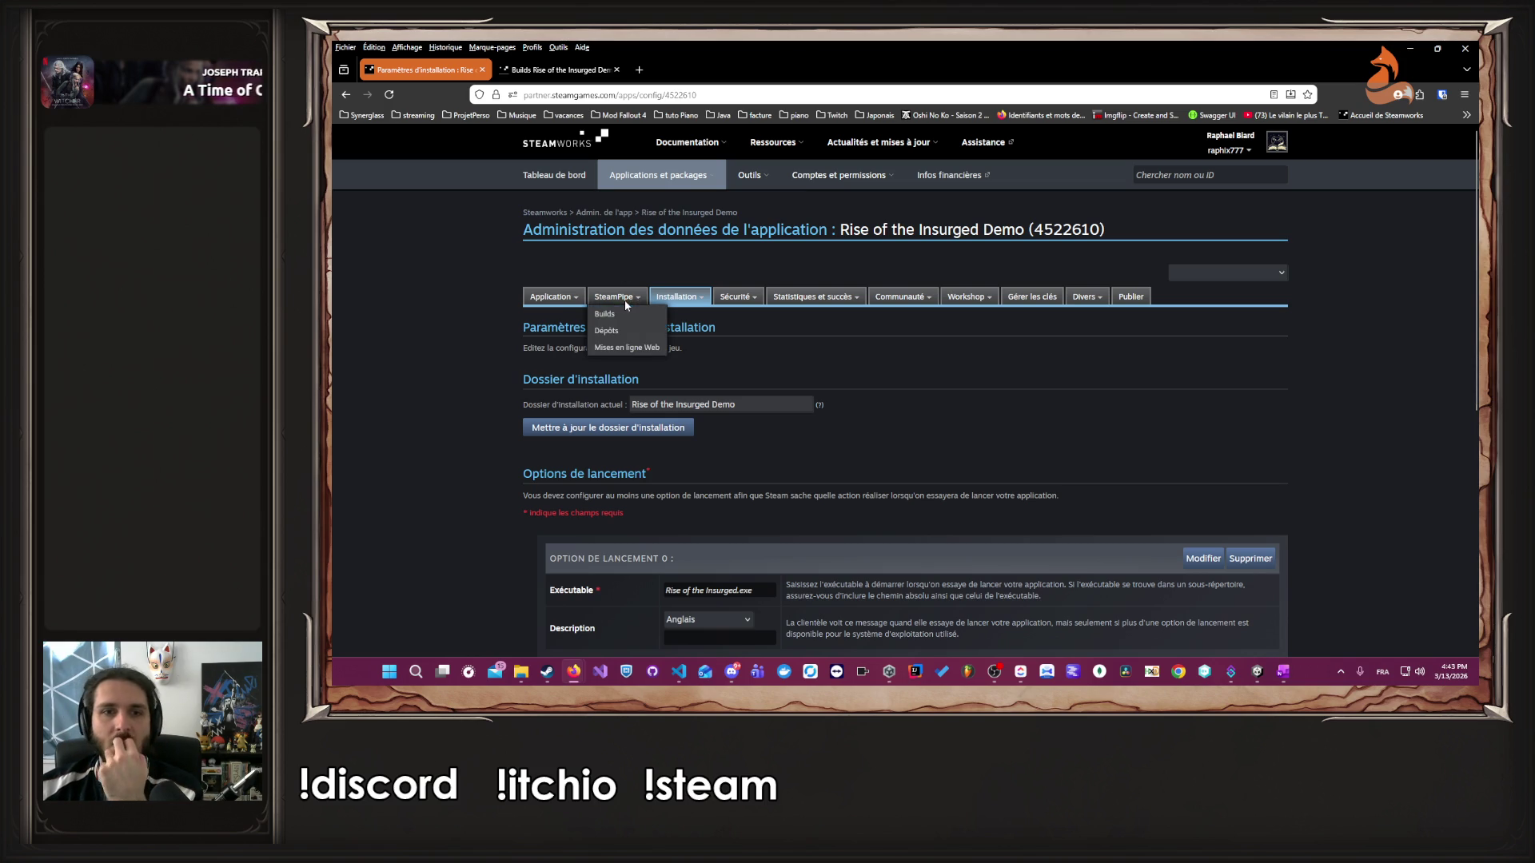
pyautogui.moveTo(620, 298)
pyautogui.click(640, 346)
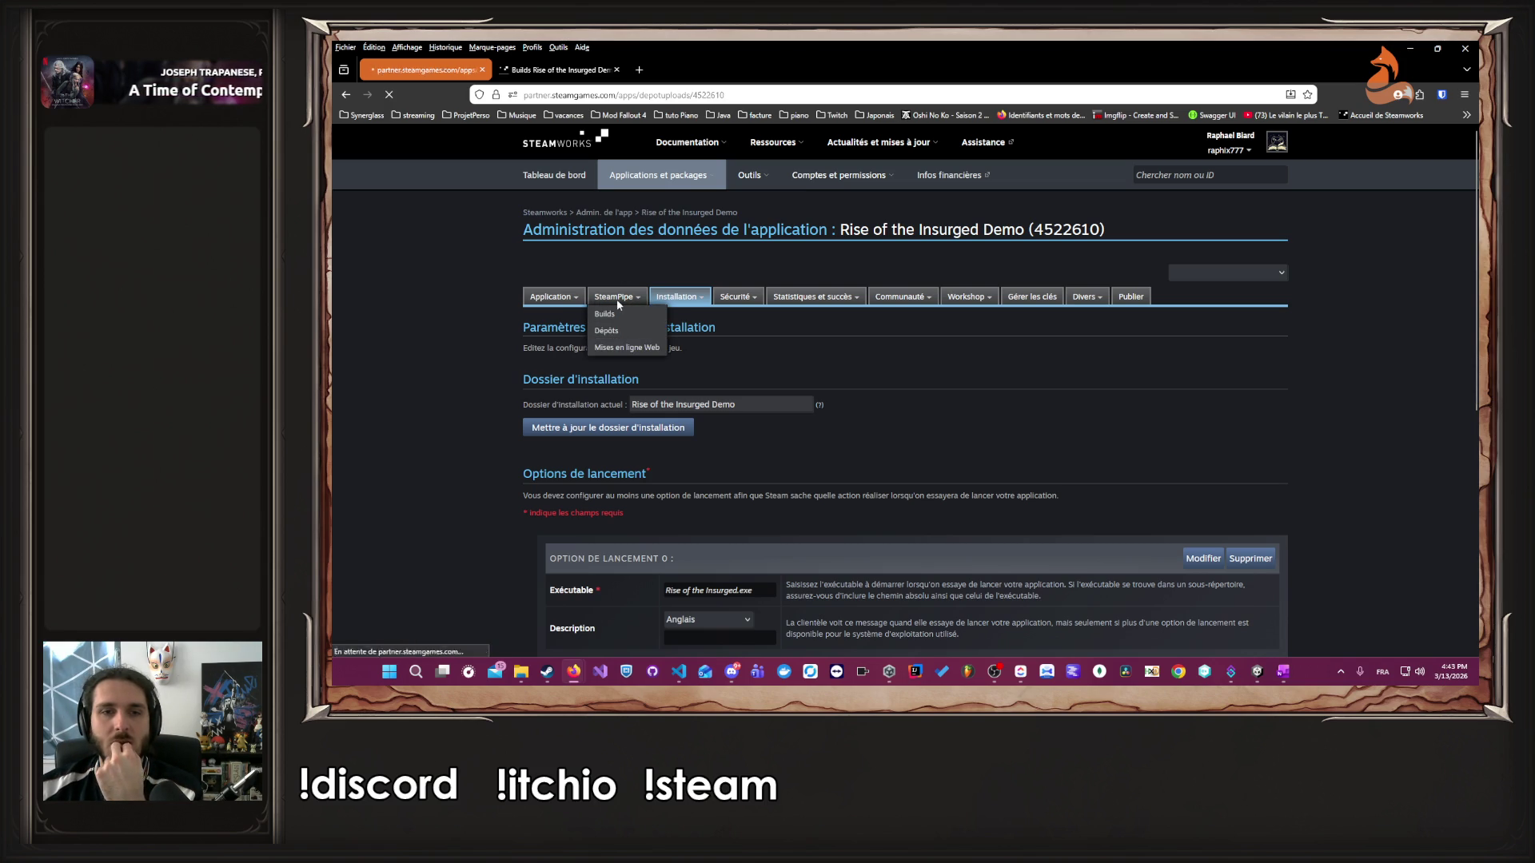
# - Save the depot configuration on the SteamPipe Dépôts page
pyautogui.click(632, 339)
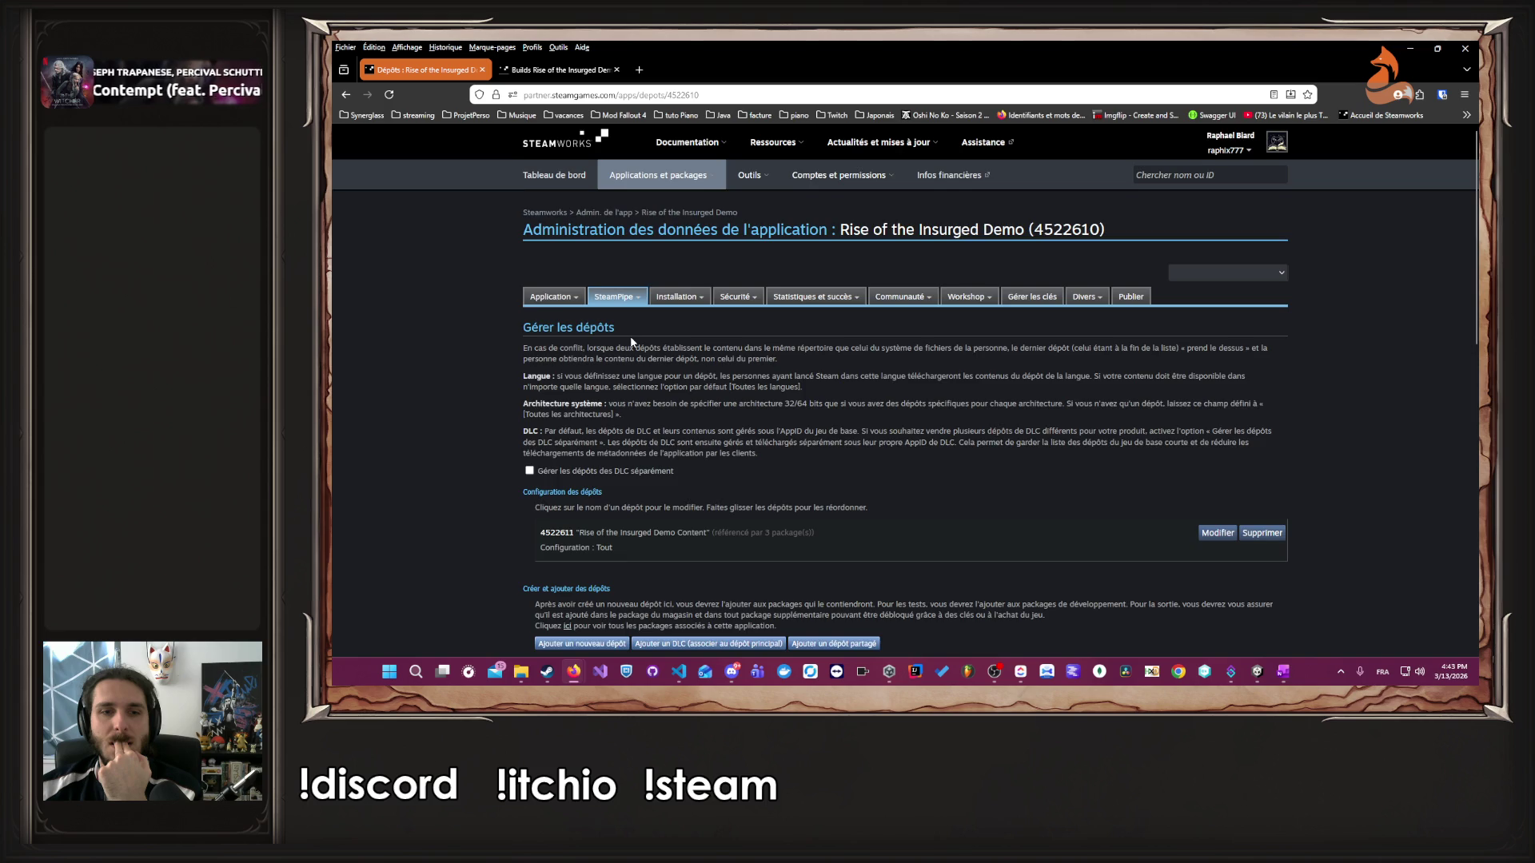
pyautogui.scroll(-3, 631, 340)
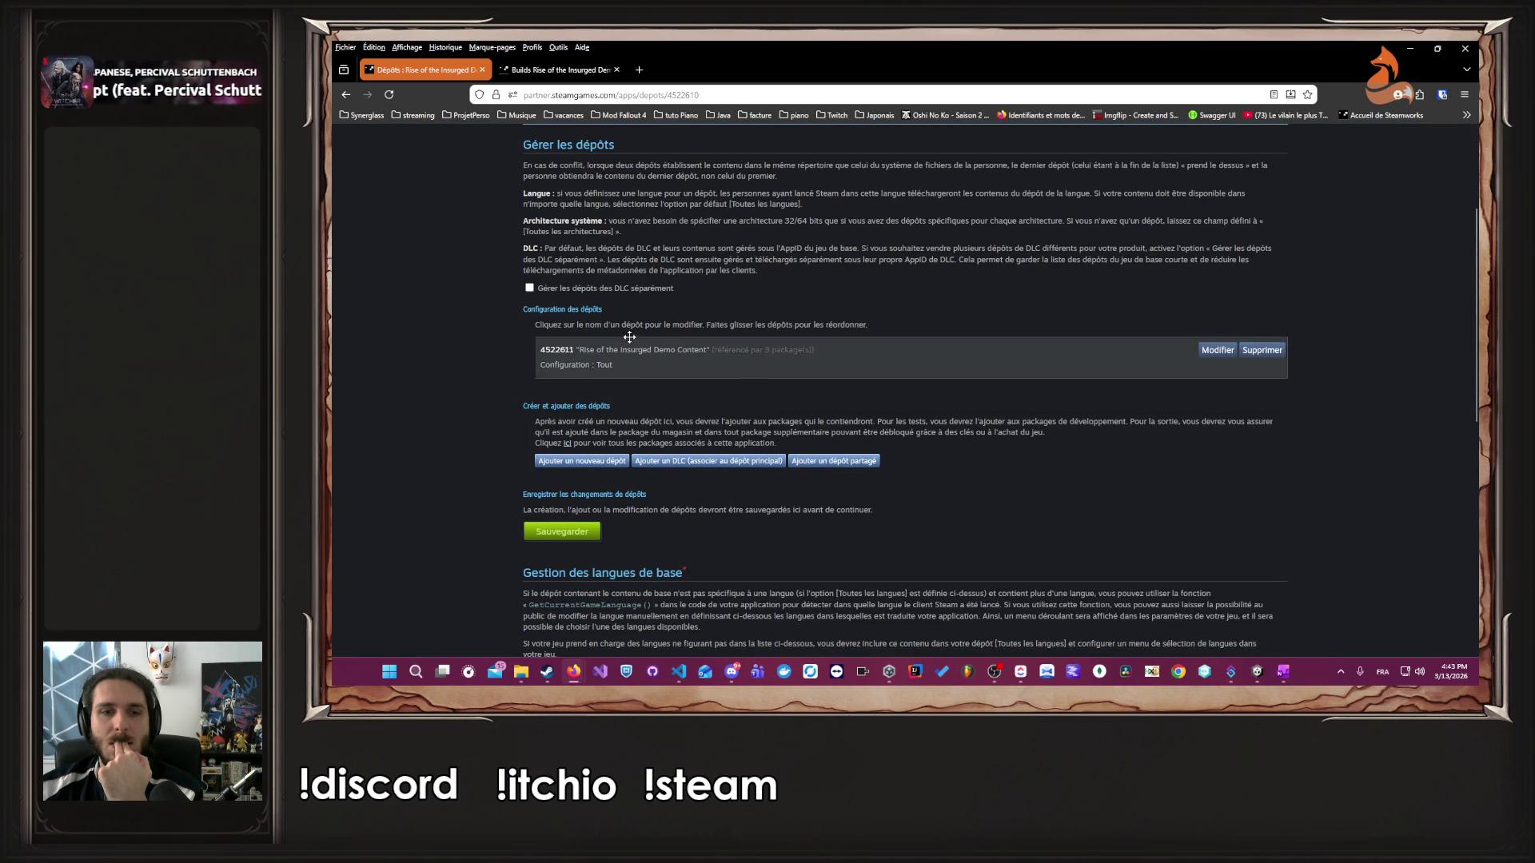
pyautogui.click(562, 532)
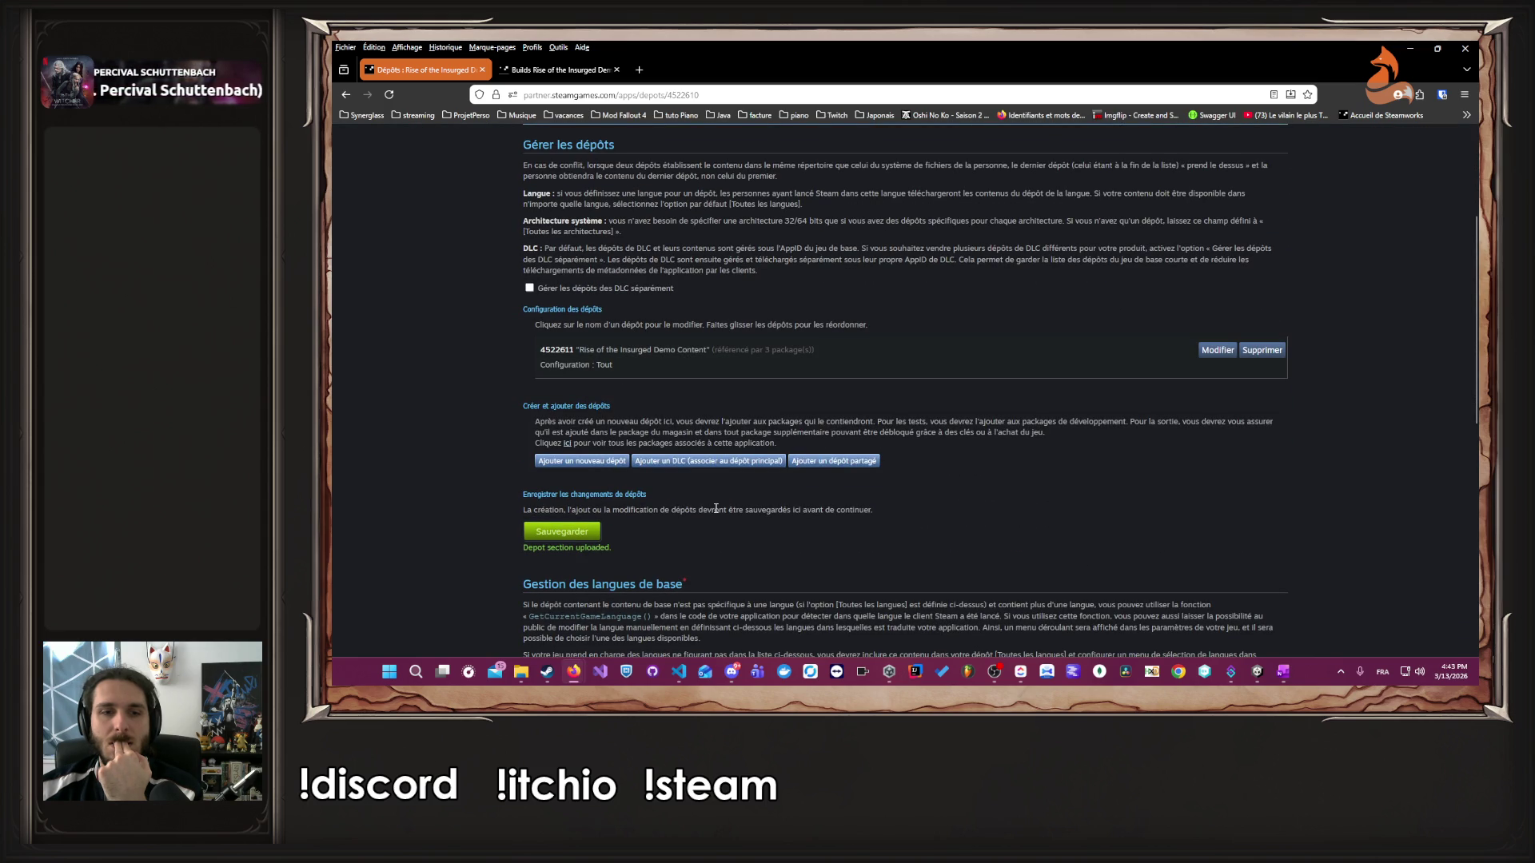
pyautogui.scroll(-3, 715, 509)
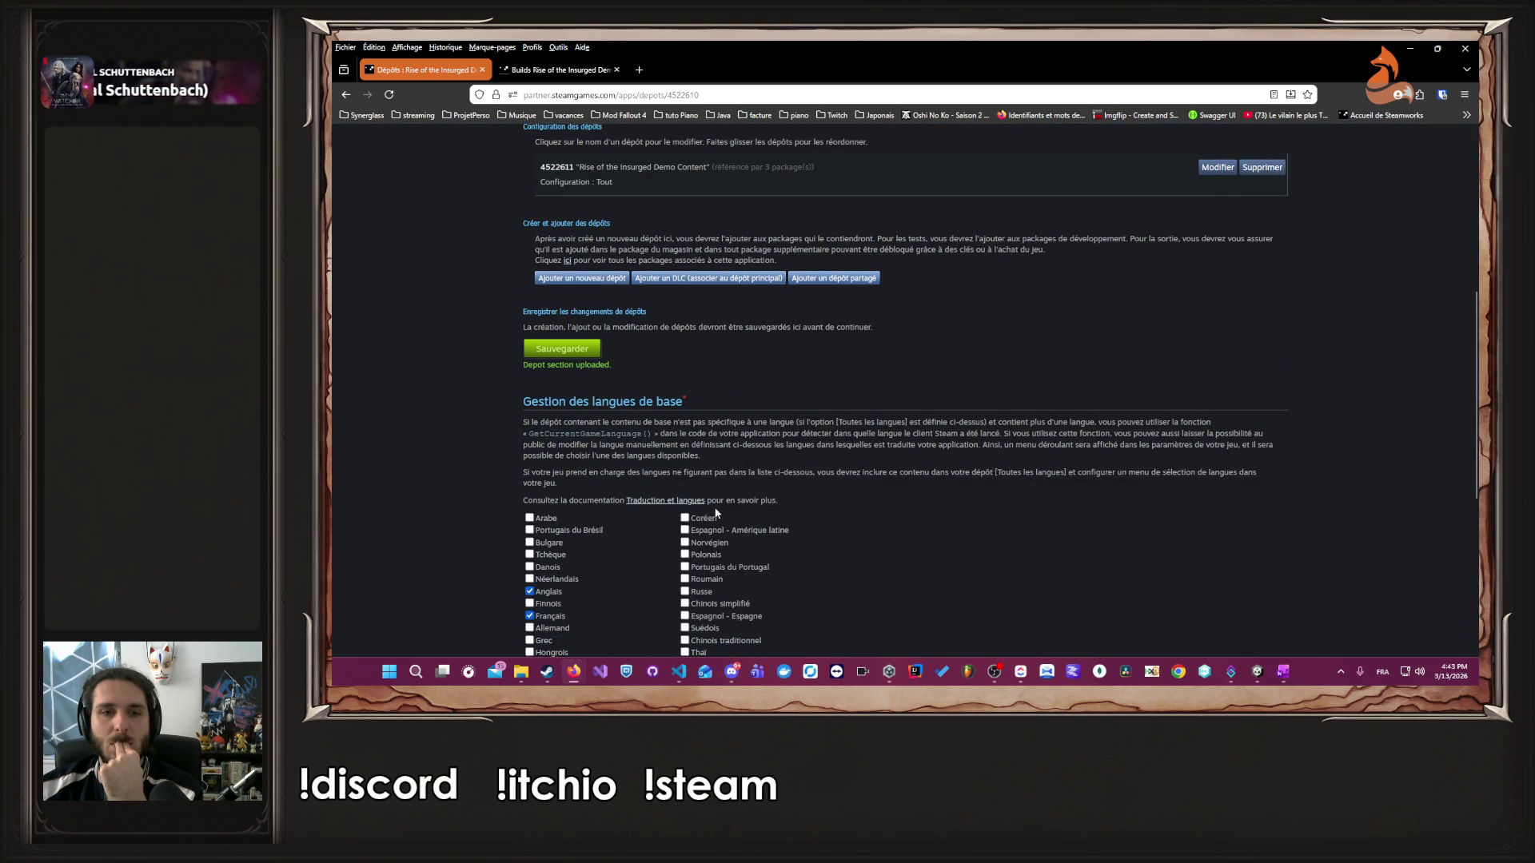
pyautogui.scroll(3, 715, 514)
pyautogui.scroll(2, 683, 448)
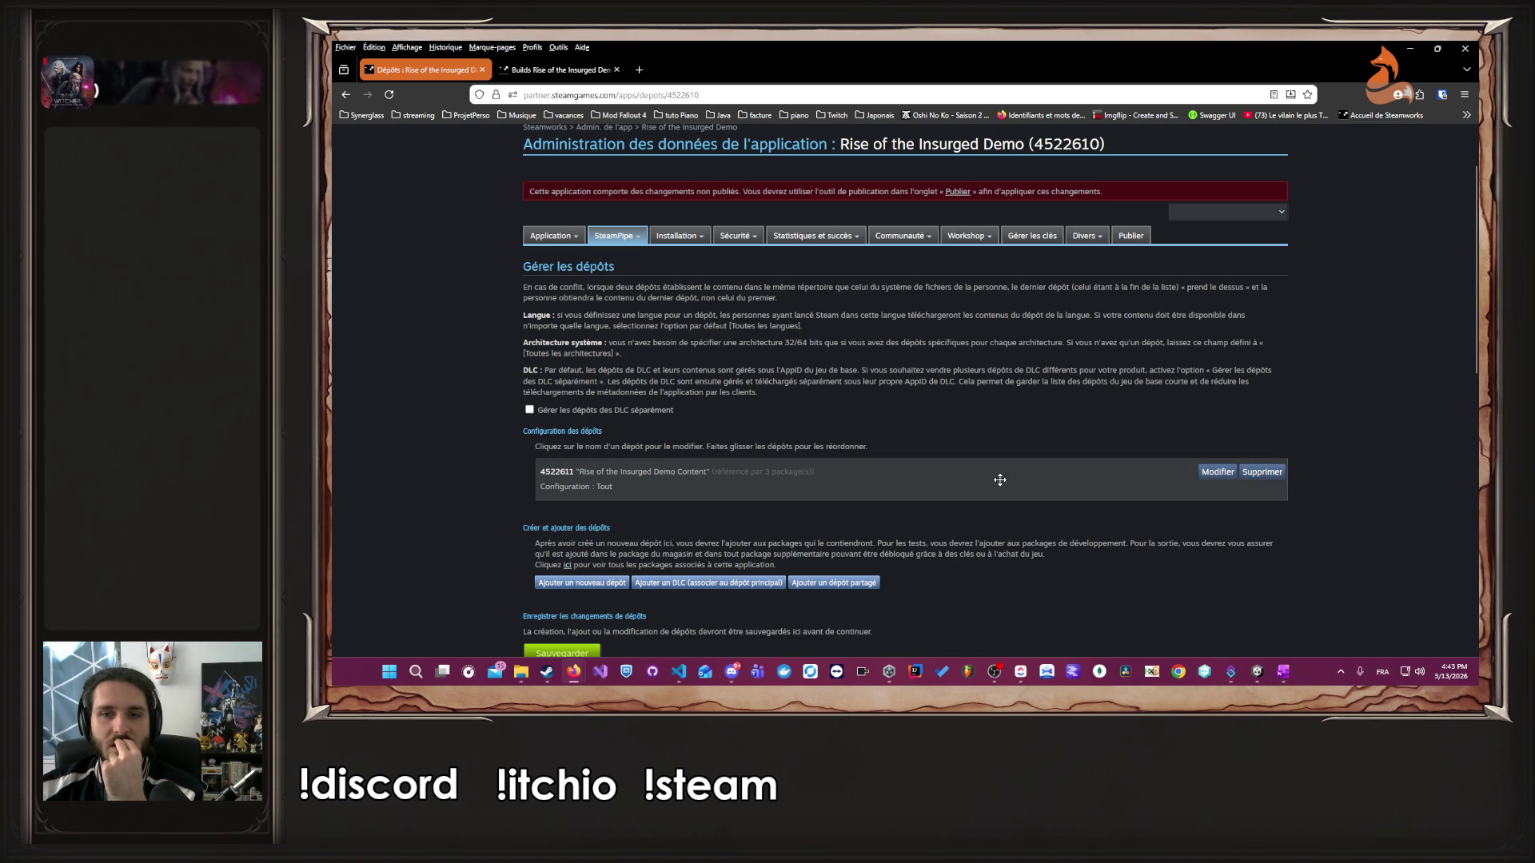
# - Edit the Rise of the Insurged Demo Content depot to view its language, DLC, OS and platform options
pyautogui.click(1220, 473)
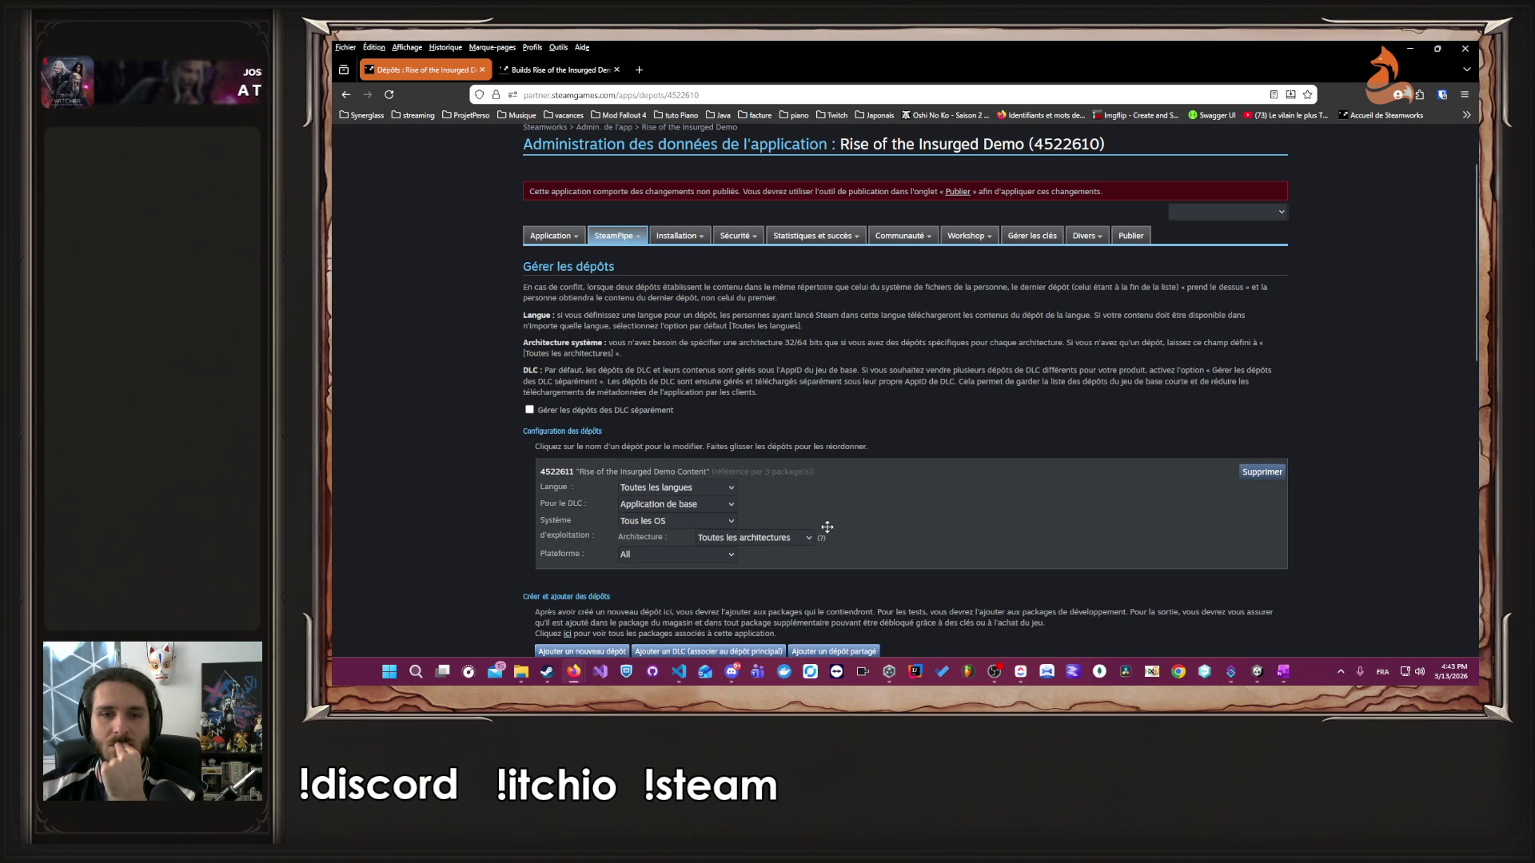
pyautogui.scroll(1, 889, 431)
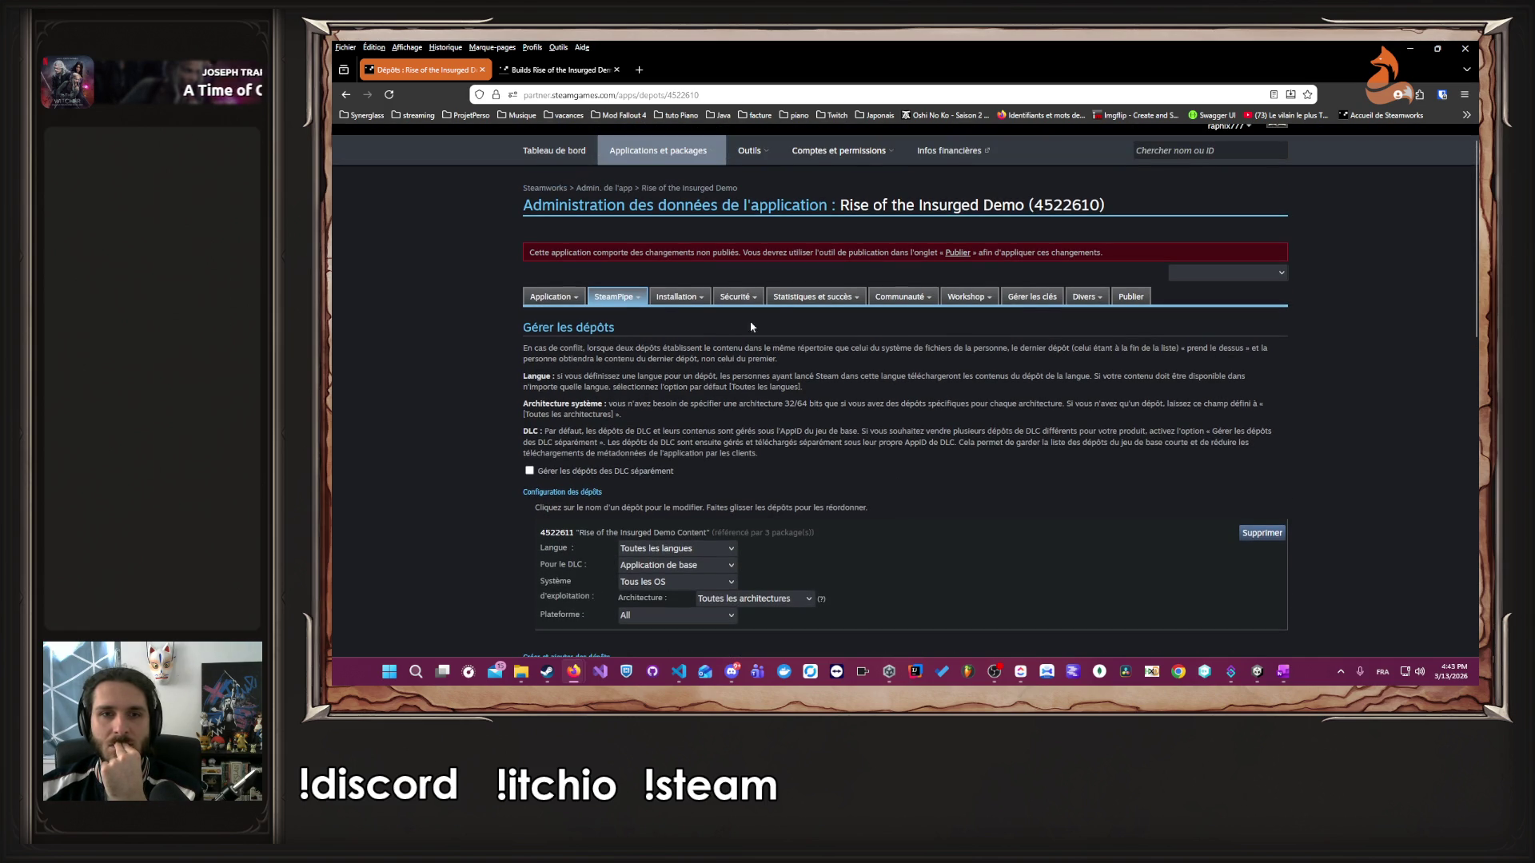
pyautogui.moveTo(737, 297)
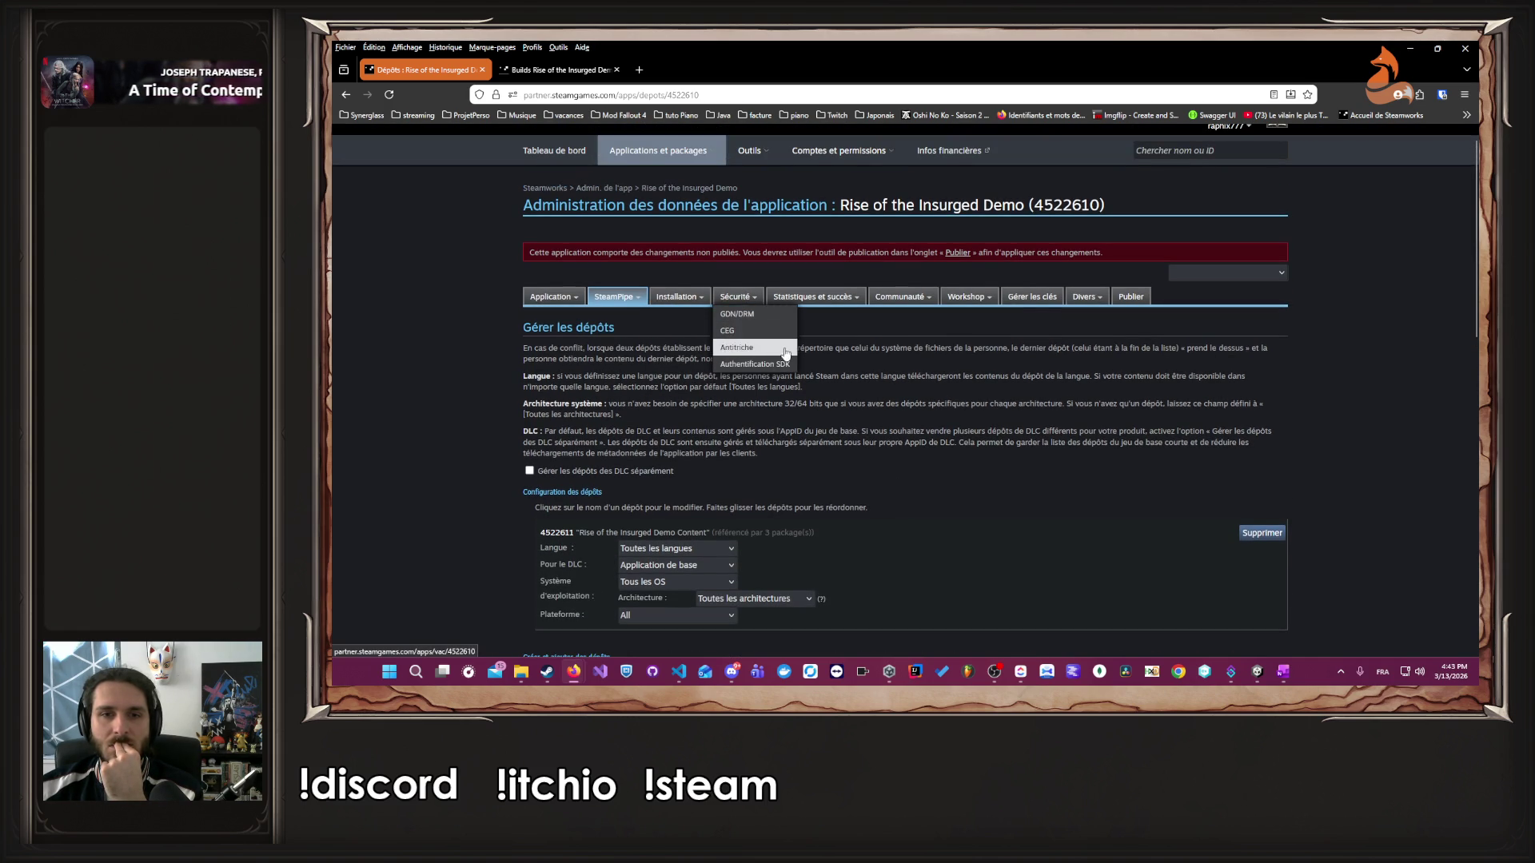
pyautogui.moveTo(973, 304)
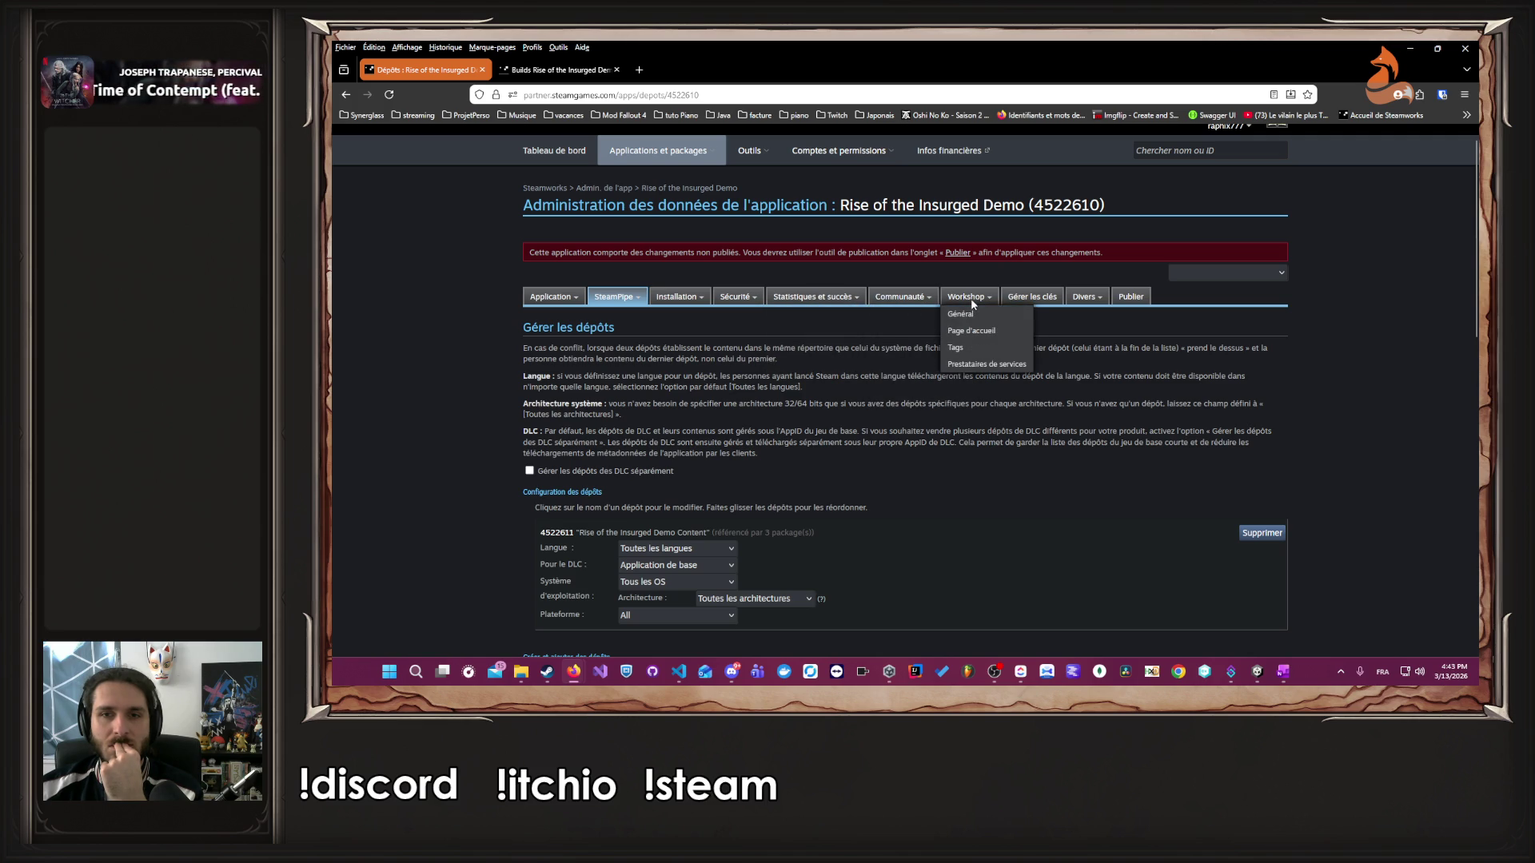
pyautogui.moveTo(1083, 300)
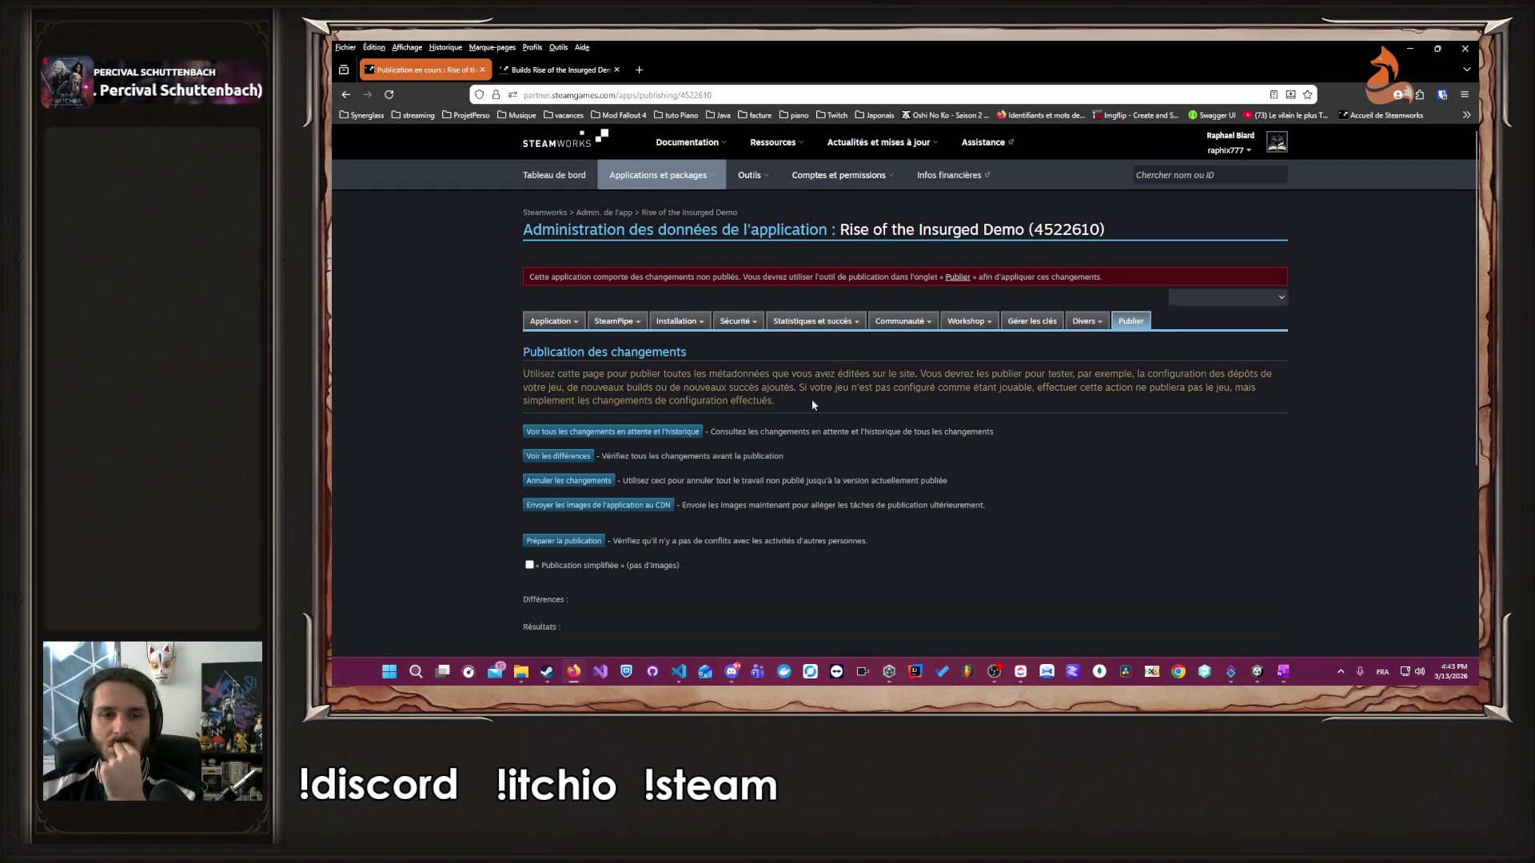
# - Return to the Rise of the Insurged Demo landing page and highlight the unchecked default-branch executable item
pyautogui.scroll(-2, 813, 405)
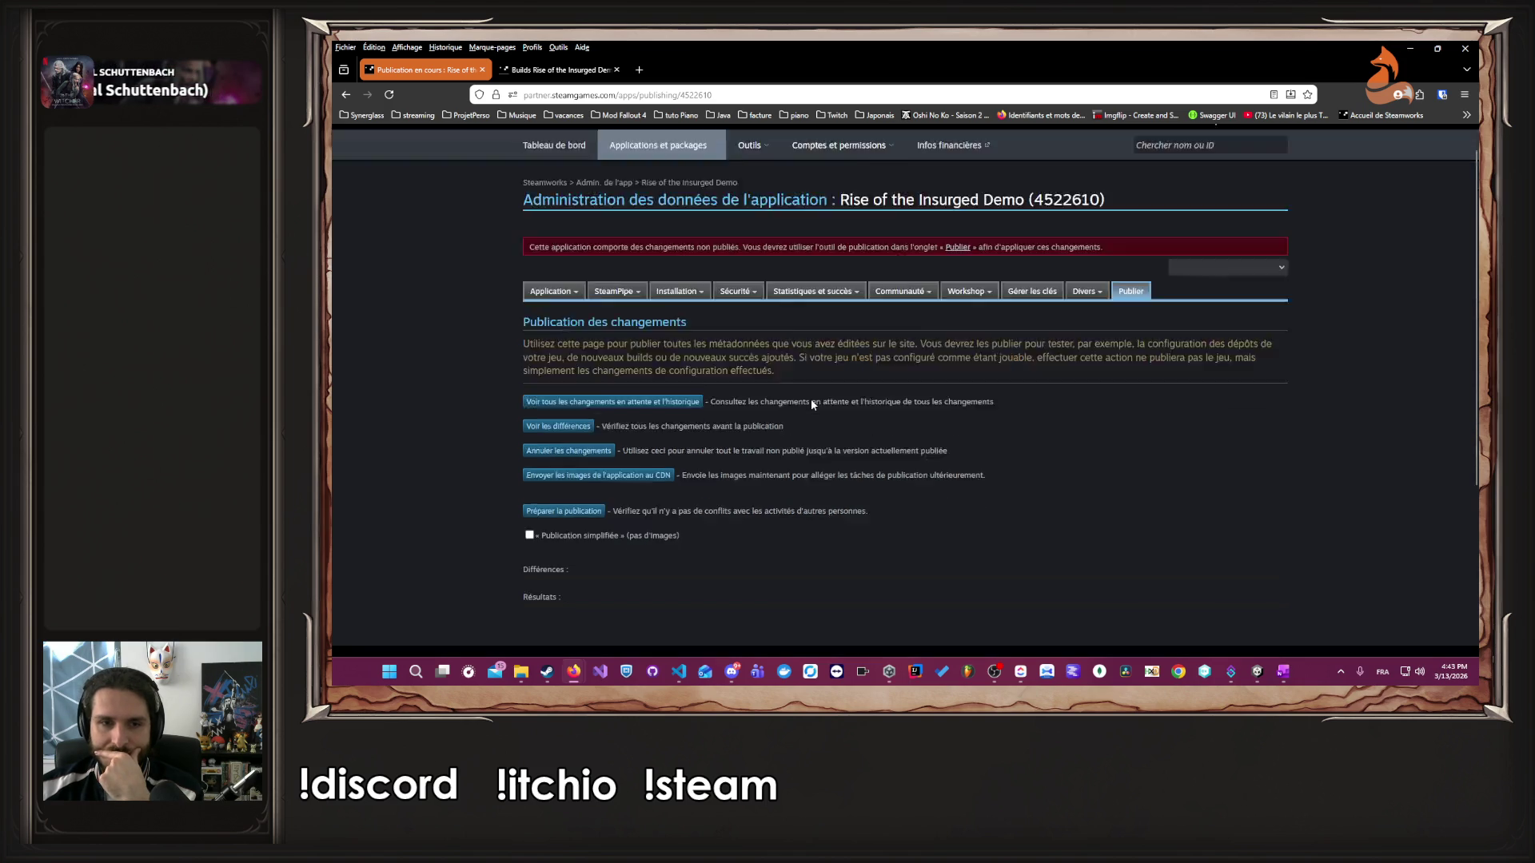
pyautogui.scroll(2, 810, 399)
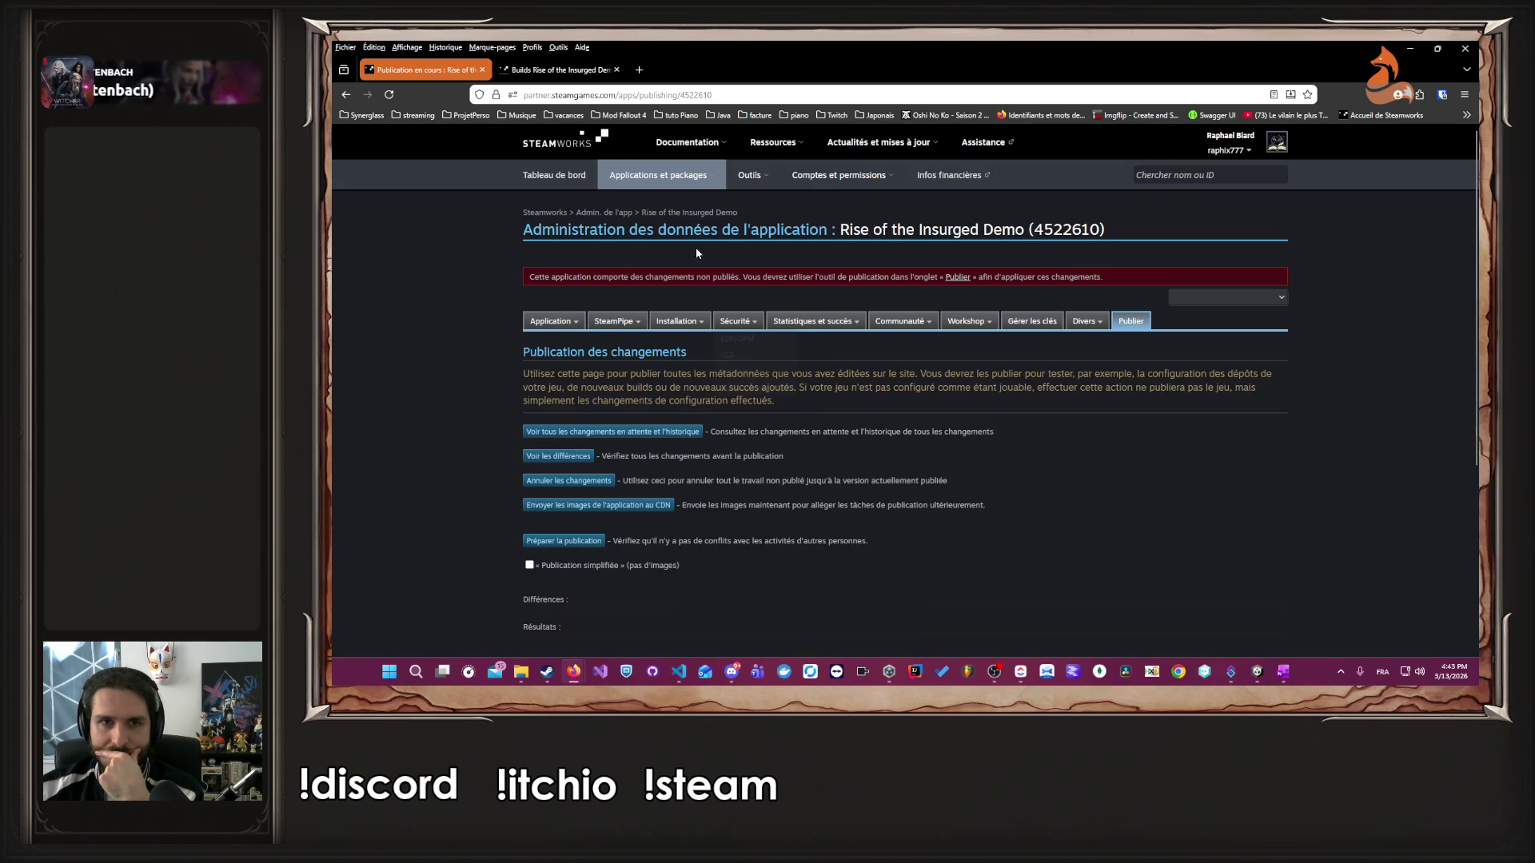
pyautogui.click(662, 217)
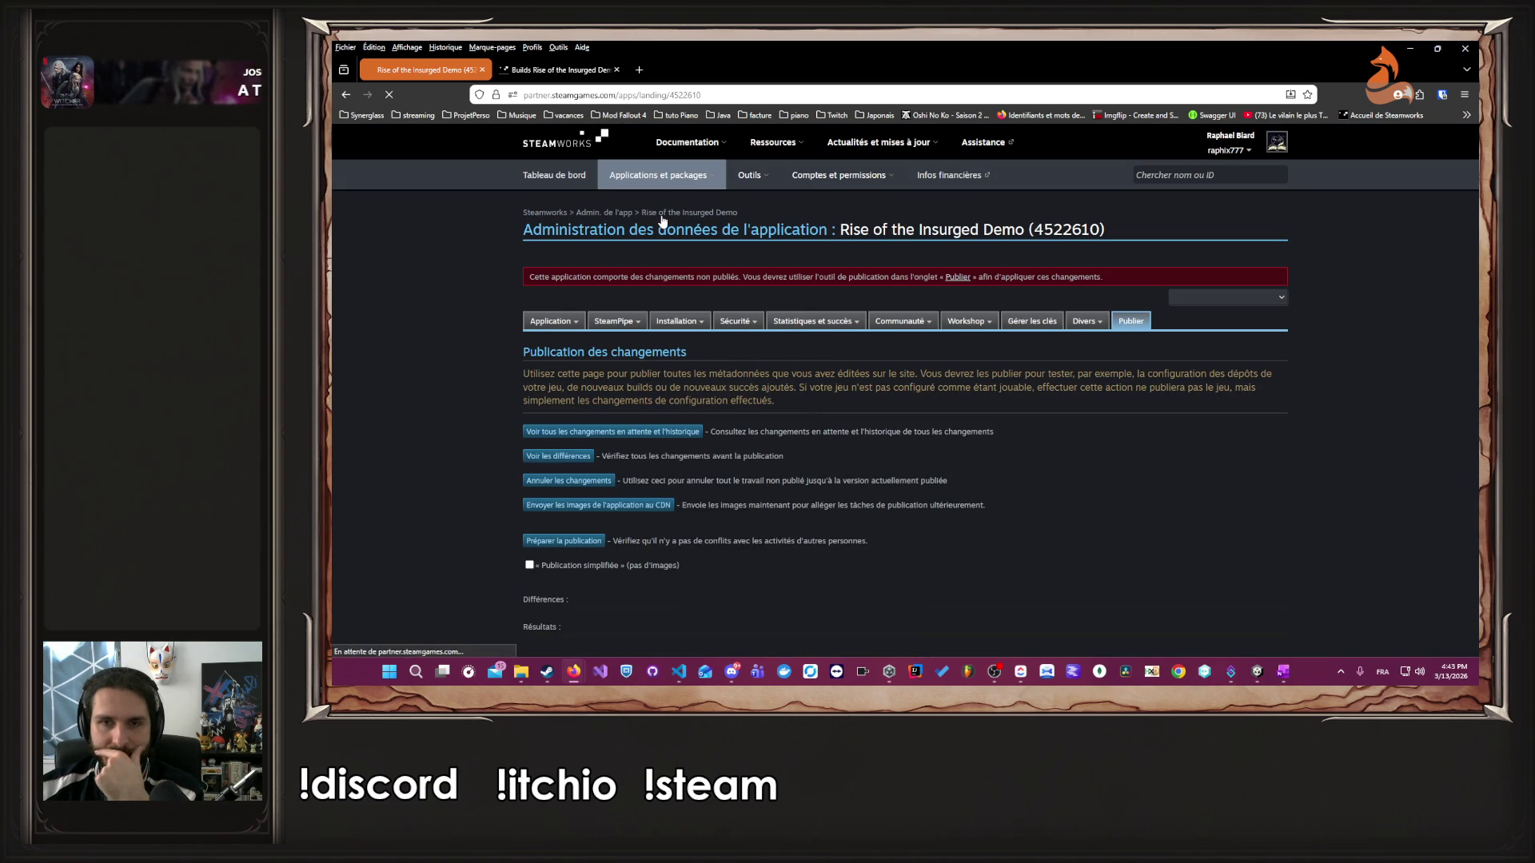
pyautogui.scroll(-15, 703, 263)
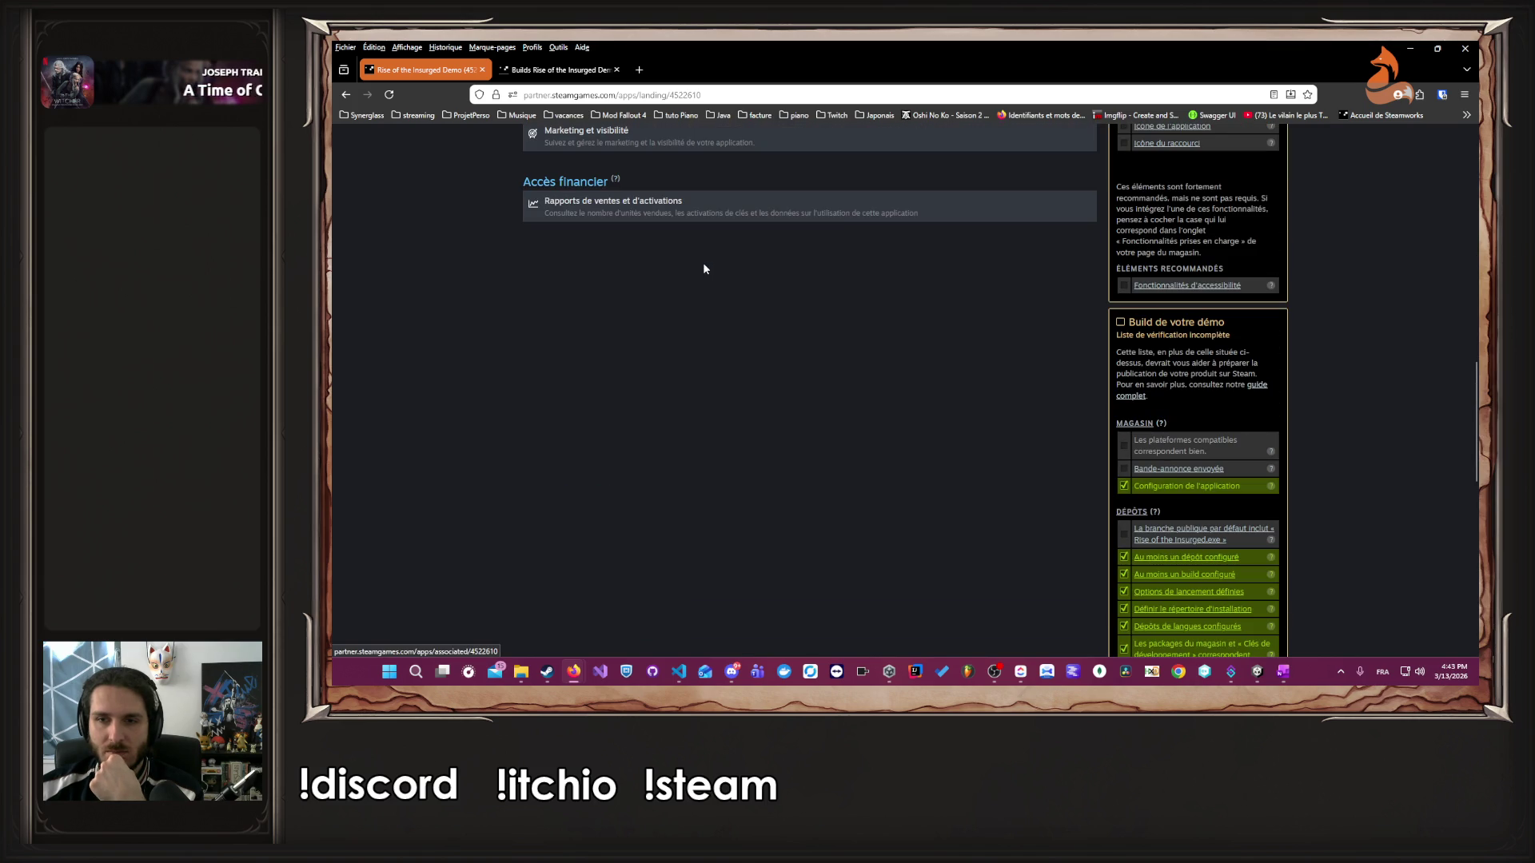
pyautogui.scroll(-3, 704, 269)
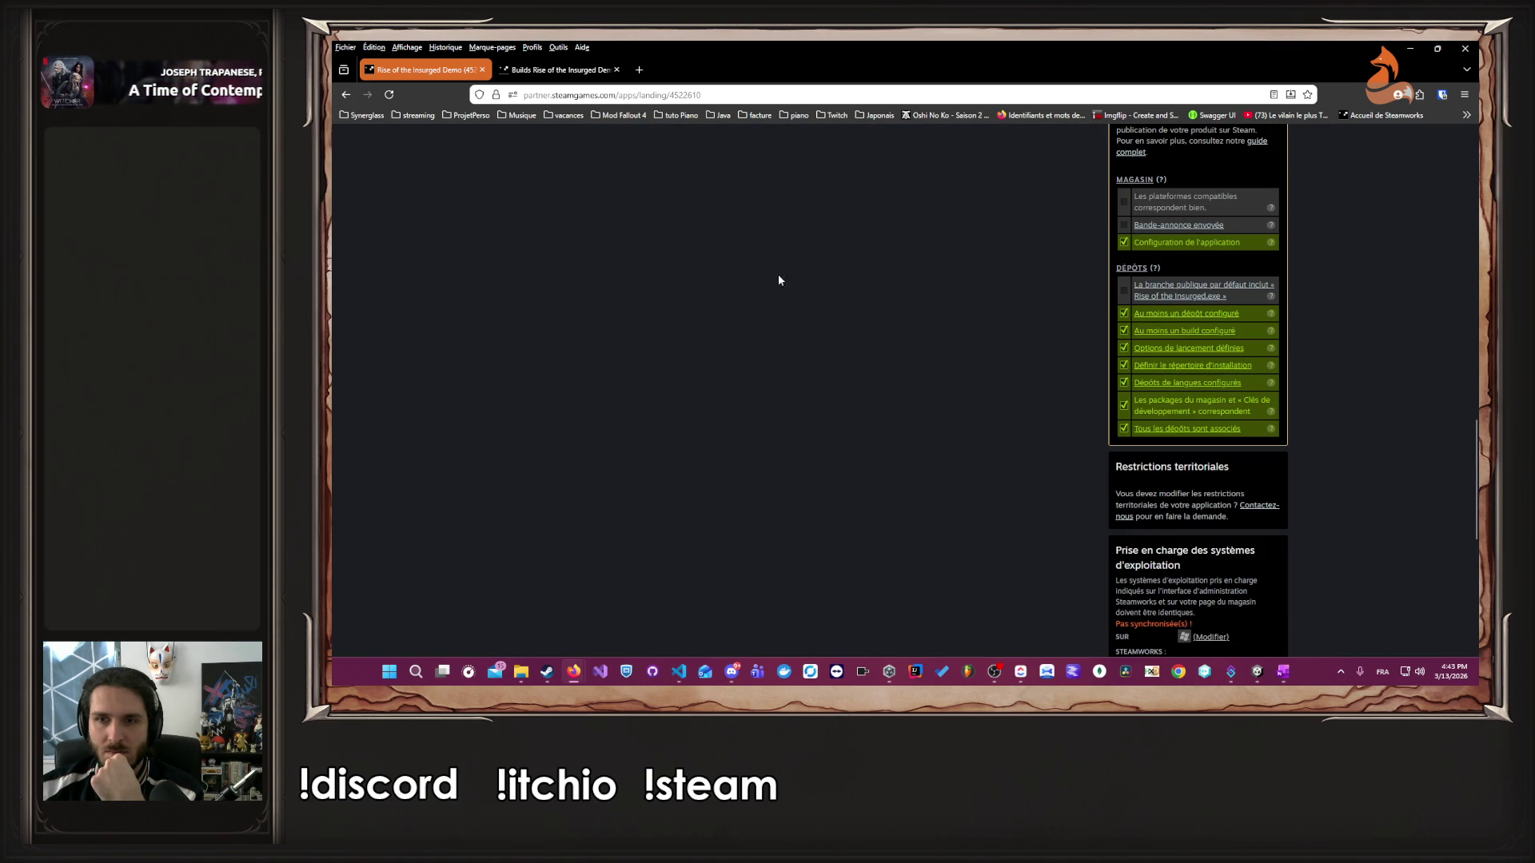
pyautogui.moveTo(1231, 296); pyautogui.dragTo(1134, 285)
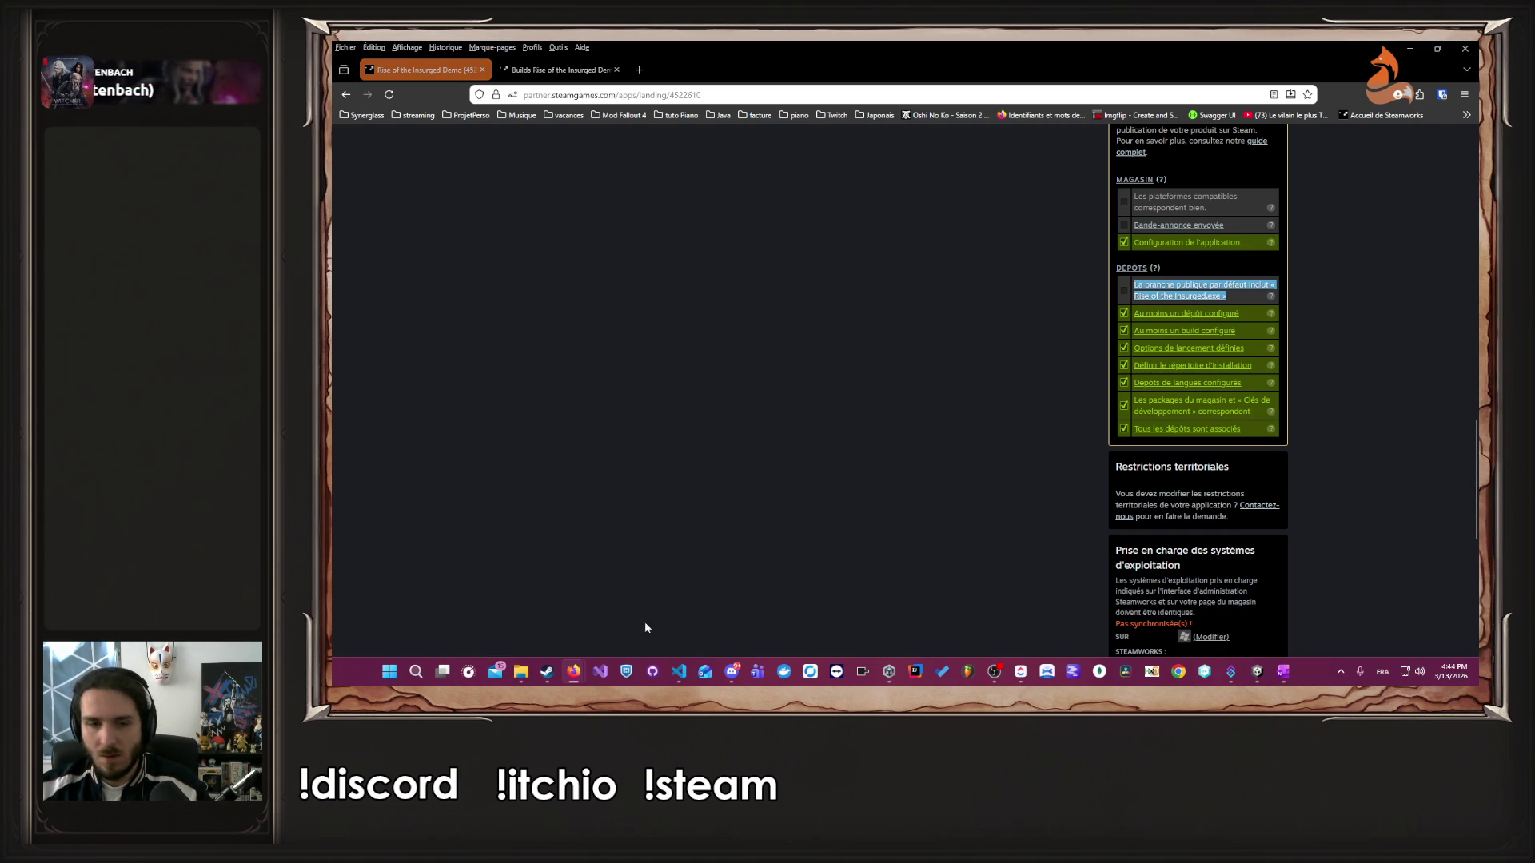
# - Restore the Steamworks browser, select the latest Screenpresso capture and close the capture gallery
pyautogui.moveTo(574, 672)
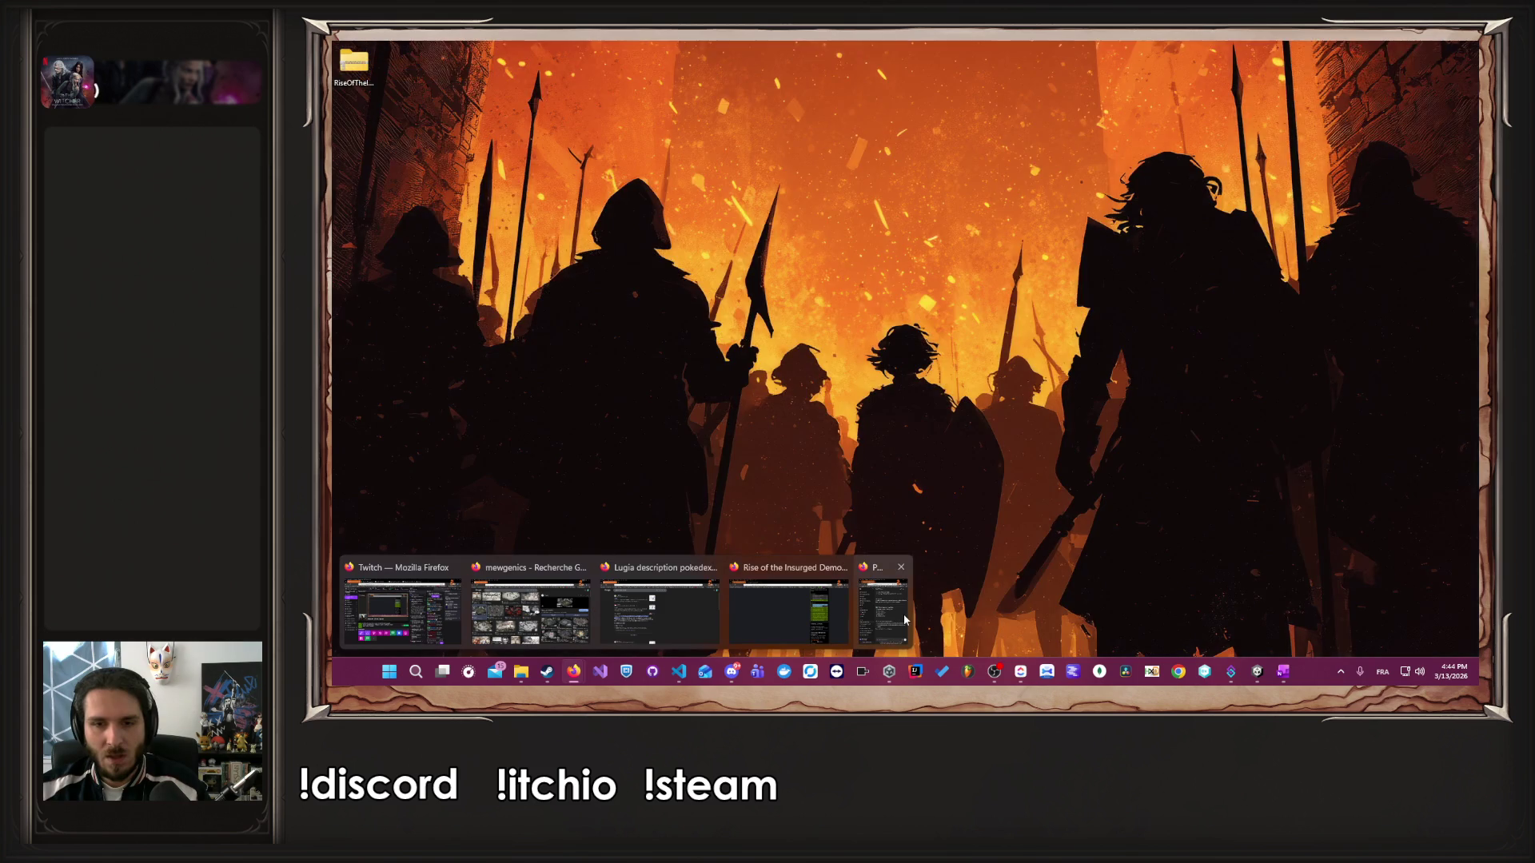
pyautogui.click(905, 616)
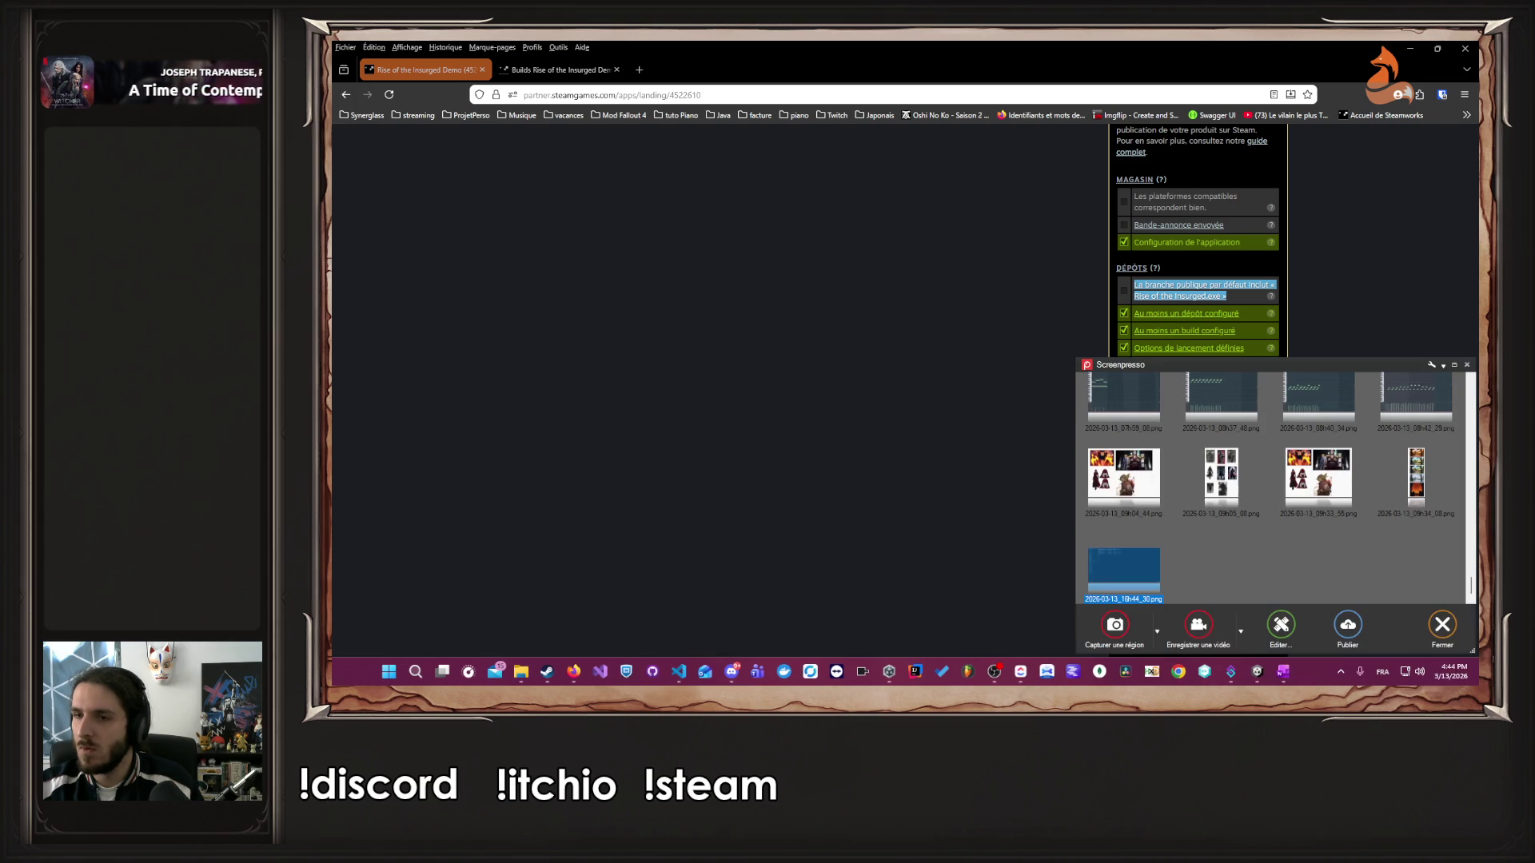
pyautogui.click(1171, 502)
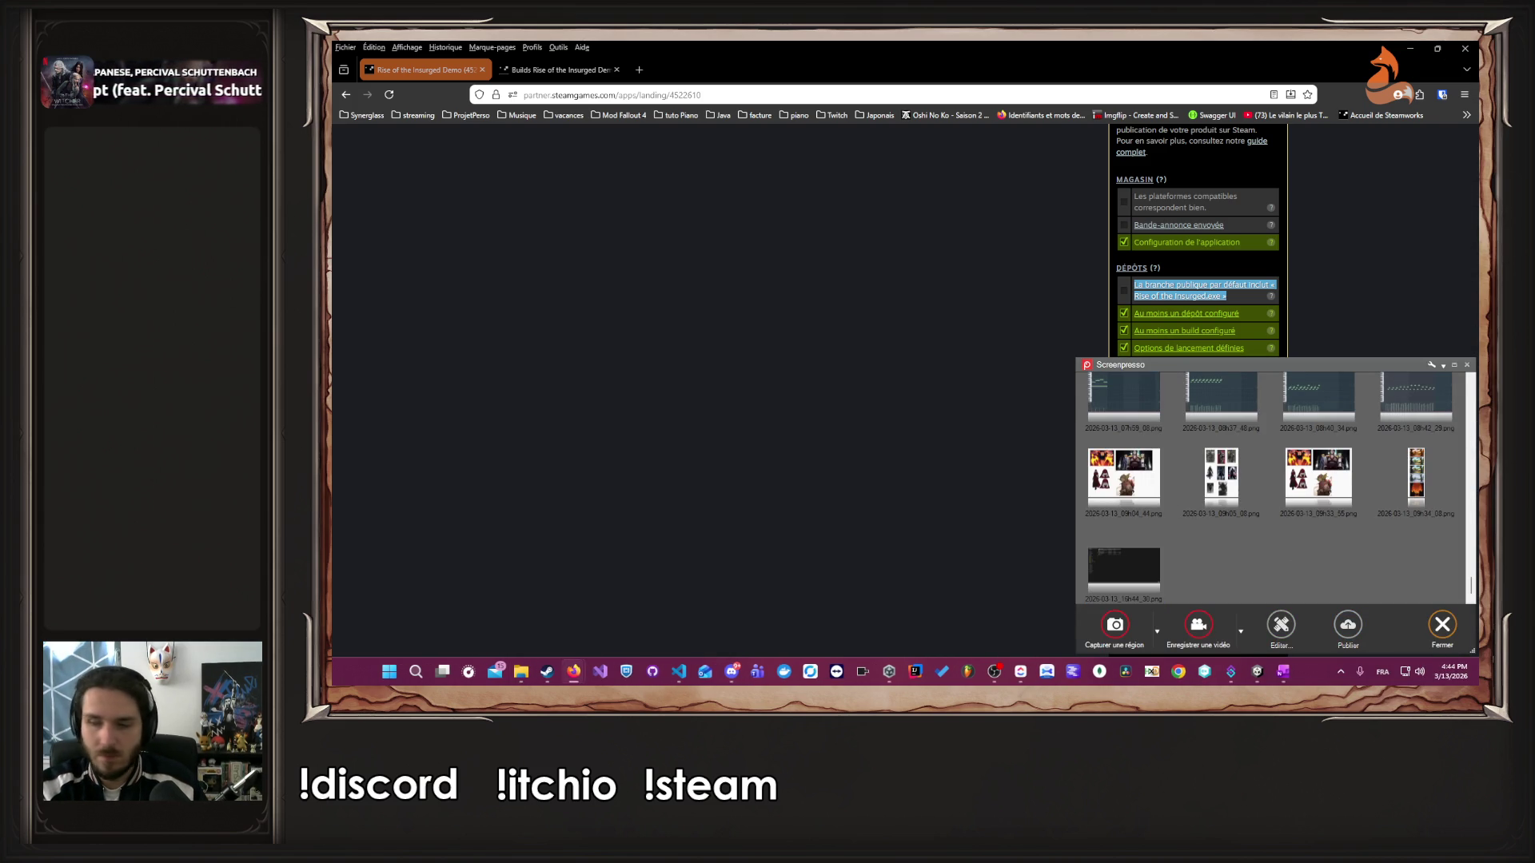
pyautogui.click(1442, 624)
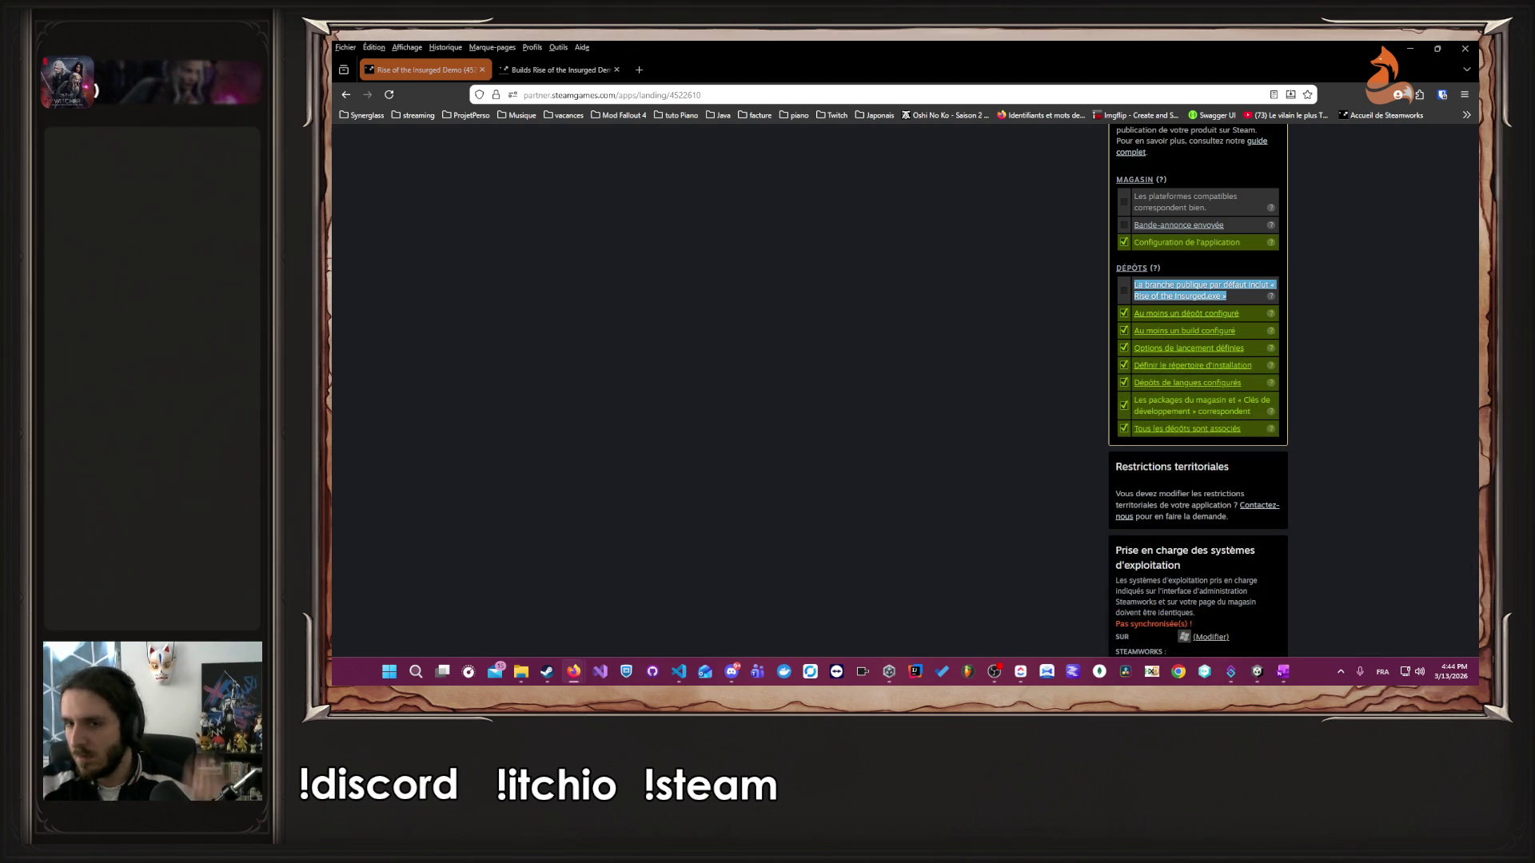
pyautogui.click(1362, 548)
pyautogui.scroll(-3, 1372, 546)
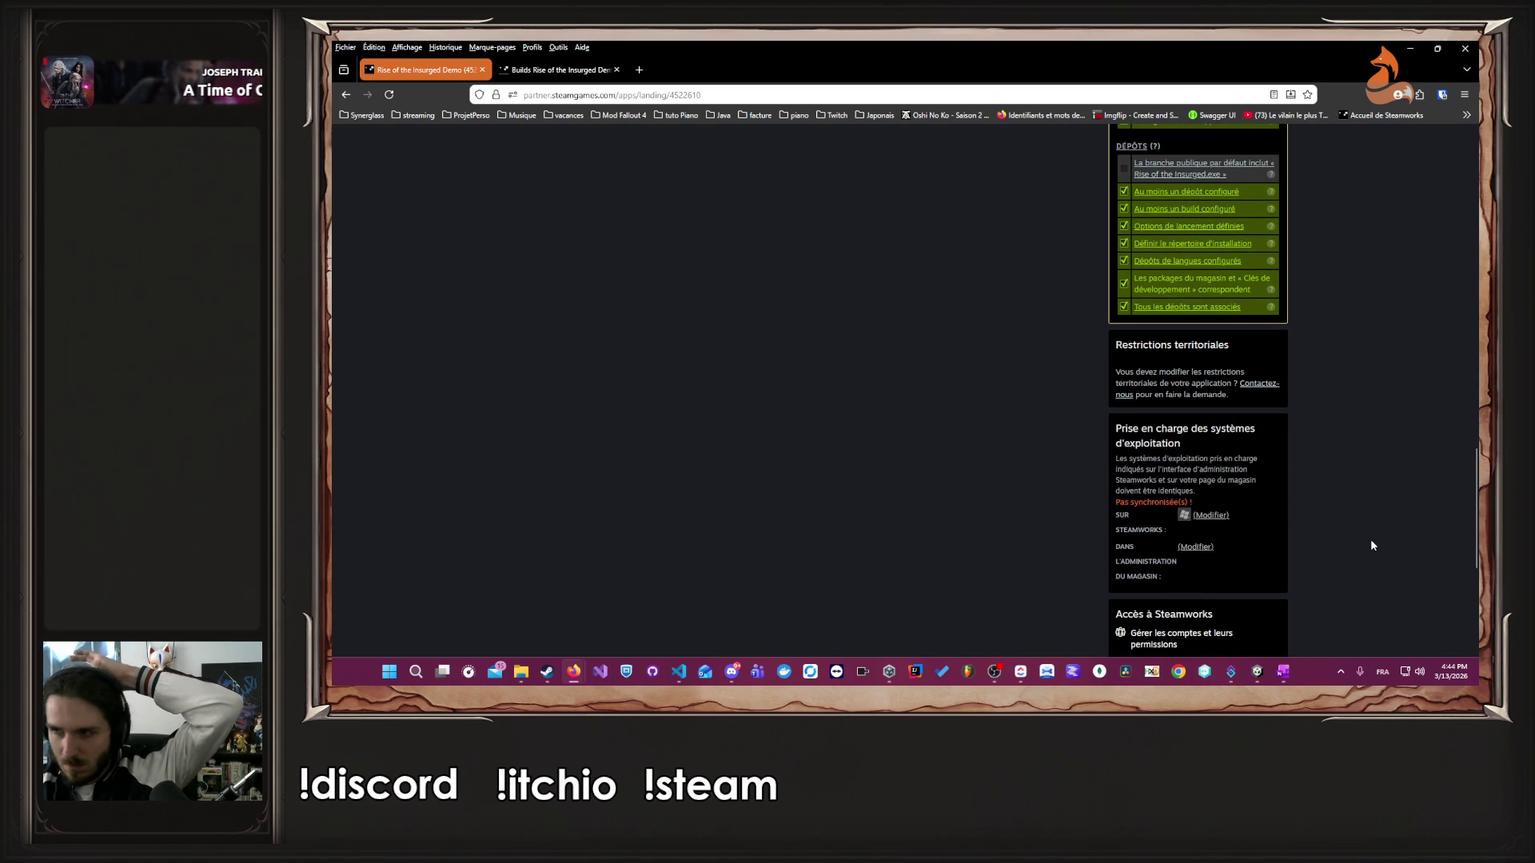
pyautogui.scroll(-3, 1372, 546)
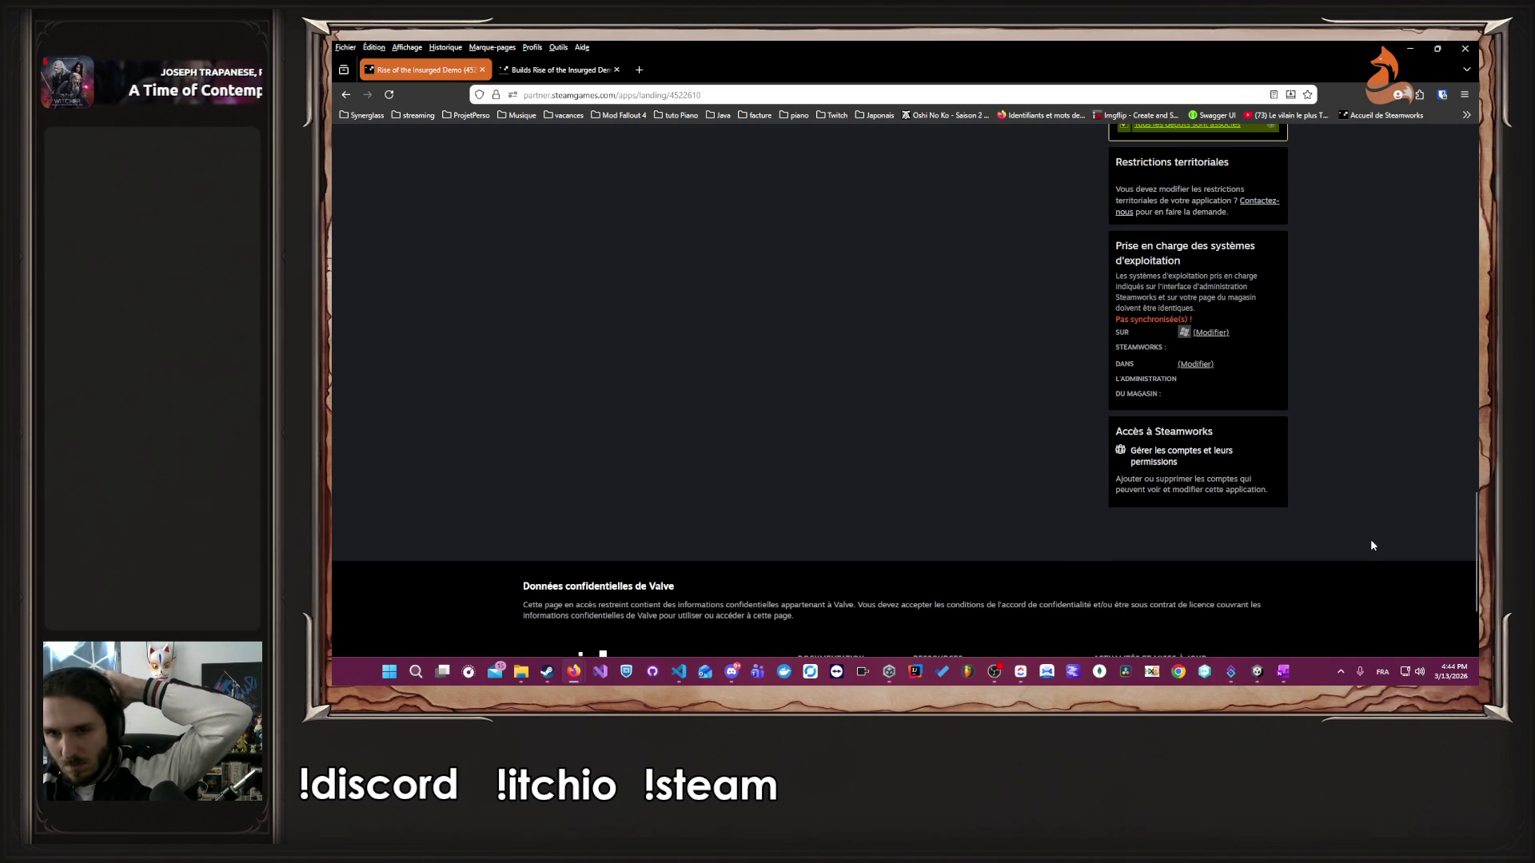
pyautogui.scroll(5, 1372, 546)
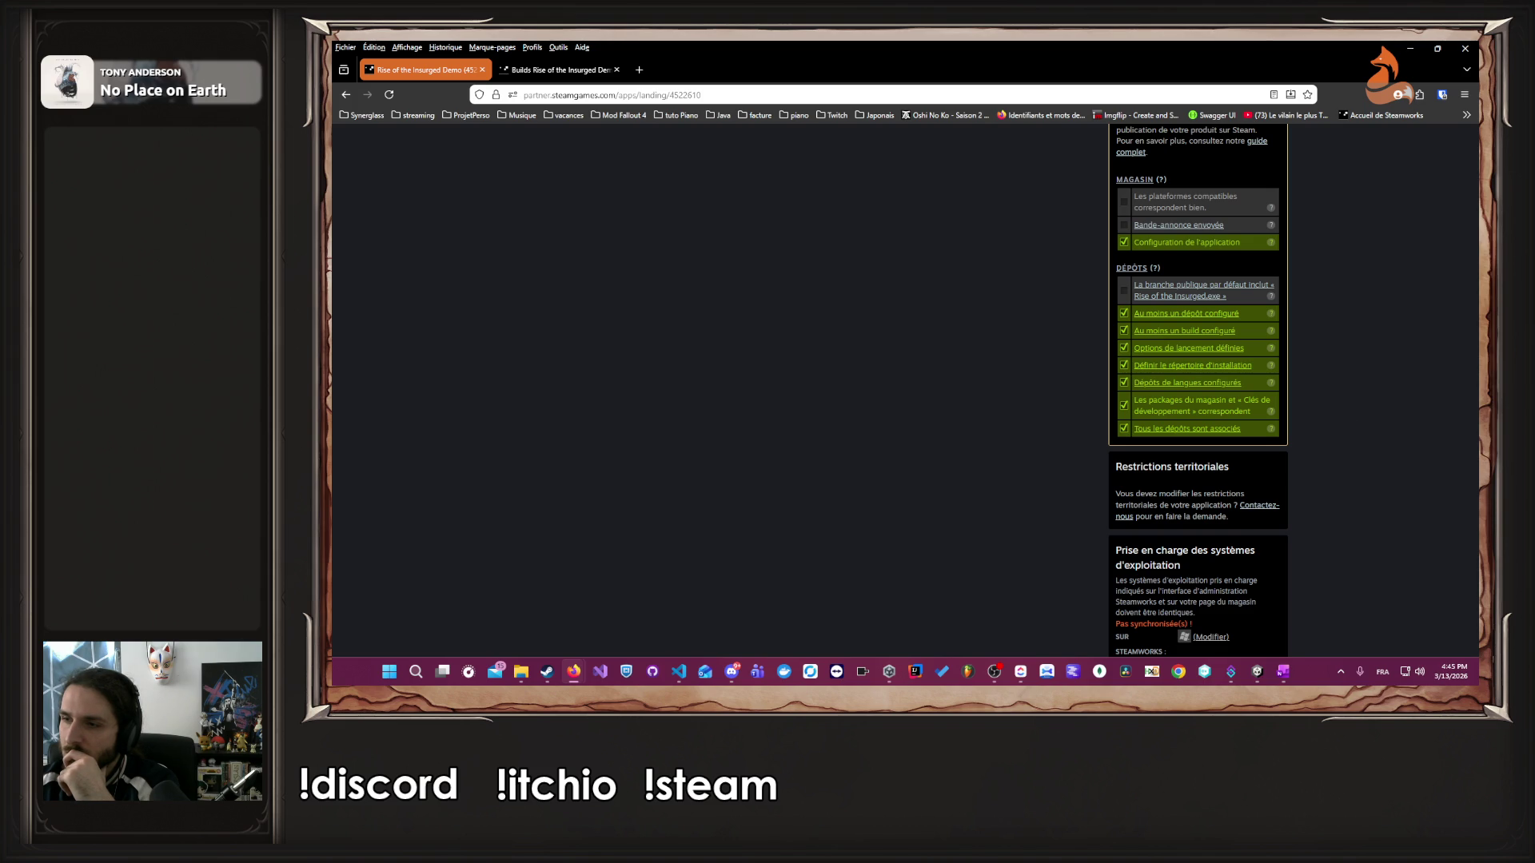
pyautogui.scroll(15, 928, 395)
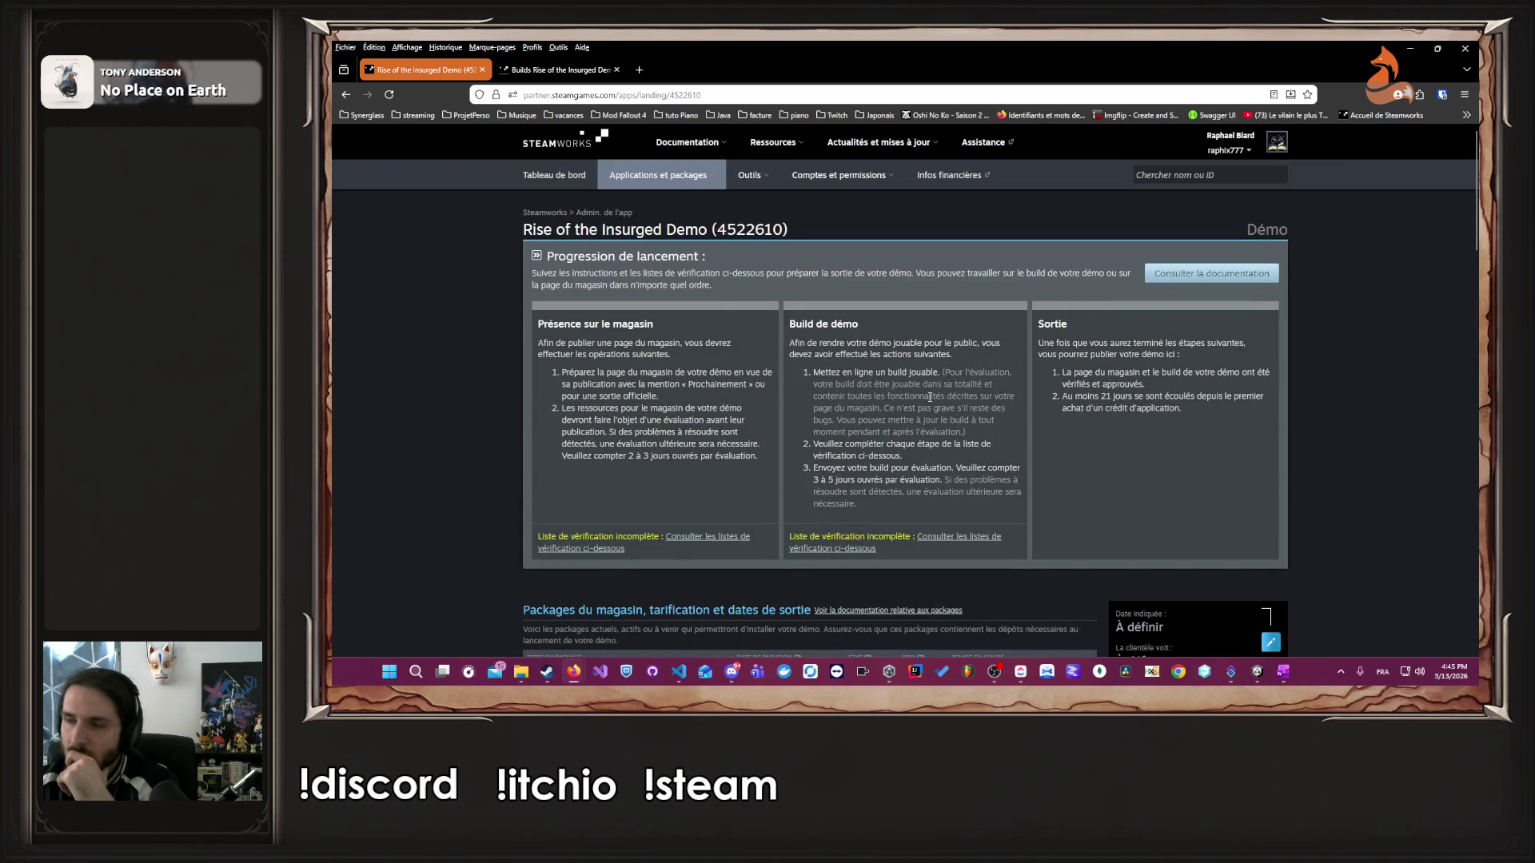
pyautogui.scroll(-15, 1076, 490)
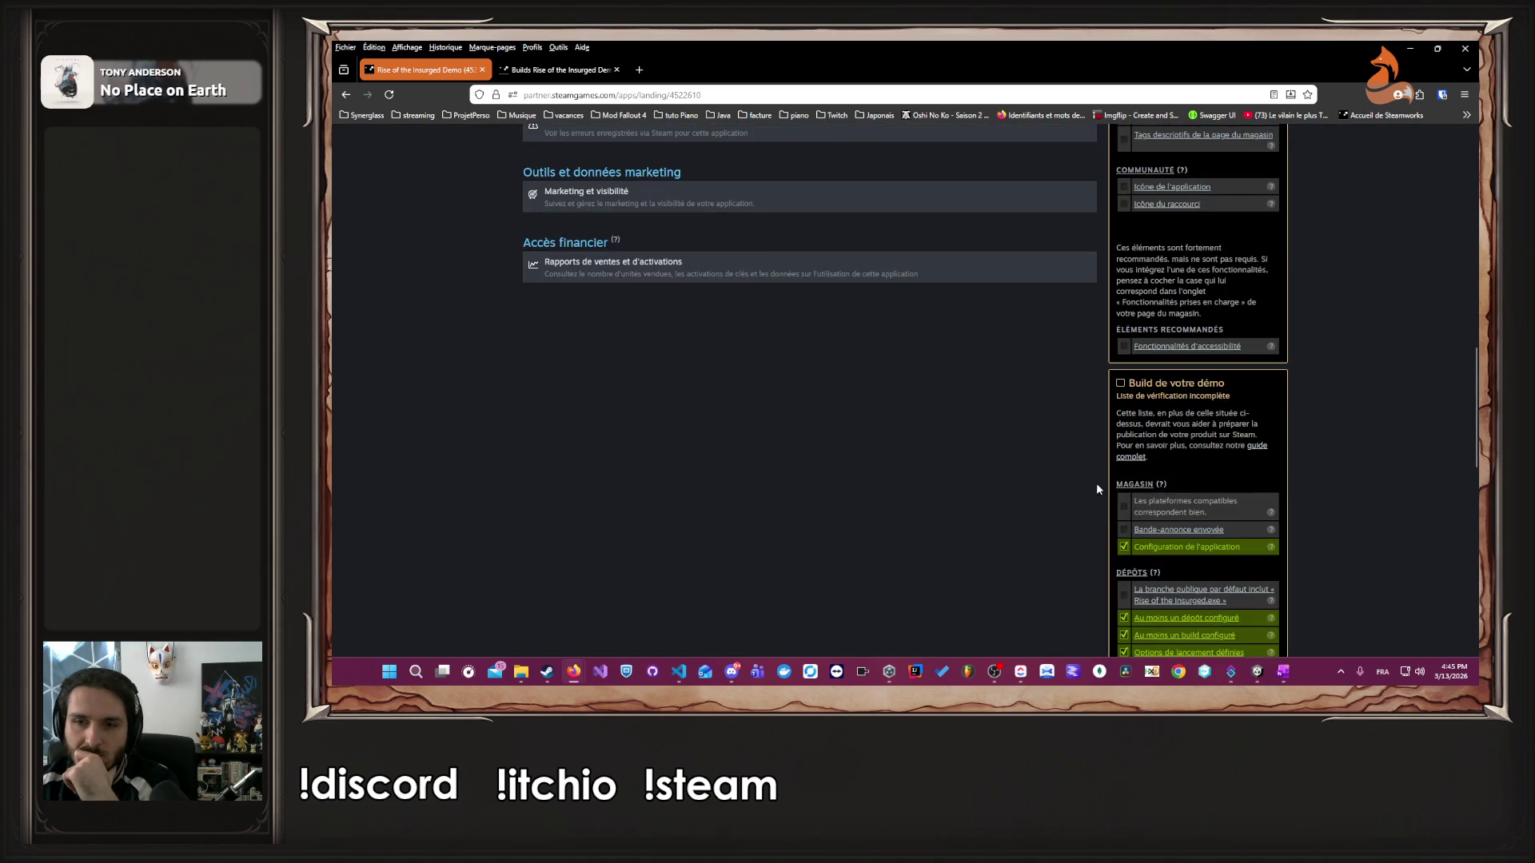
pyautogui.scroll(-2, 1076, 491)
# - Open the default-branch installation settings showing launch option 0 and capture them with Screenpresso
pyautogui.click(1186, 475)
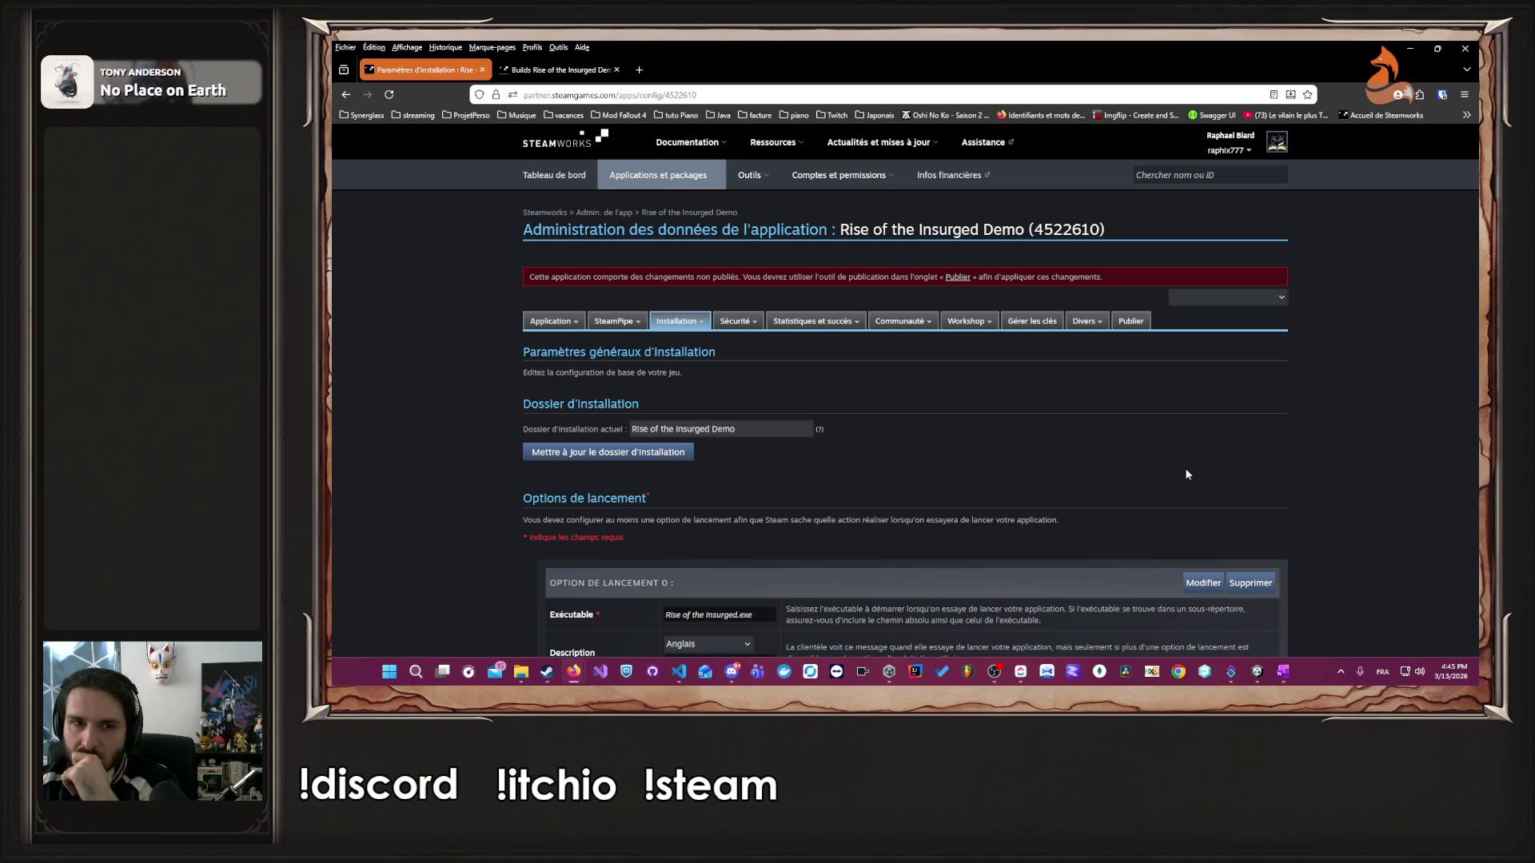
pyautogui.scroll(-2, 1180, 467)
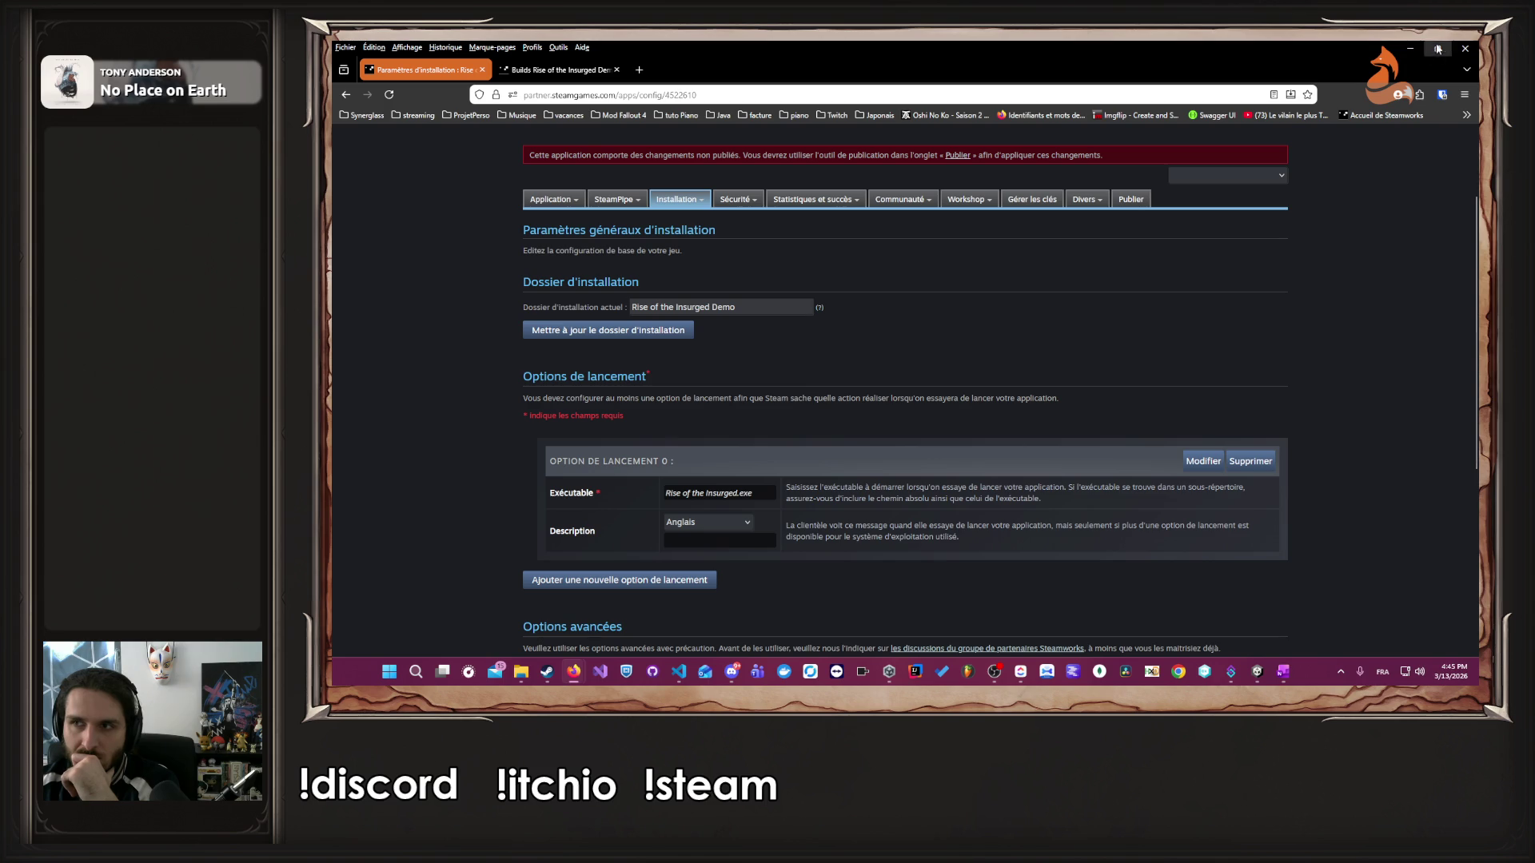
pyautogui.press('Print')
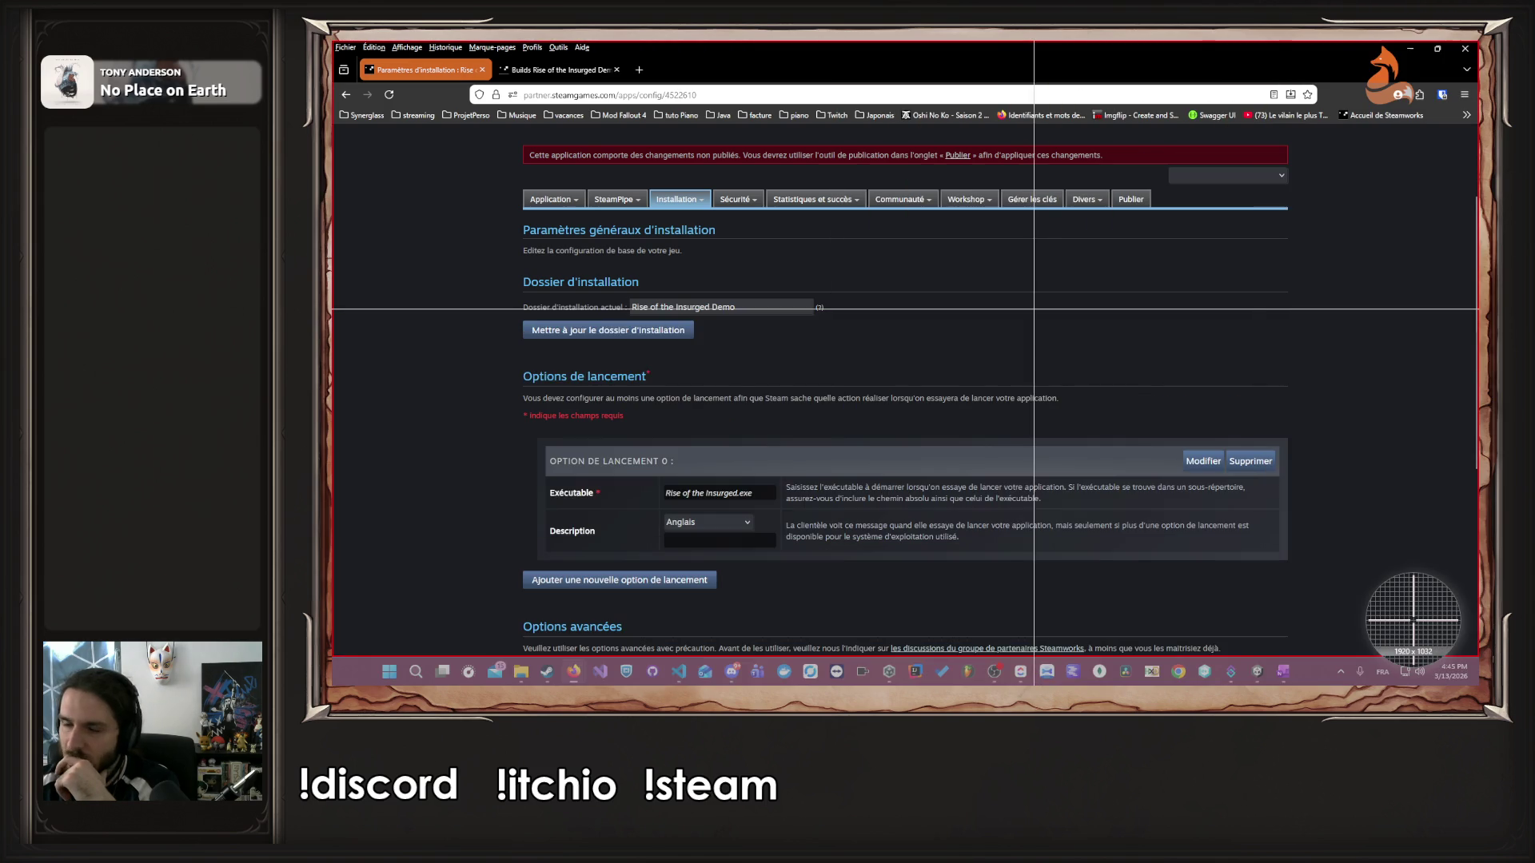
pyautogui.press('Escape')
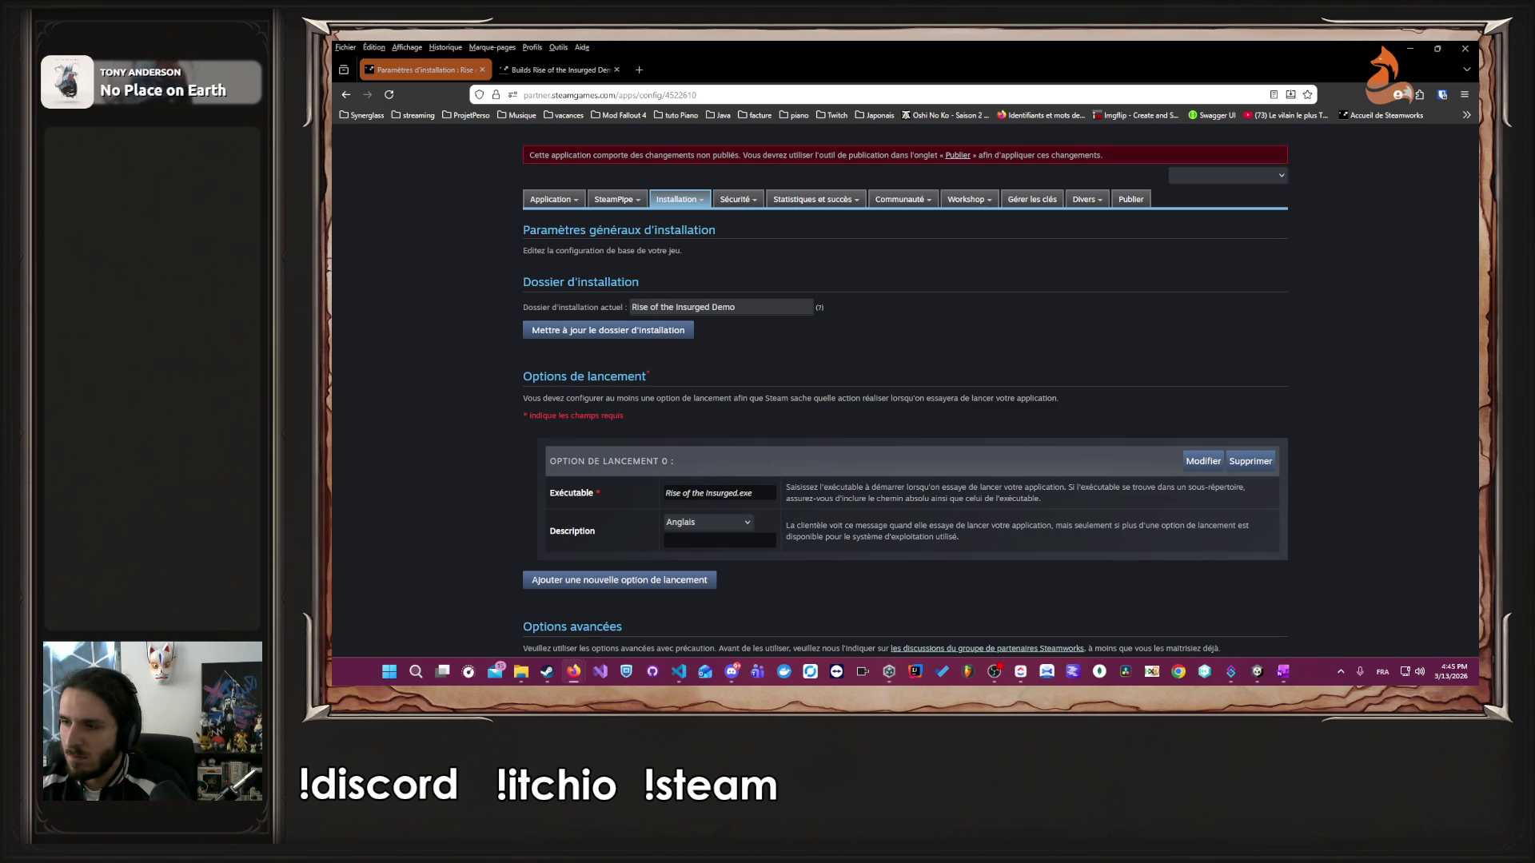
pyautogui.click(1132, 200)
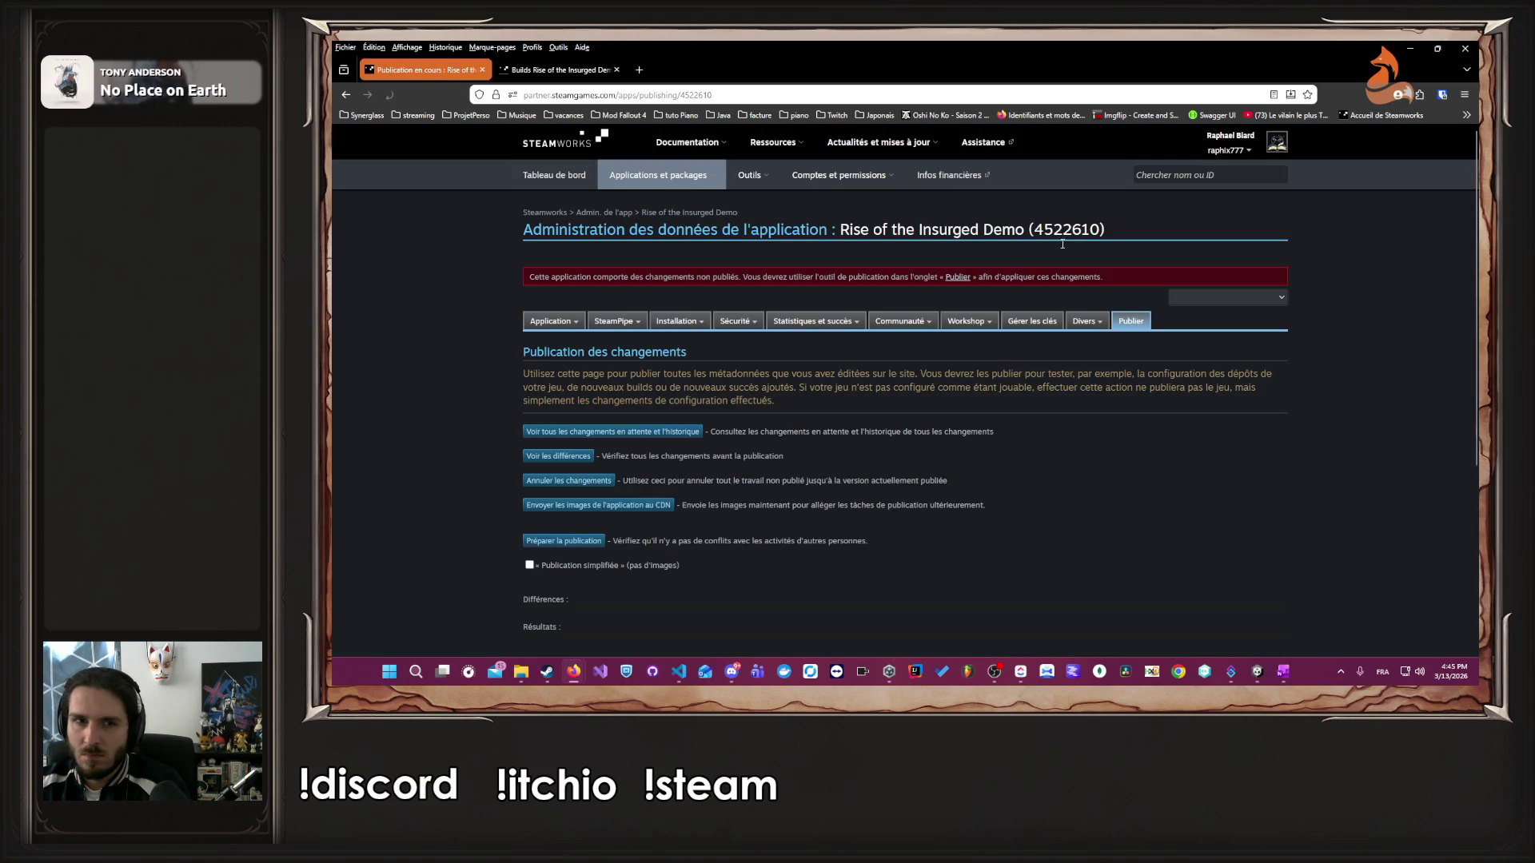
# - Prepare the publication and paste the confirmation word STEAMWORKS into its field
pyautogui.scroll(-3, 539, 567)
pyautogui.click(563, 419)
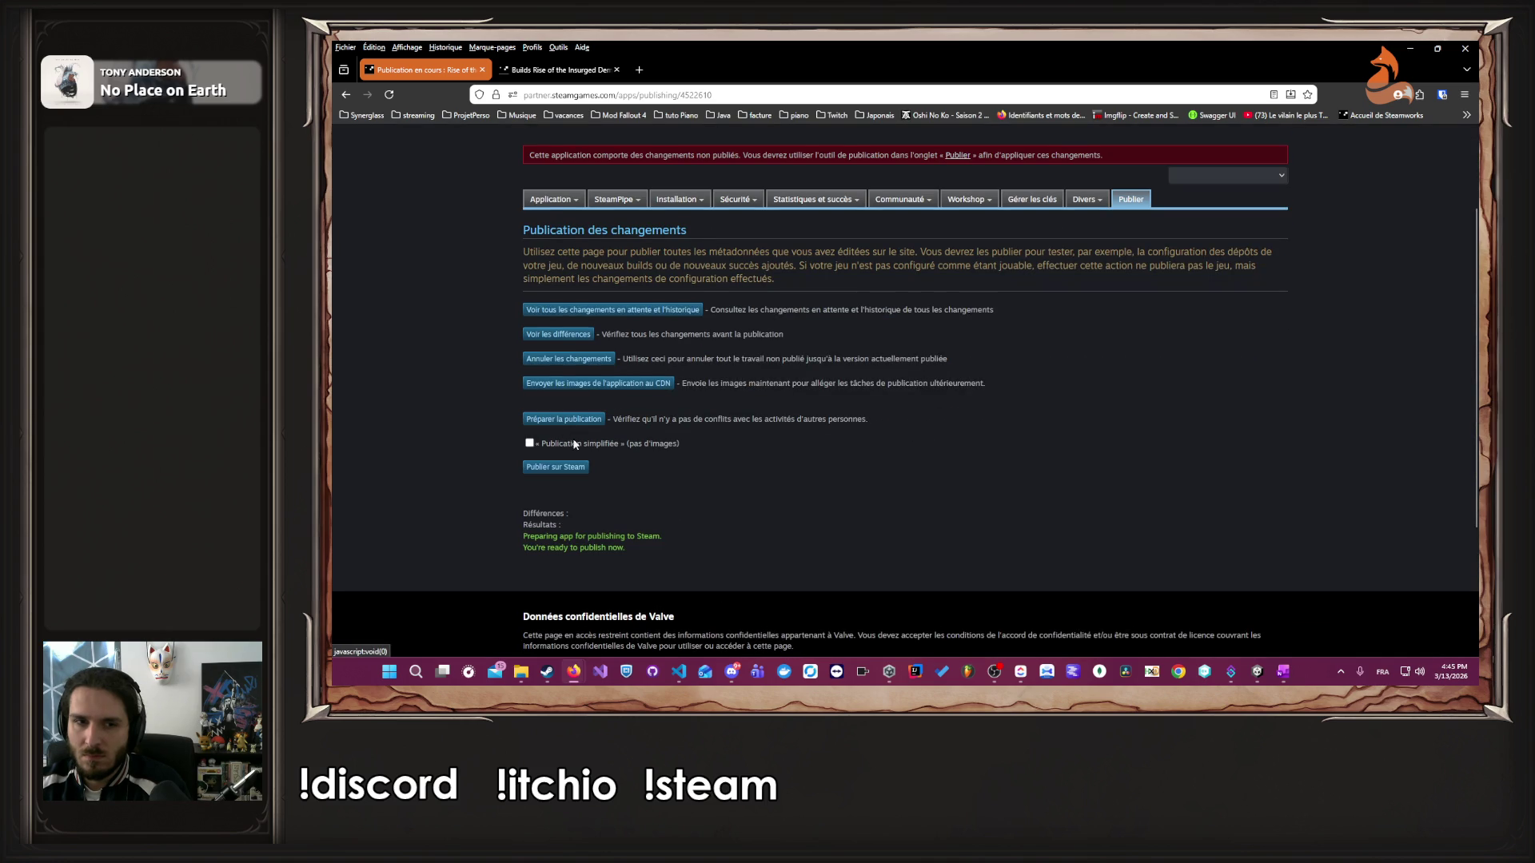
pyautogui.click(564, 472)
pyautogui.click(592, 517)
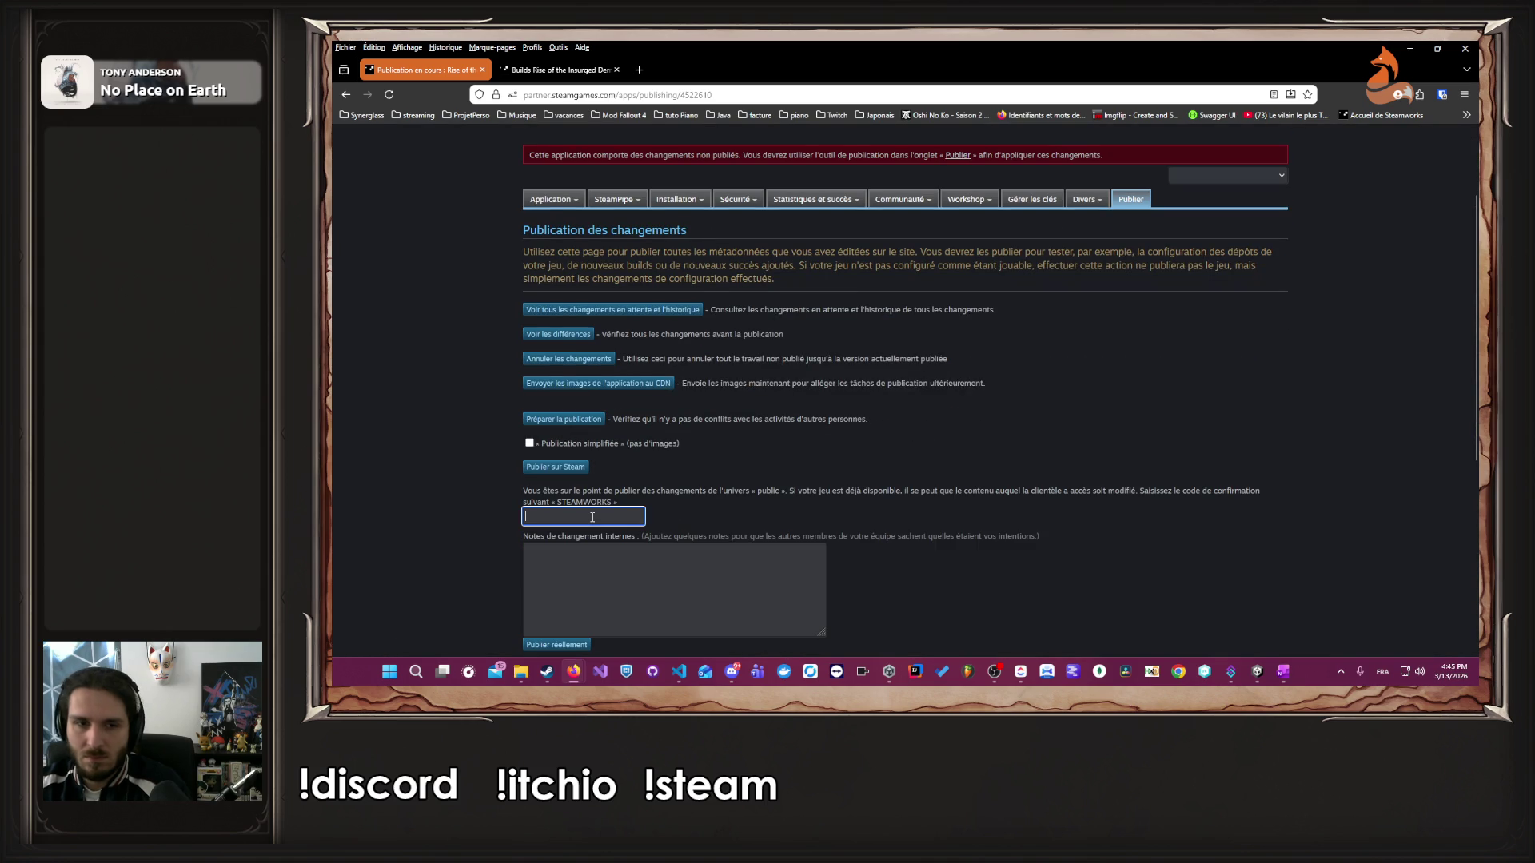
pyautogui.doubleClick(584, 502)
pyautogui.hotkey('ctrl', 'c')
pyautogui.click(581, 517)
pyautogui.hotkey('ctrl', 'v')
# - Add the internal note 'WIP' and publish the changes to Steam for real
pyautogui.click(602, 569)
pyautogui.write('WIP')
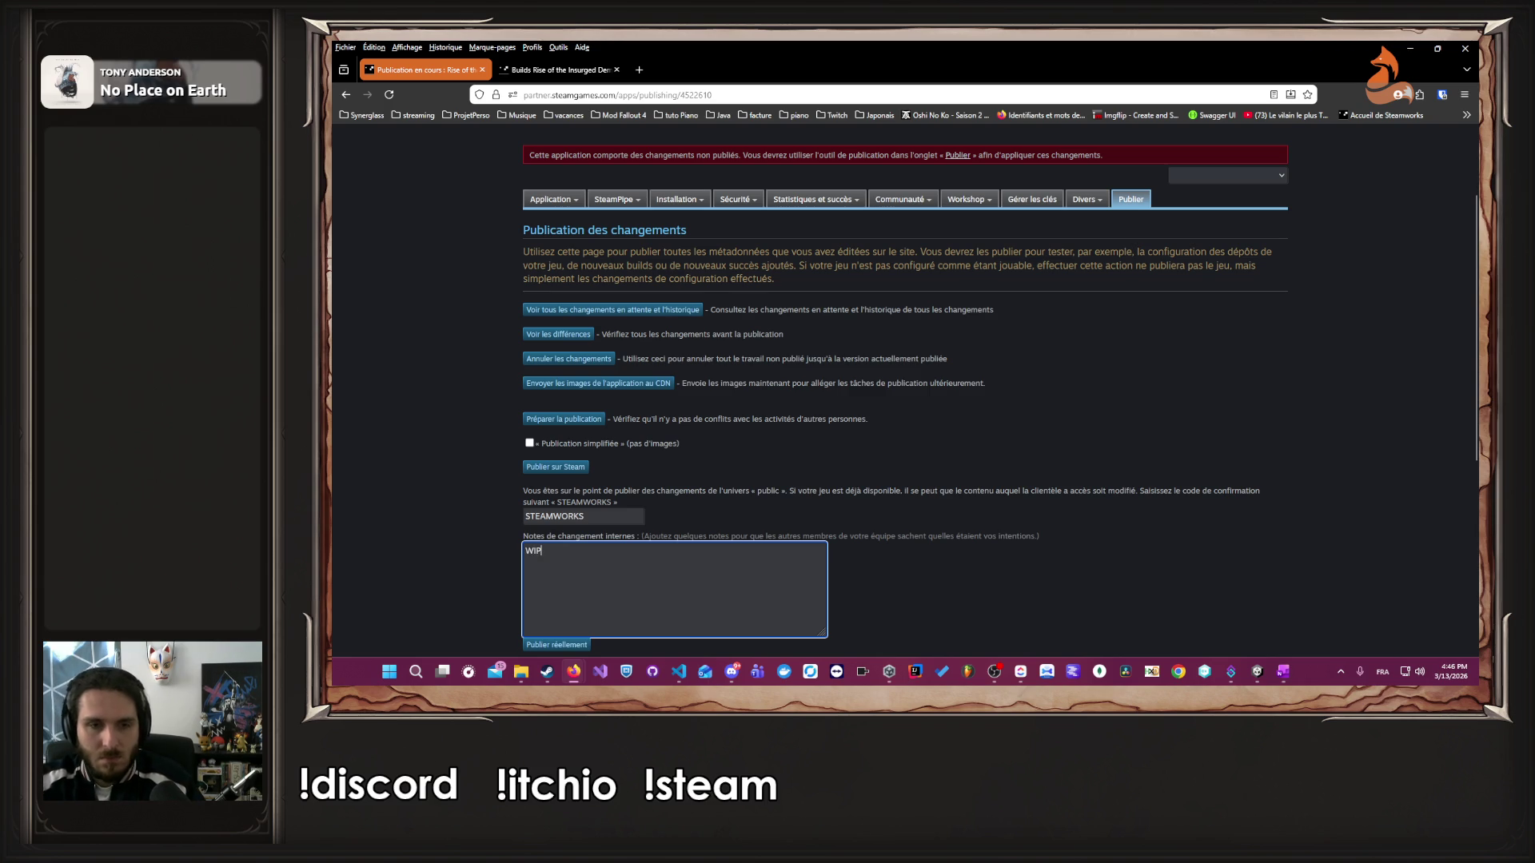
pyautogui.scroll(-3, 557, 498)
pyautogui.click(573, 404)
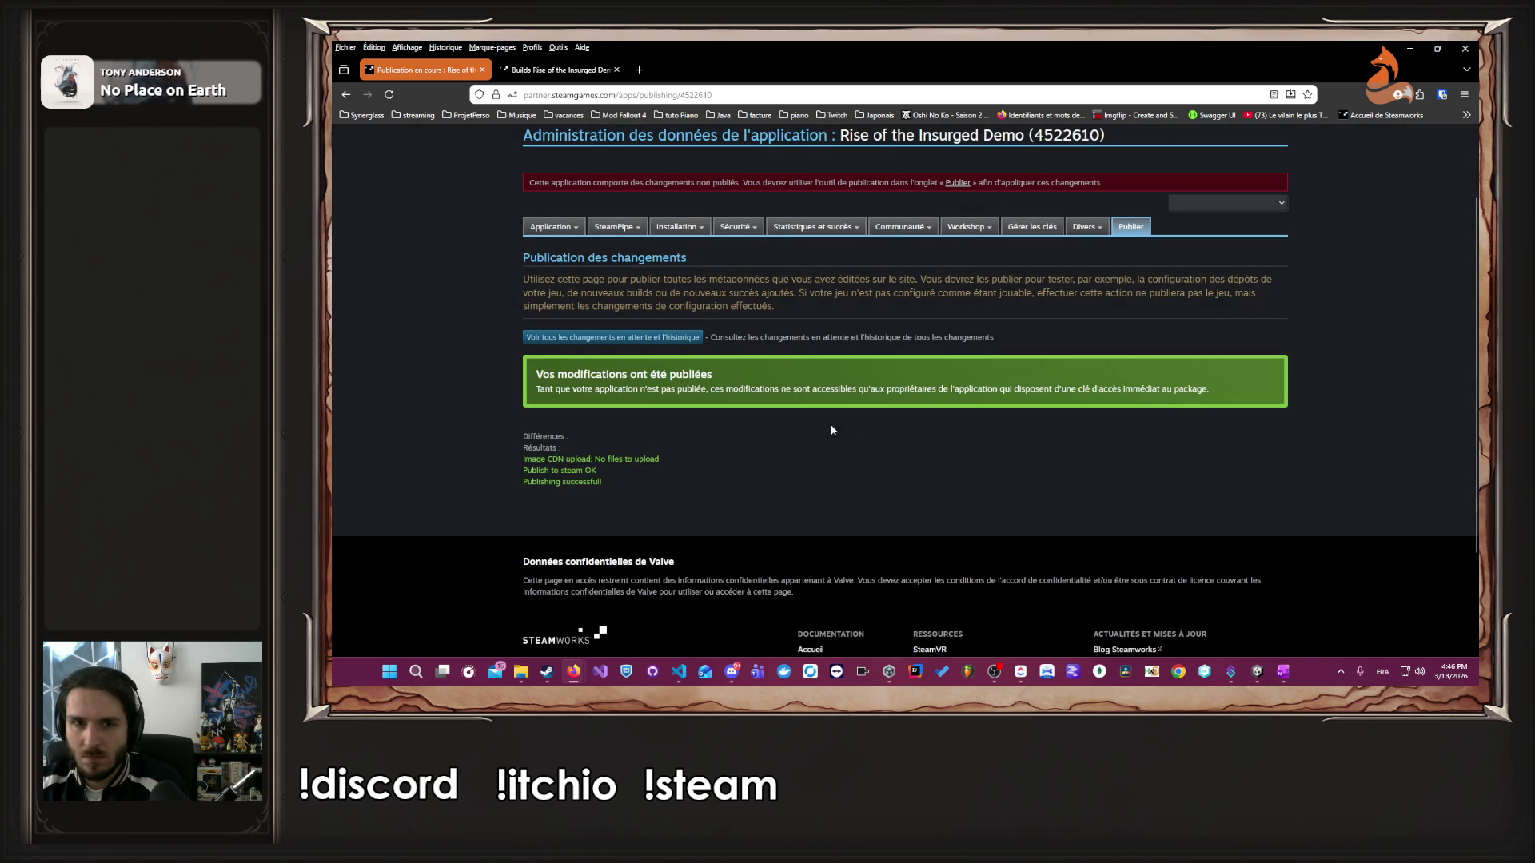
pyautogui.scroll(2, 832, 424)
# - Return to the demo landing page and follow the default-branch launch executable checklist link
pyautogui.click(381, 94)
pyautogui.moveTo(693, 189)
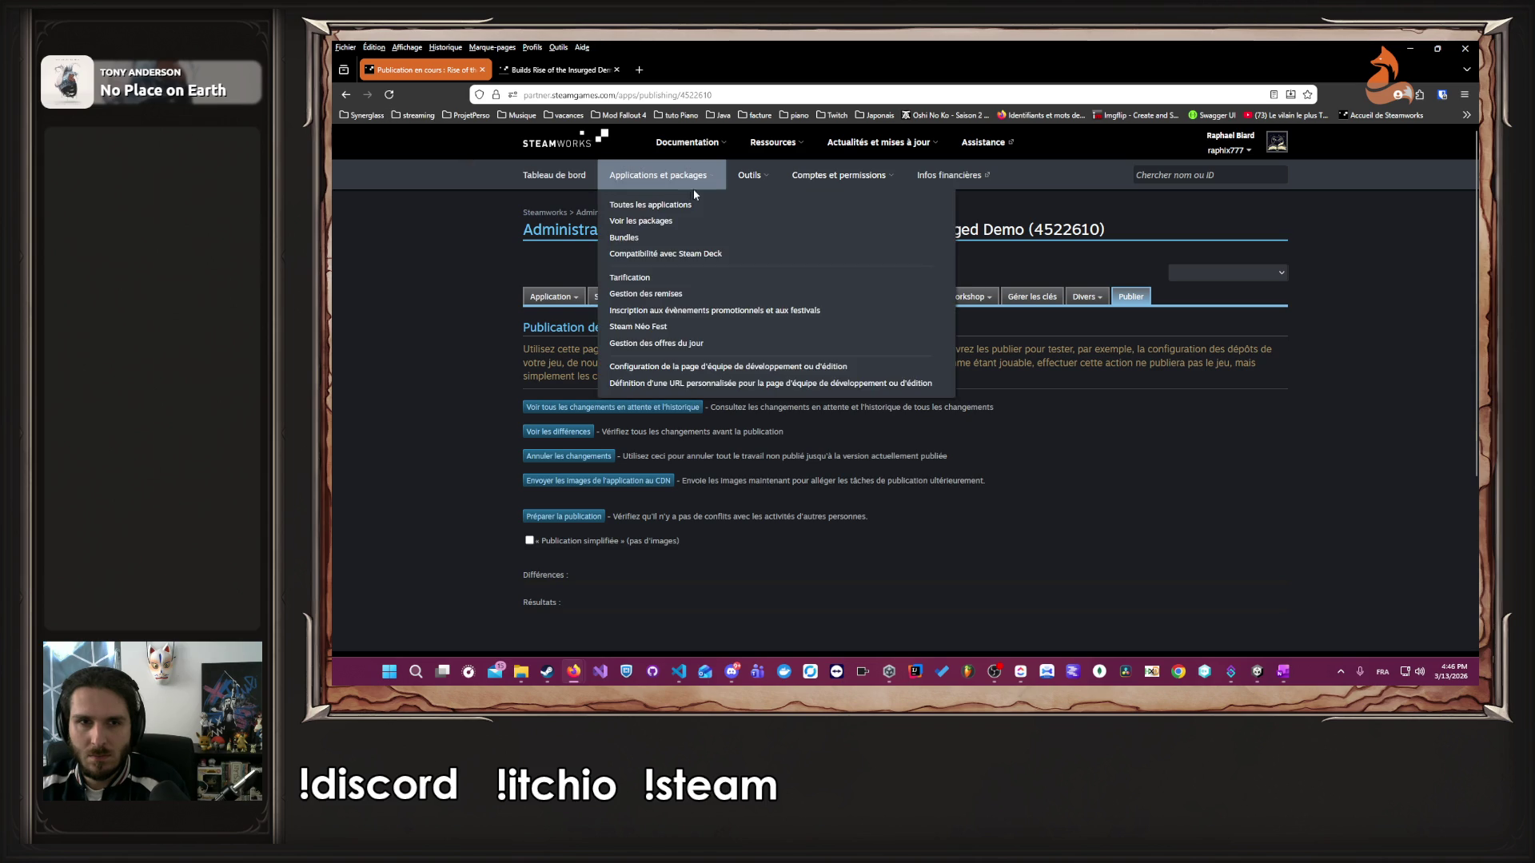
pyautogui.click(710, 217)
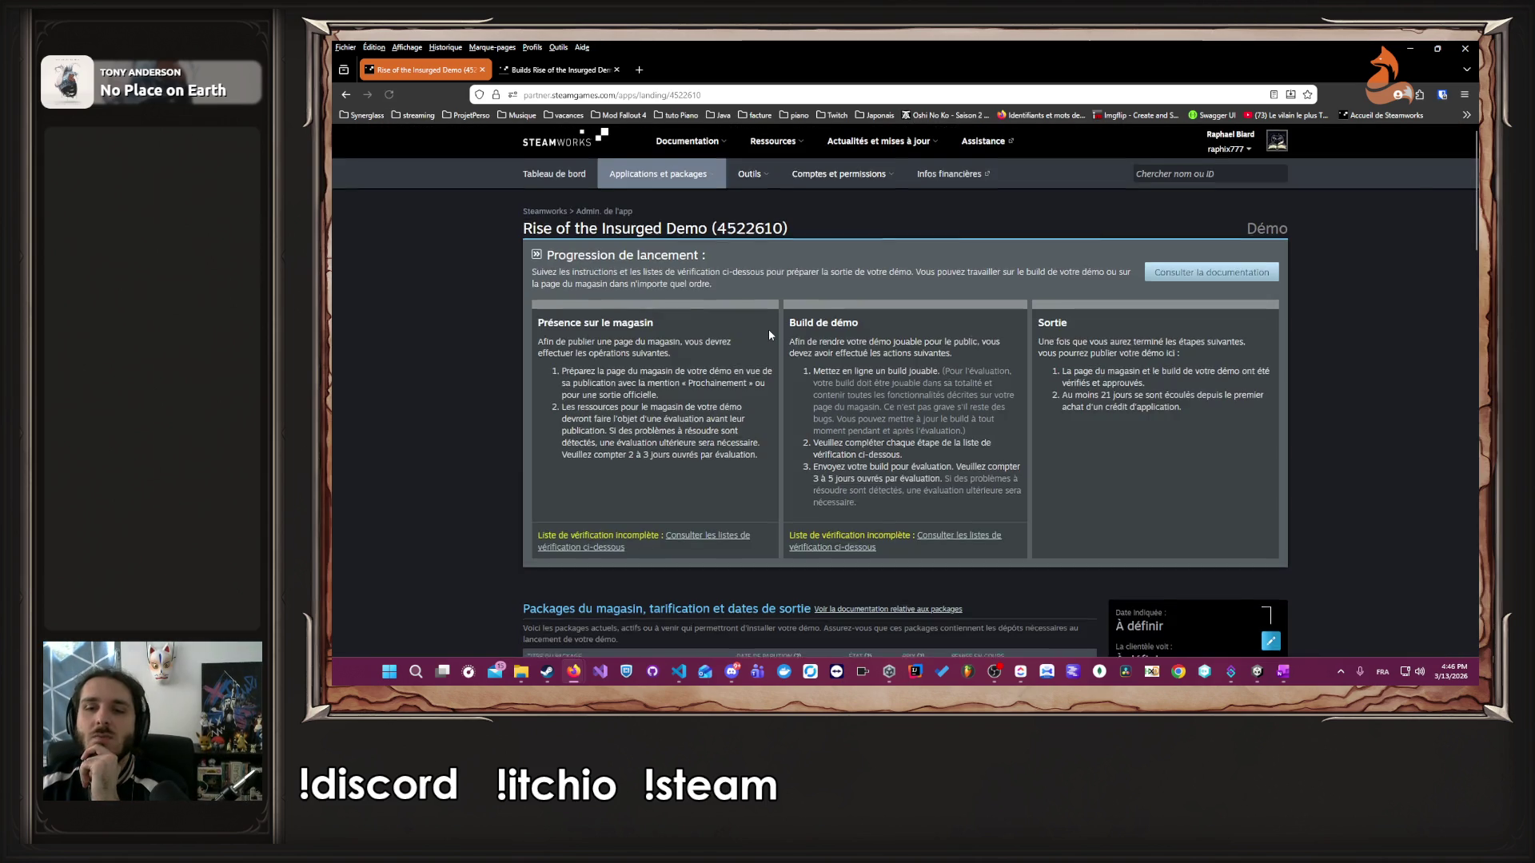
pyautogui.scroll(-15, 769, 334)
pyautogui.click(1227, 415)
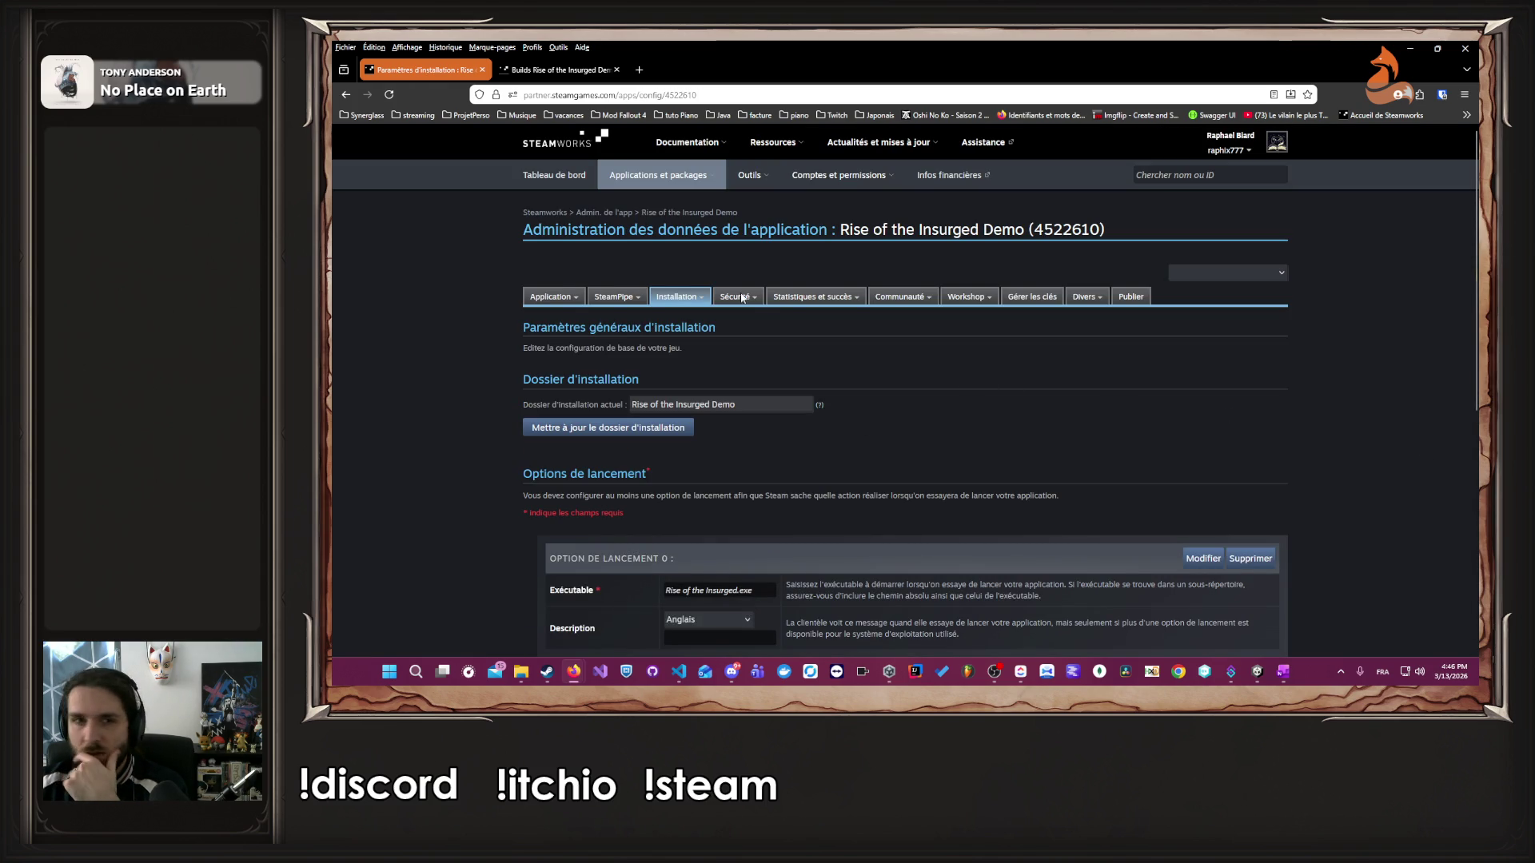
# - Open the SteamPipe builds list and take a Screenpresso capture of it
pyautogui.moveTo(607, 298)
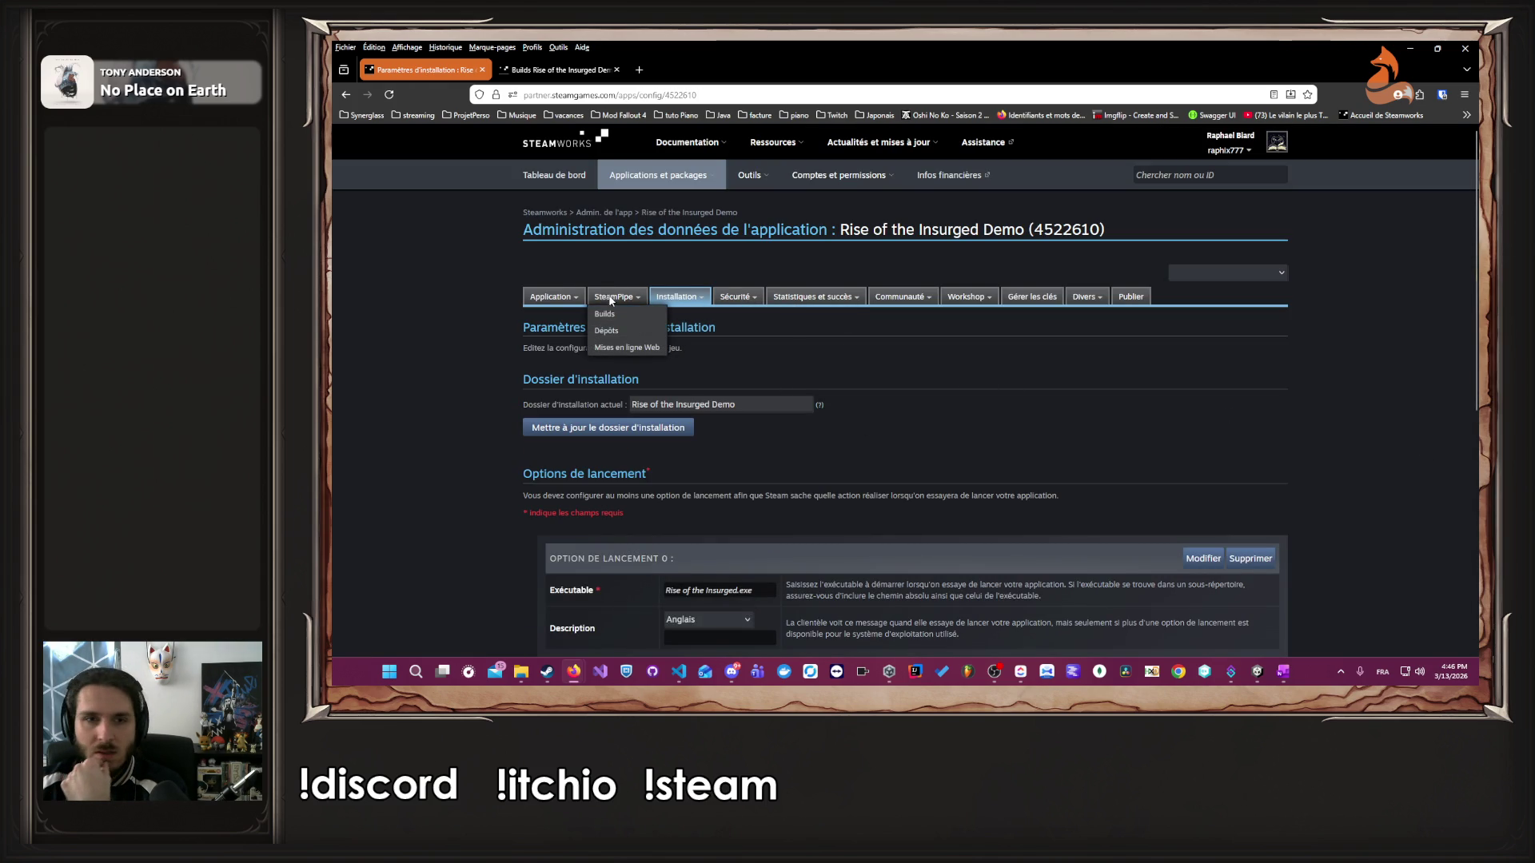
pyautogui.click(604, 313)
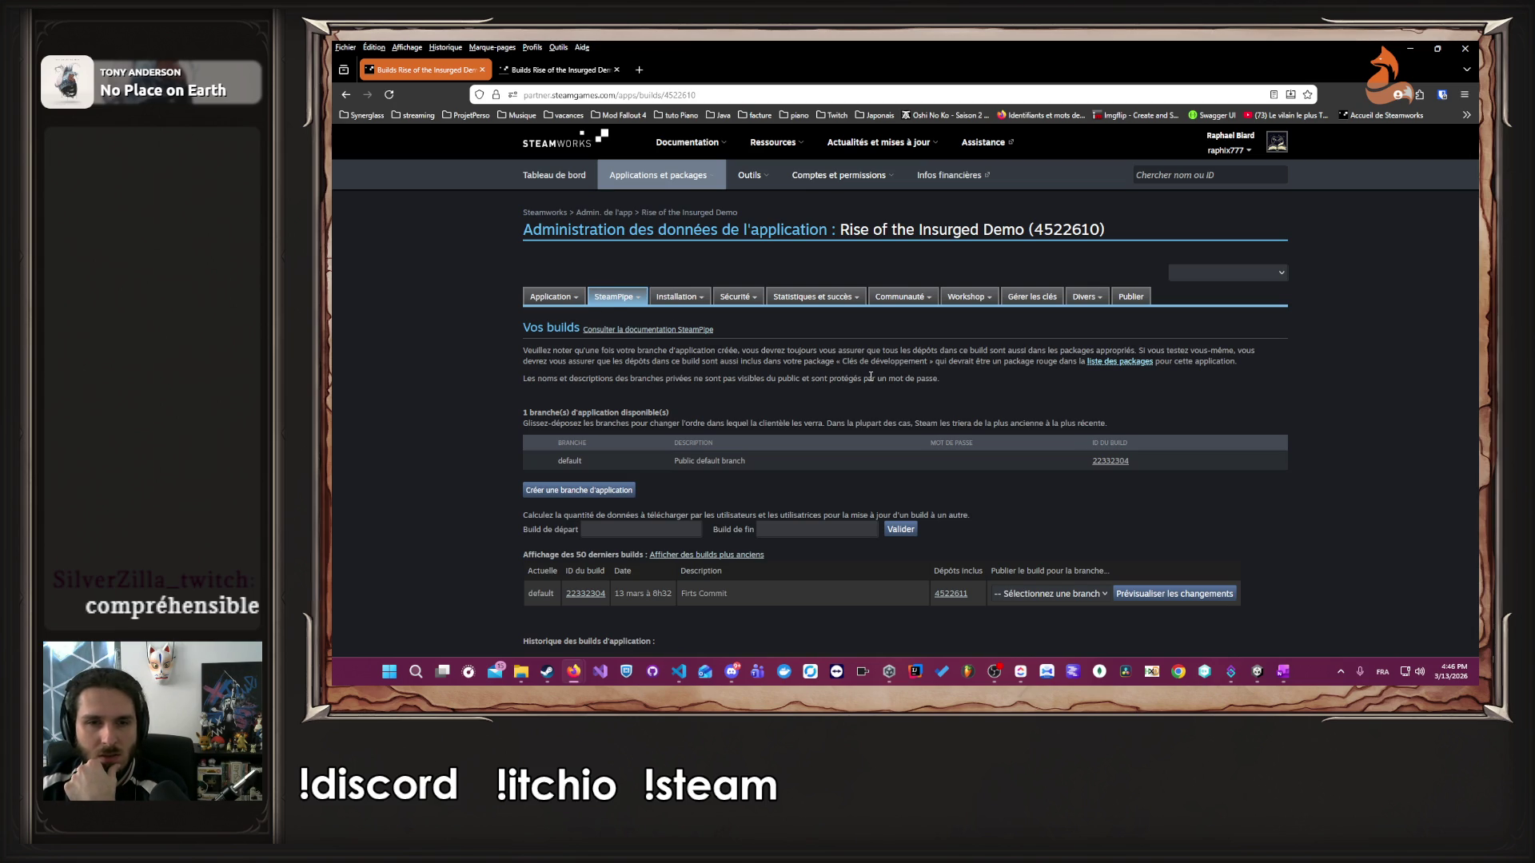
pyautogui.scroll(-1, 871, 376)
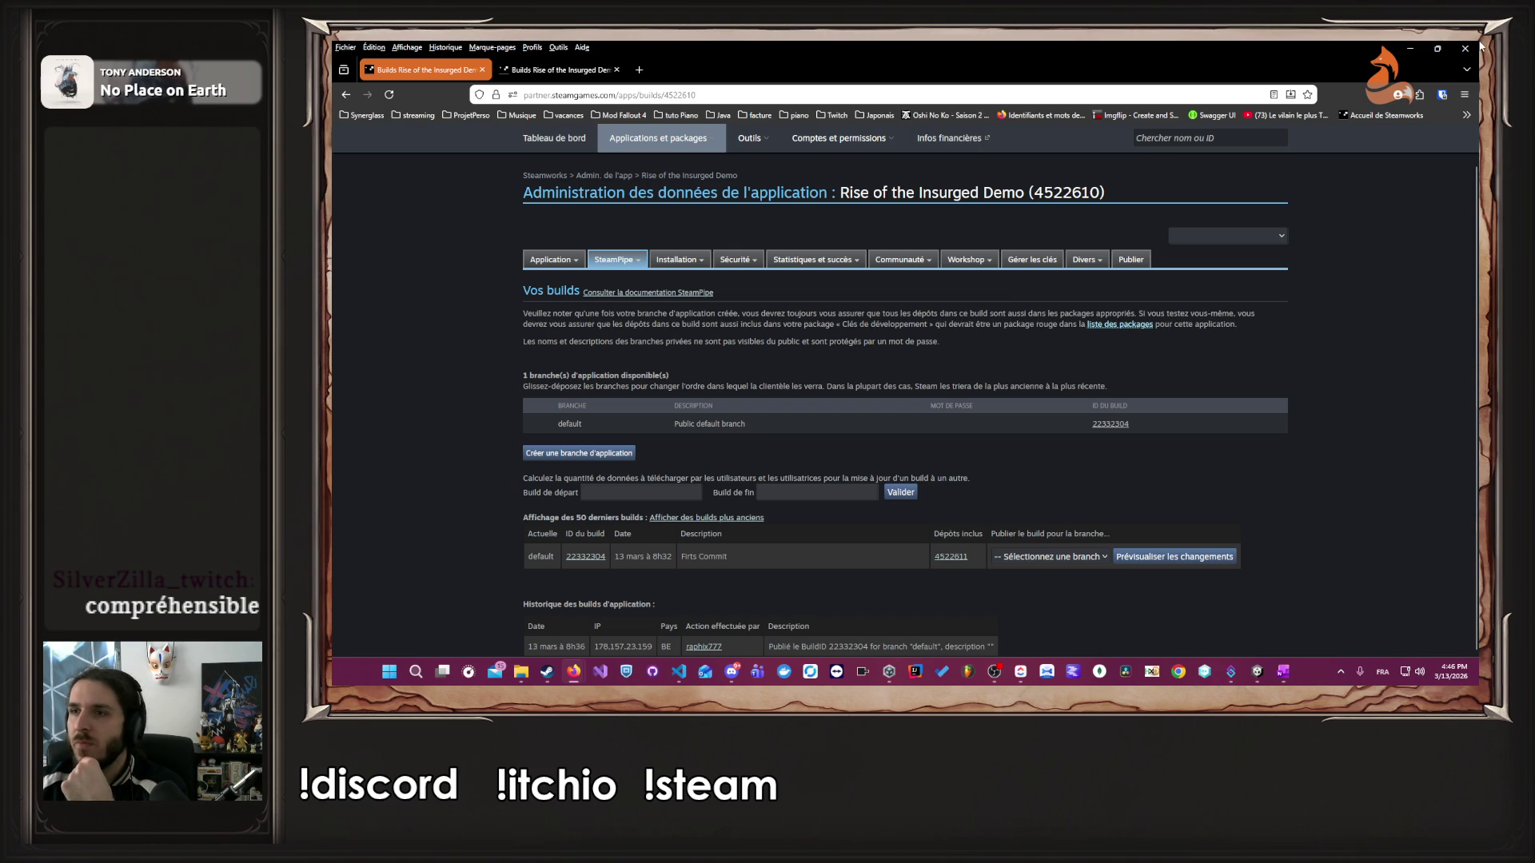
pyautogui.press('Print')
pyautogui.press('Escape')
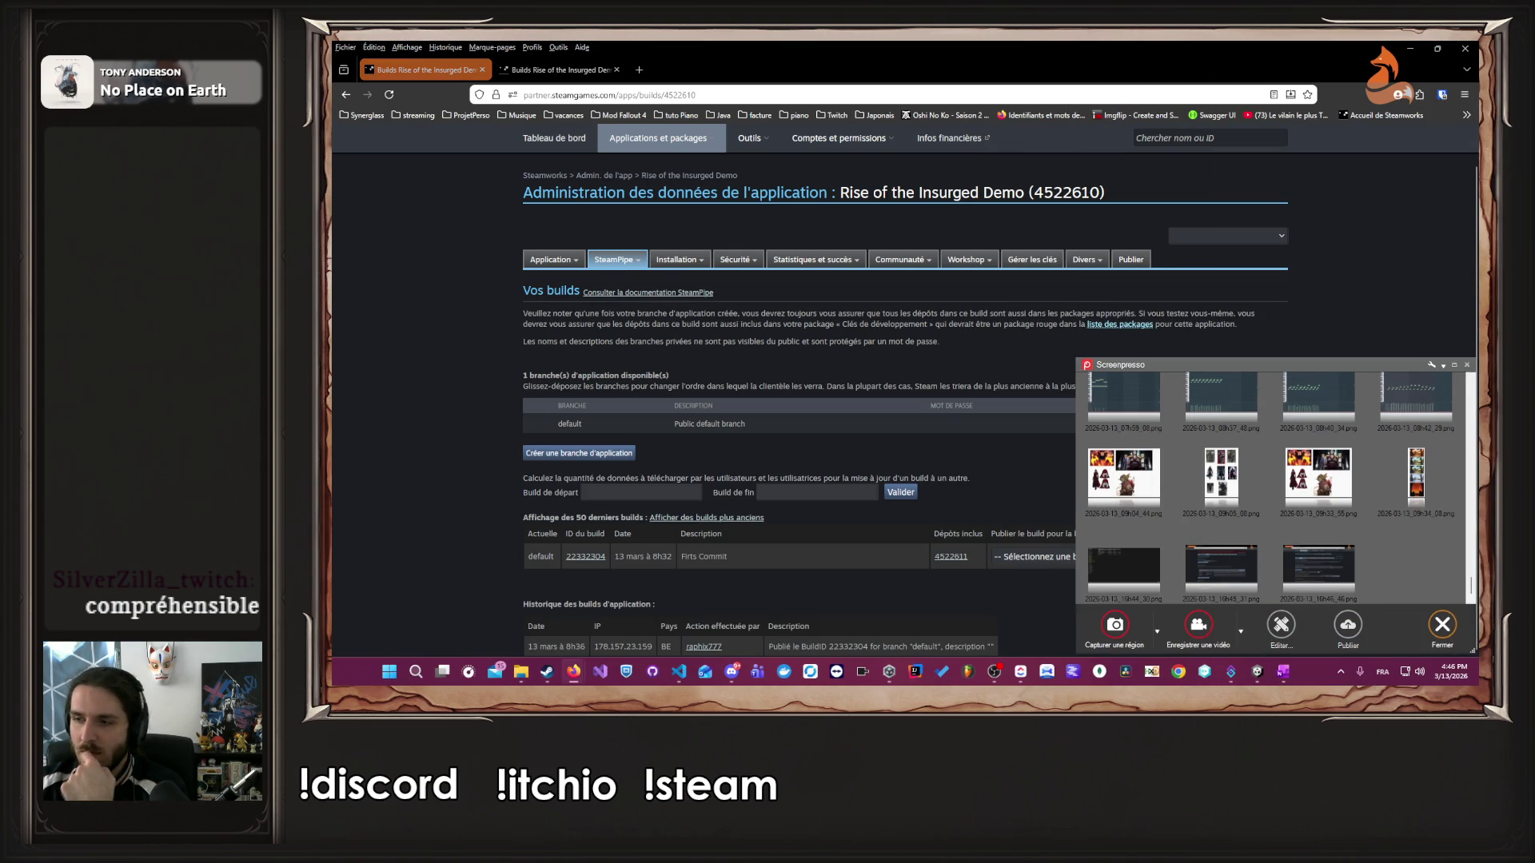
pyautogui.press('Escape')
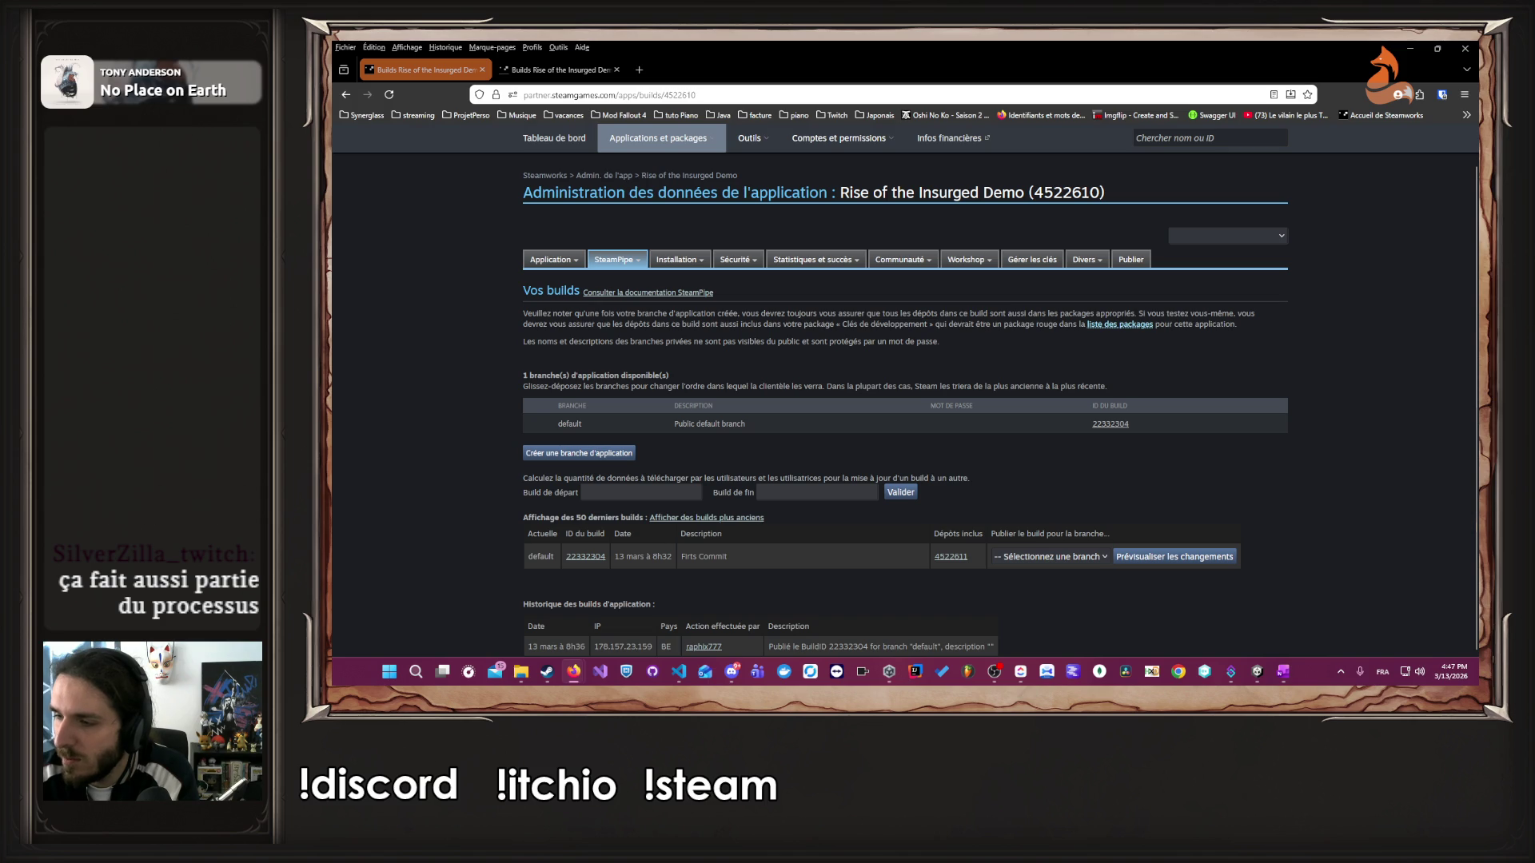
# - Choose the default branch for the build, preview the changes, then go back to the builds
pyautogui.click(1071, 559)
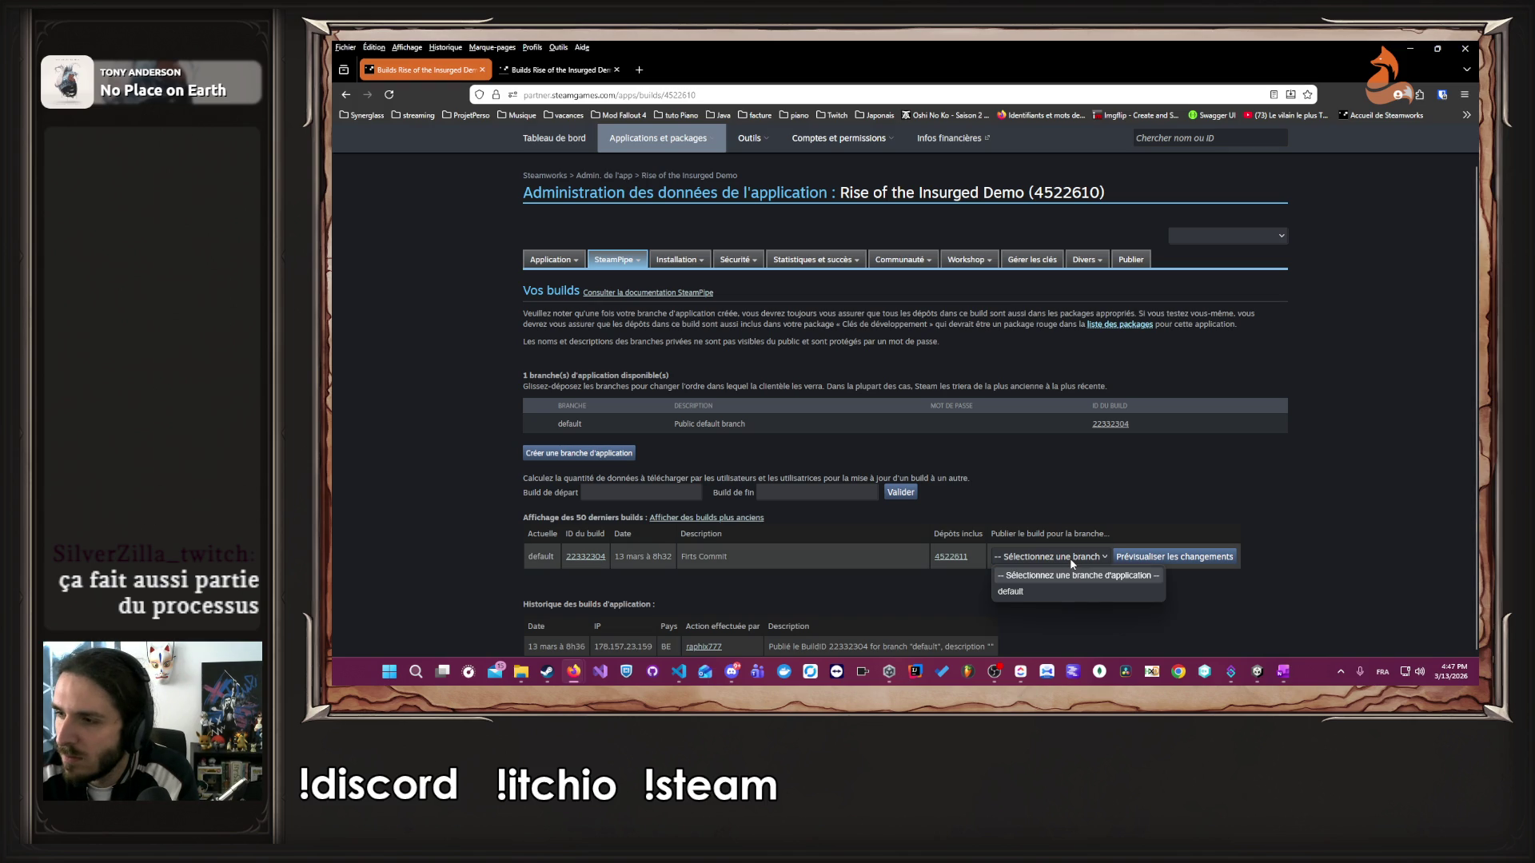
pyautogui.click(1053, 589)
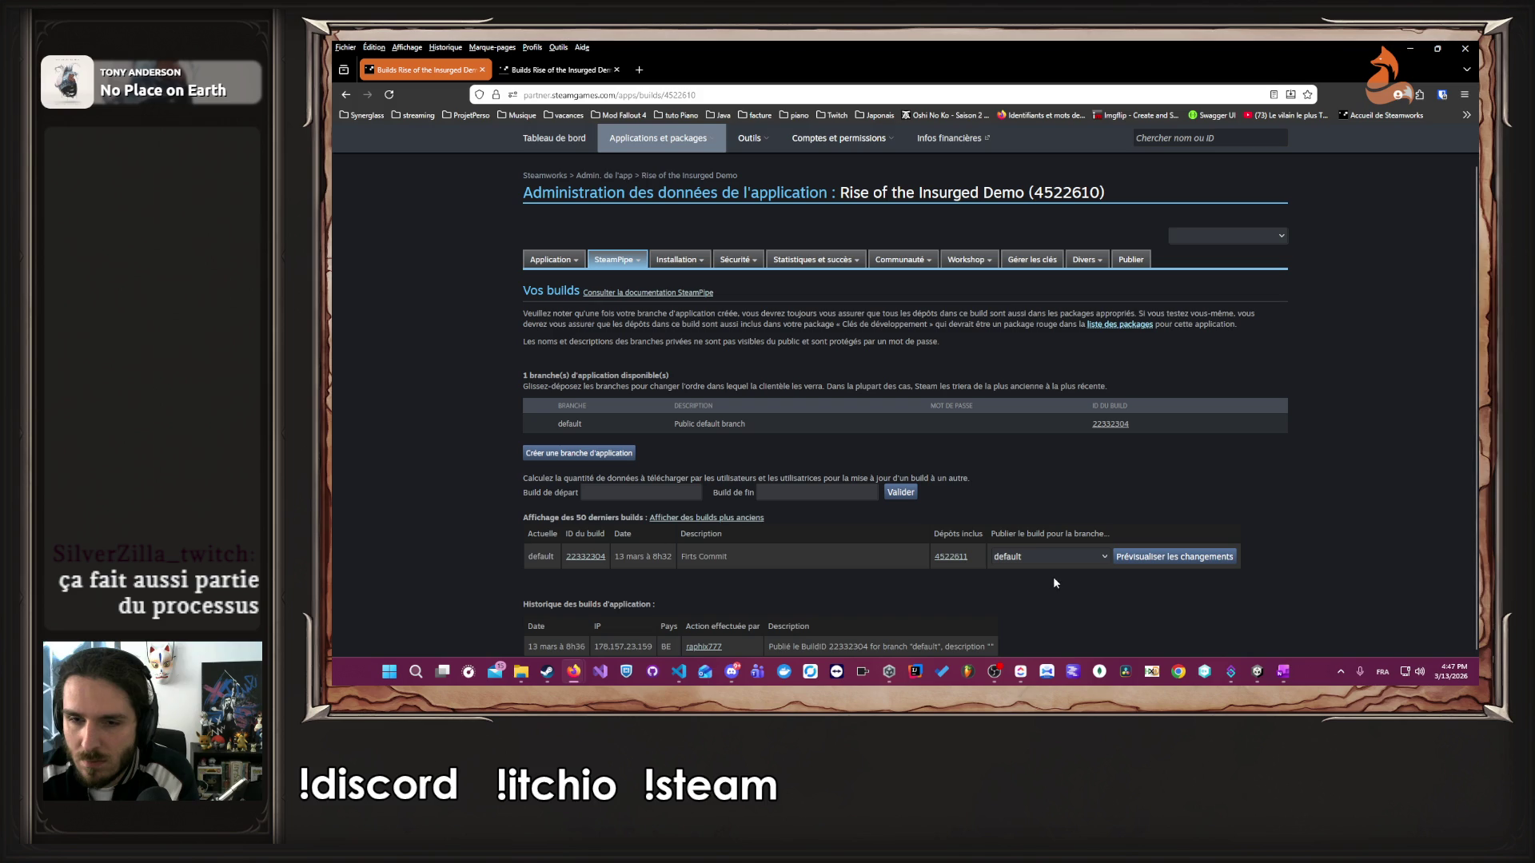
pyautogui.click(1154, 559)
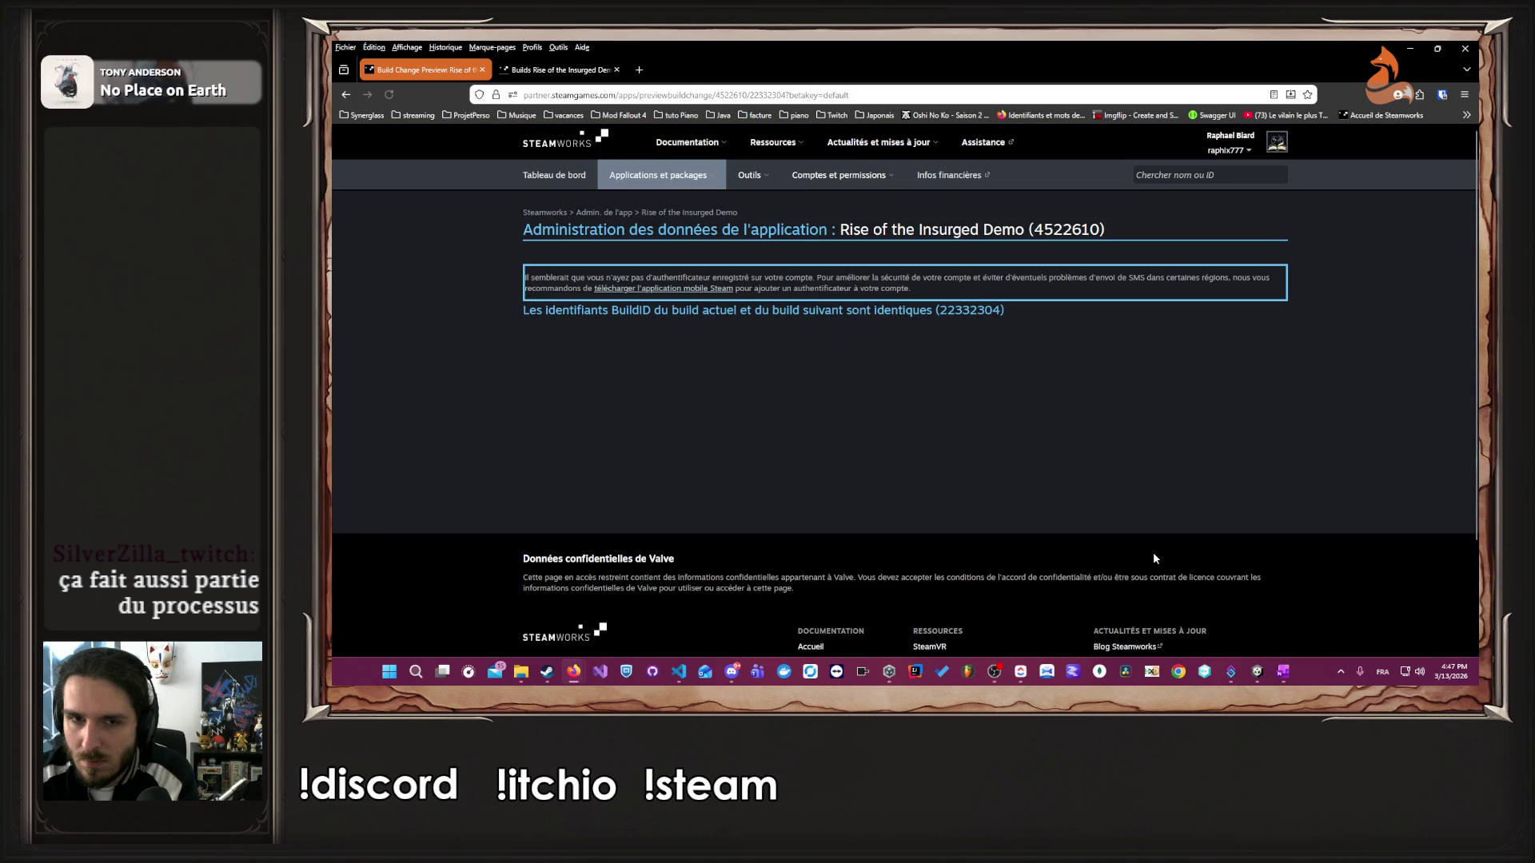
pyautogui.hotkey('alt', 'Left')
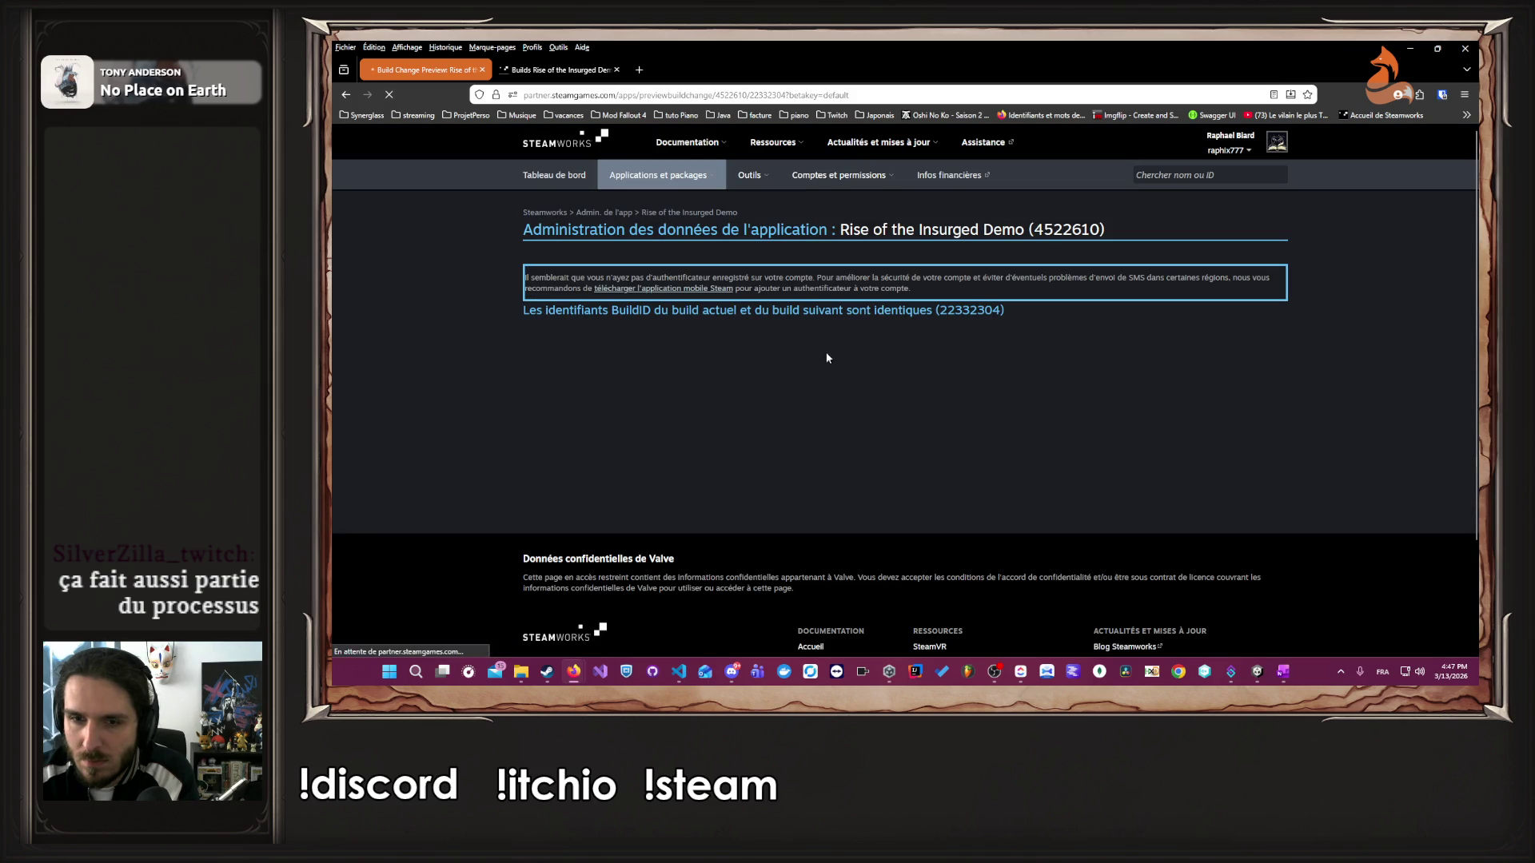
# - Try 22332304 as the starting build for the download calculation, then reload the builds page
pyautogui.click(668, 491)
pyautogui.click(640, 508)
pyautogui.click(790, 491)
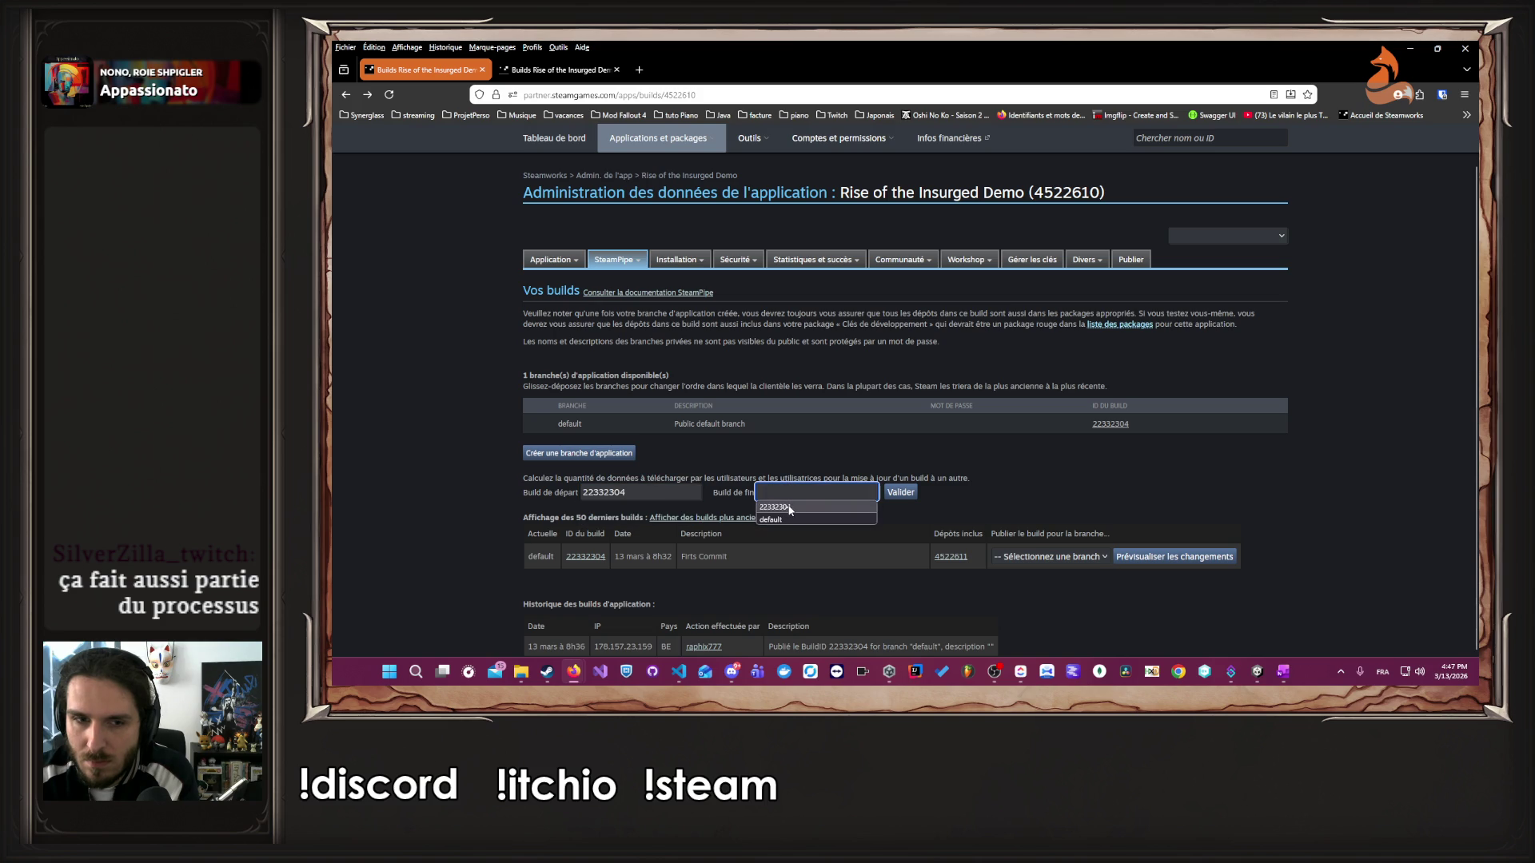
pyautogui.click(828, 477)
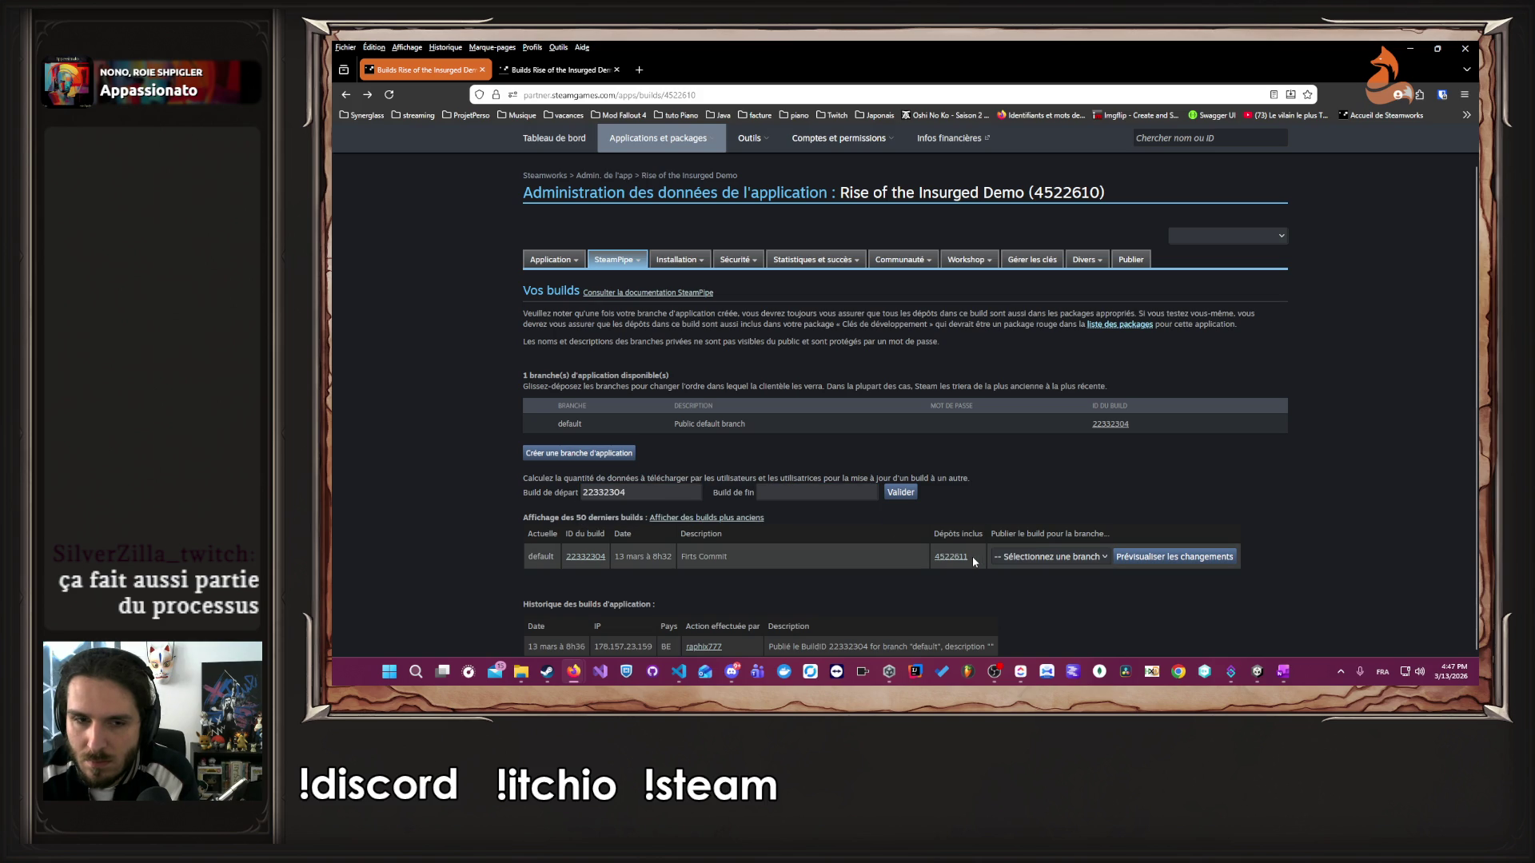
pyautogui.doubleClick(604, 491)
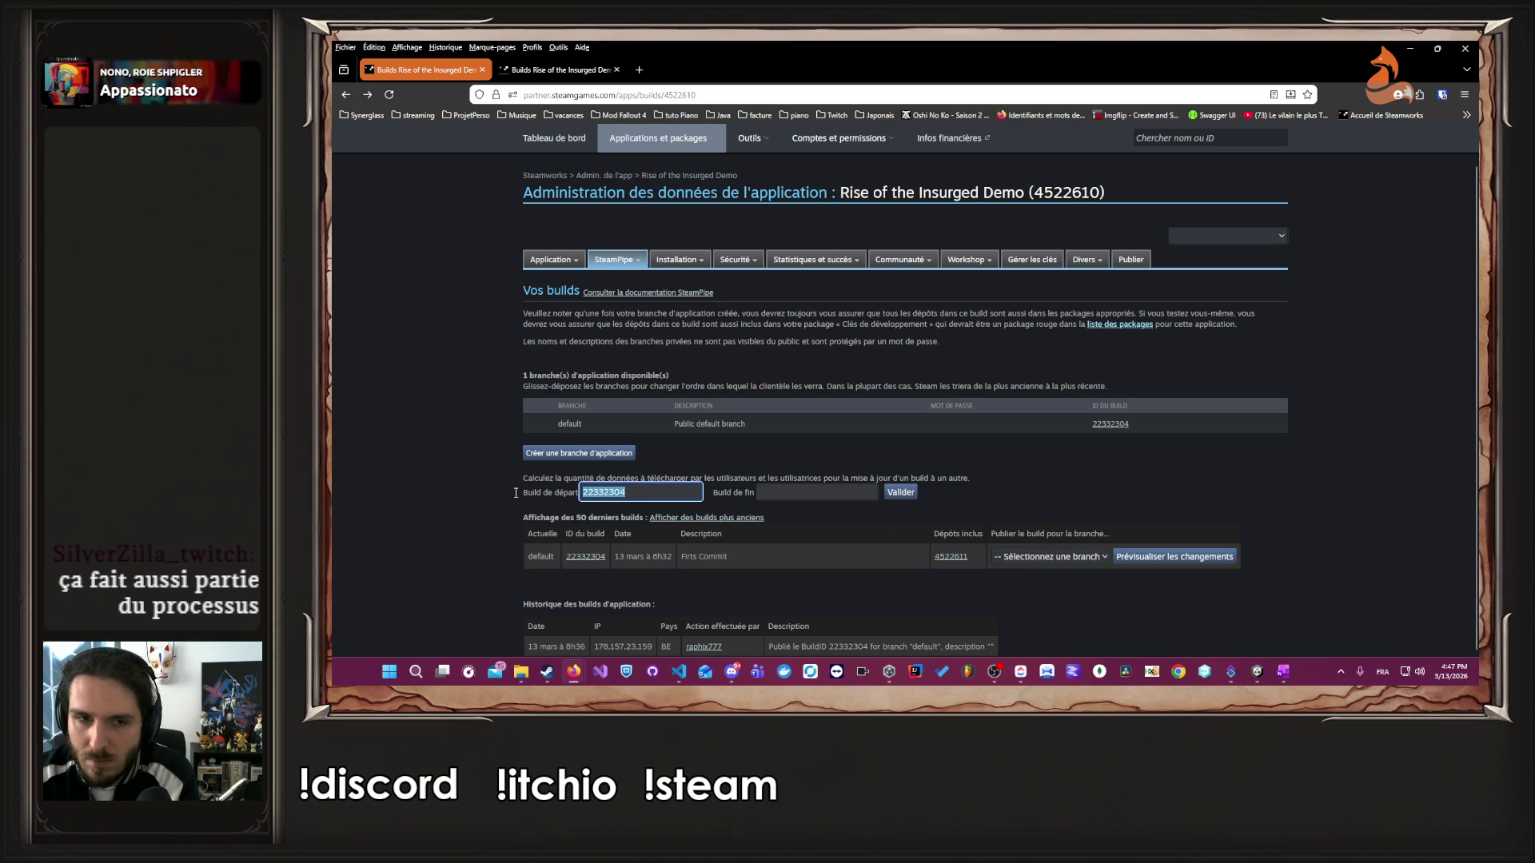
pyautogui.scroll(1, 514, 495)
pyautogui.moveTo(614, 297)
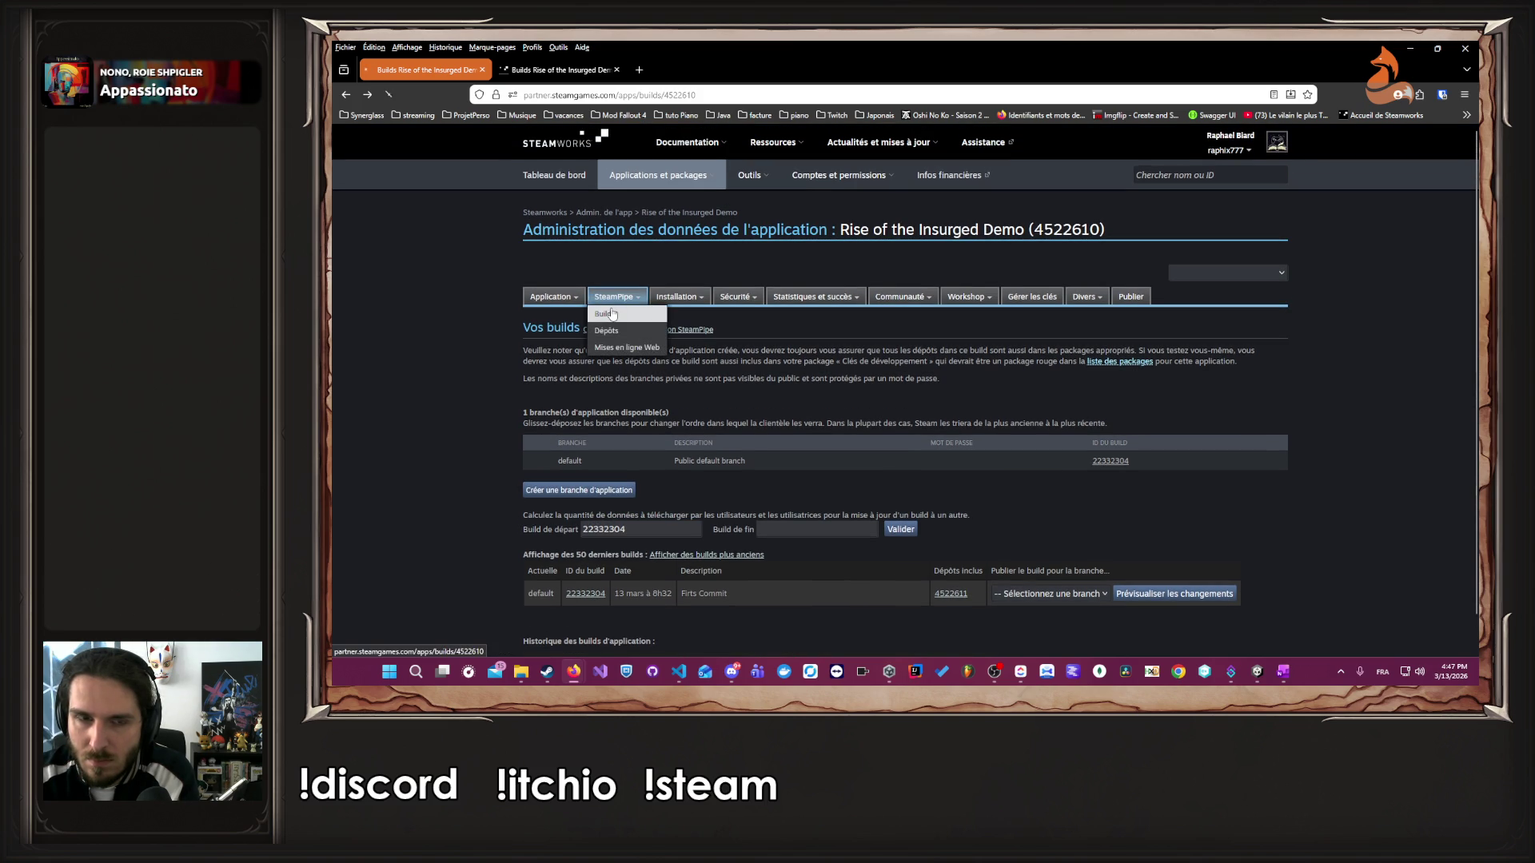
pyautogui.click(617, 334)
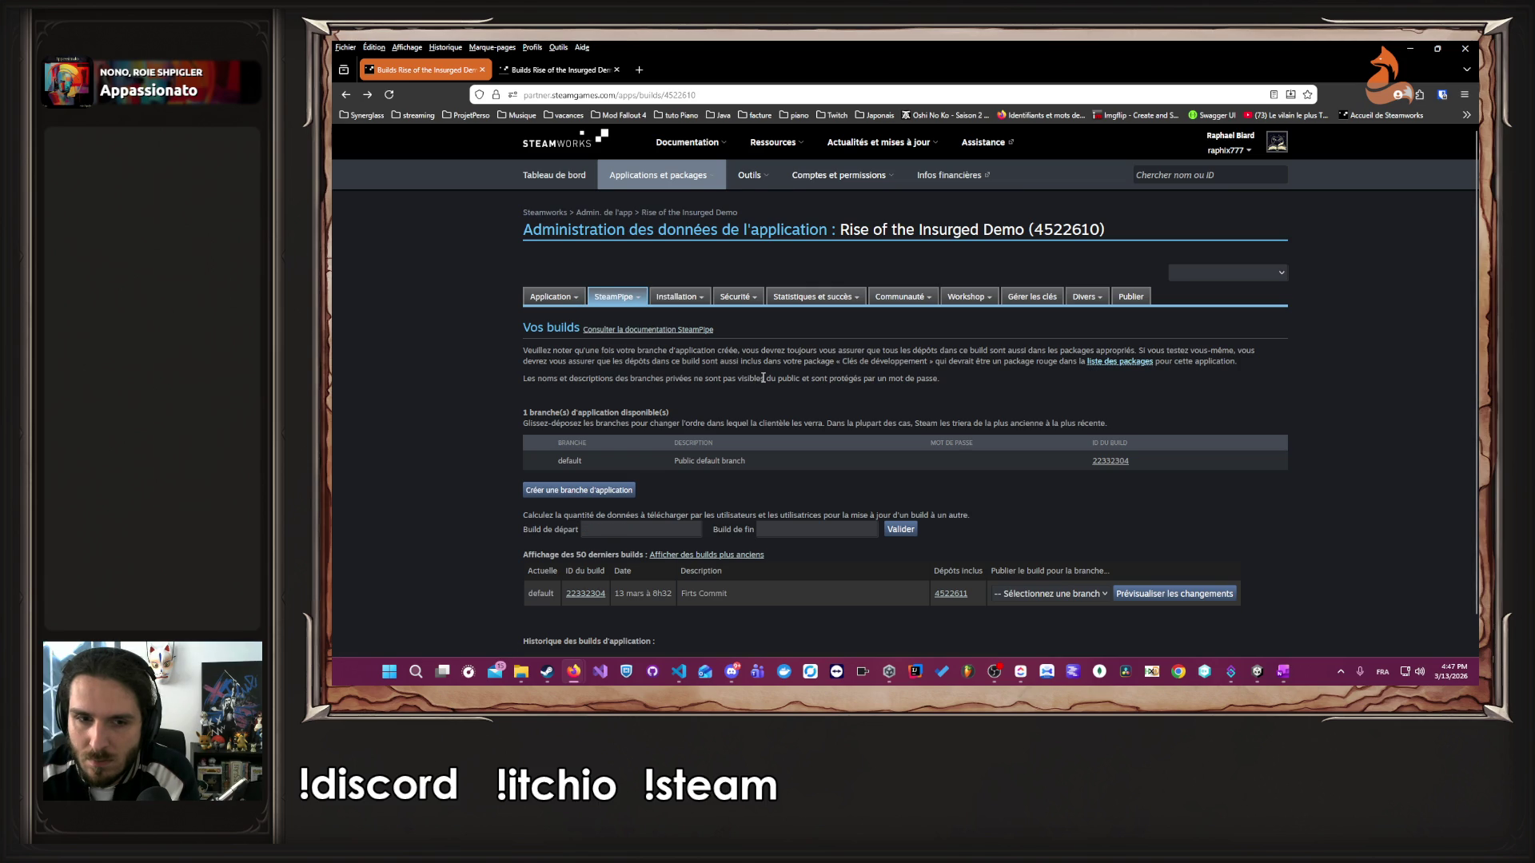
# - Open the details of build 22332304 in a new tab
pyautogui.scroll(-1, 764, 380)
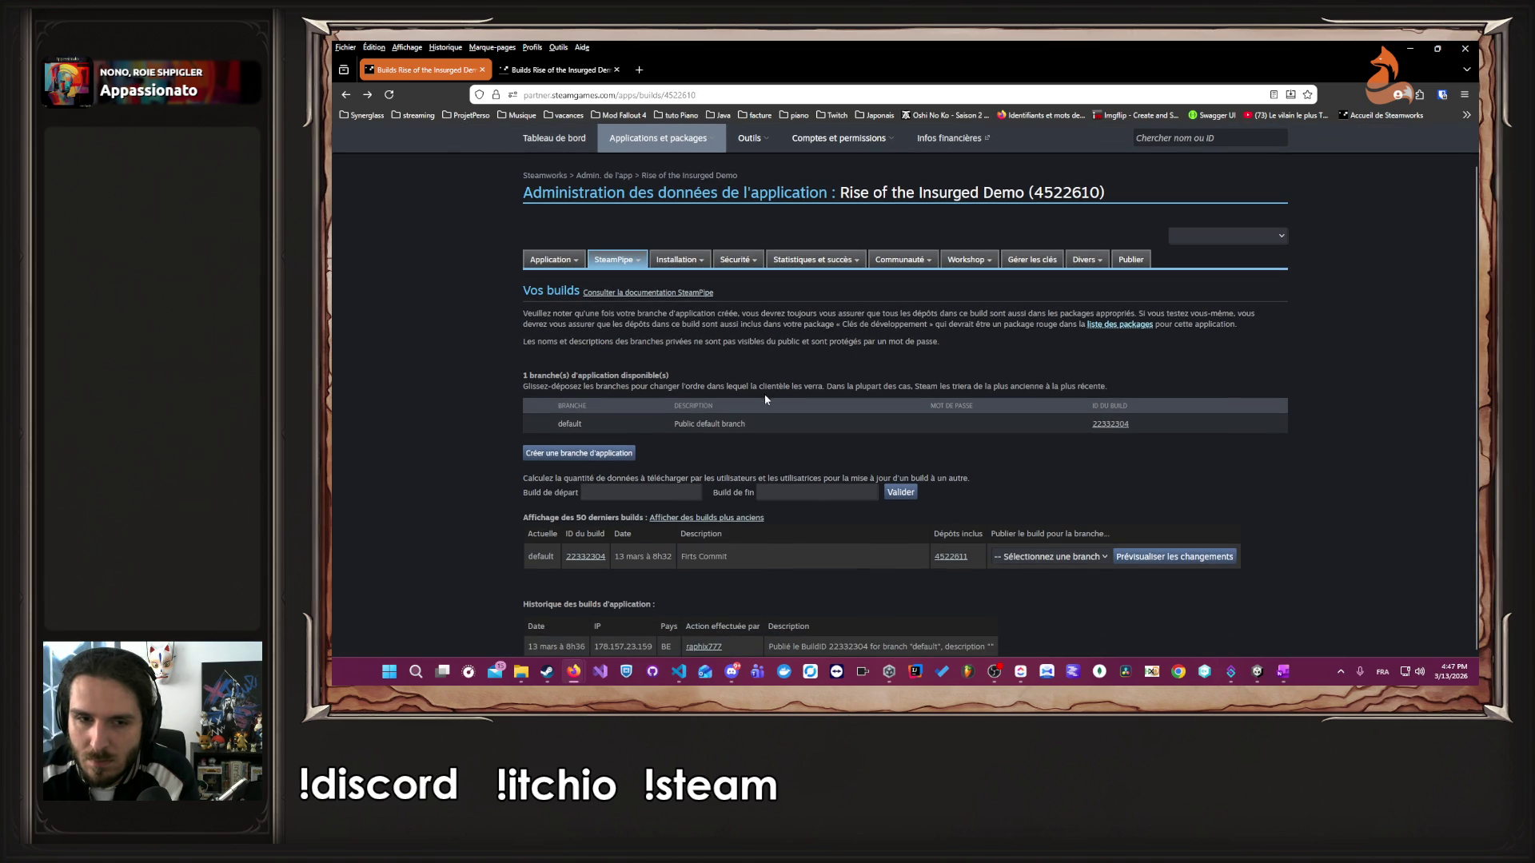
pyautogui.middleClick(595, 559)
pyautogui.click(551, 70)
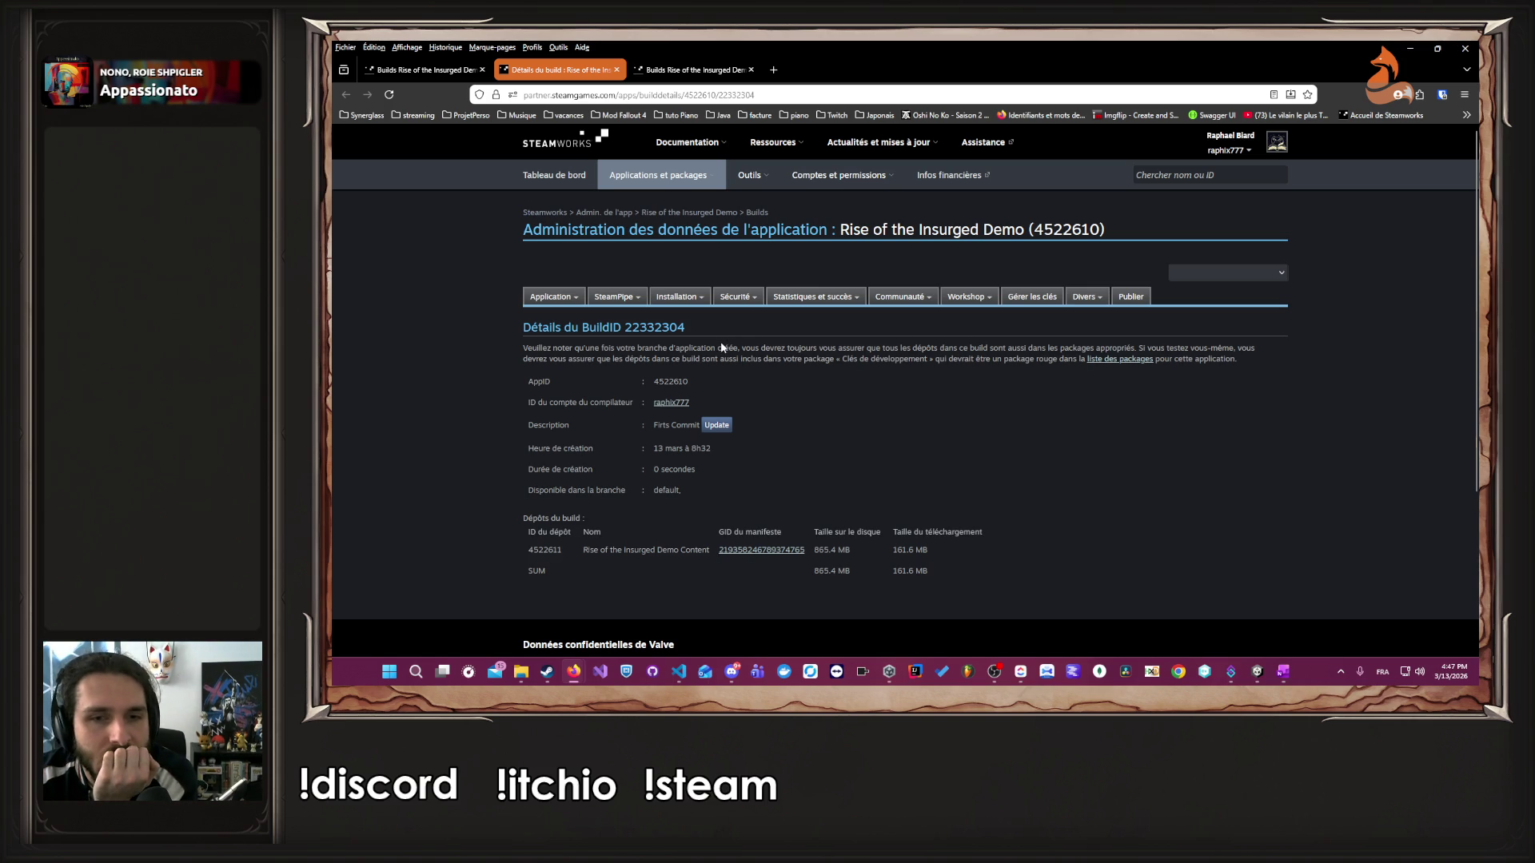
# - Leave the 'Firts Commit' build description unchanged and look over the app's packages list
pyautogui.click(713, 427)
pyautogui.click(978, 428)
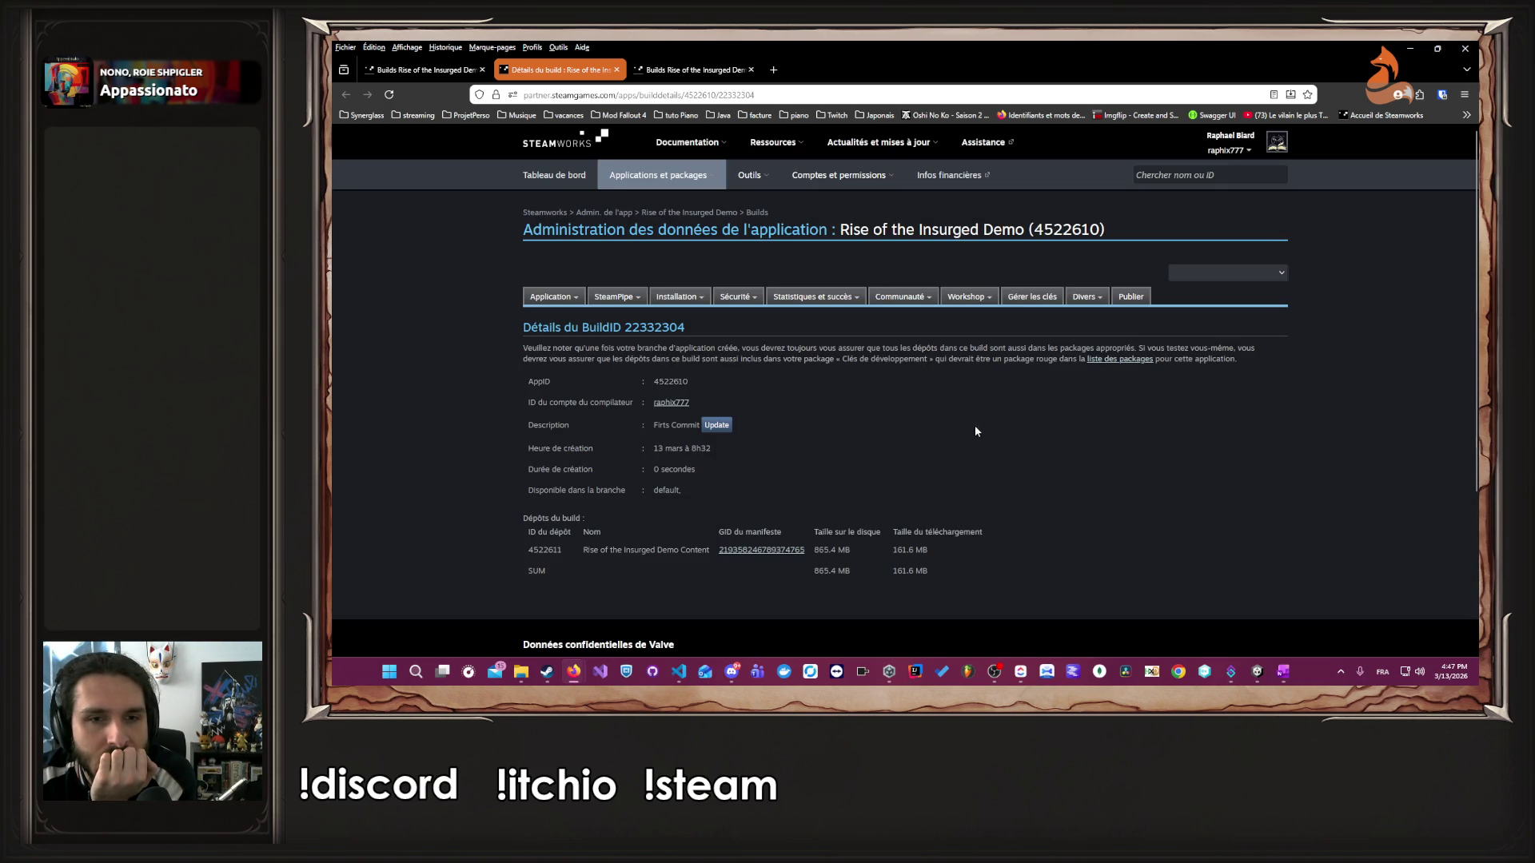
pyautogui.click(1109, 359)
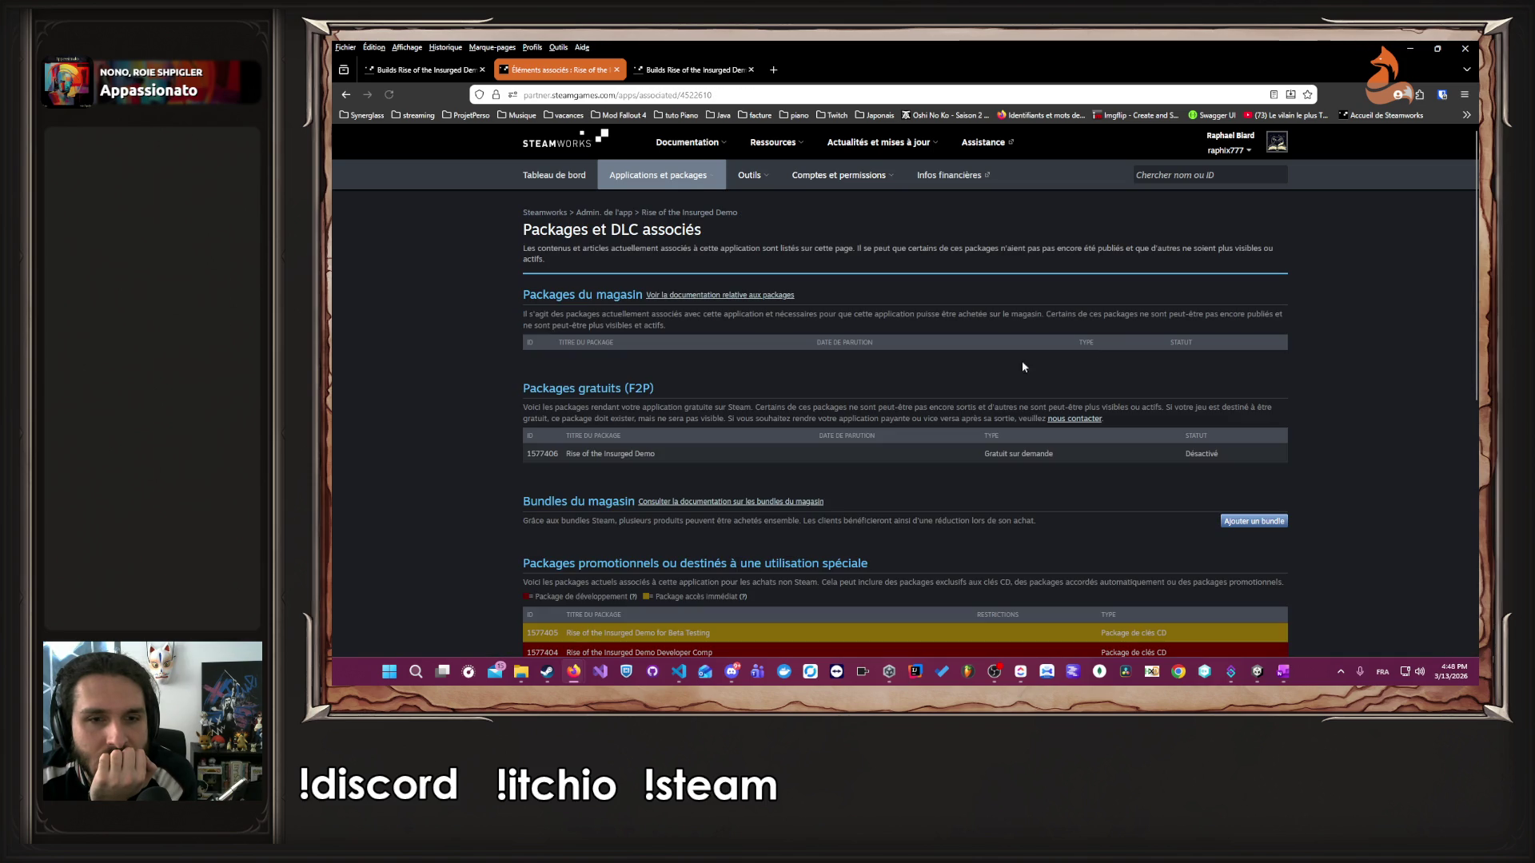
pyautogui.scroll(-5, 977, 364)
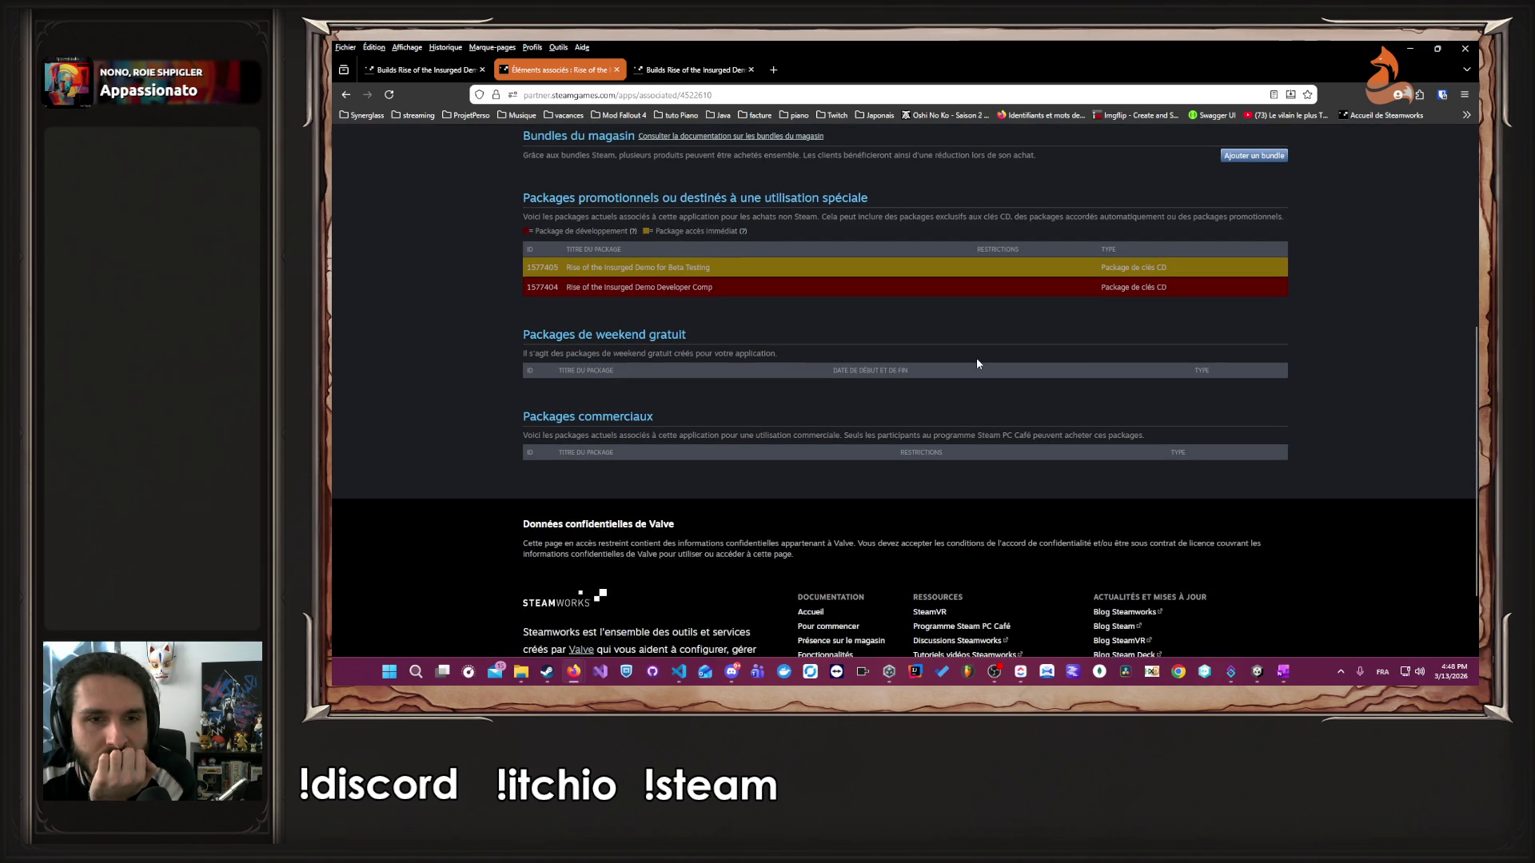
pyautogui.scroll(5, 977, 364)
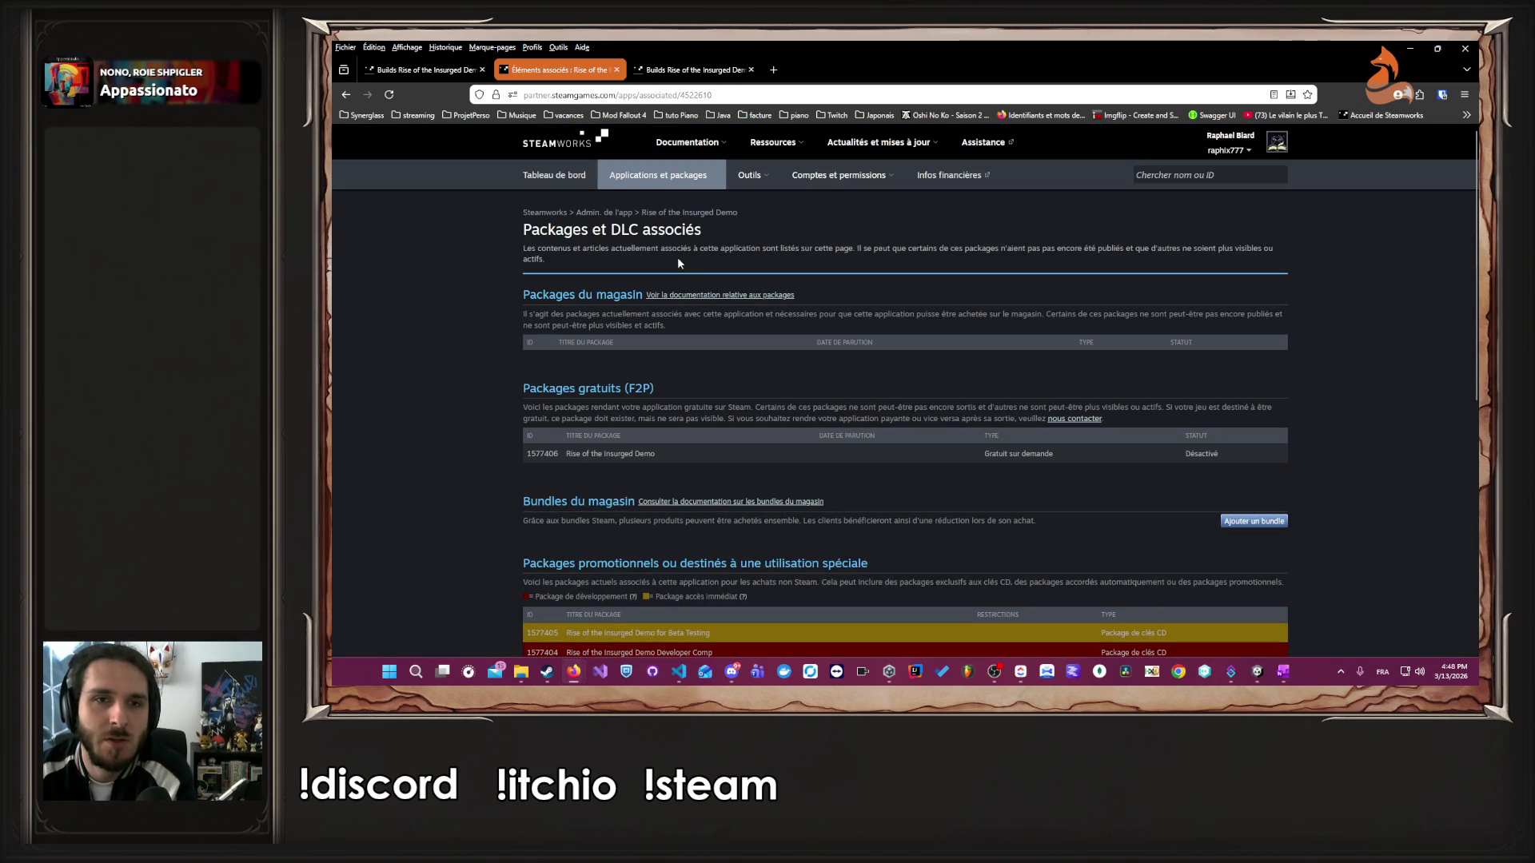
pyautogui.hotkey('alt', 'Left')
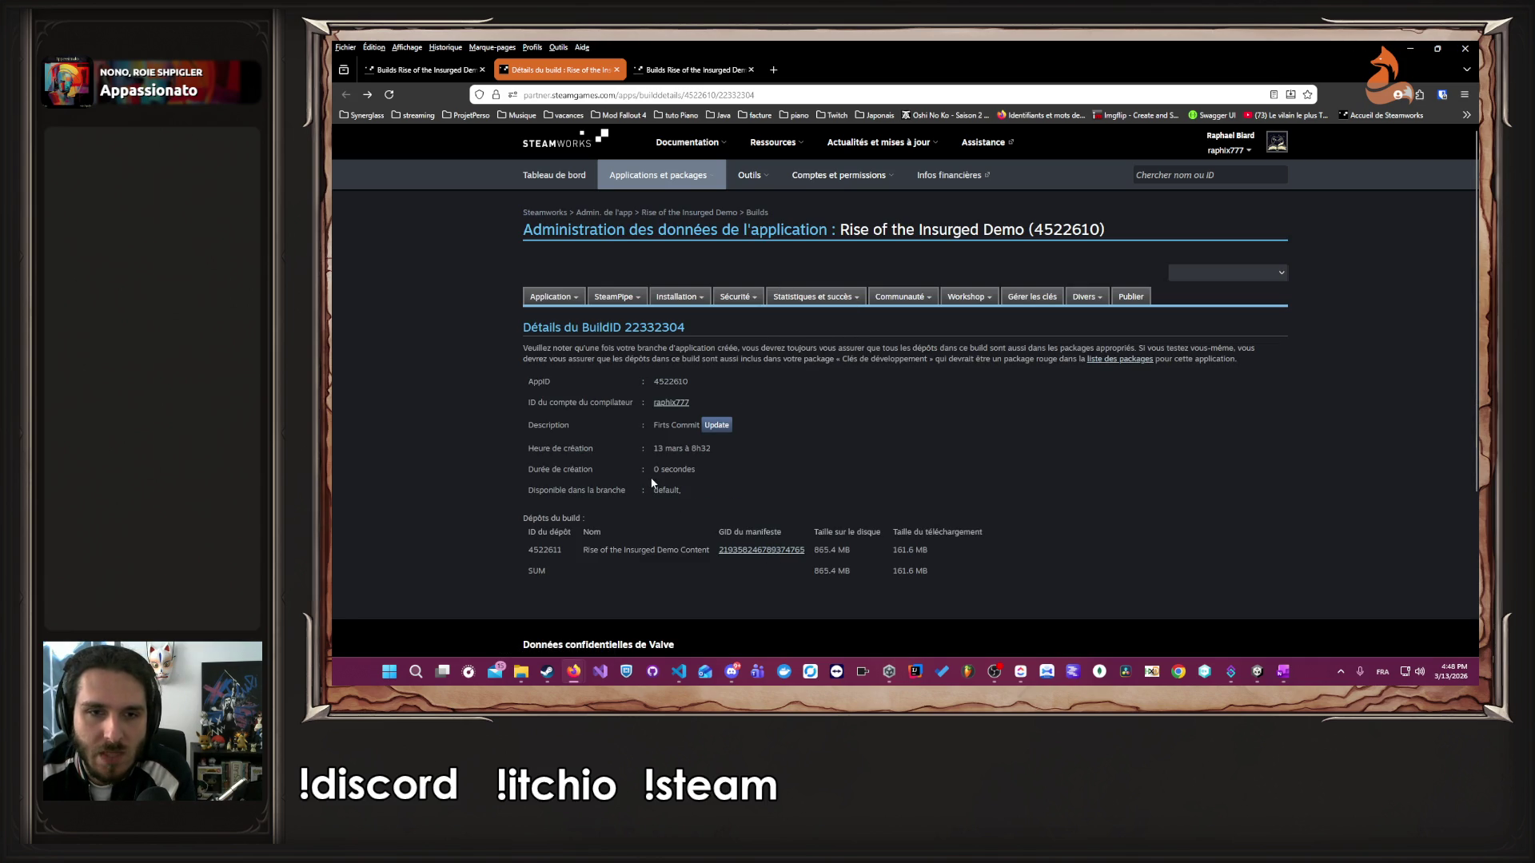
# - Show the demo's older builds, then open the depot configuration listing depot 4522611
pyautogui.click(751, 213)
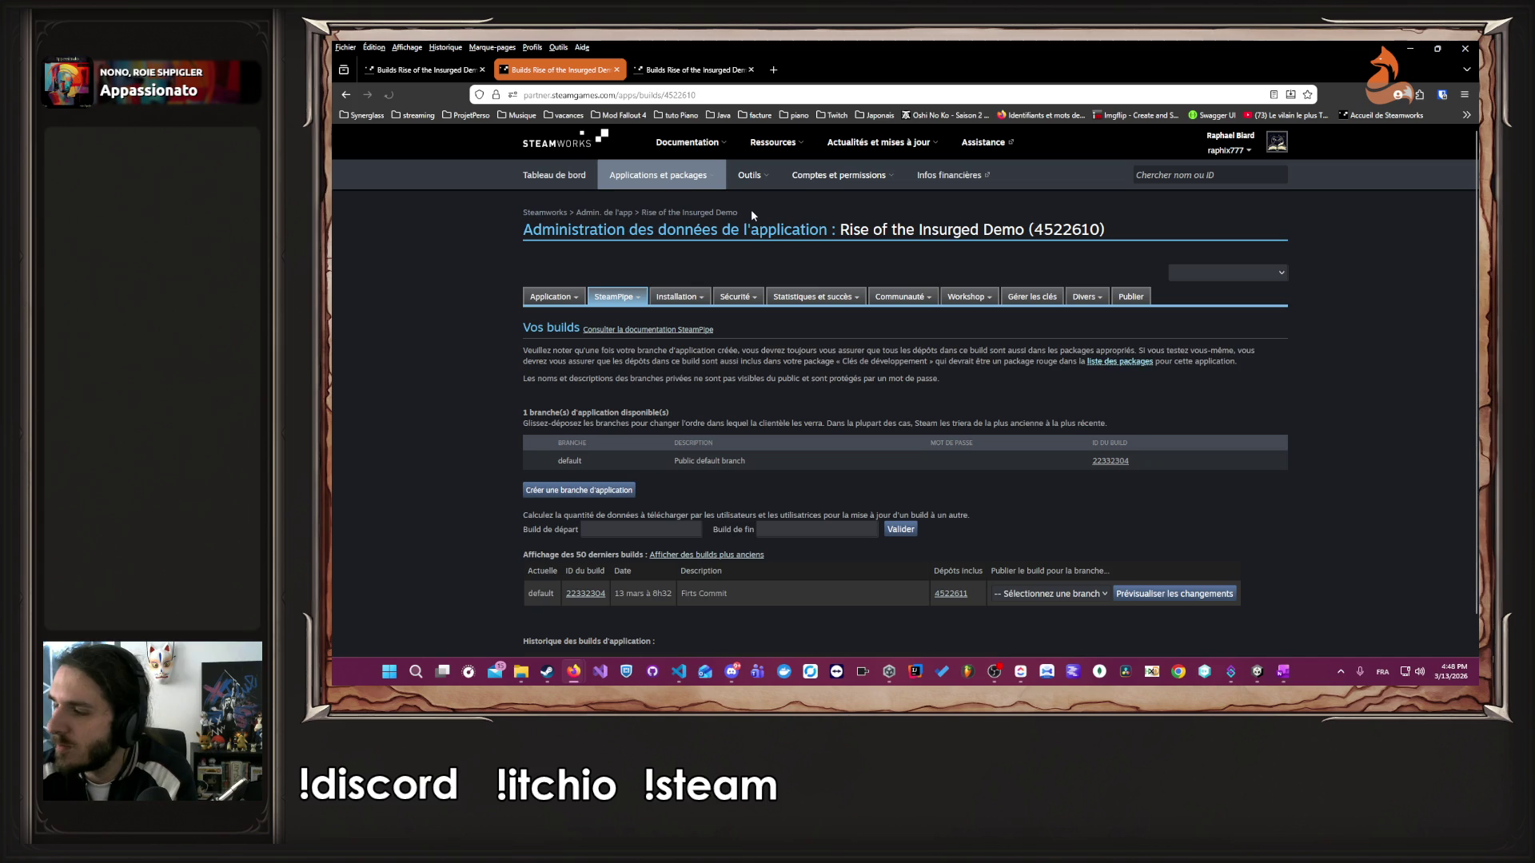
pyautogui.scroll(-1, 682, 268)
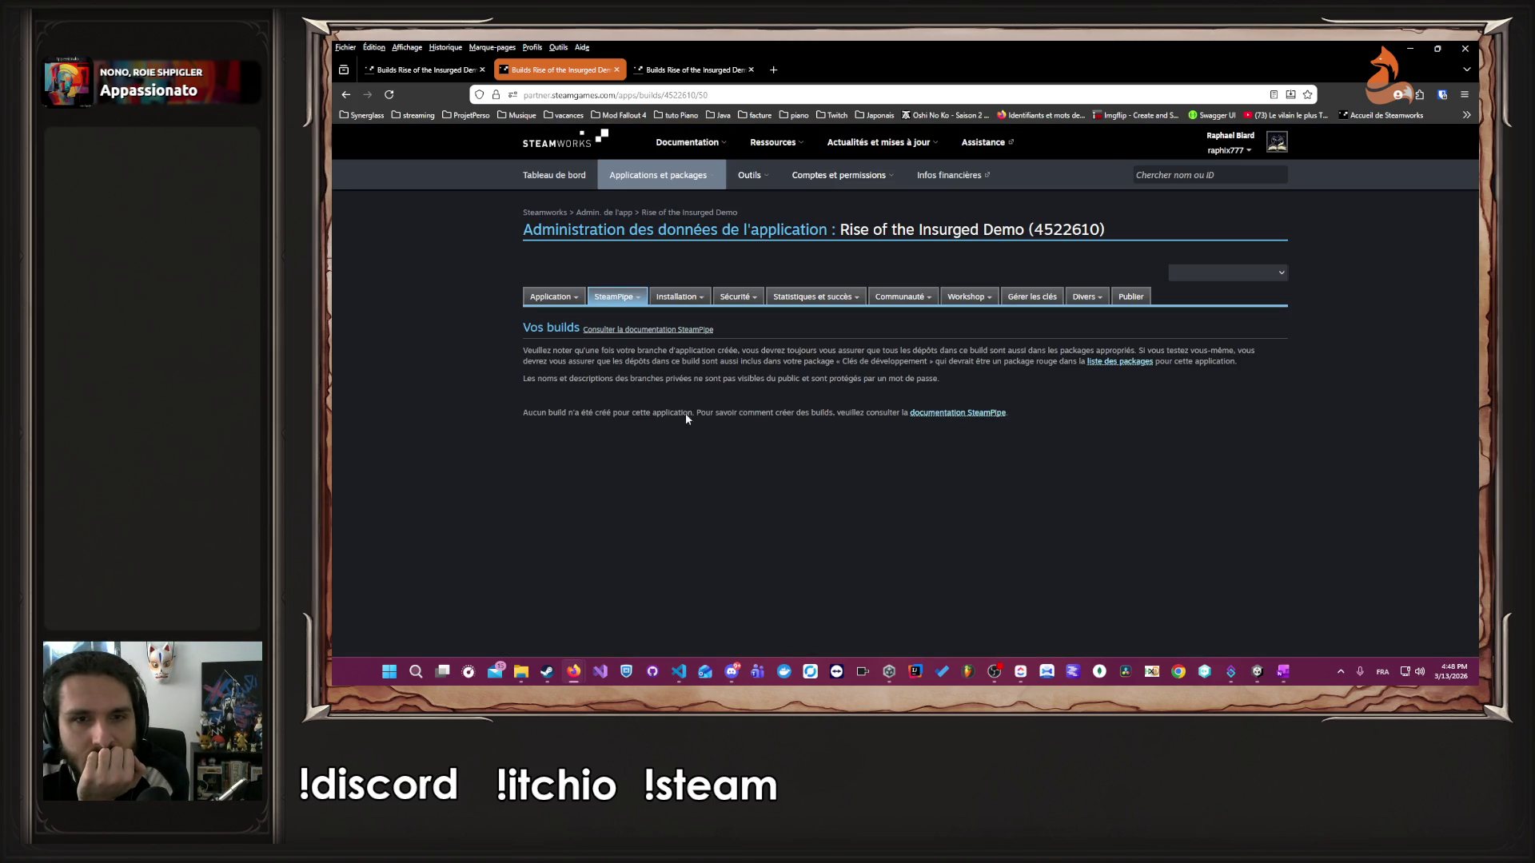
pyautogui.click(635, 331)
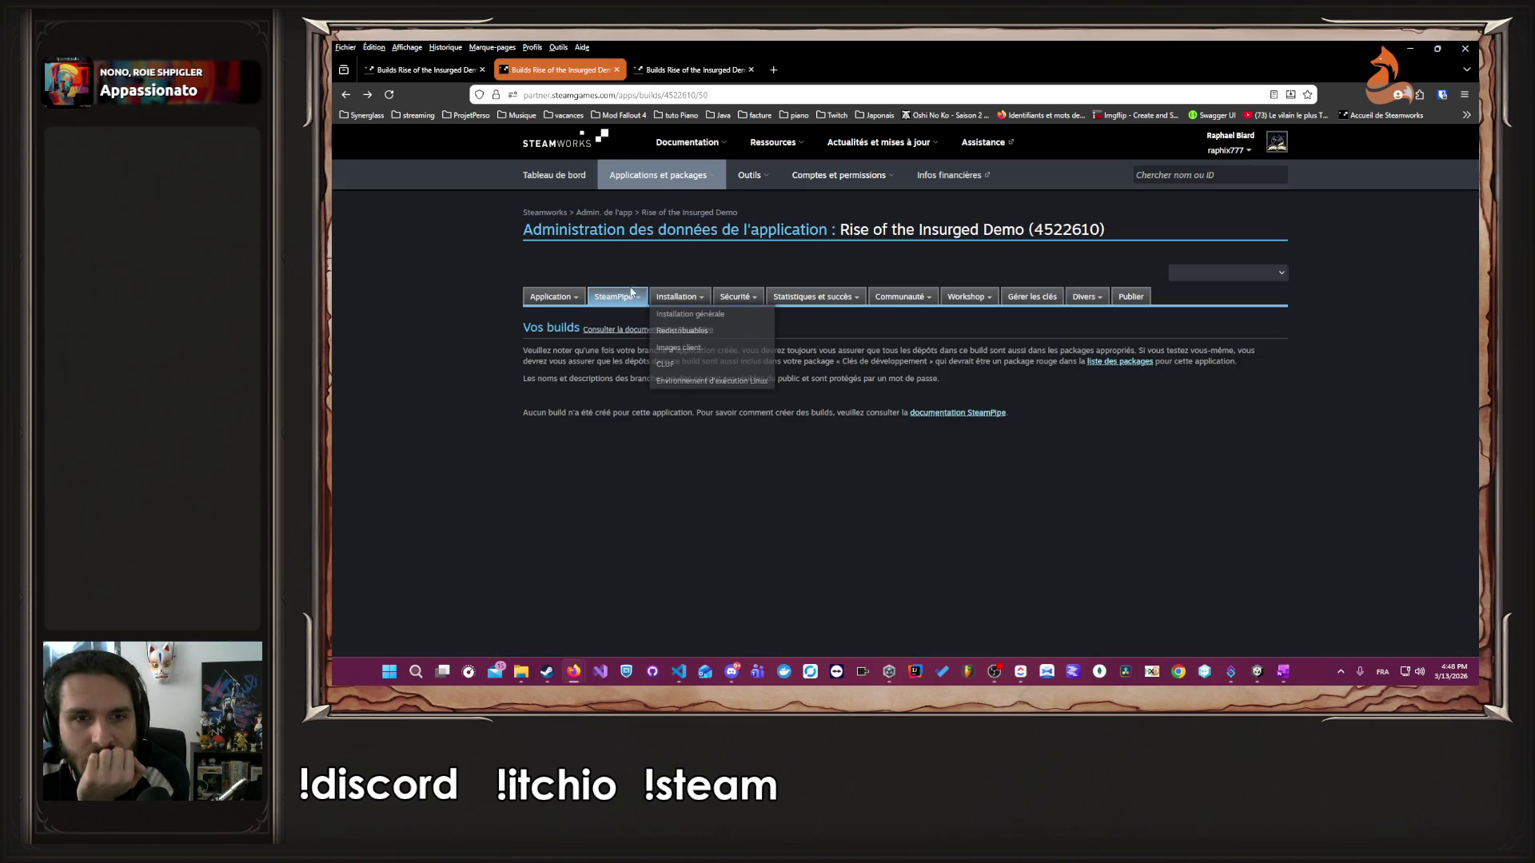
pyautogui.moveTo(616, 297)
pyautogui.click(624, 335)
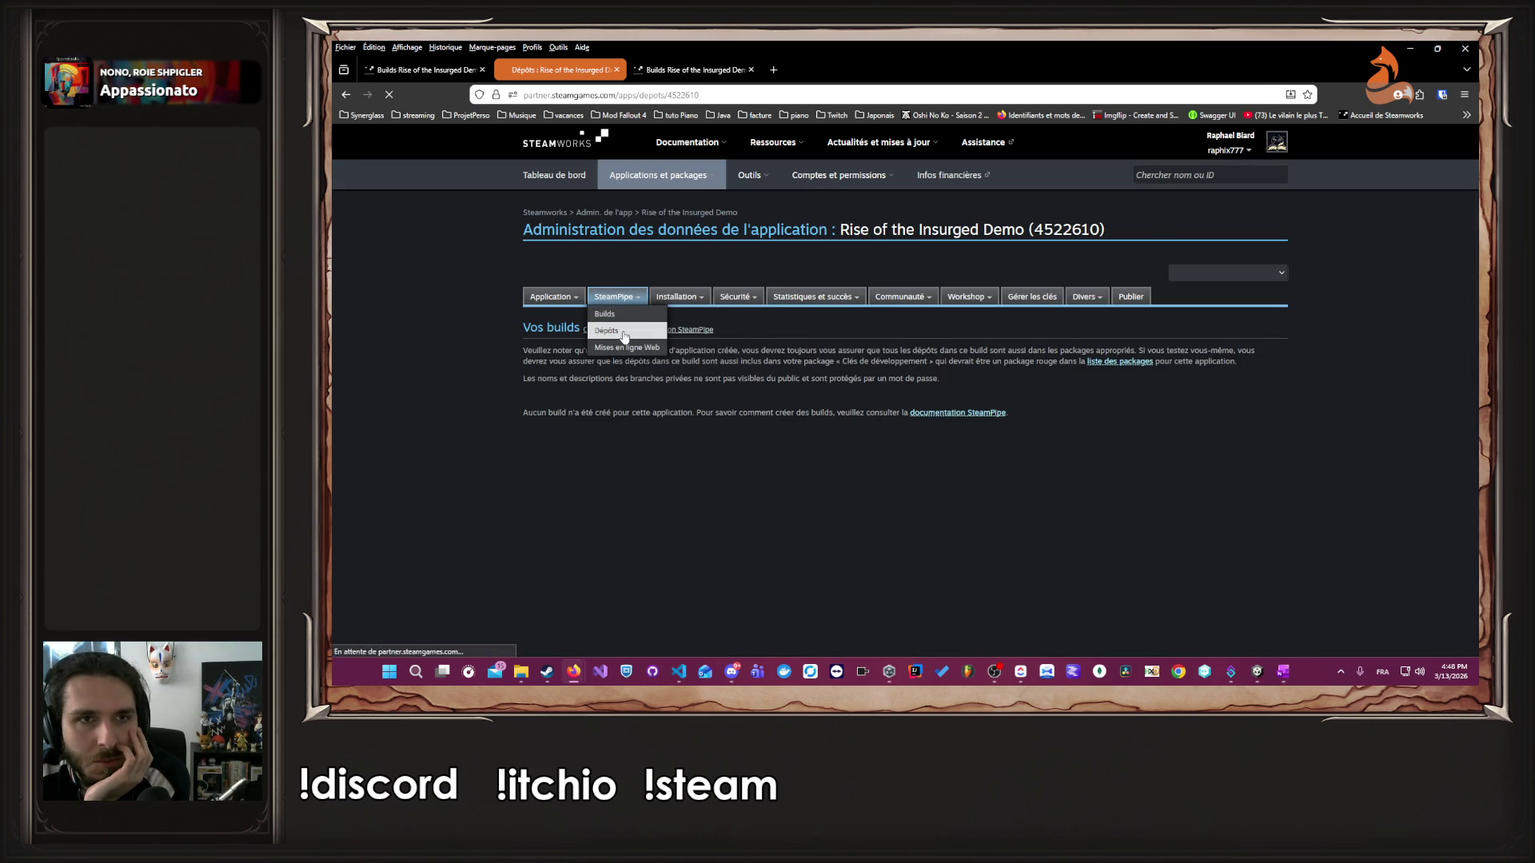
pyautogui.scroll(-3, 624, 337)
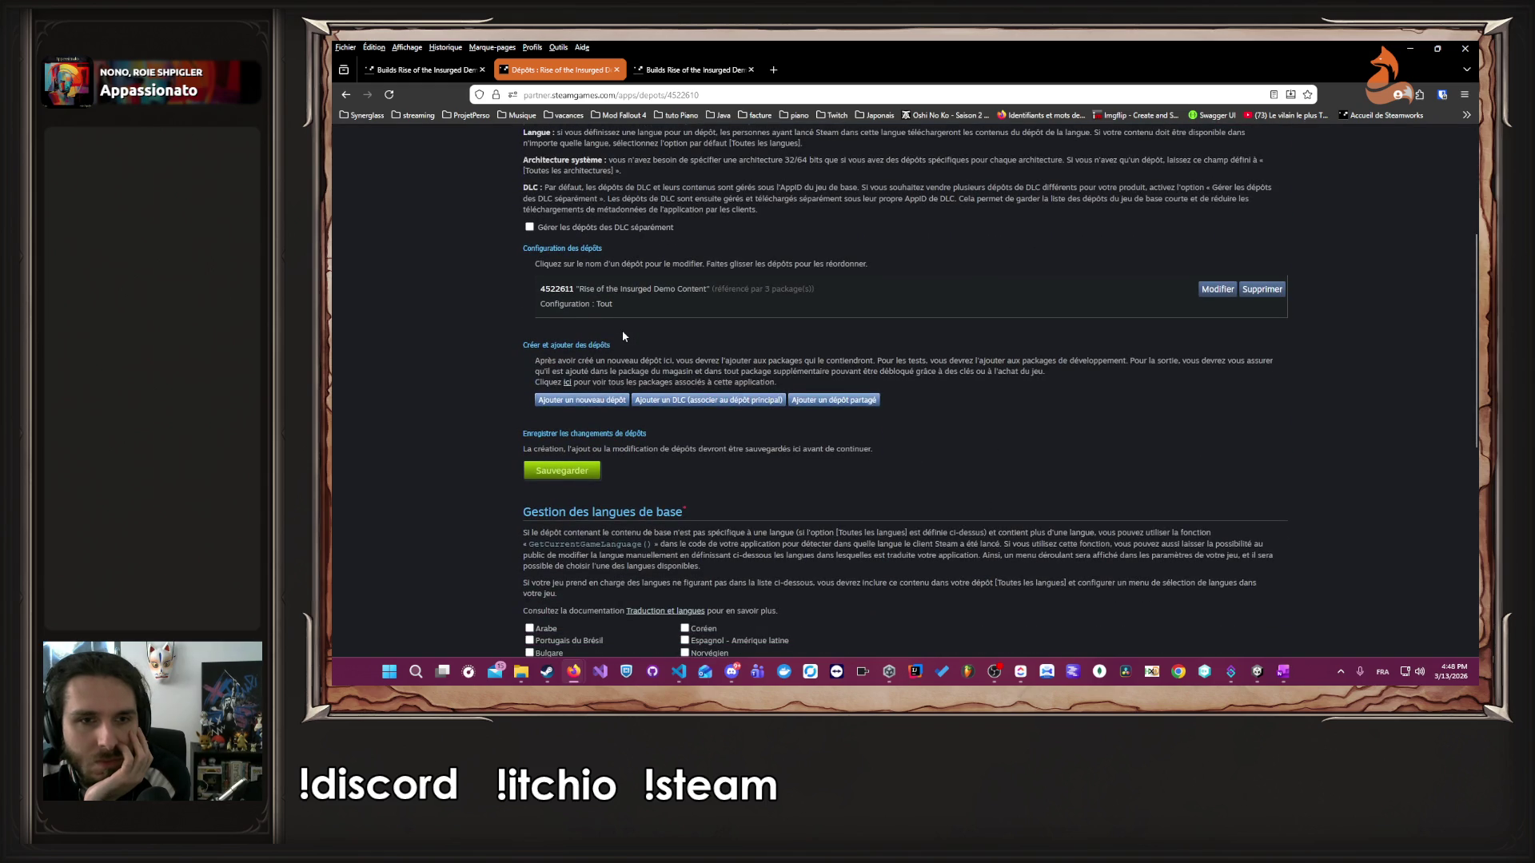
pyautogui.scroll(3, 622, 329)
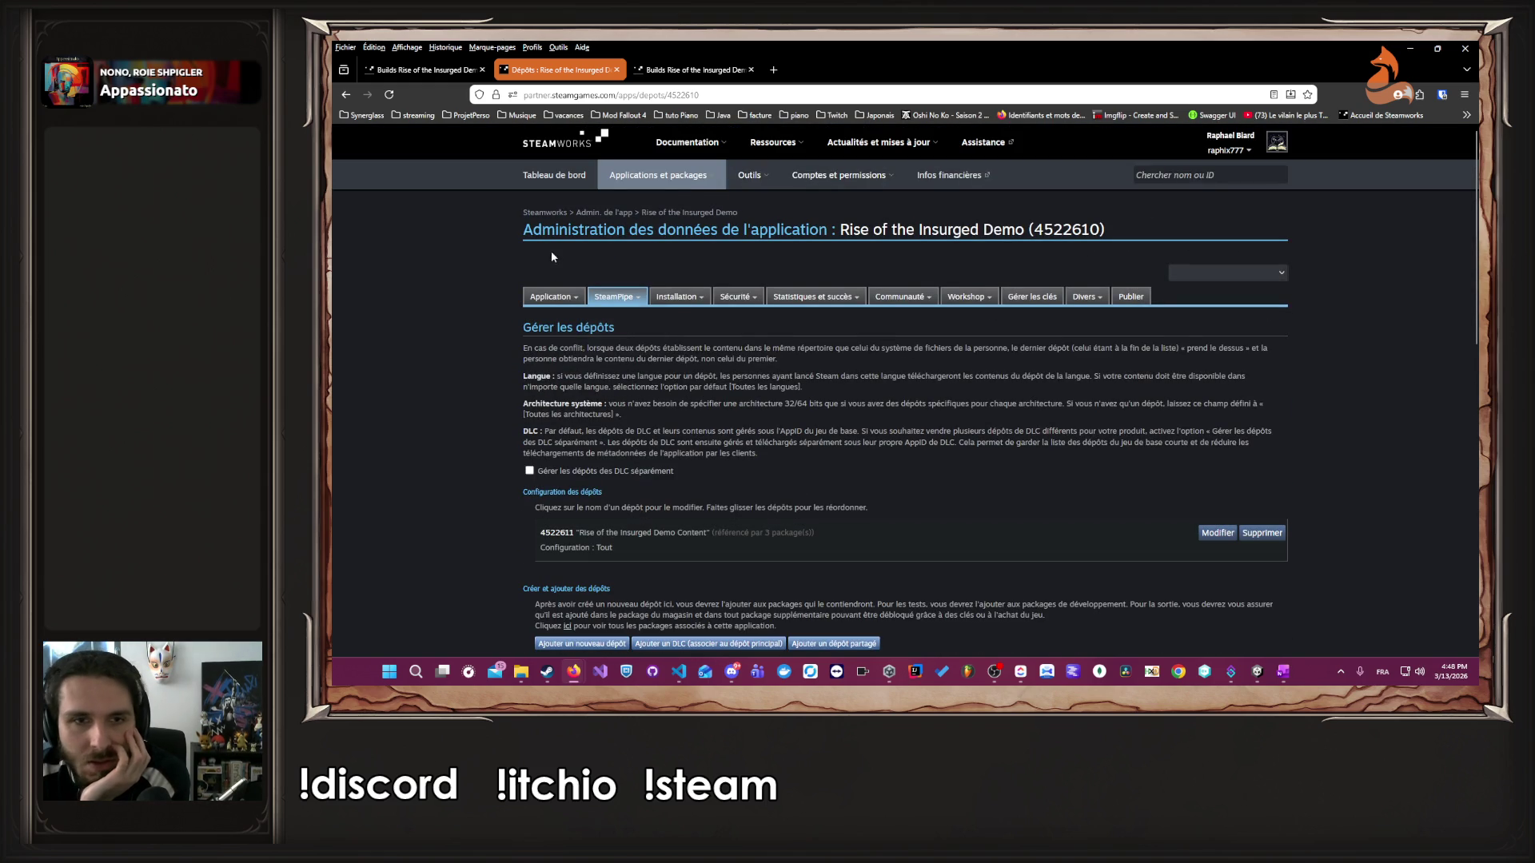
# - In the installation settings, change launch option 0's executable to game.exe and save it
pyautogui.moveTo(631, 298)
pyautogui.click(671, 314)
pyautogui.scroll(-1, 676, 396)
pyautogui.scroll(-1, 677, 396)
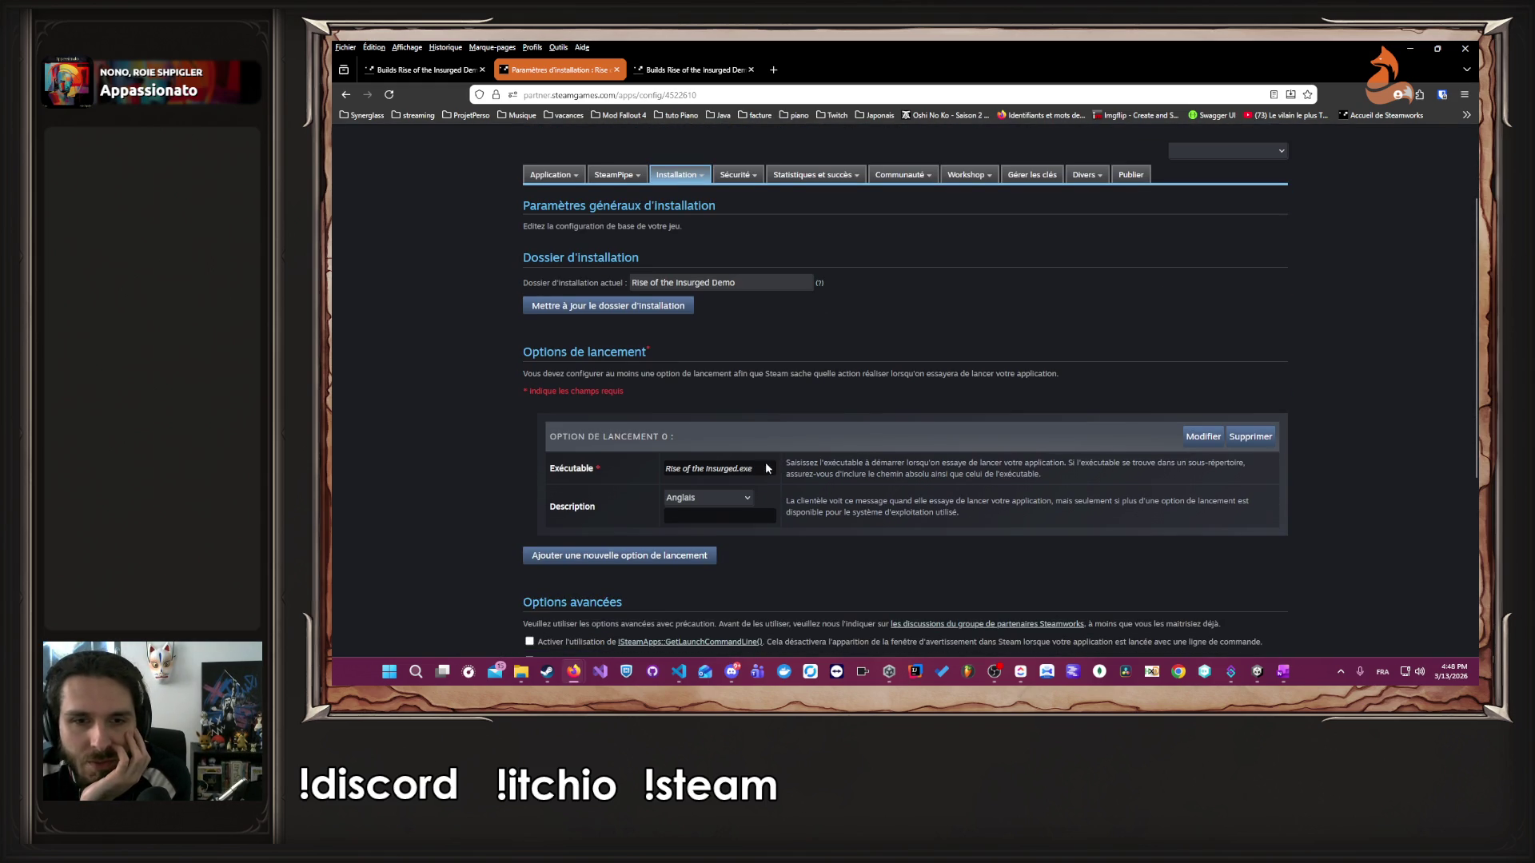
pyautogui.click(1203, 436)
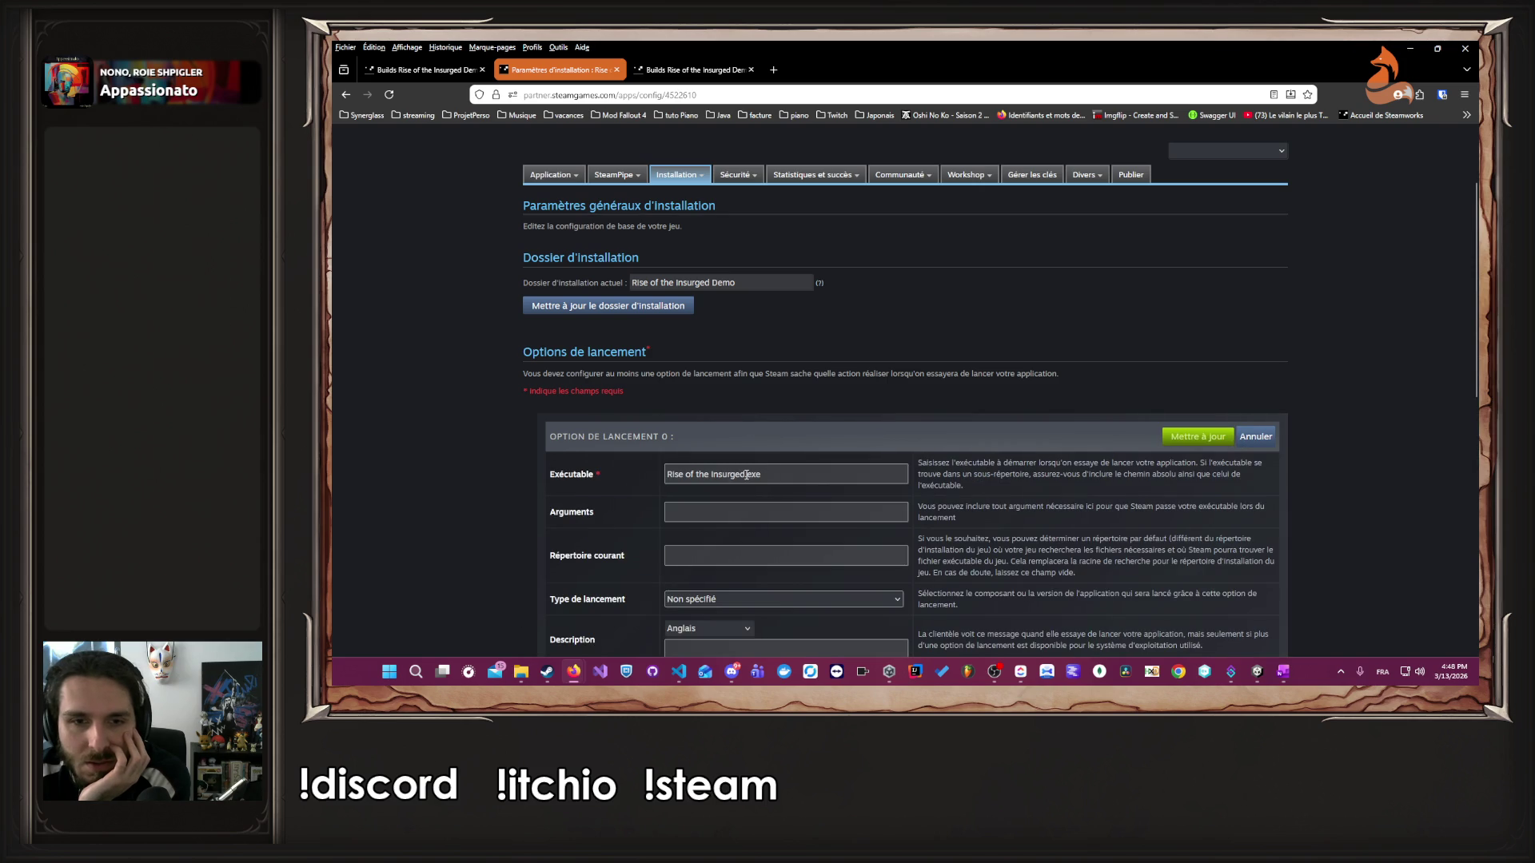
pyautogui.moveTo(745, 475); pyautogui.dragTo(697, 472)
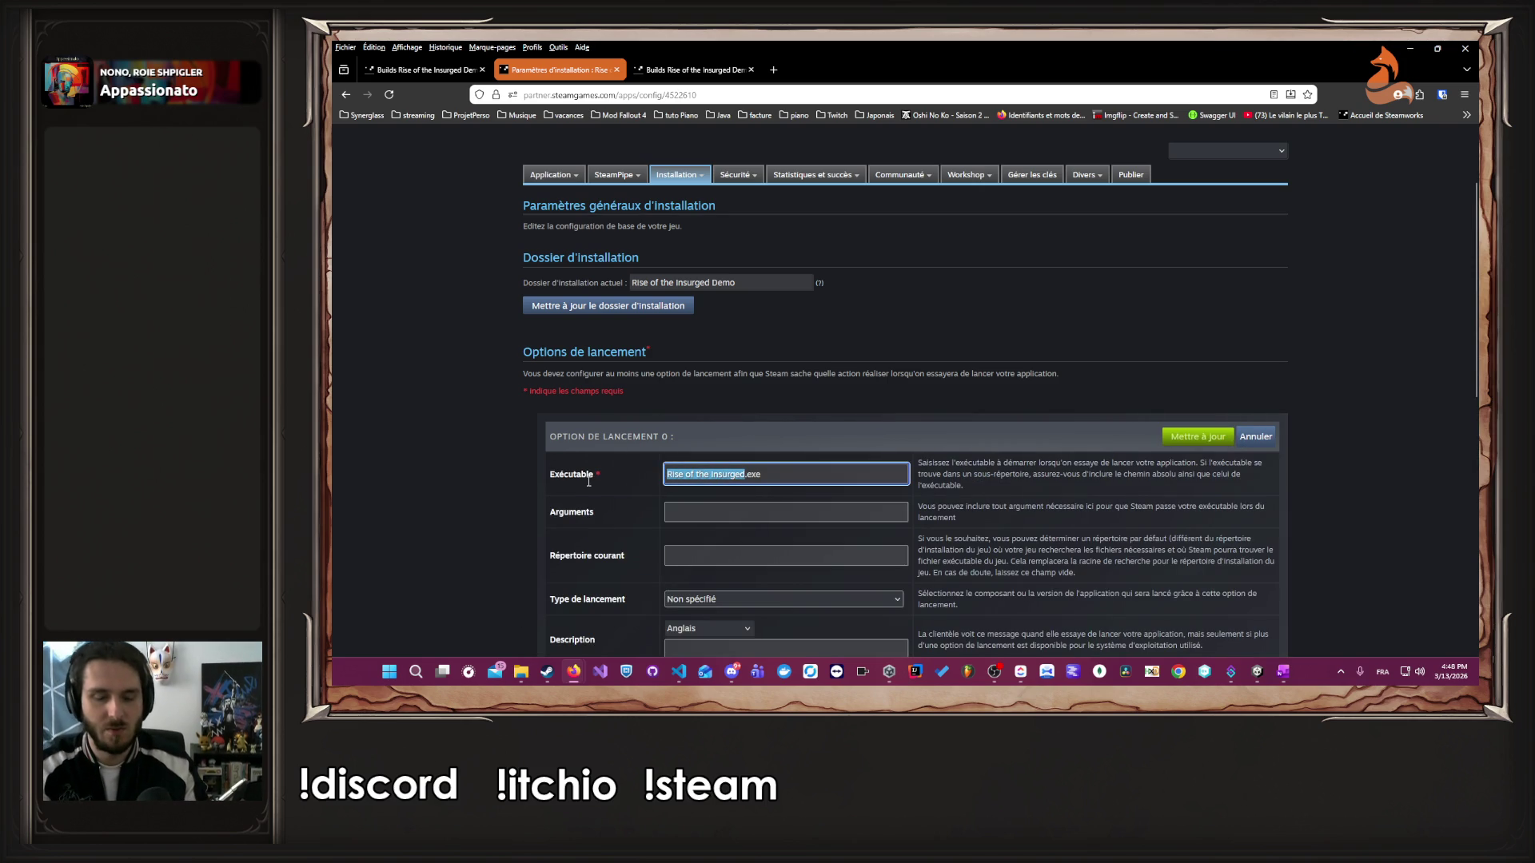
pyautogui.write('game')
pyautogui.click(755, 508)
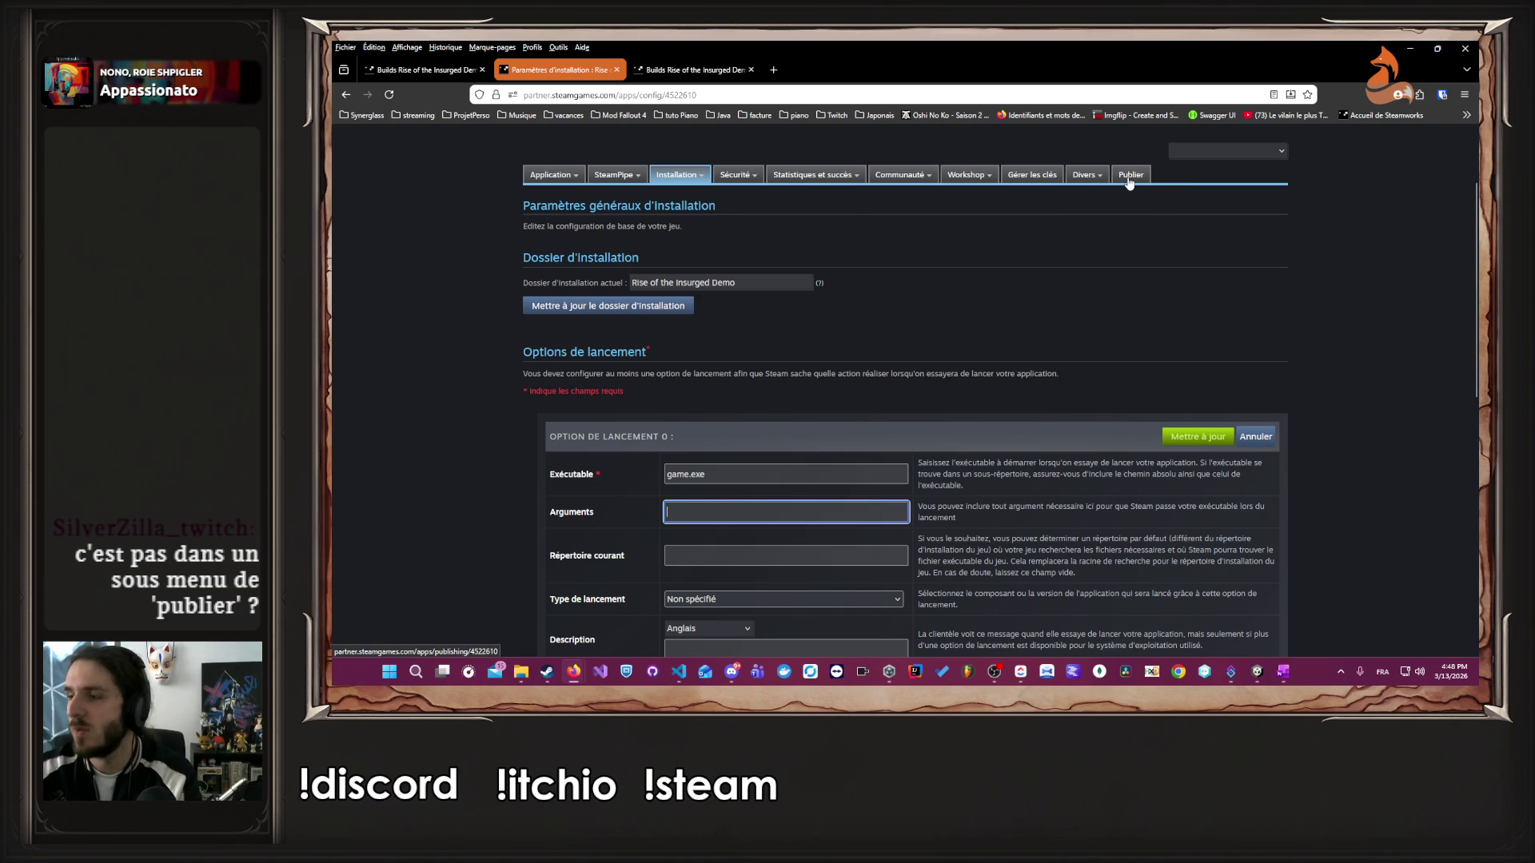
pyautogui.click(1196, 436)
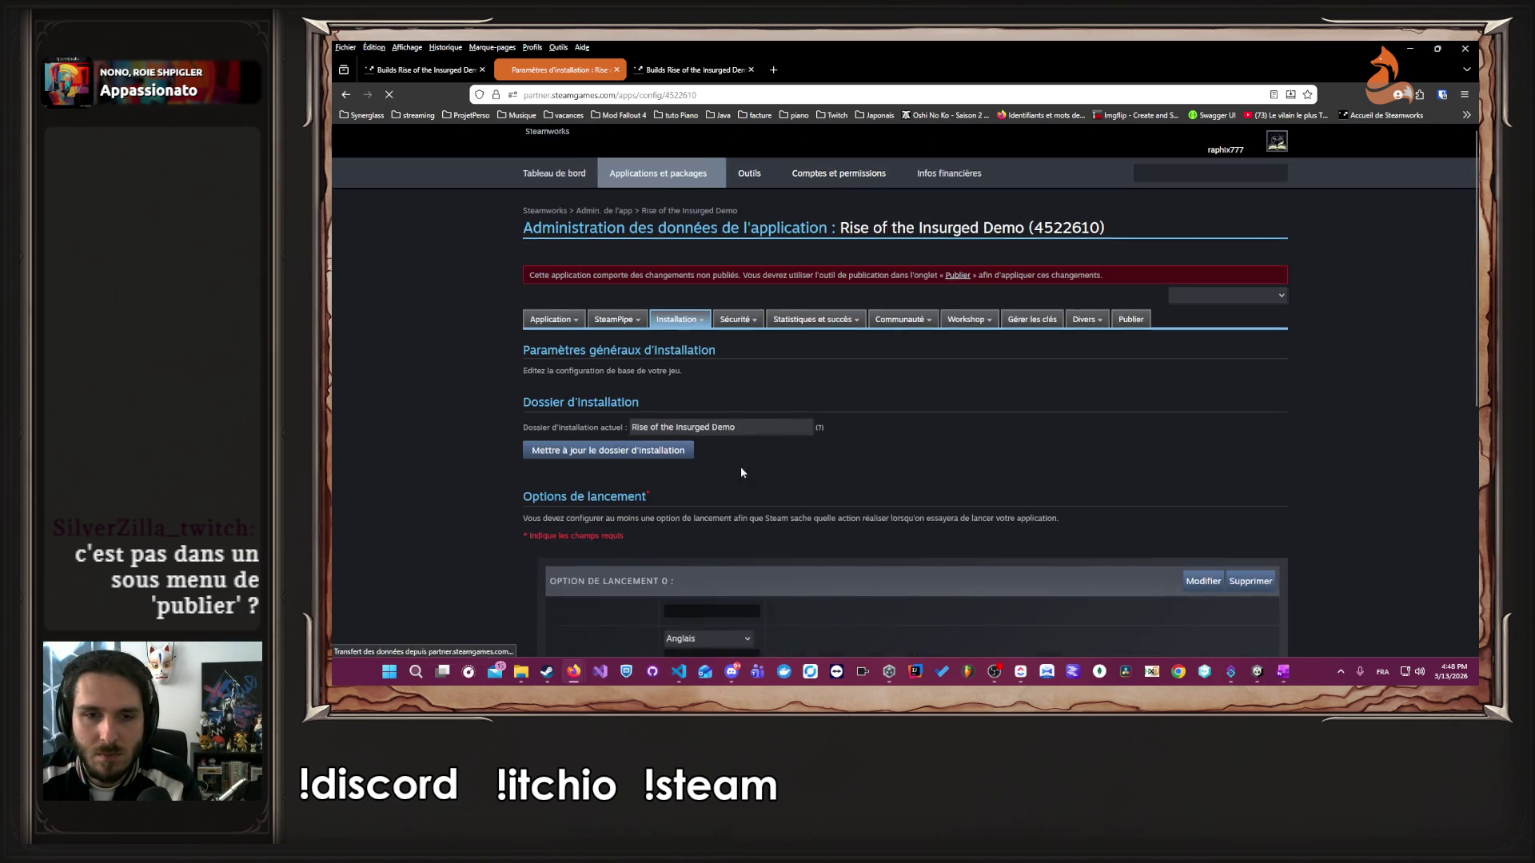
# - Set launch option 0's type to Lancer (défaut) and save it
pyautogui.scroll(-2, 1100, 381)
pyautogui.click(1203, 339)
pyautogui.scroll(-2, 879, 376)
pyautogui.click(817, 380)
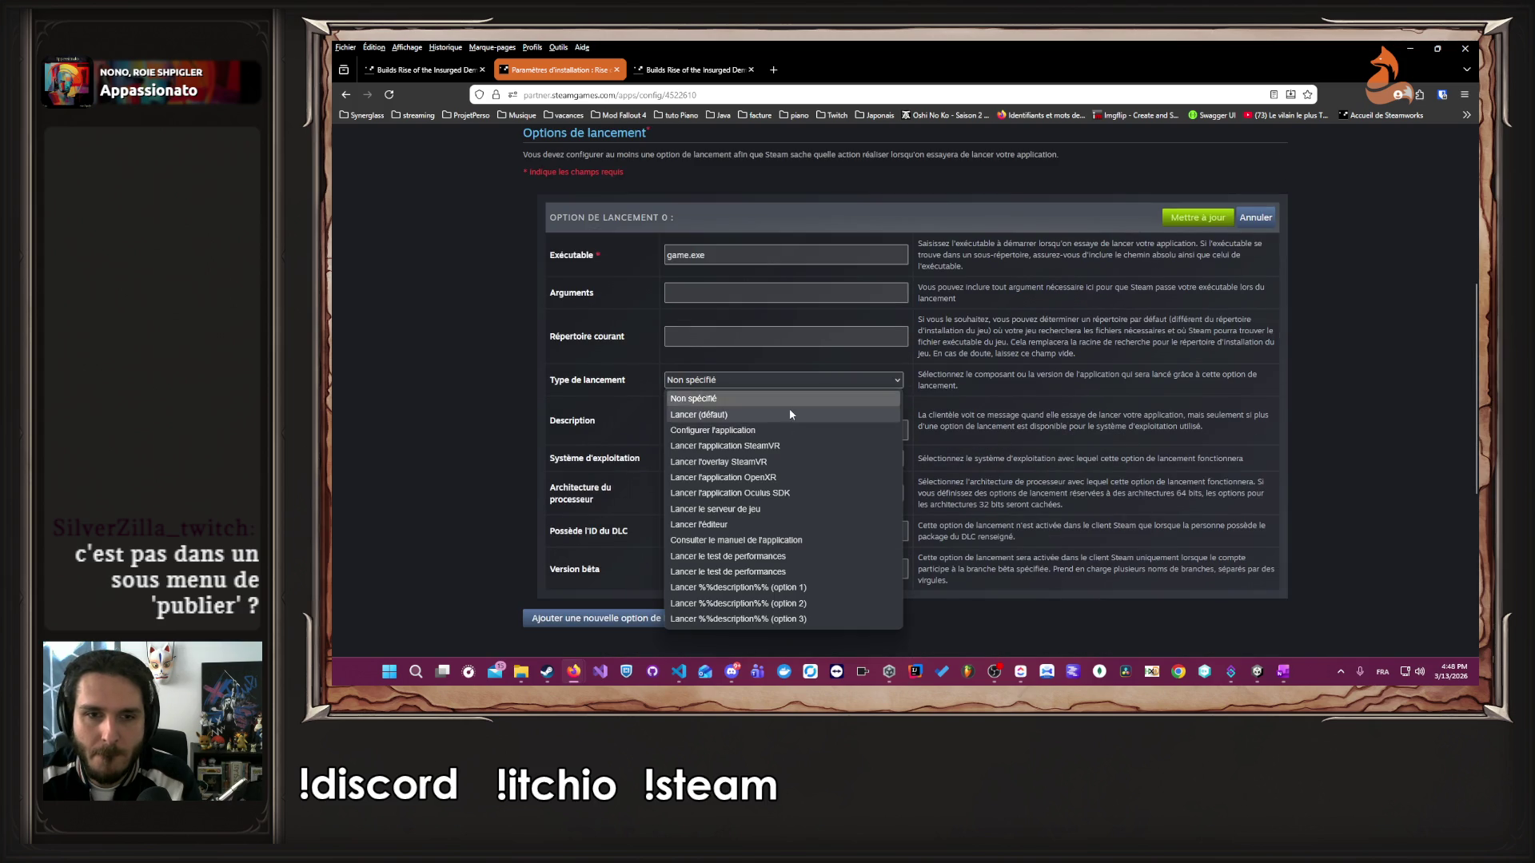
pyautogui.click(818, 411)
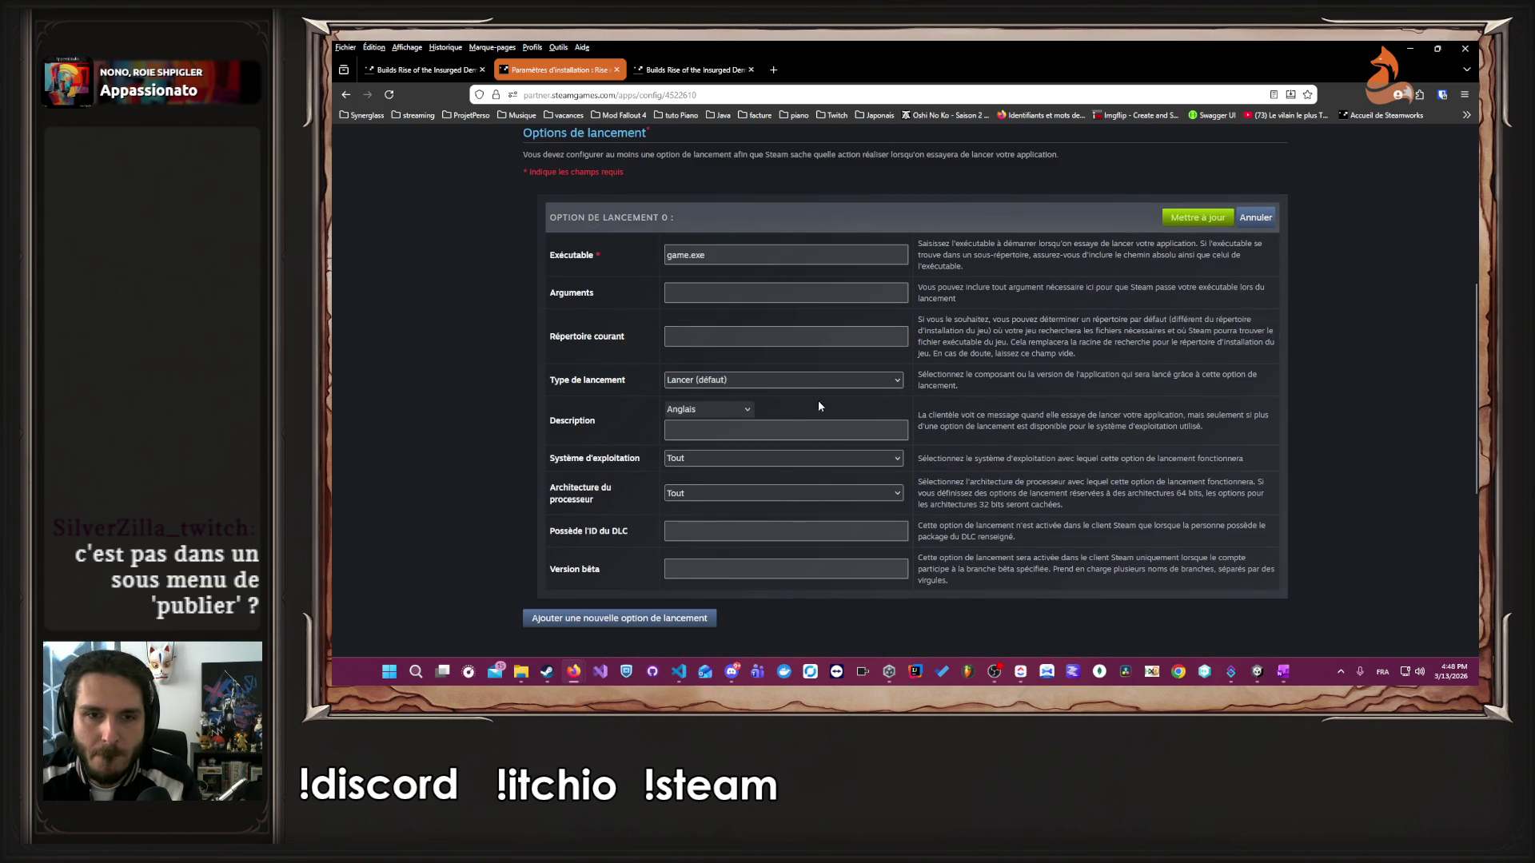
pyautogui.click(1197, 218)
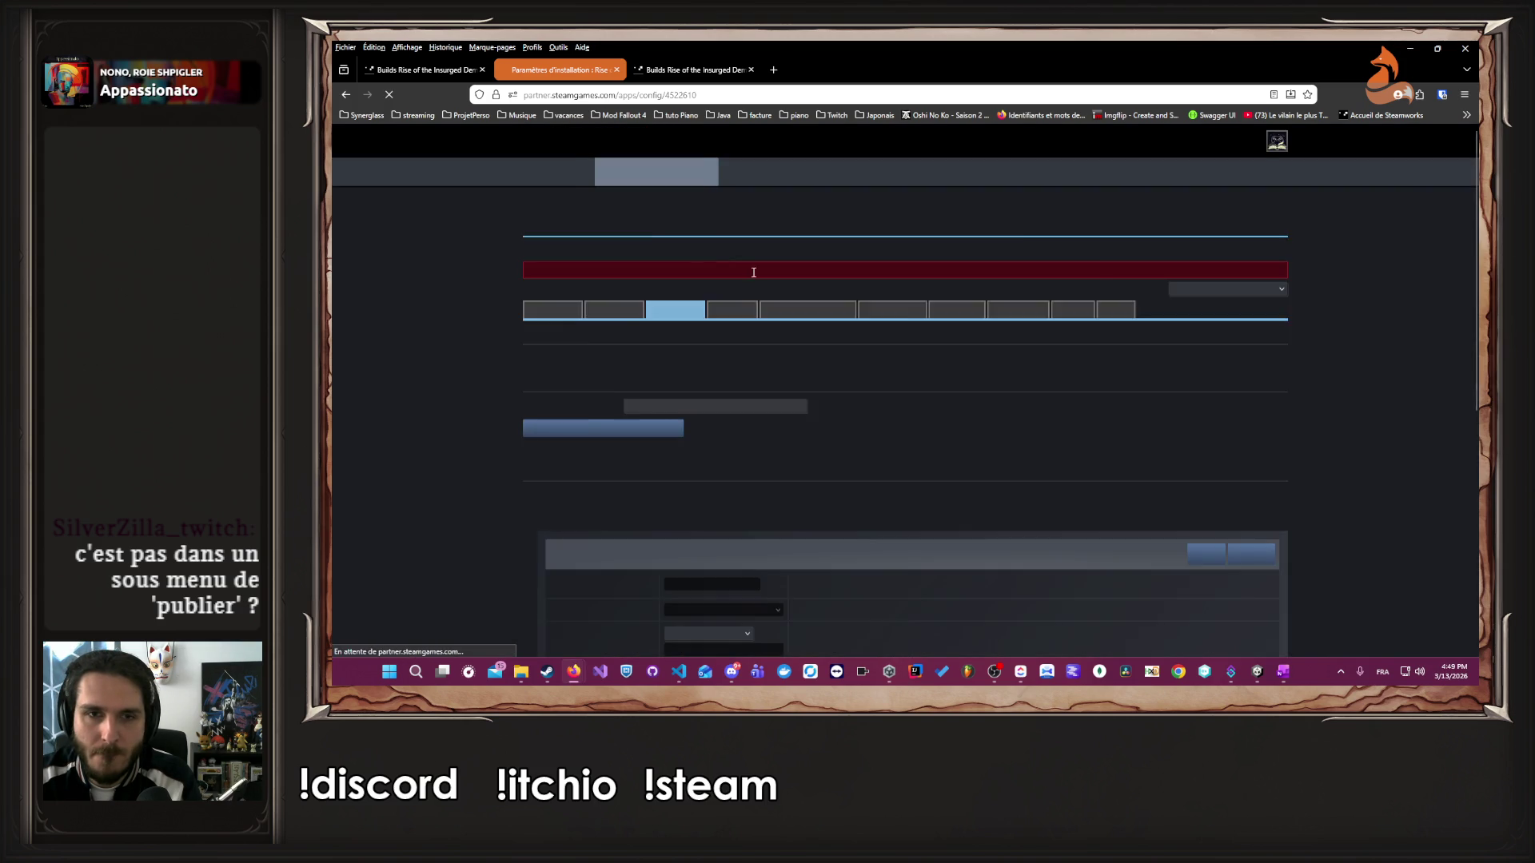
# - Replace launch option 0's executable with Rise of the Insurged.exe and save it
pyautogui.scroll(-2, 679, 473)
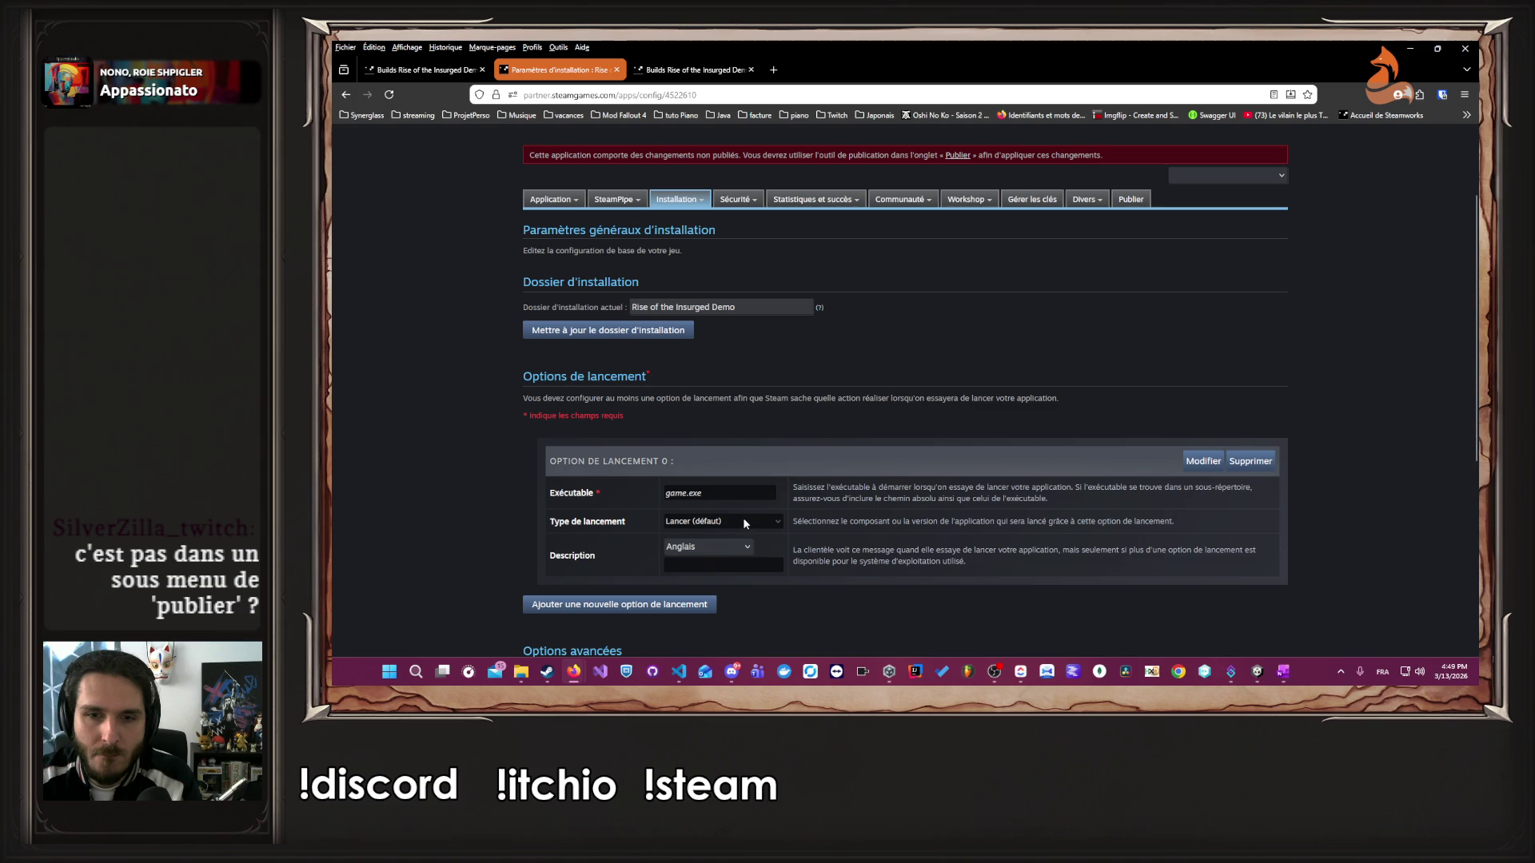
pyautogui.click(1203, 462)
pyautogui.click(725, 498)
pyautogui.hotkey('ctrl', 'a')
pyautogui.press('BackSpace')
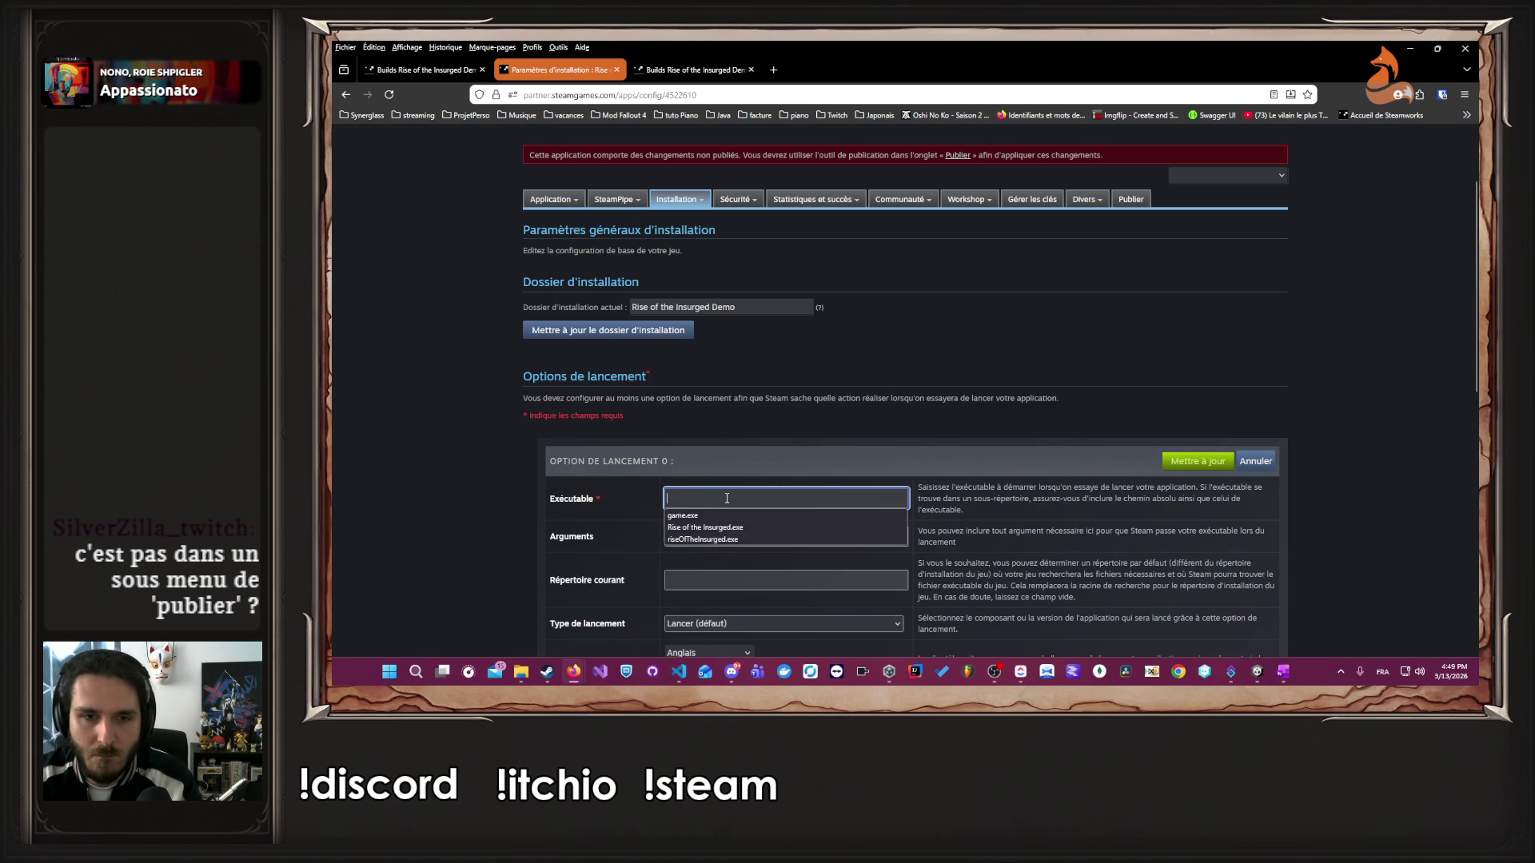
pyautogui.click(752, 528)
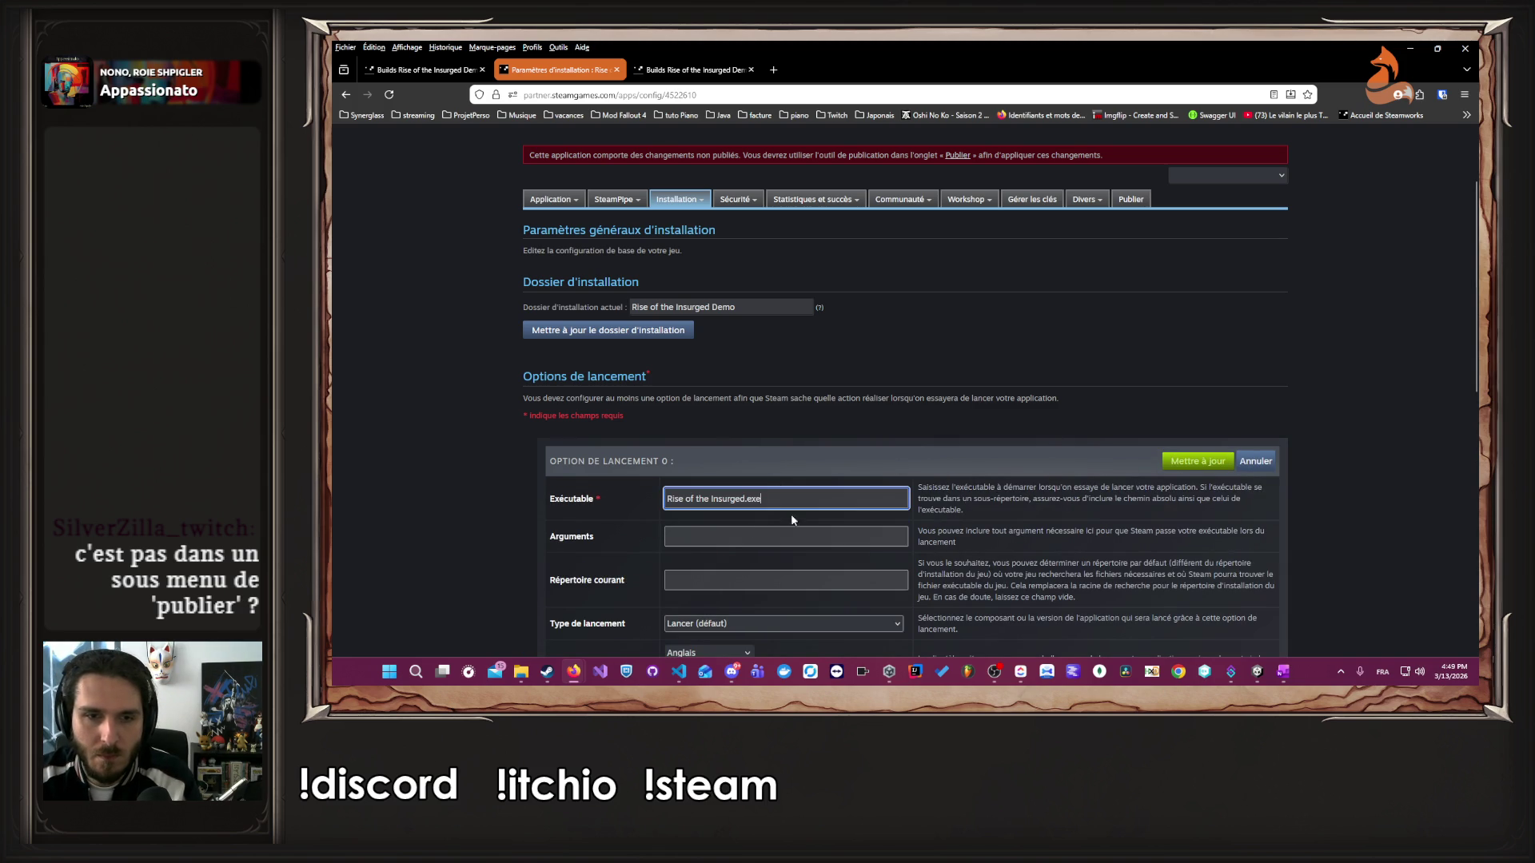
pyautogui.click(1193, 461)
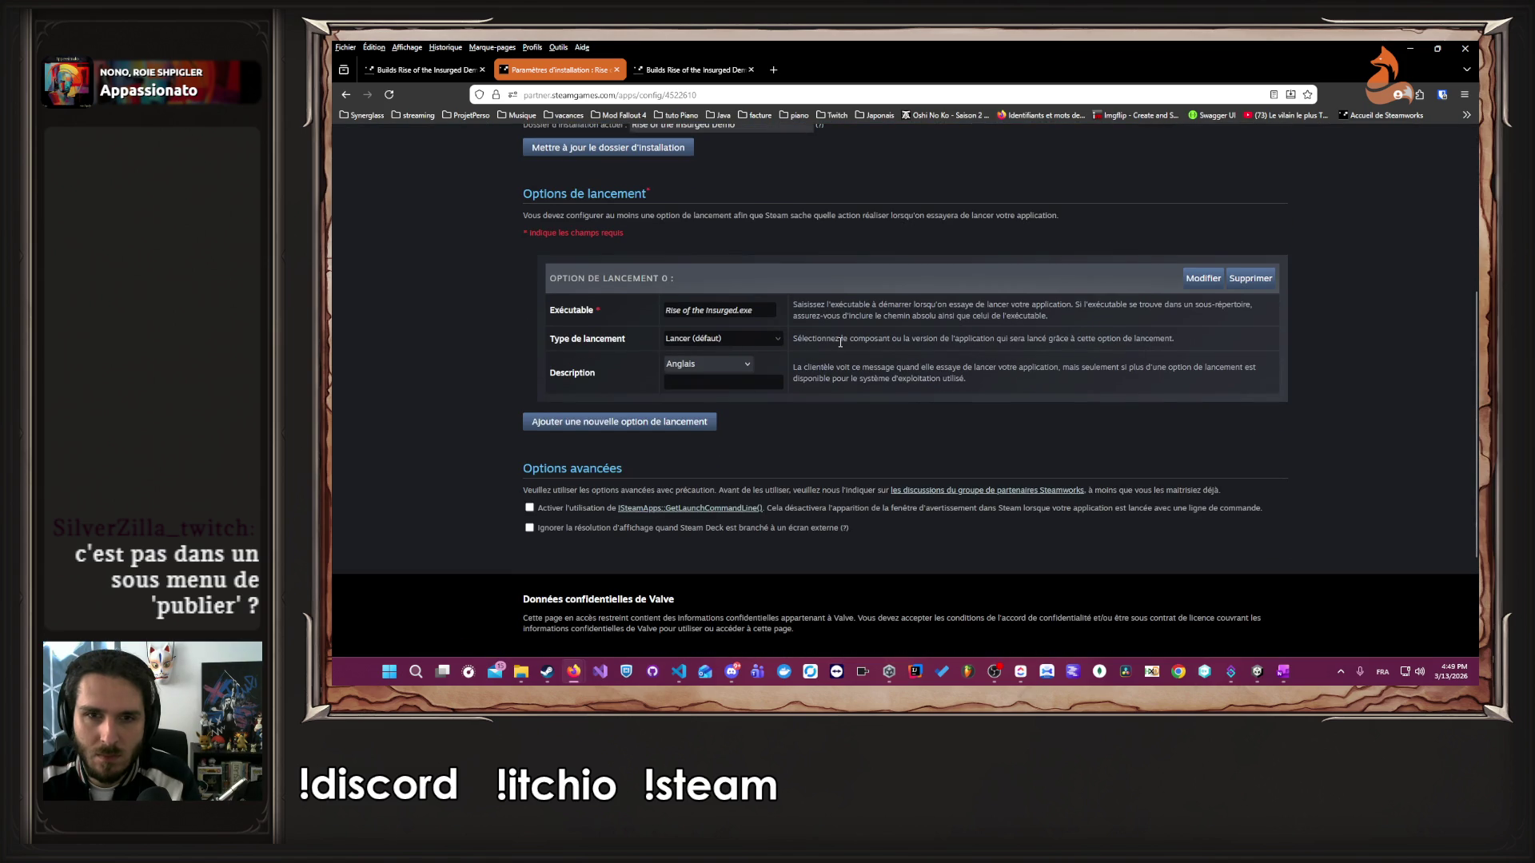
pyautogui.moveTo(811, 342); pyautogui.dragTo(1207, 336)
pyautogui.click(1210, 336)
pyautogui.scroll(4, 925, 466)
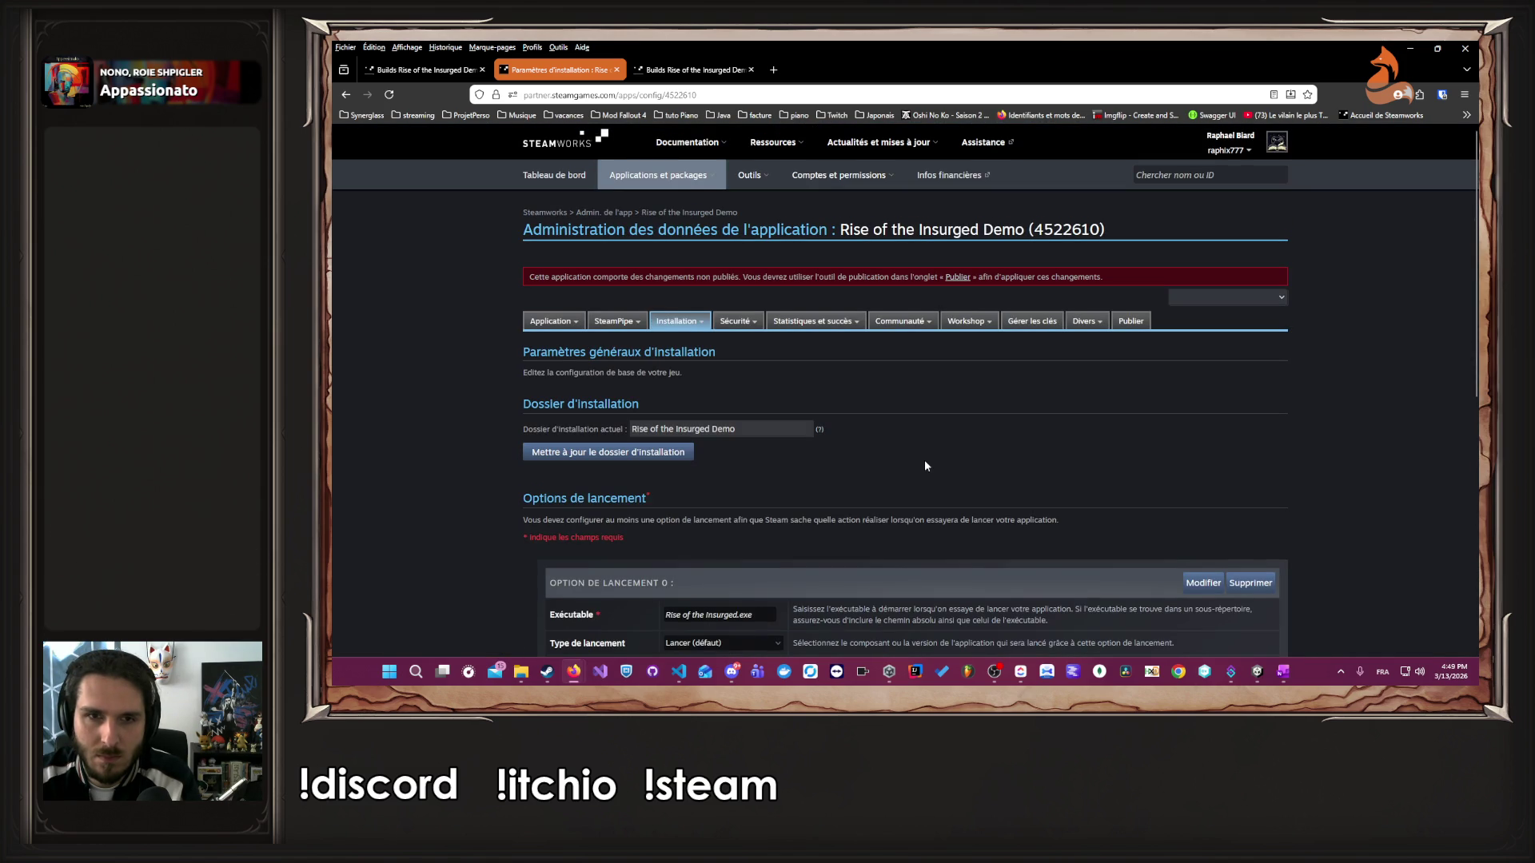
pyautogui.click(1133, 320)
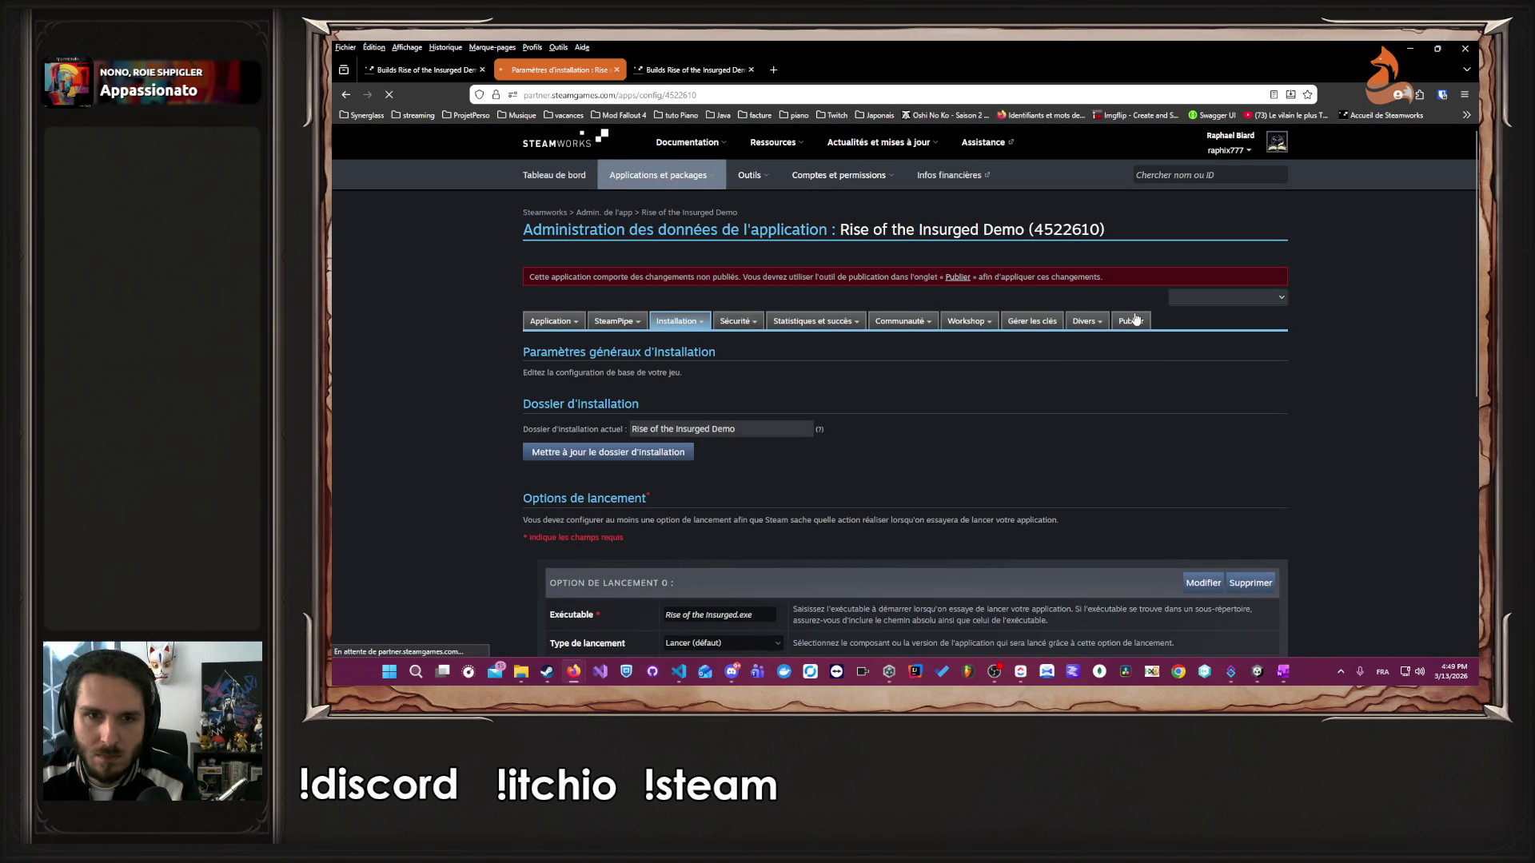
# - Prepare the publication and paste the confirmation word STEAMWORKS into its field
pyautogui.scroll(-1, 876, 406)
pyautogui.scroll(-2, 875, 406)
pyautogui.click(563, 269)
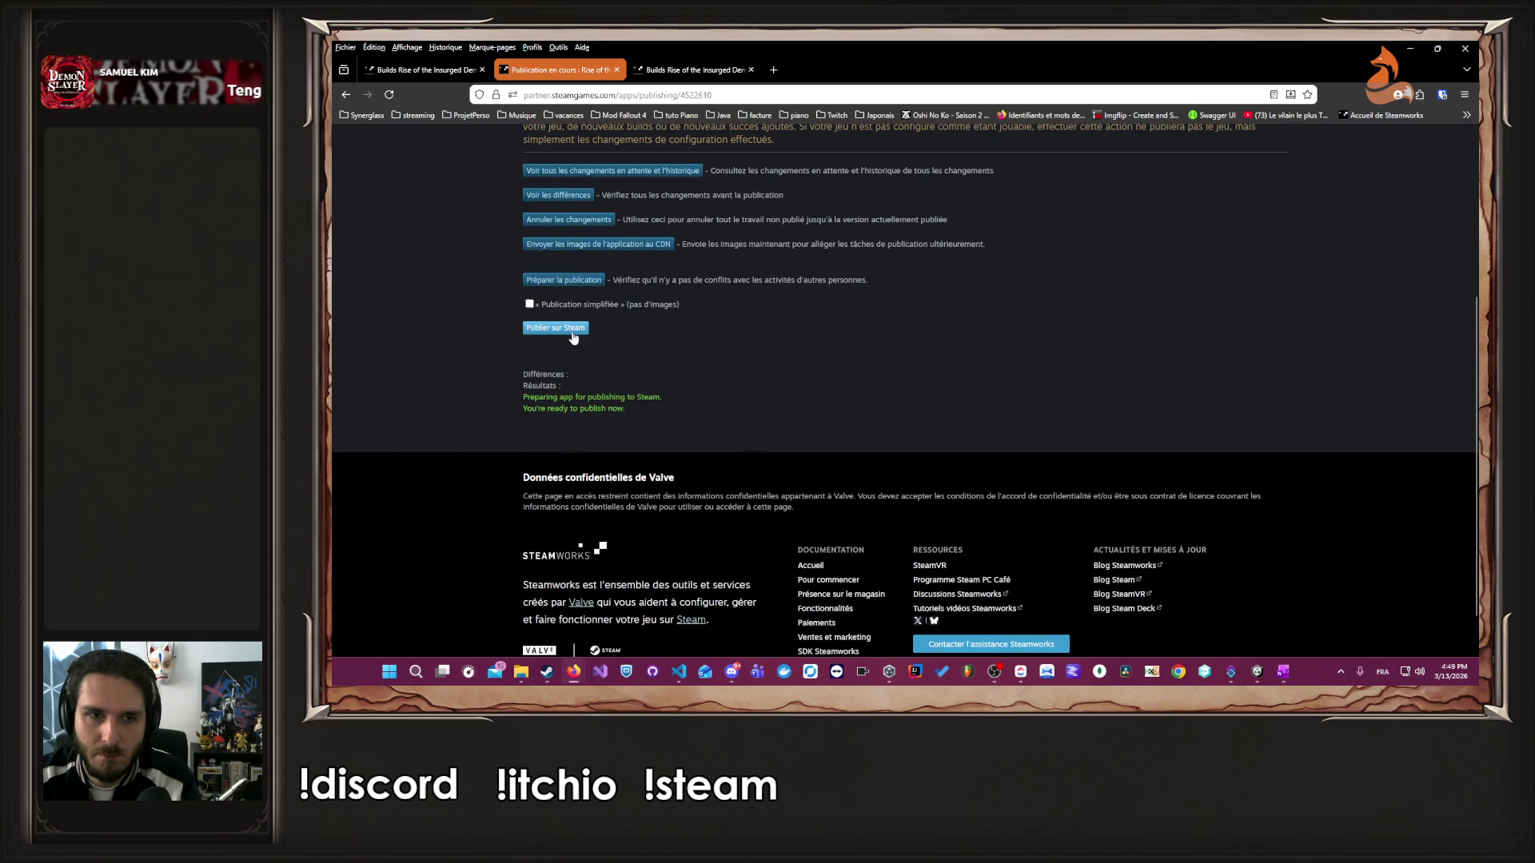
pyautogui.click(572, 332)
pyautogui.doubleClick(585, 363)
pyautogui.hotkey('ctrl', 'c')
pyautogui.click(583, 376)
pyautogui.hotkey('ctrl', 'v')
# - Add the note 'WIP 2', publish the changes for real, and review the success messages
pyautogui.click(620, 439)
pyautogui.write('WIP 2')
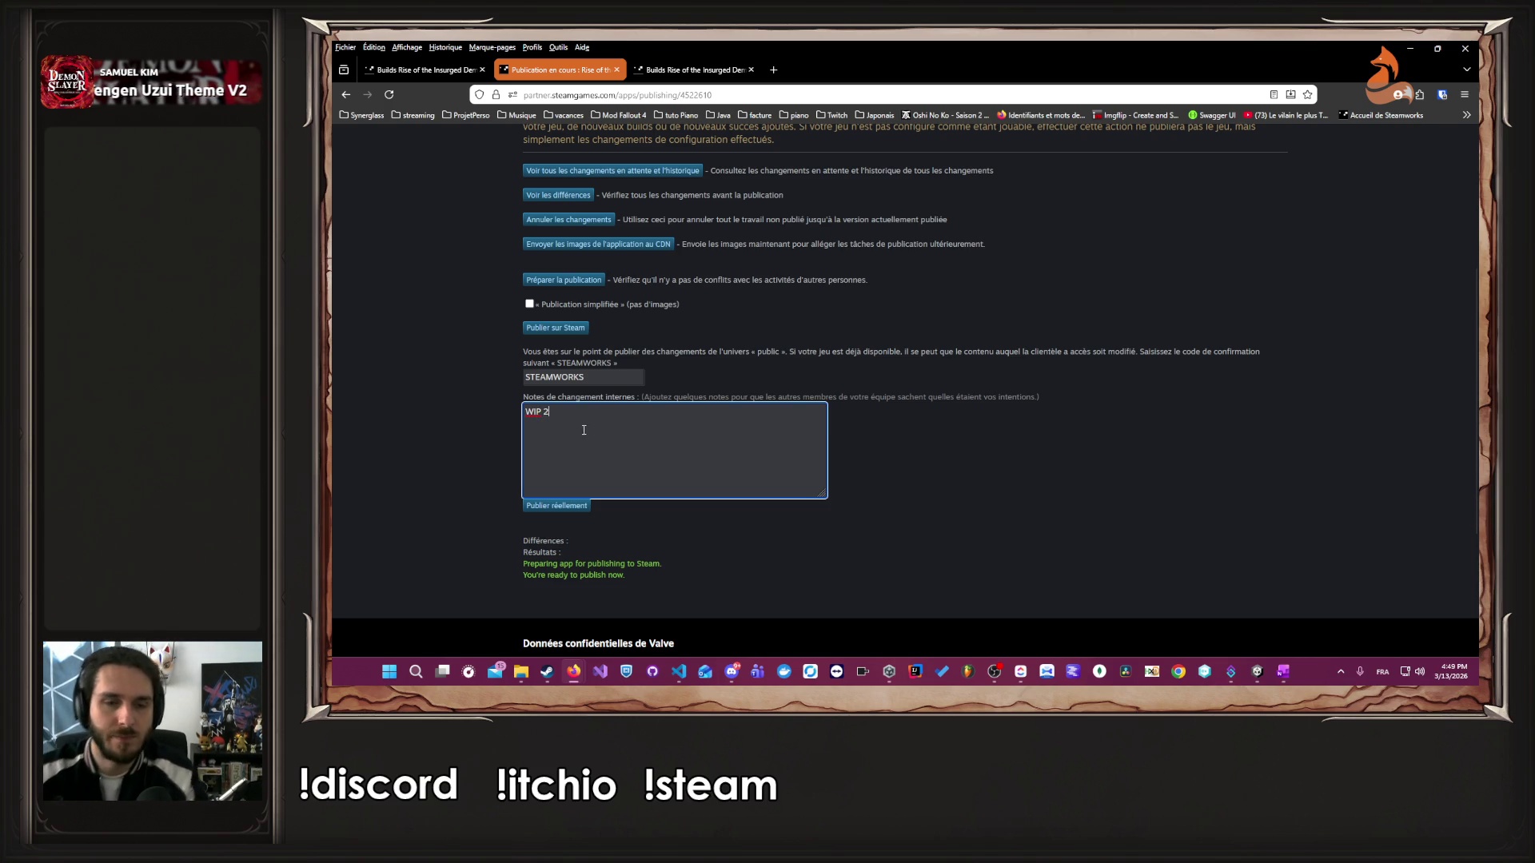
pyautogui.click(566, 505)
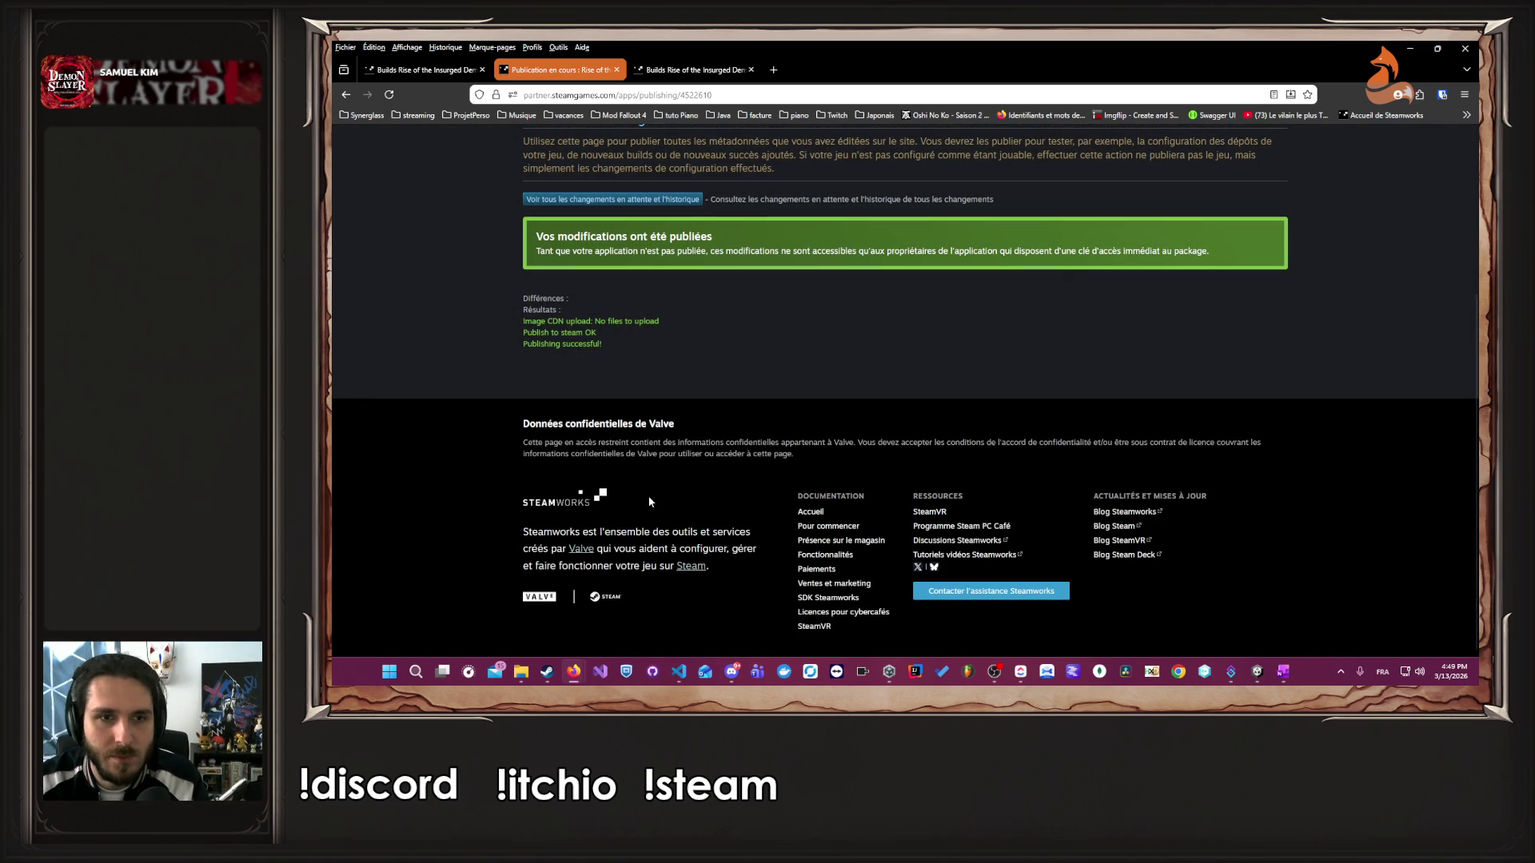
pyautogui.moveTo(550, 322); pyautogui.dragTo(684, 333)
pyautogui.click(684, 335)
pyautogui.moveTo(593, 344); pyautogui.dragTo(443, 314)
pyautogui.scroll(3, 443, 313)
pyautogui.click(436, 348)
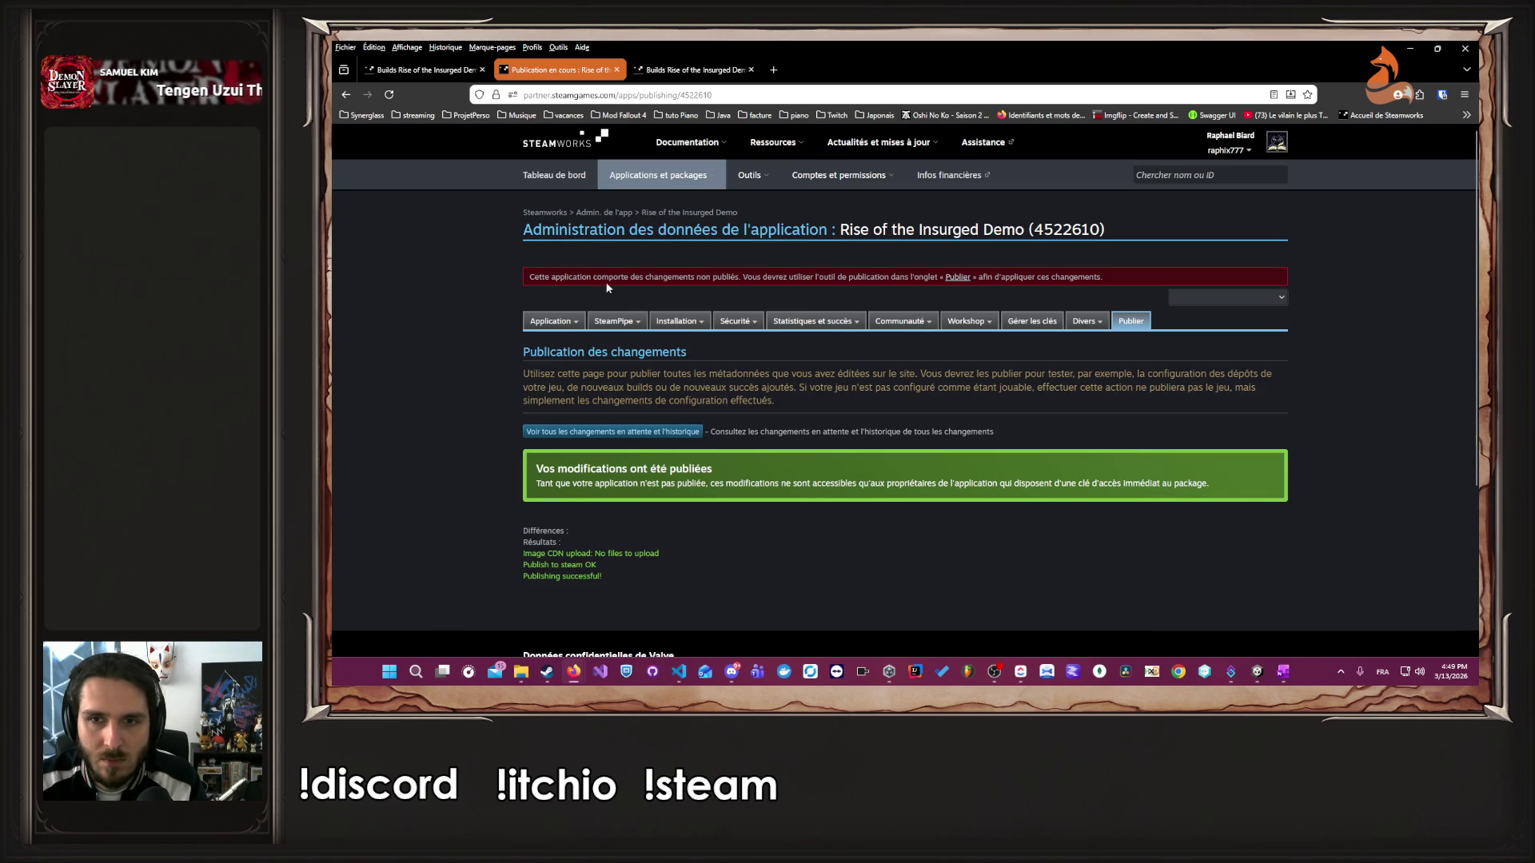
# - Open the Rise of the Insurged Demo landing page in a new tab and scroll through its checklists
pyautogui.moveTo(664, 182)
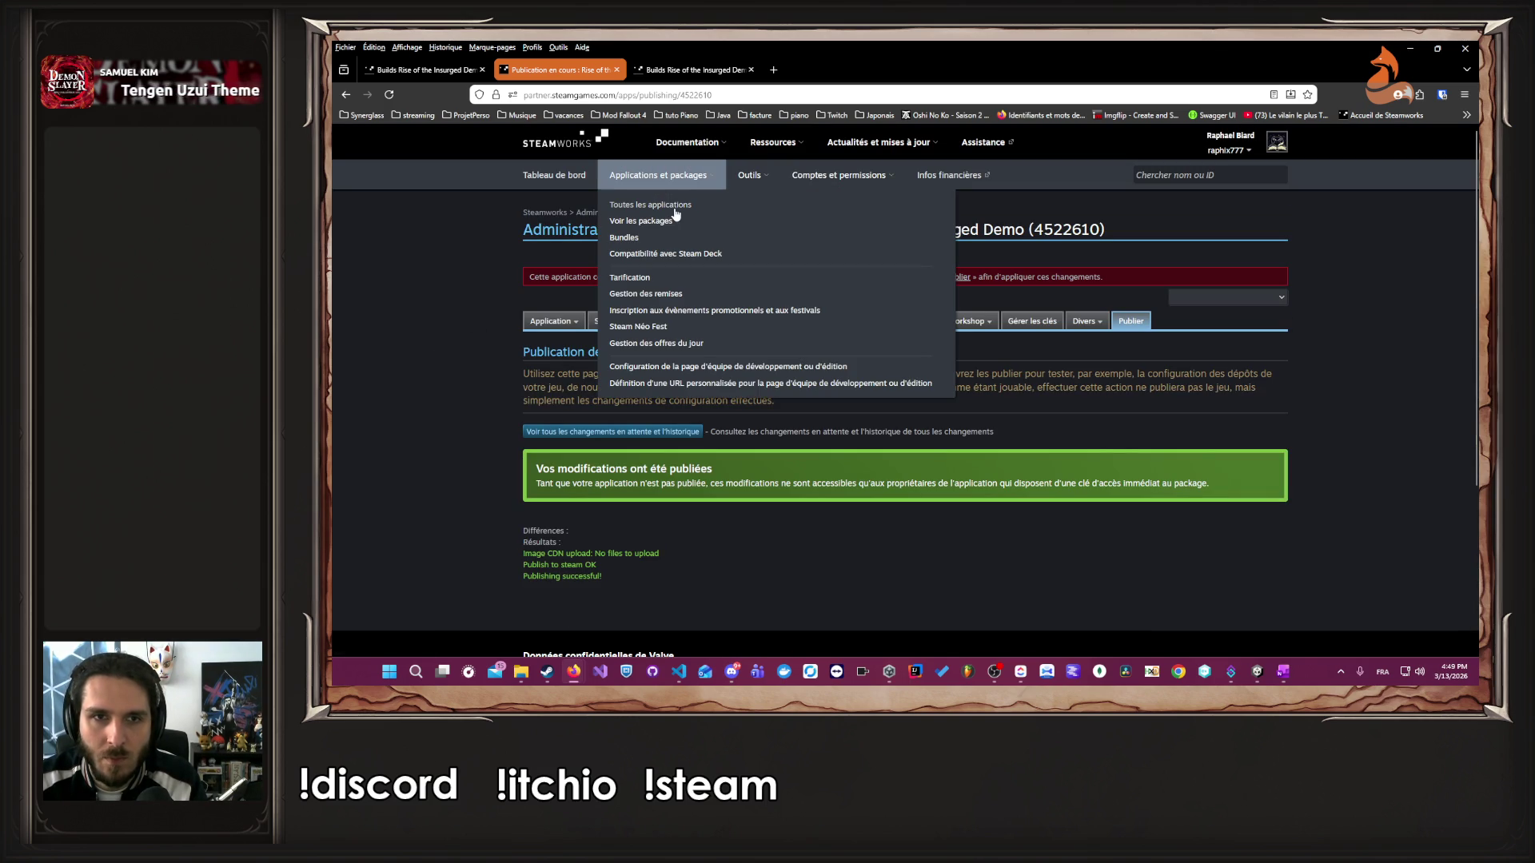
pyautogui.middleClick(686, 222)
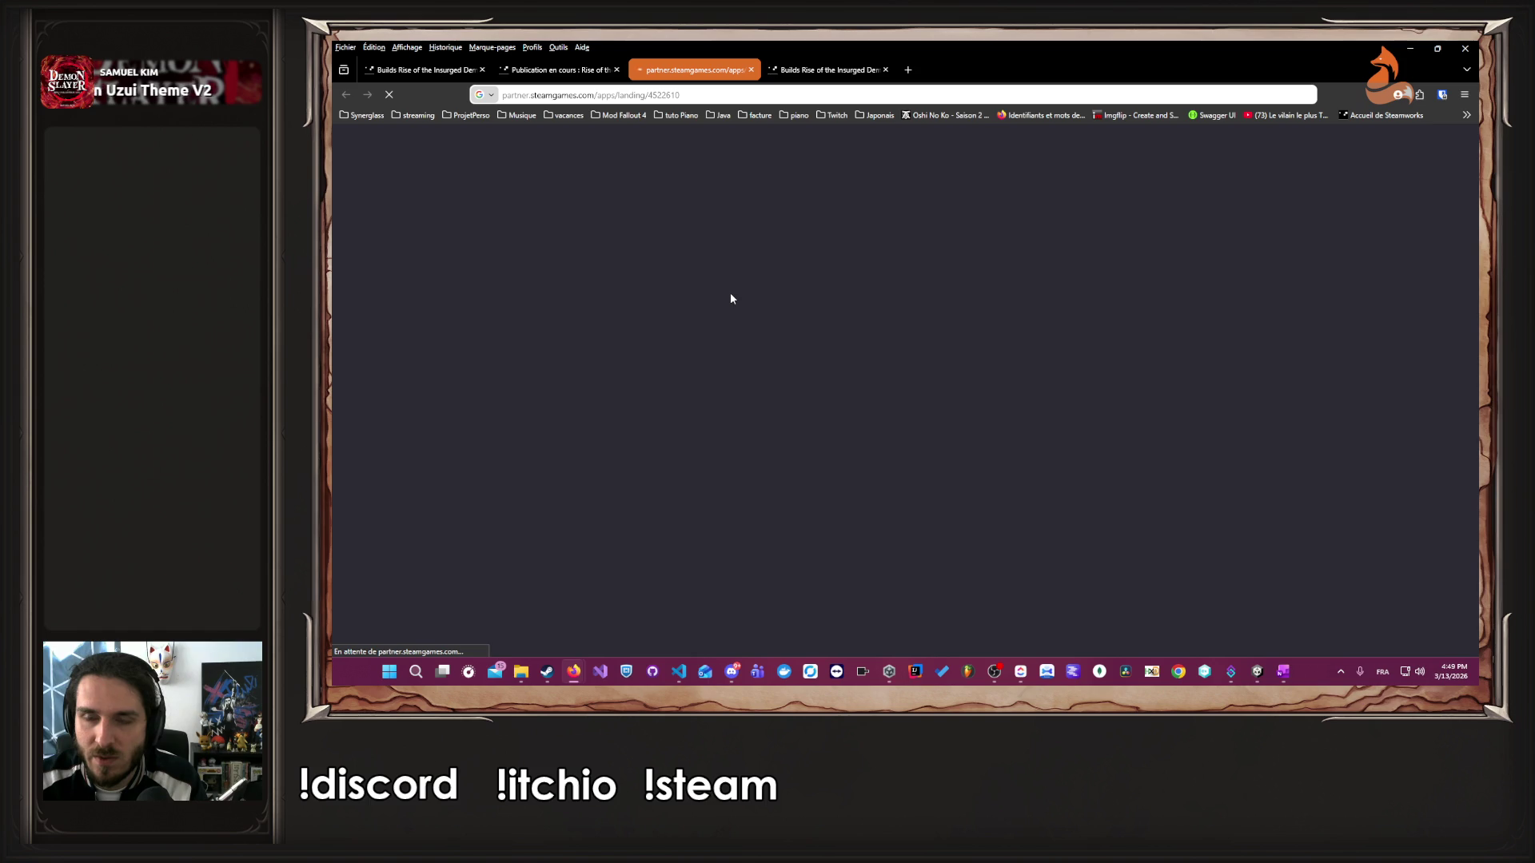
pyautogui.scroll(-15, 733, 285)
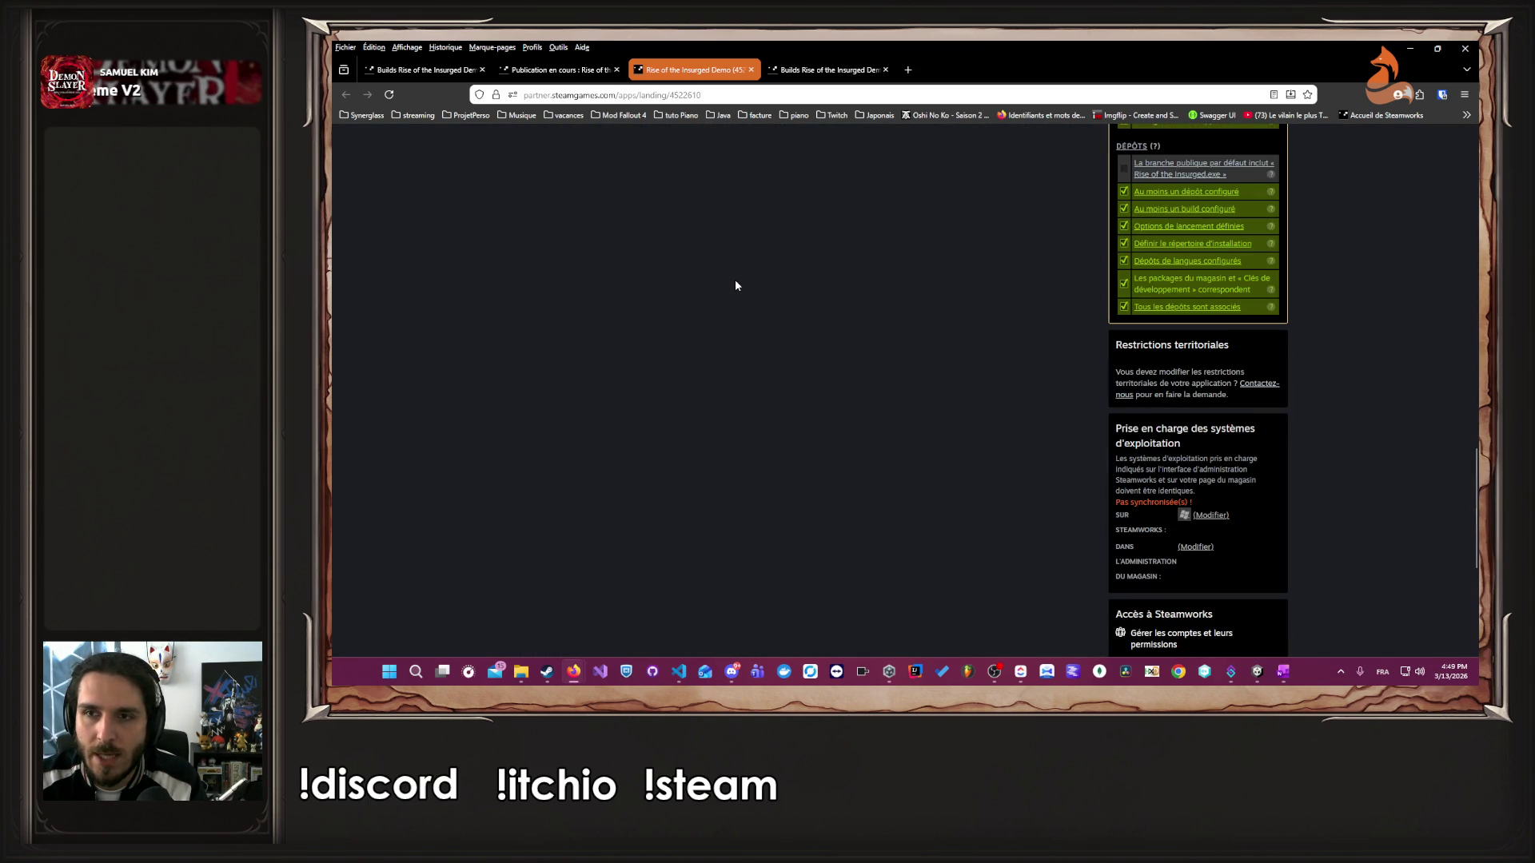
pyautogui.scroll(-3, 735, 286)
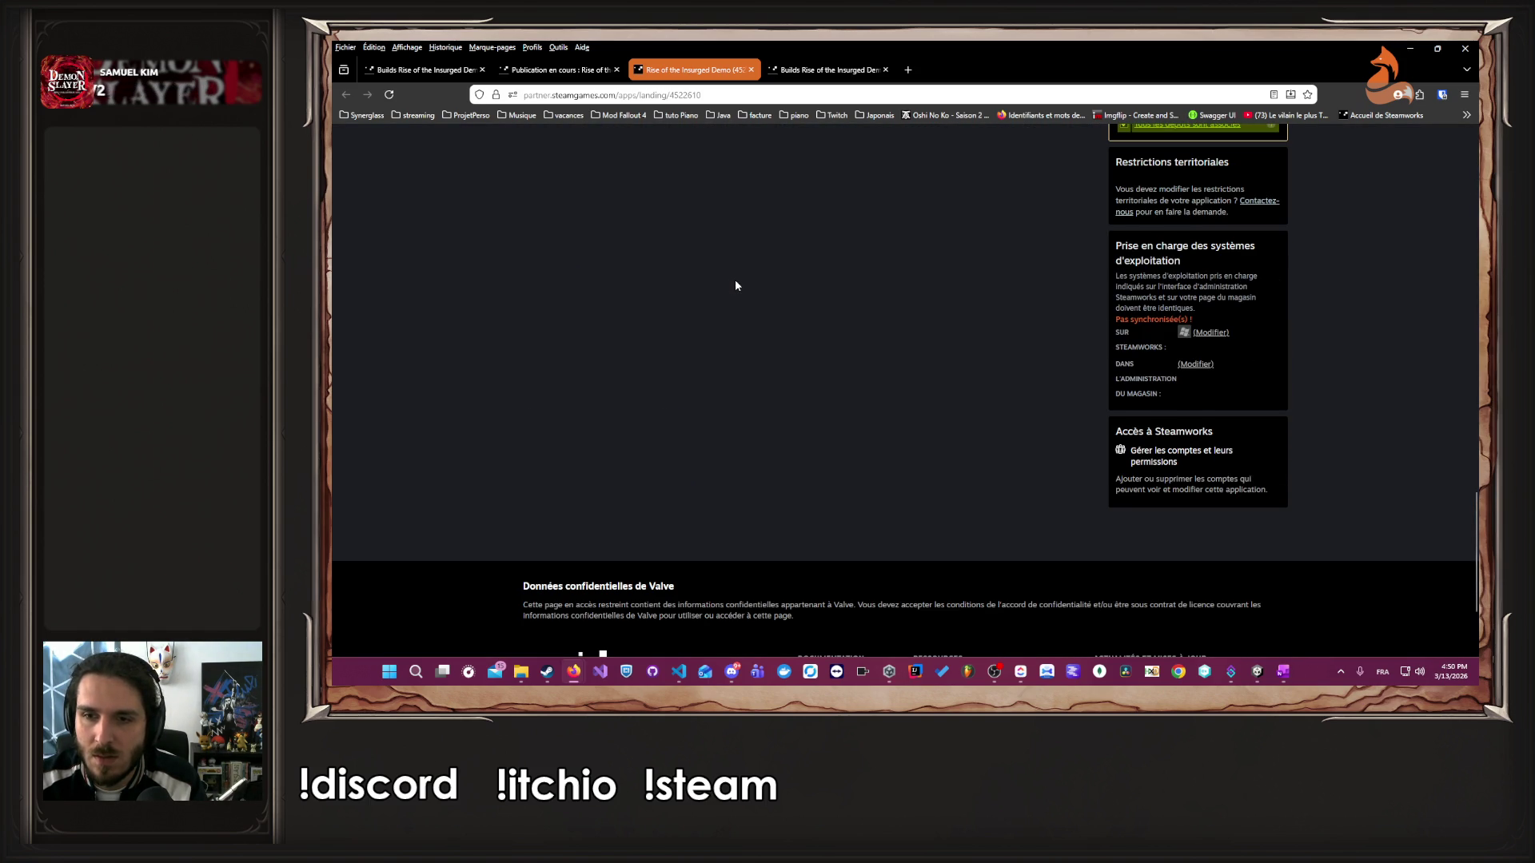
pyautogui.scroll(18, 735, 286)
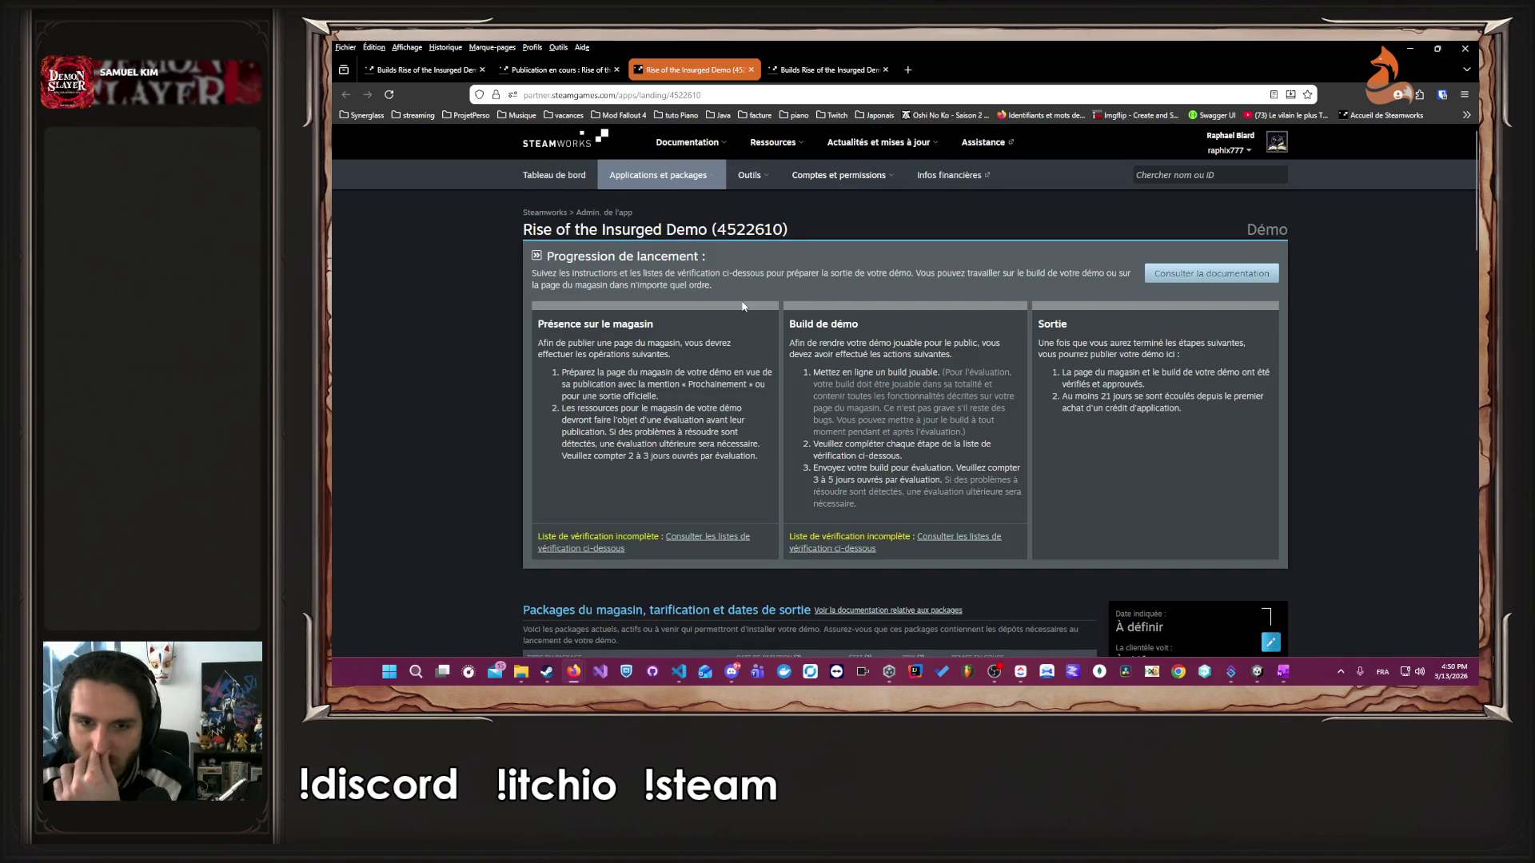
pyautogui.scroll(-3, 742, 306)
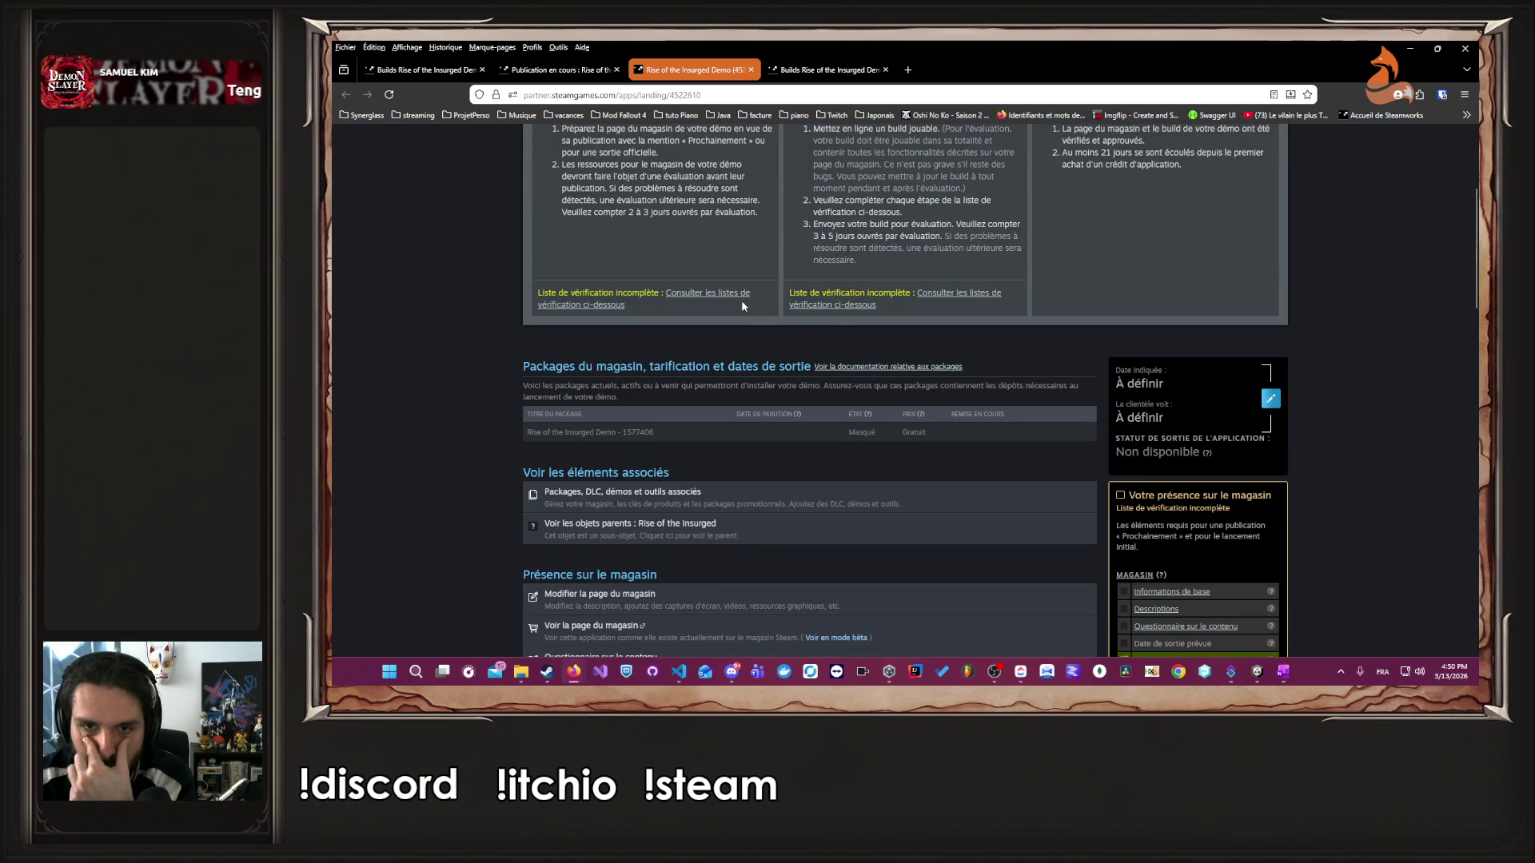
pyautogui.scroll(-5, 742, 306)
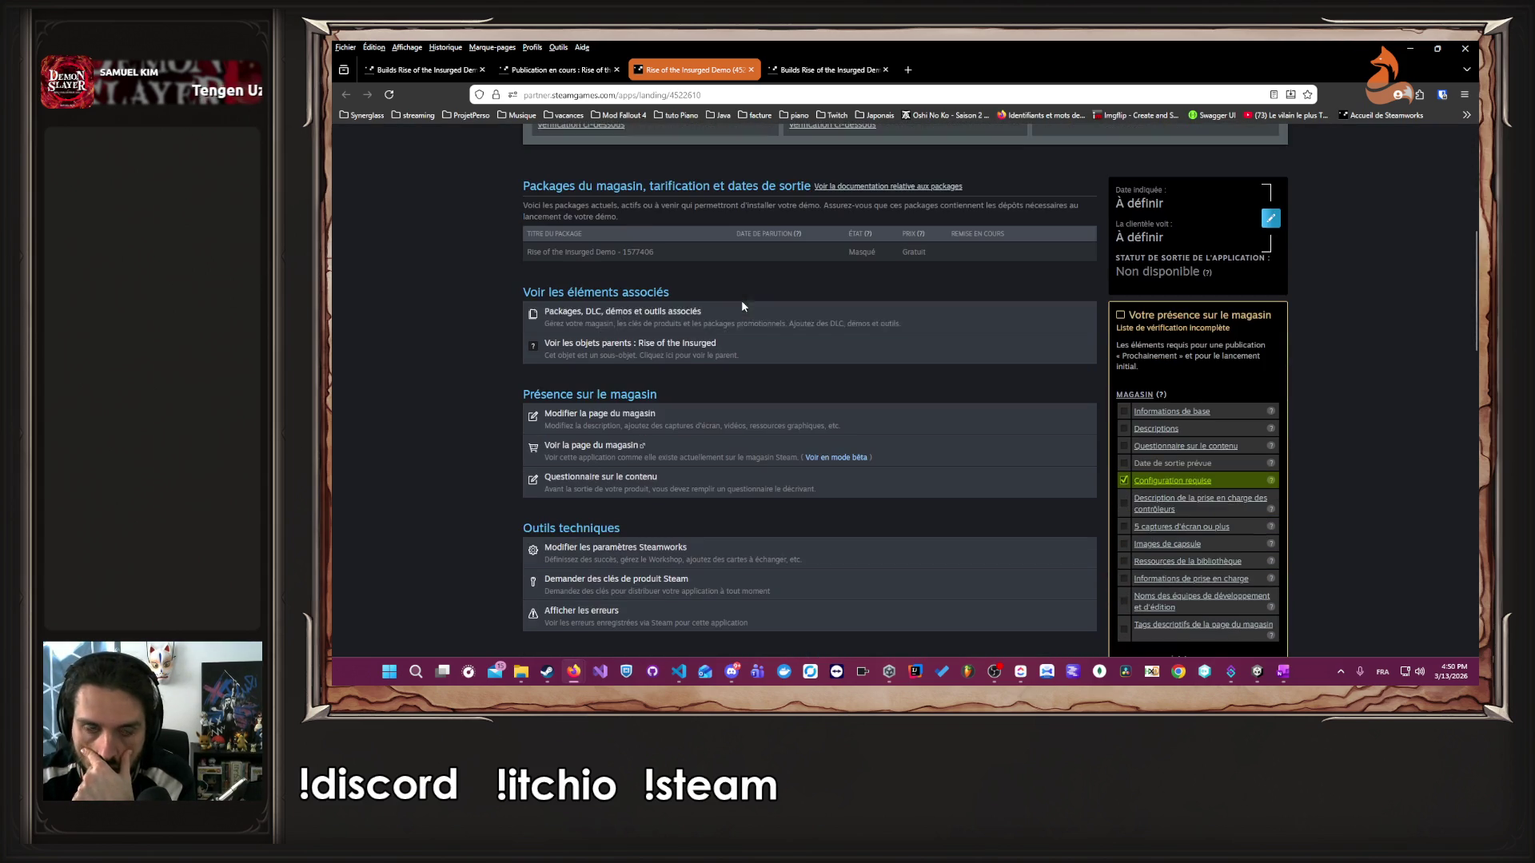